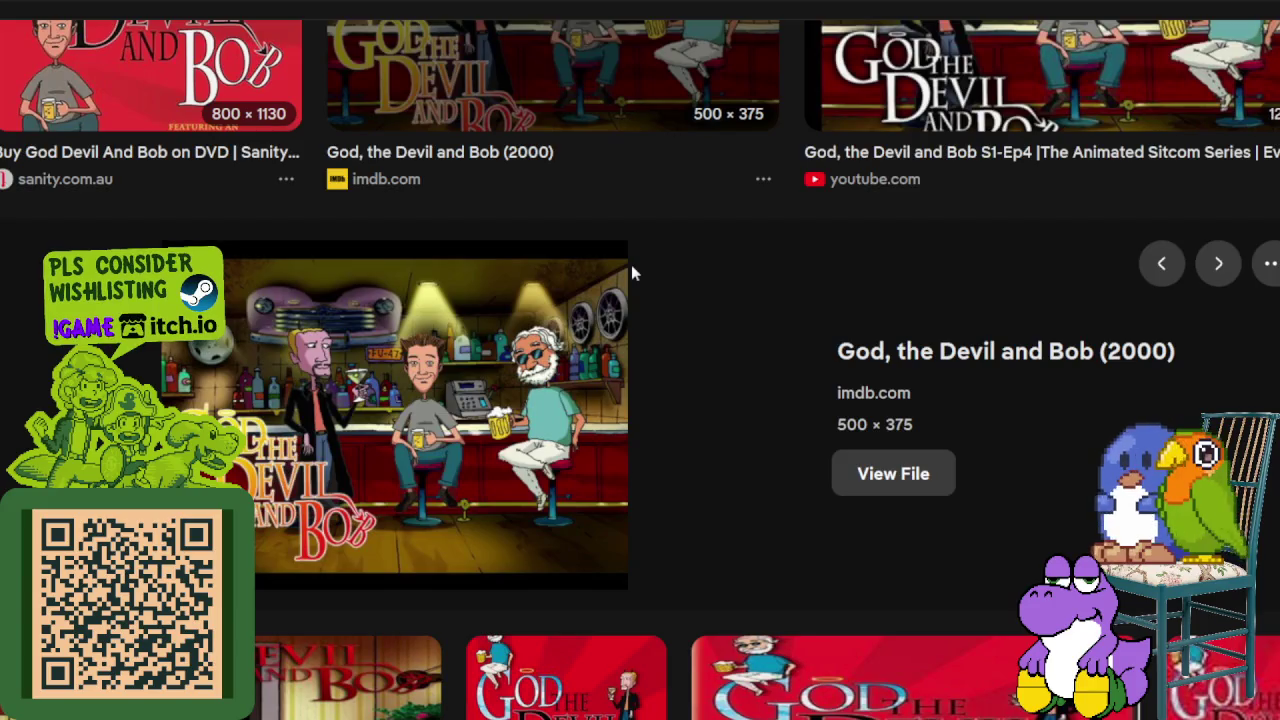
- Preview the YouTube and IMDb God, the Devil and Bob results and view the bar scene image alone
left_click(378, 422)
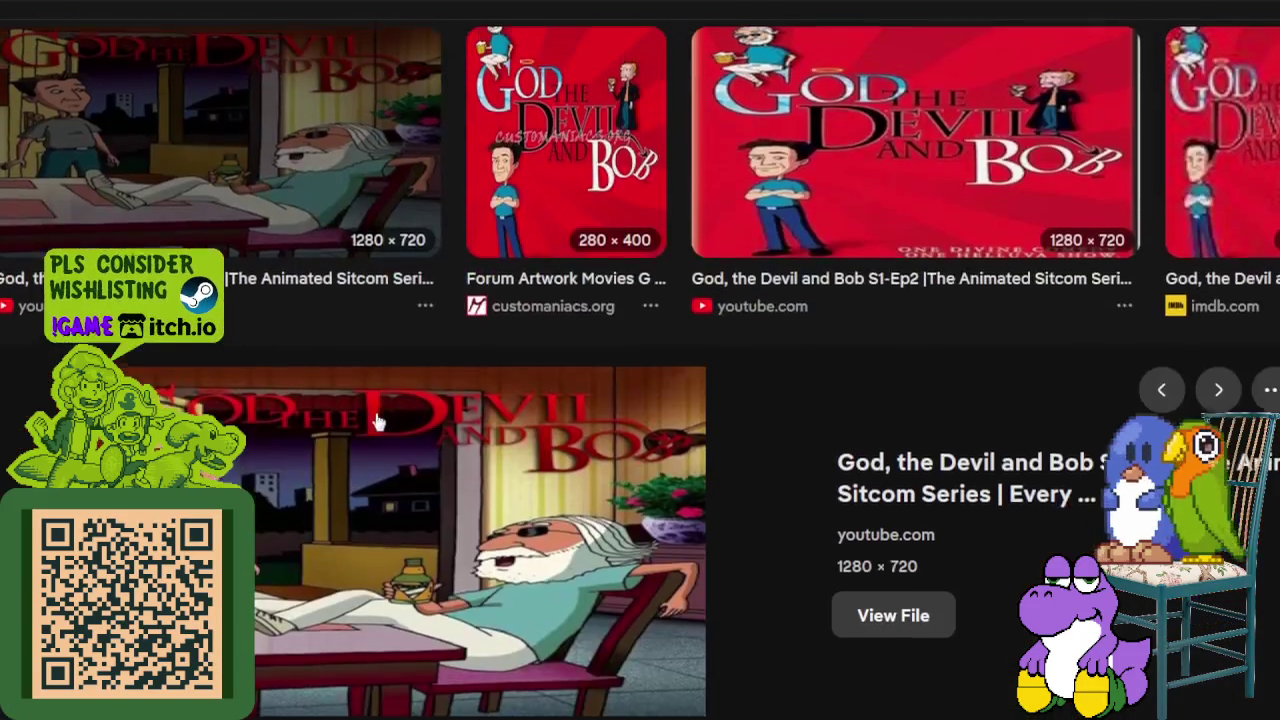
scroll(398, 403, "up", 3)
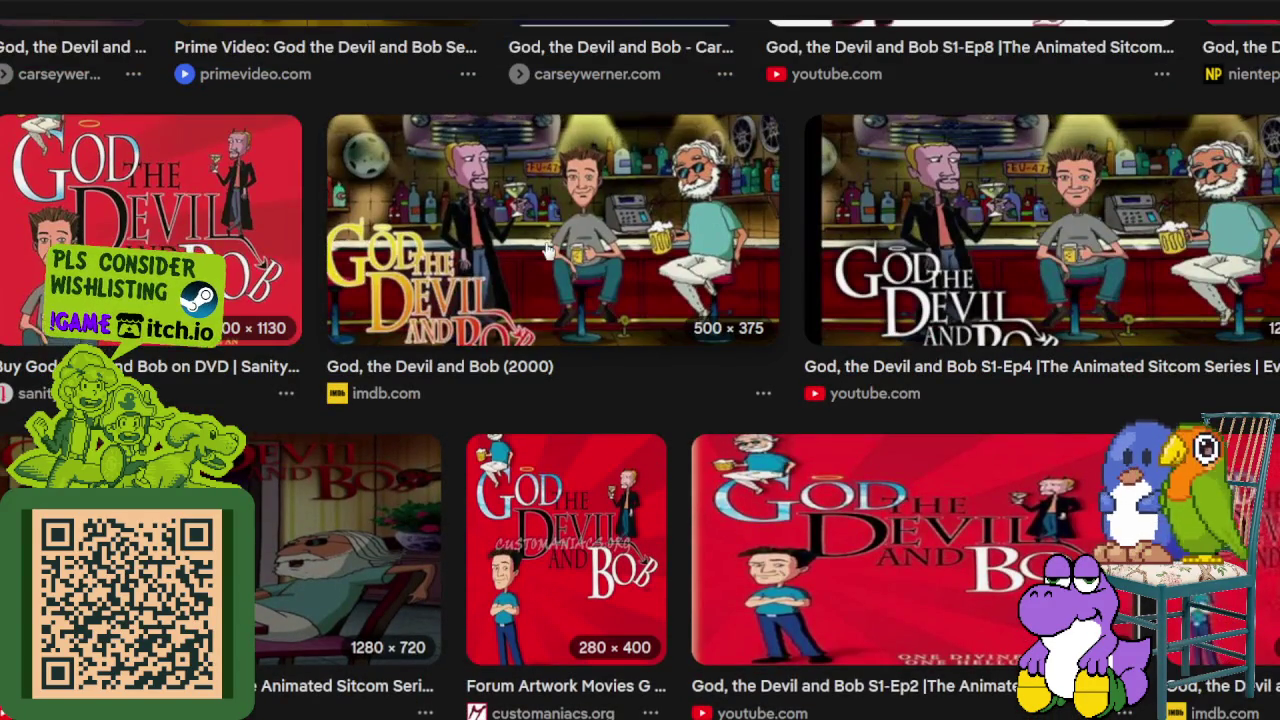
left_click(545, 255)
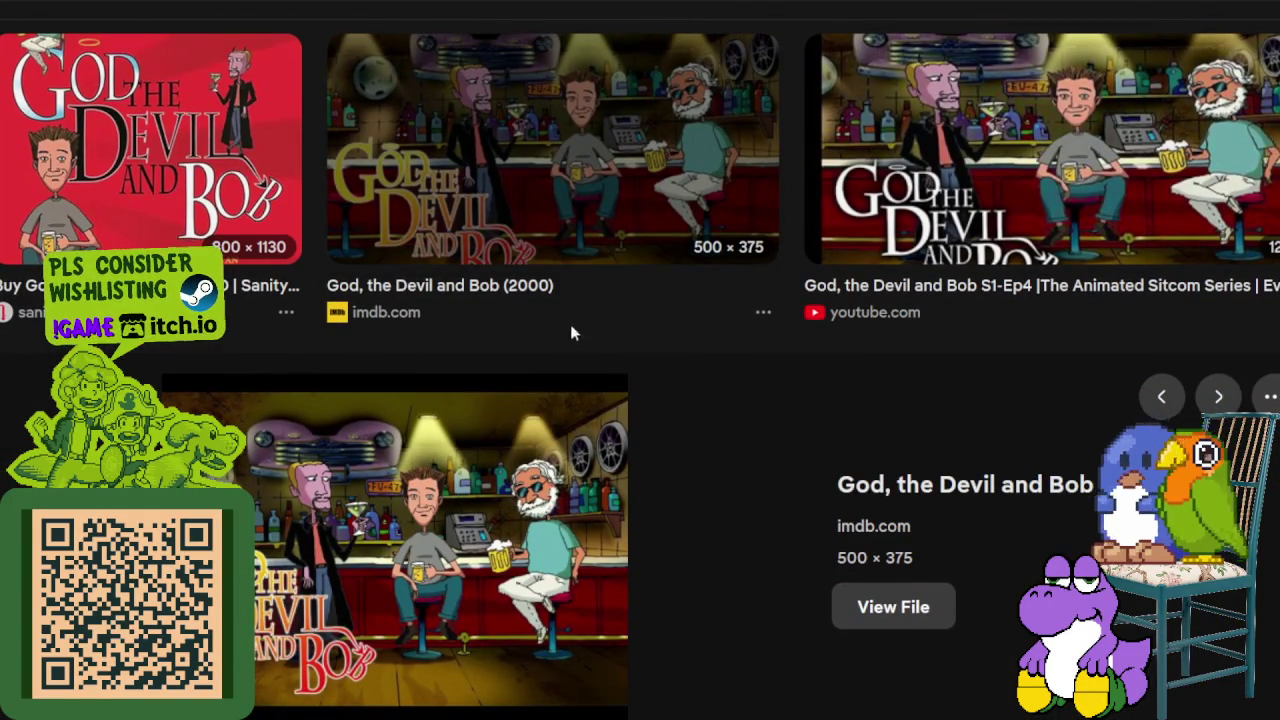
left_click(457, 86)
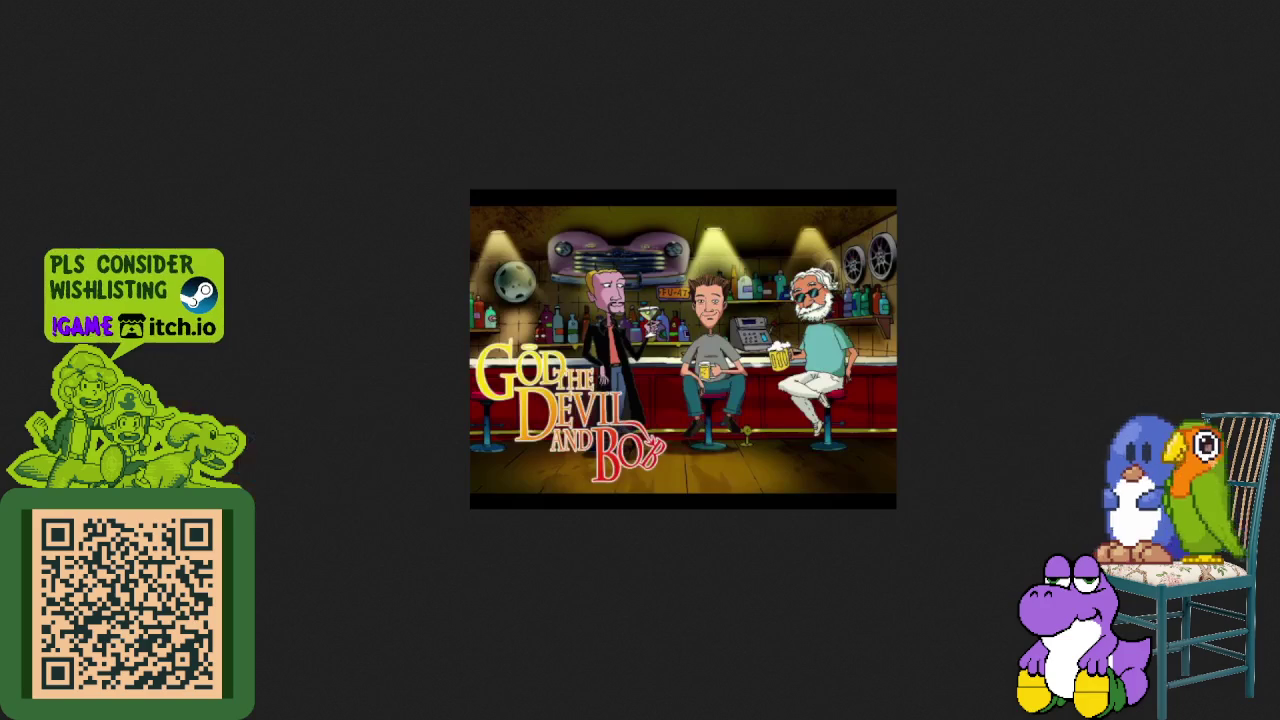
key("alt+Left")
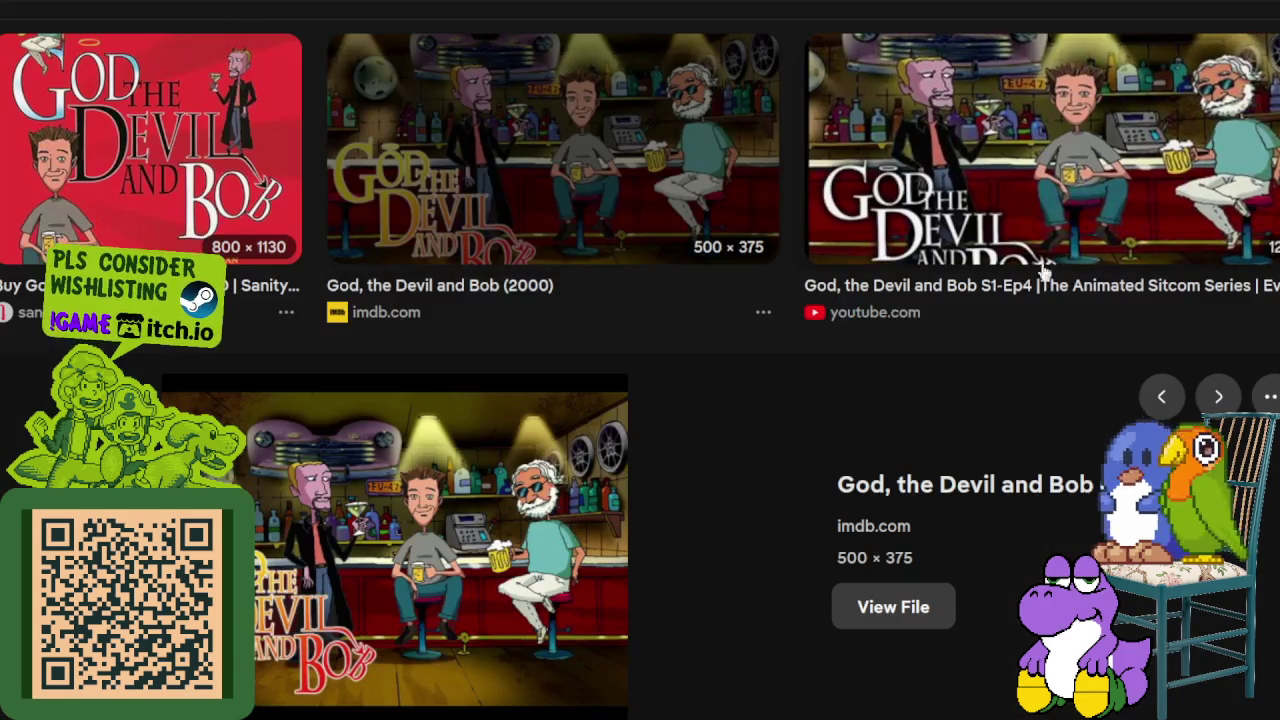
- View the larger YouTube bar scene image full size, then scroll down through the results
left_click(1048, 205)
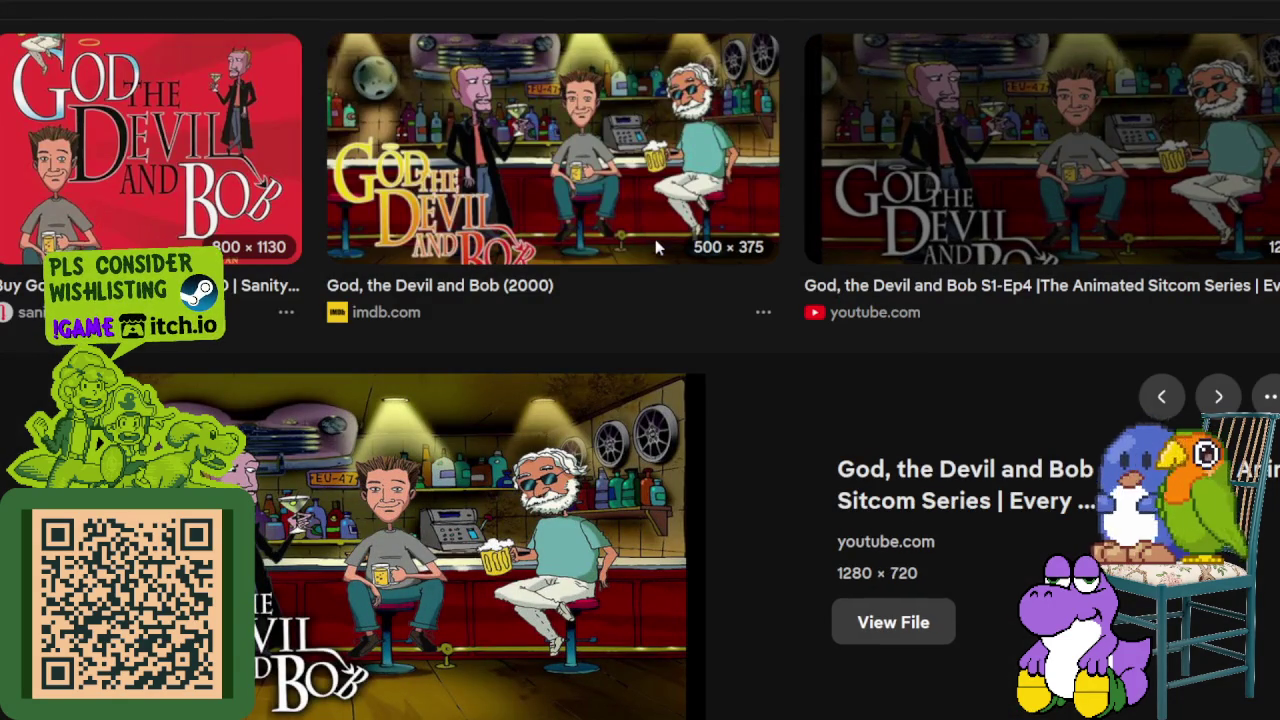
left_click(893, 622)
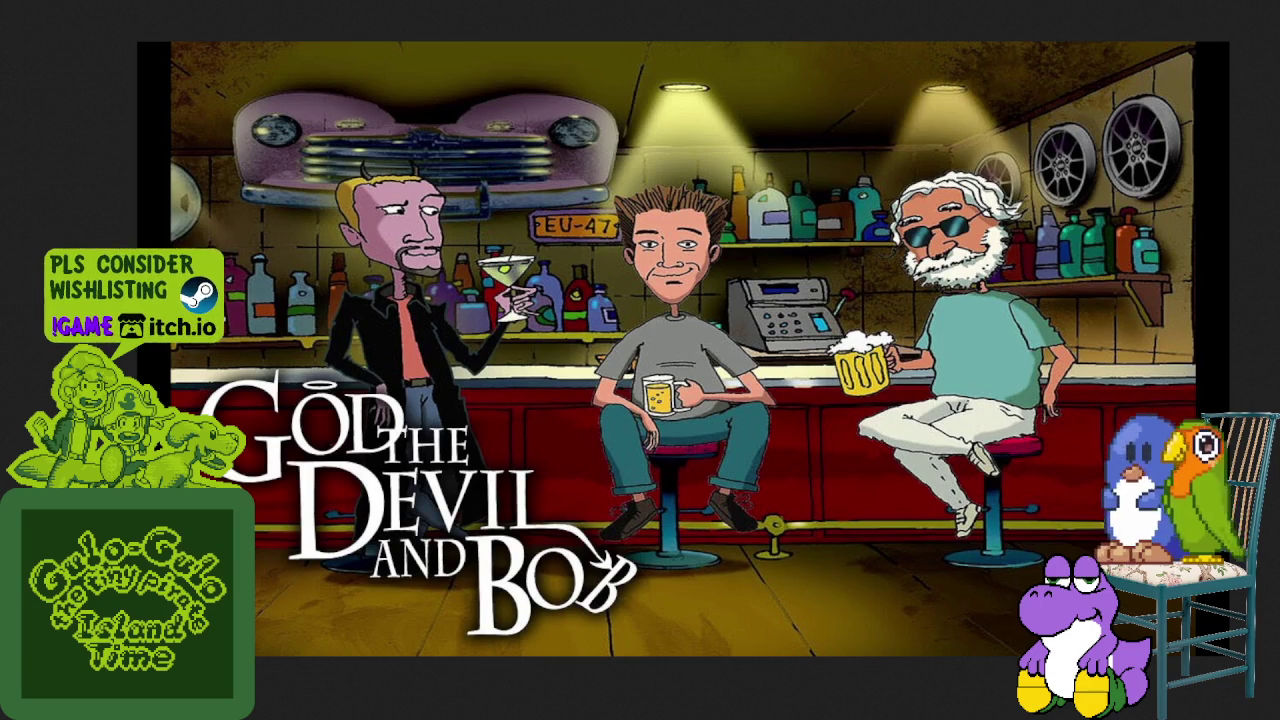
key("Escape")
scroll(838, 262, "down", 3)
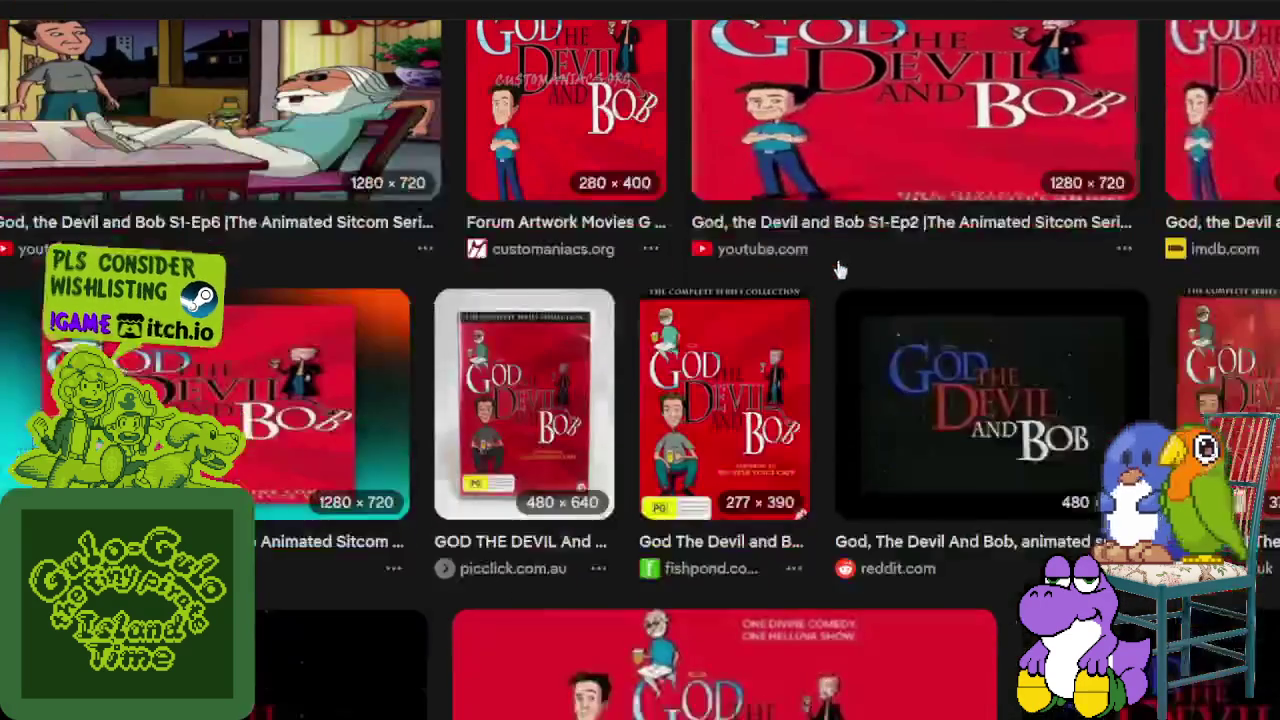
scroll(838, 262, "down", 2)
scroll(838, 262, "down", 3)
scroll(838, 262, "down", 3)
scroll(838, 250, "up", 2)
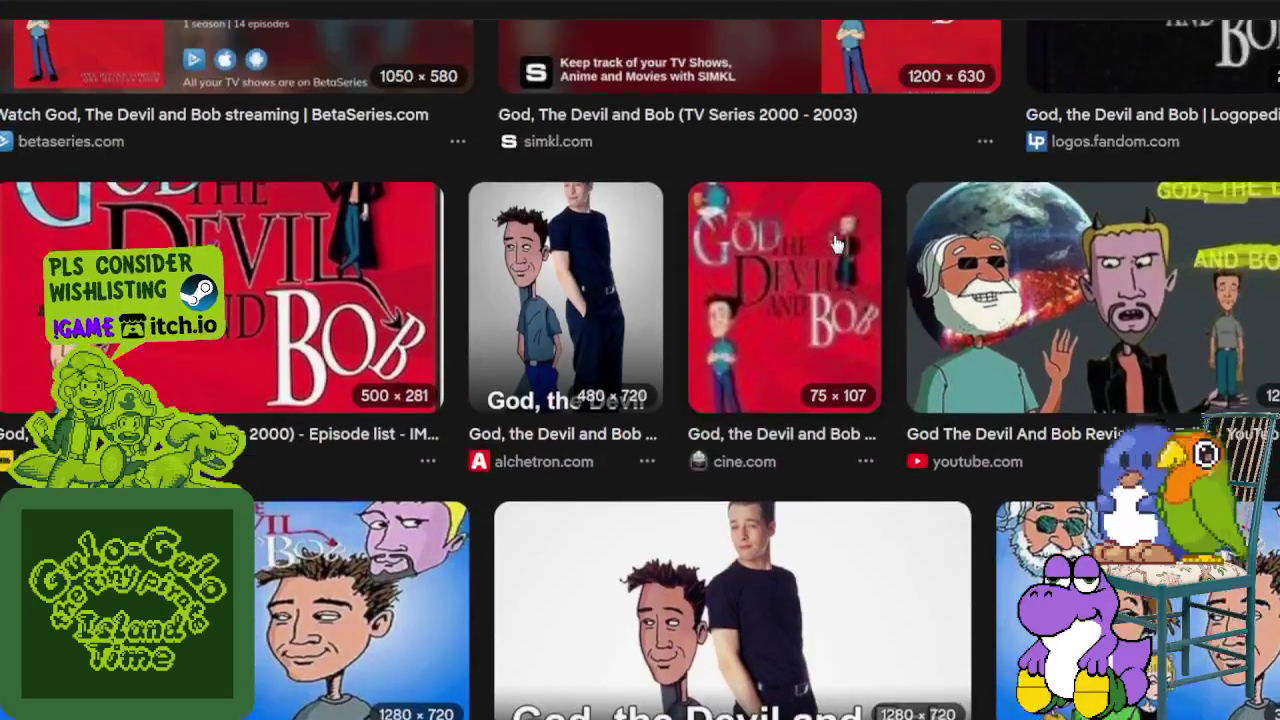
scroll(838, 243, "down", 3)
scroll(838, 243, "down", 3)
scroll(838, 245, "down", 3)
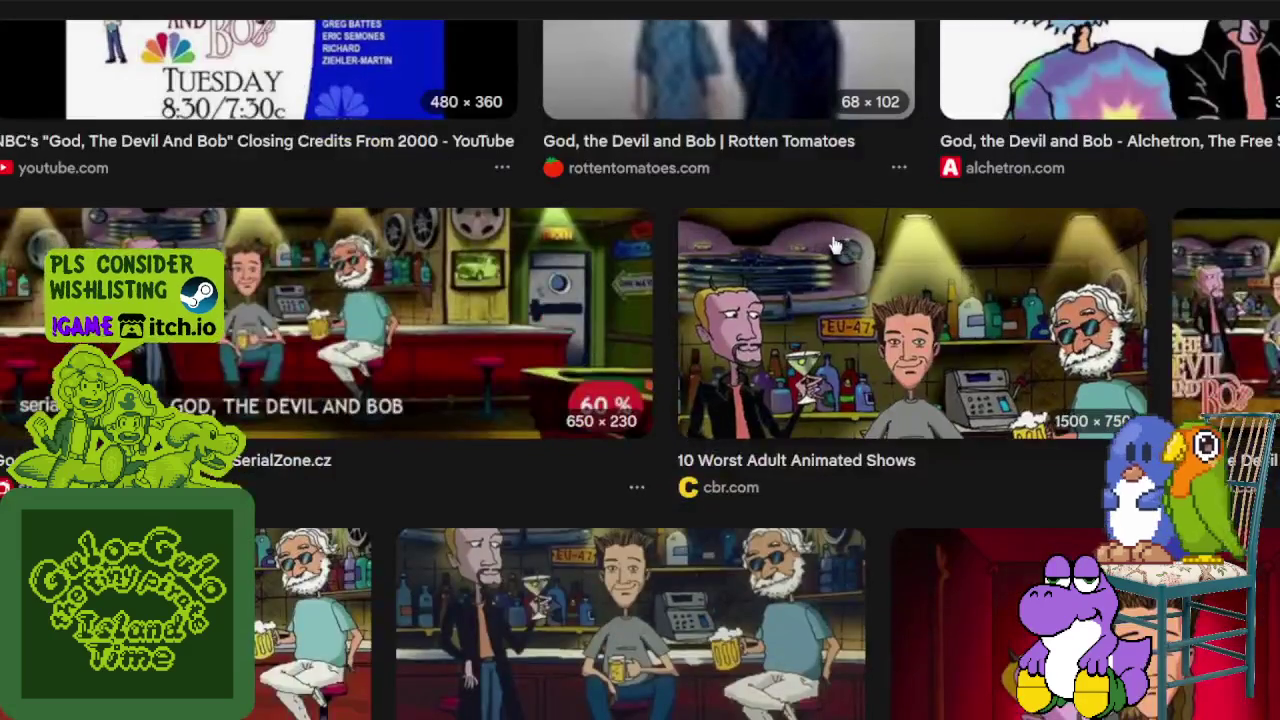
scroll(828, 243, "up", 2)
- Preview the NBC closing credits image, scroll back to the top, then return to Aseprite
left_click(311, 100)
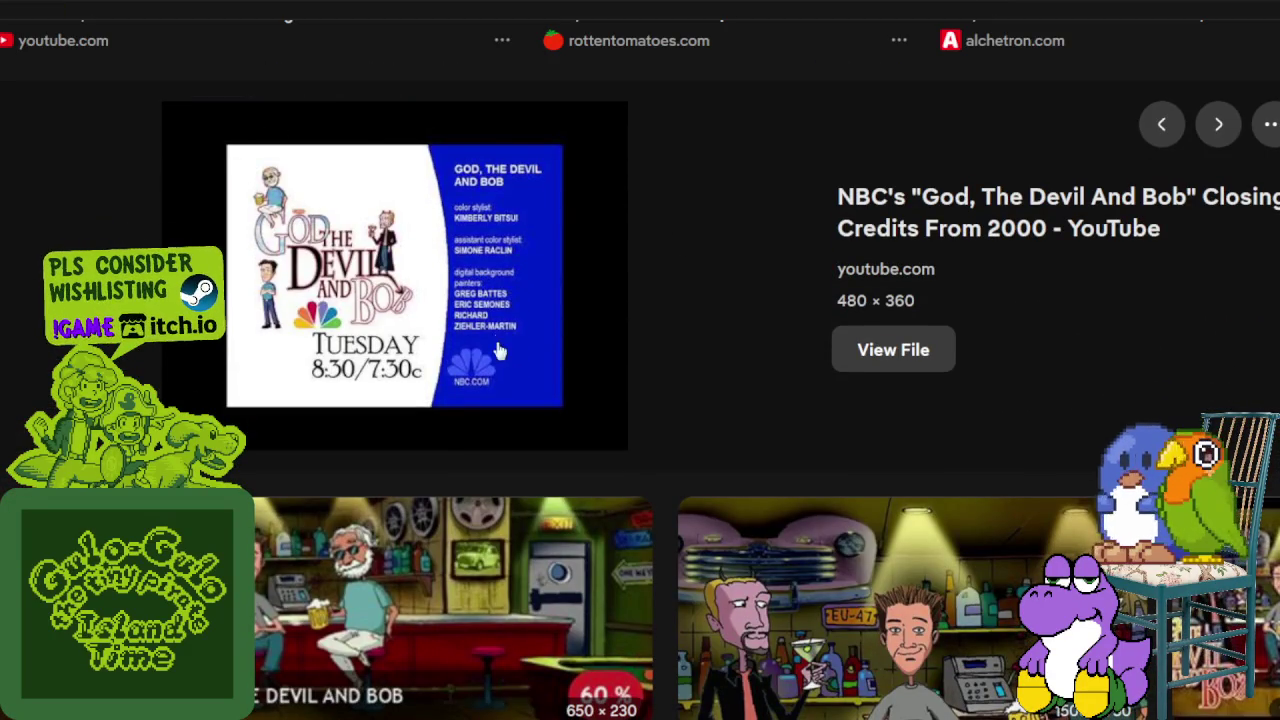
scroll(595, 370, "down", 3)
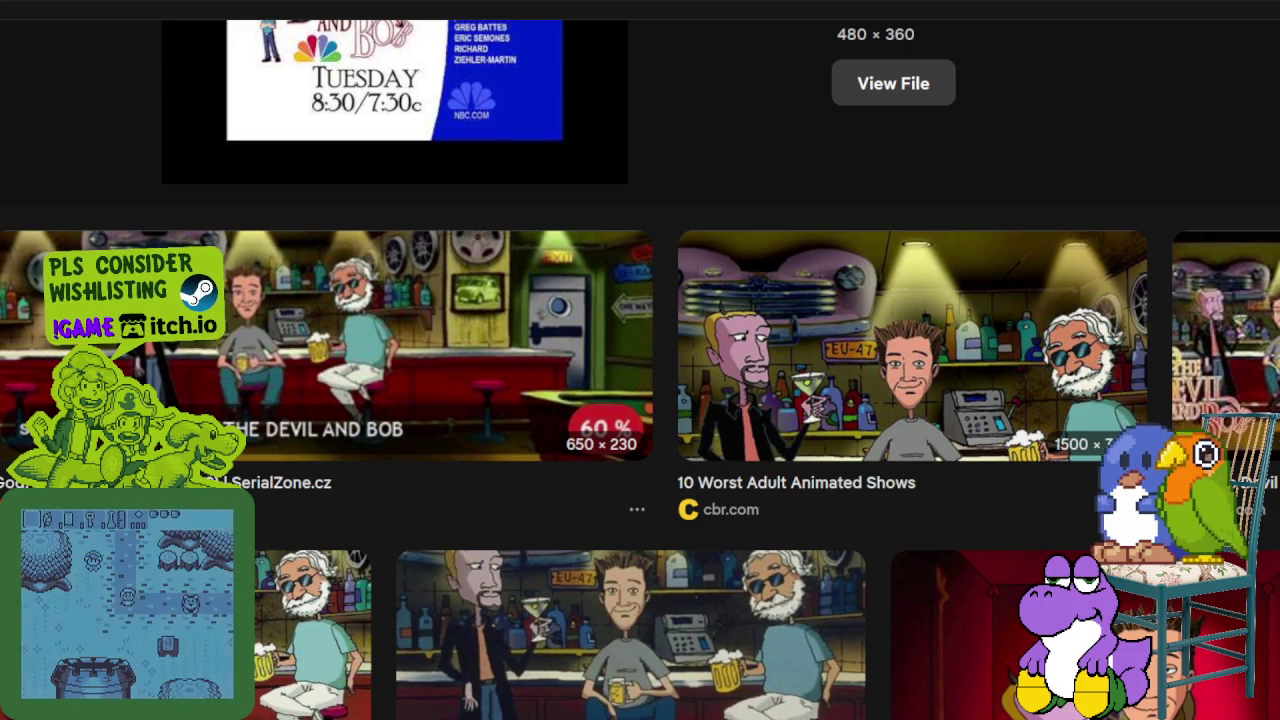
scroll(590, 465, "down", 5)
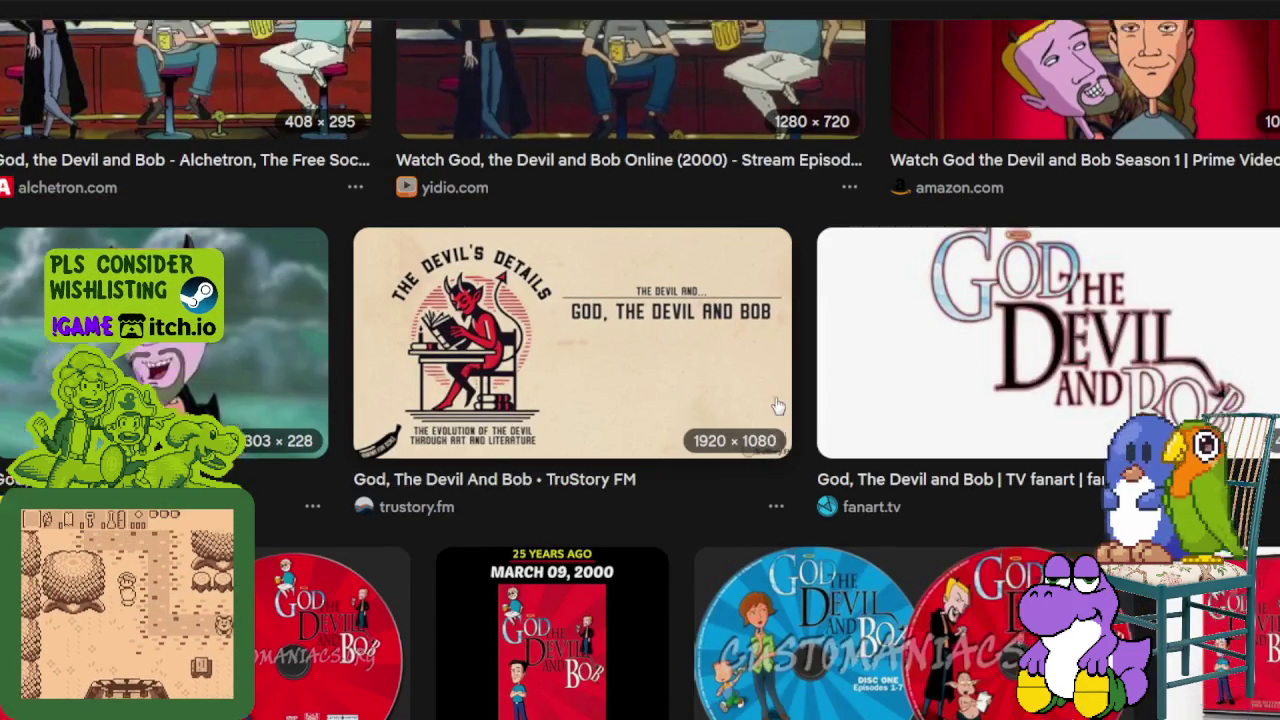
scroll(778, 403, "up", 2)
scroll(776, 402, "up", 3)
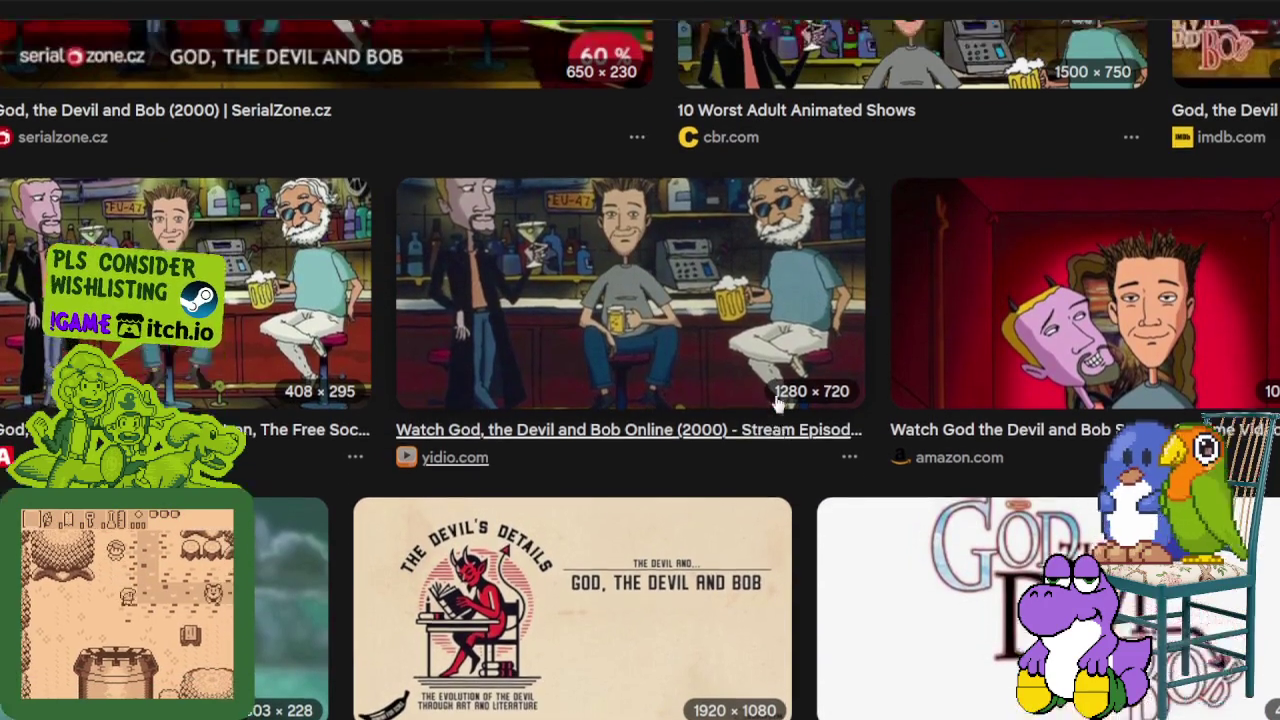
scroll(774, 394, "up", 2)
scroll(773, 390, "up", 2)
scroll(776, 398, "up", 3)
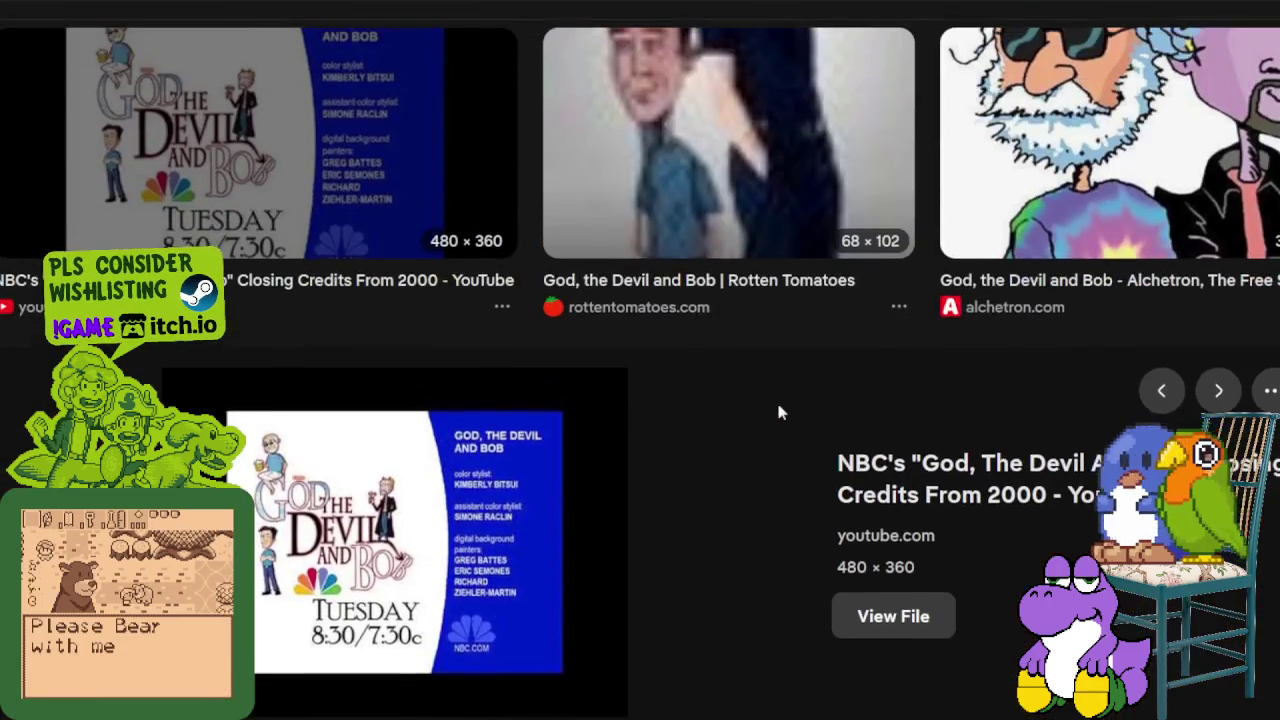
scroll(780, 405, "up", 3)
scroll(782, 405, "up", 3)
scroll(783, 400, "up", 3)
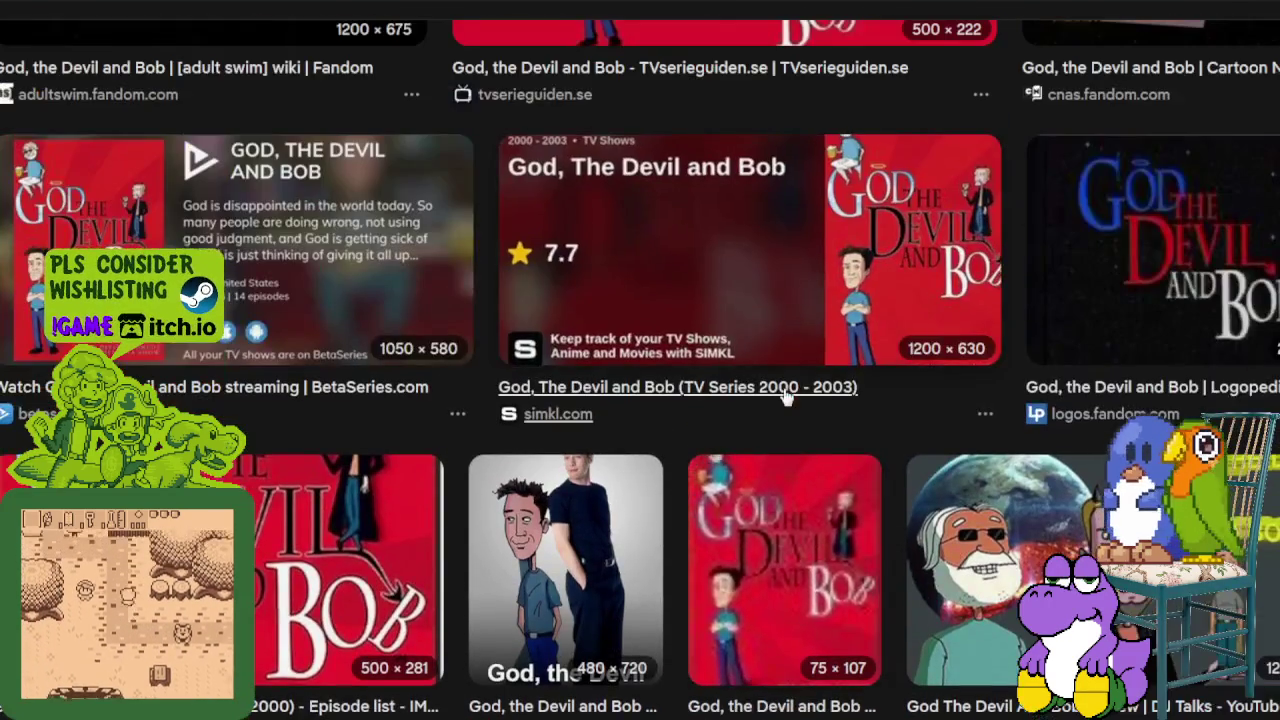
scroll(786, 398, "up", 3)
scroll(786, 398, "up", 3)
scroll(790, 390, "up", 1)
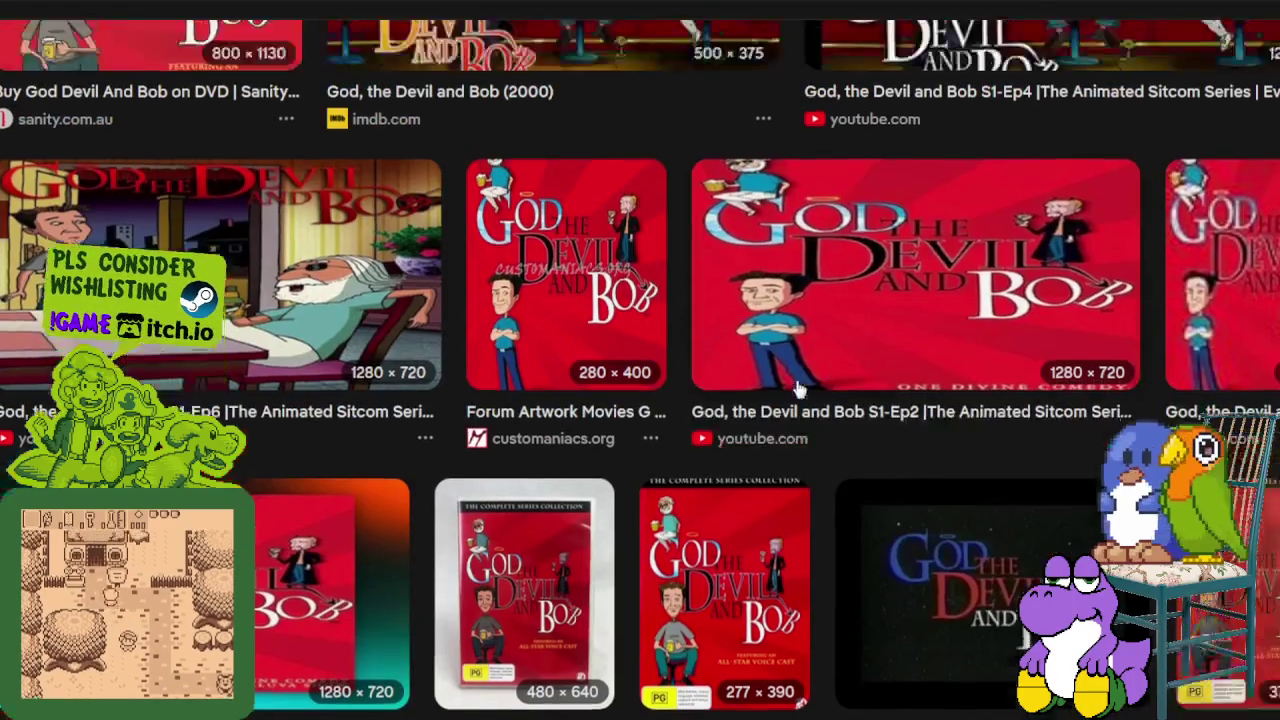
scroll(710, 375, "up", 3)
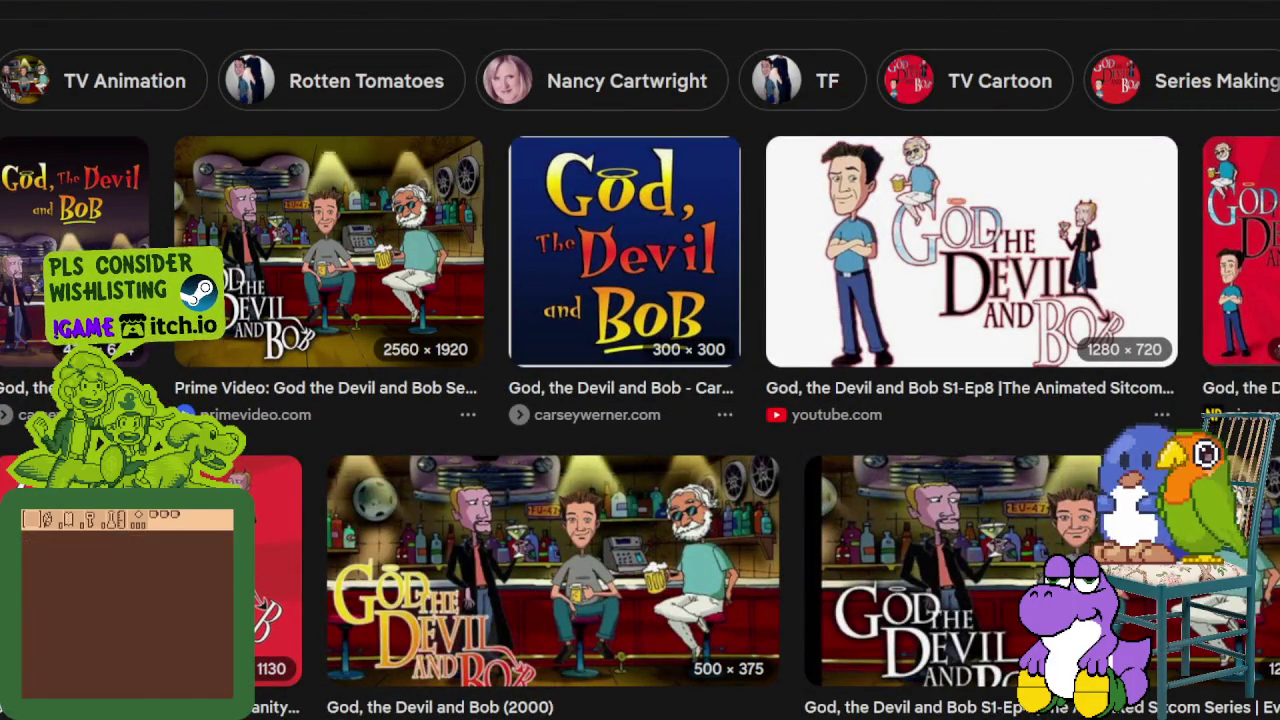
key("alt+Tab")
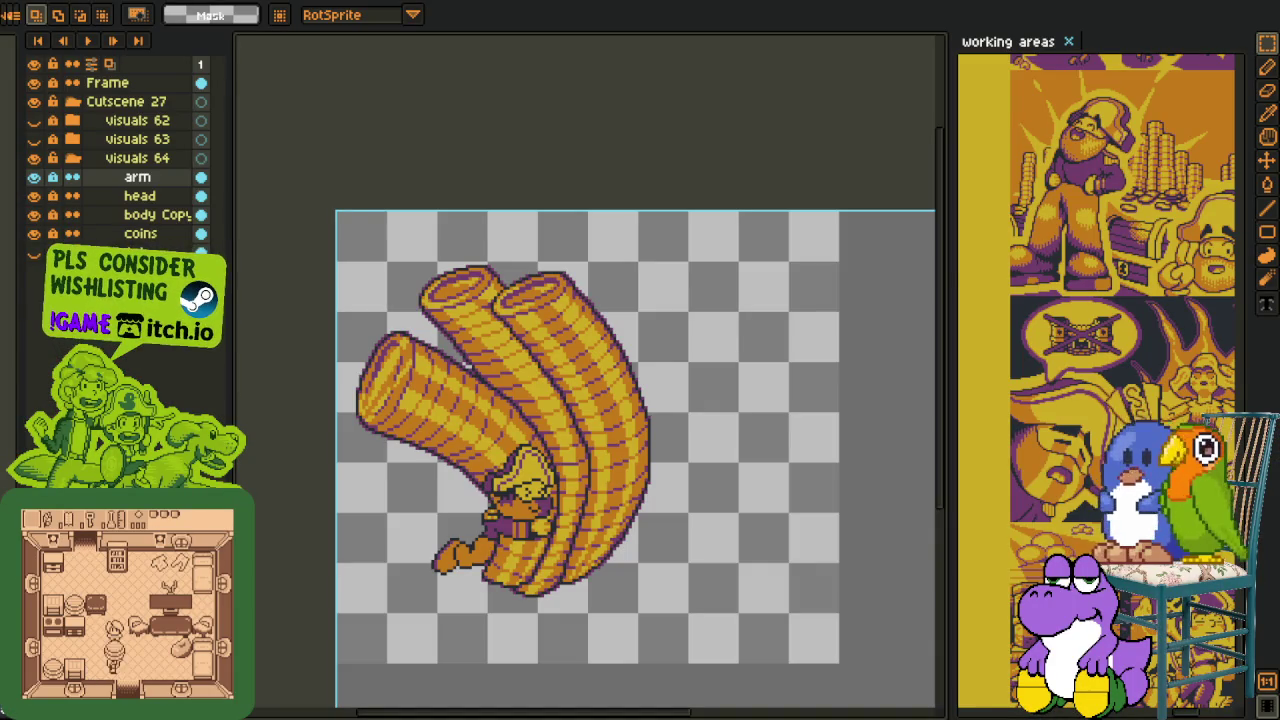
- Centre the pirate on the canvas and add a new empty layer above the arm layer
scroll(459, 485, "down", 1)
scroll(459, 485, "up", 2)
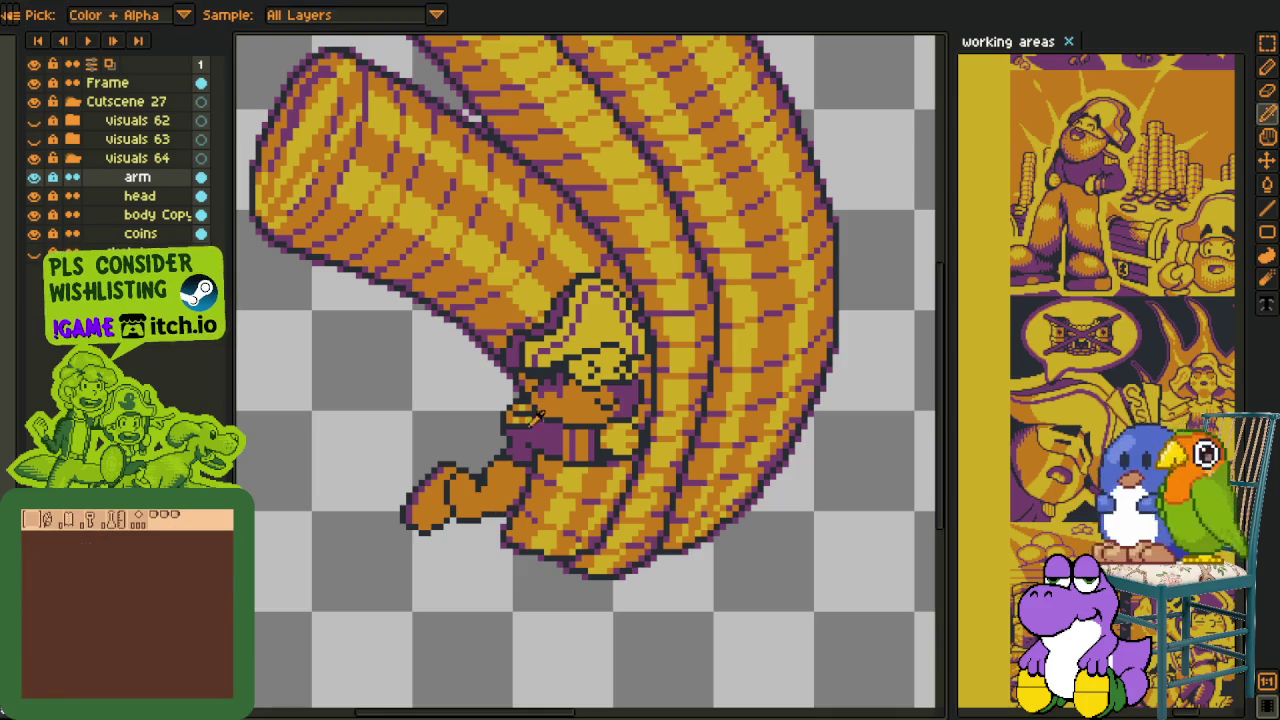
left_click_drag(459, 485, 489, 455)
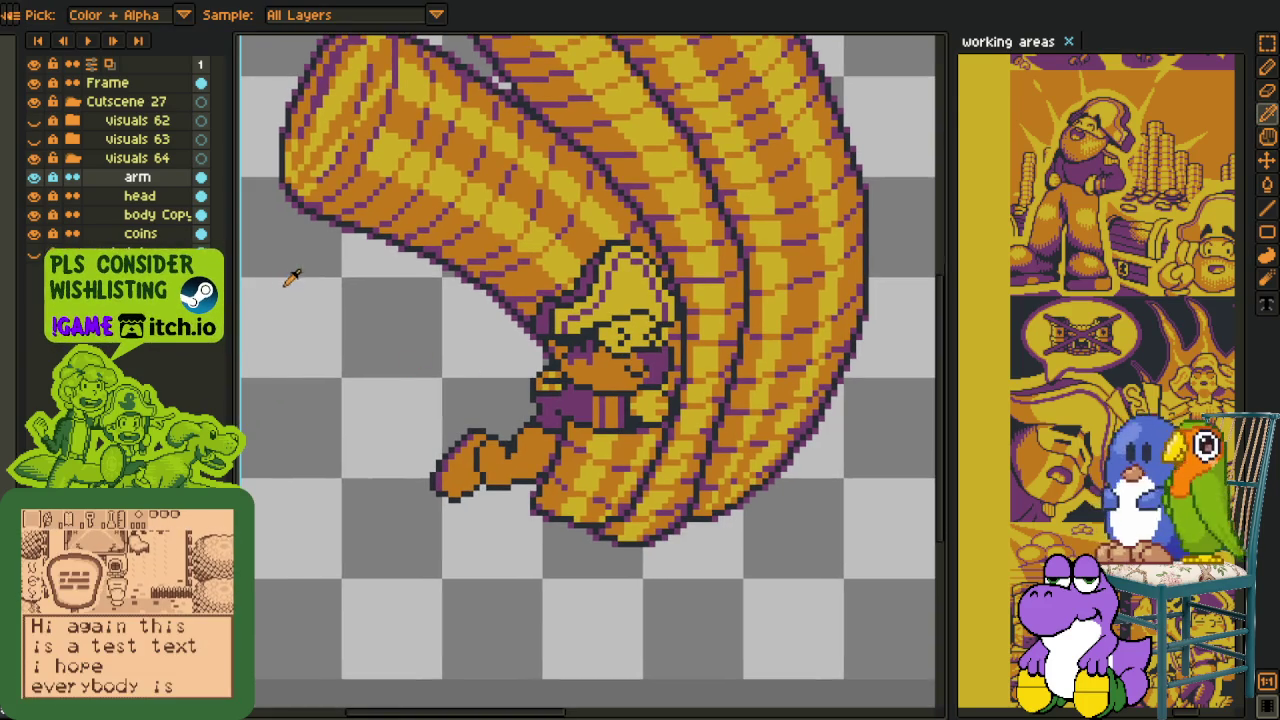
right_click(114, 180)
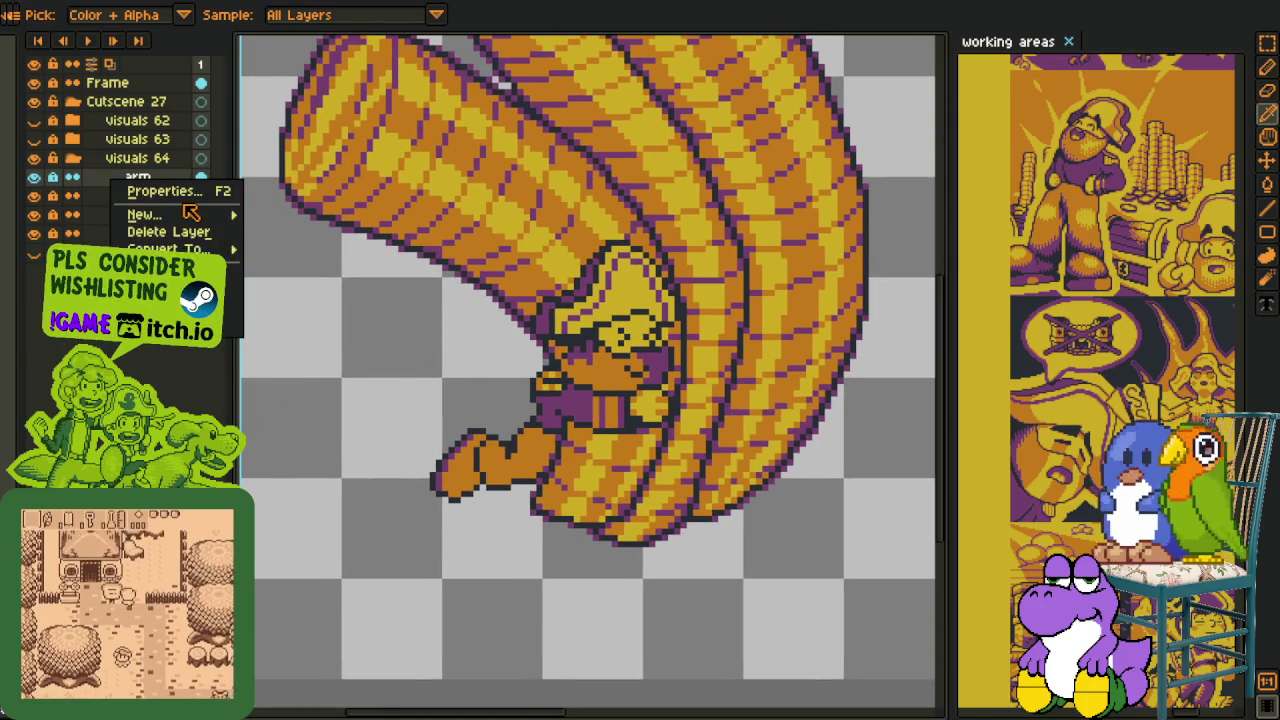
mouse_move(175, 214)
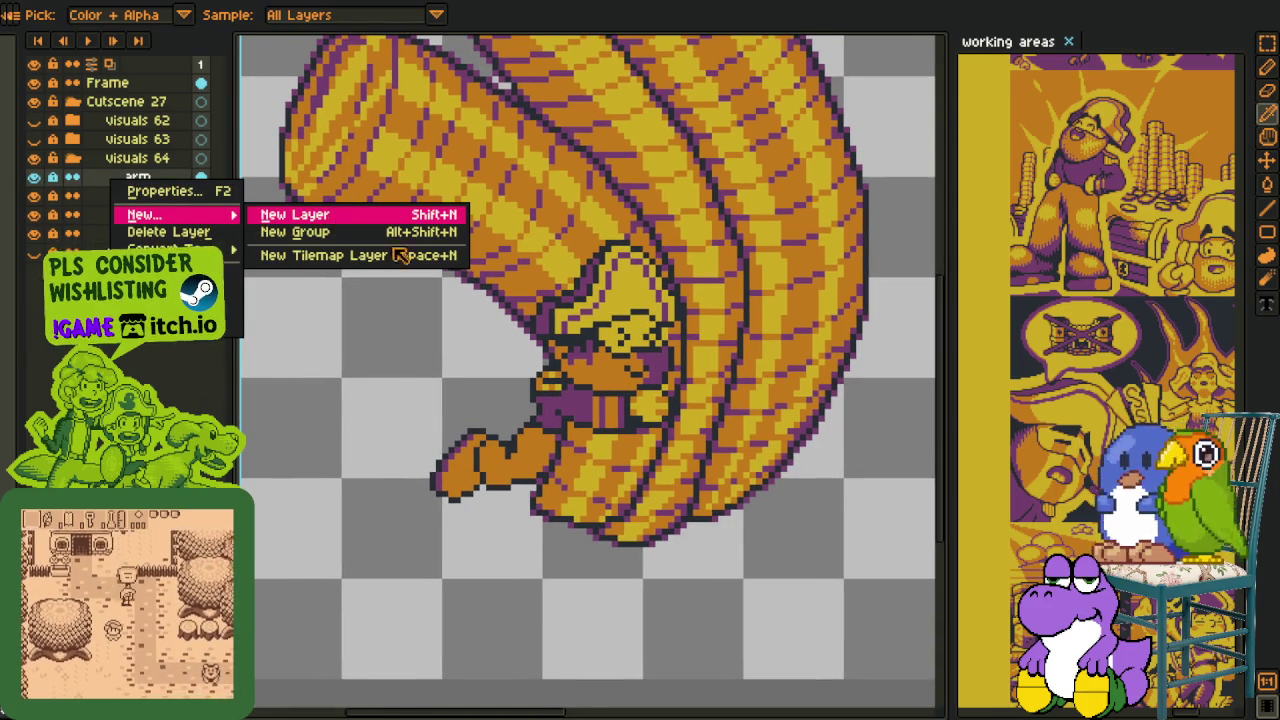
left_click(400, 255)
- With the Pencil, draw a magenta stroke down along the pirate's hat outline
scroll(375, 233, "up", 1)
scroll(375, 233, "up", 1)
scroll(375, 233, "up", 2)
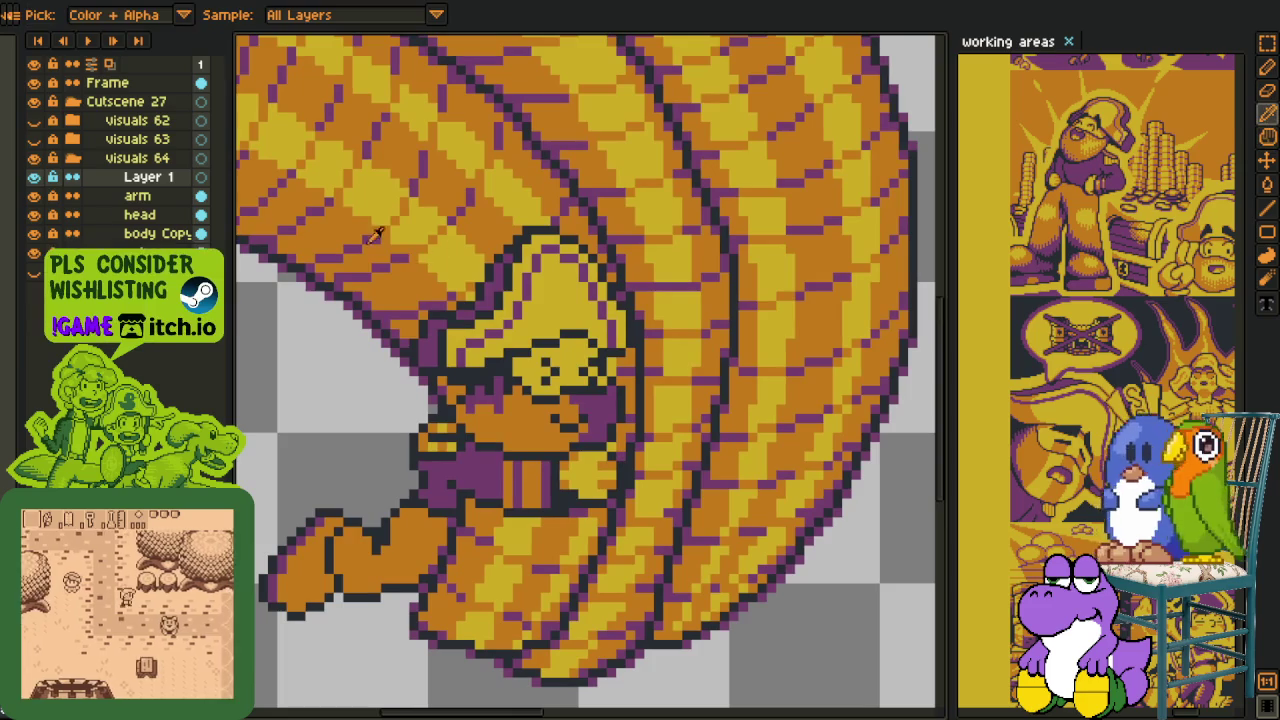
key("b")
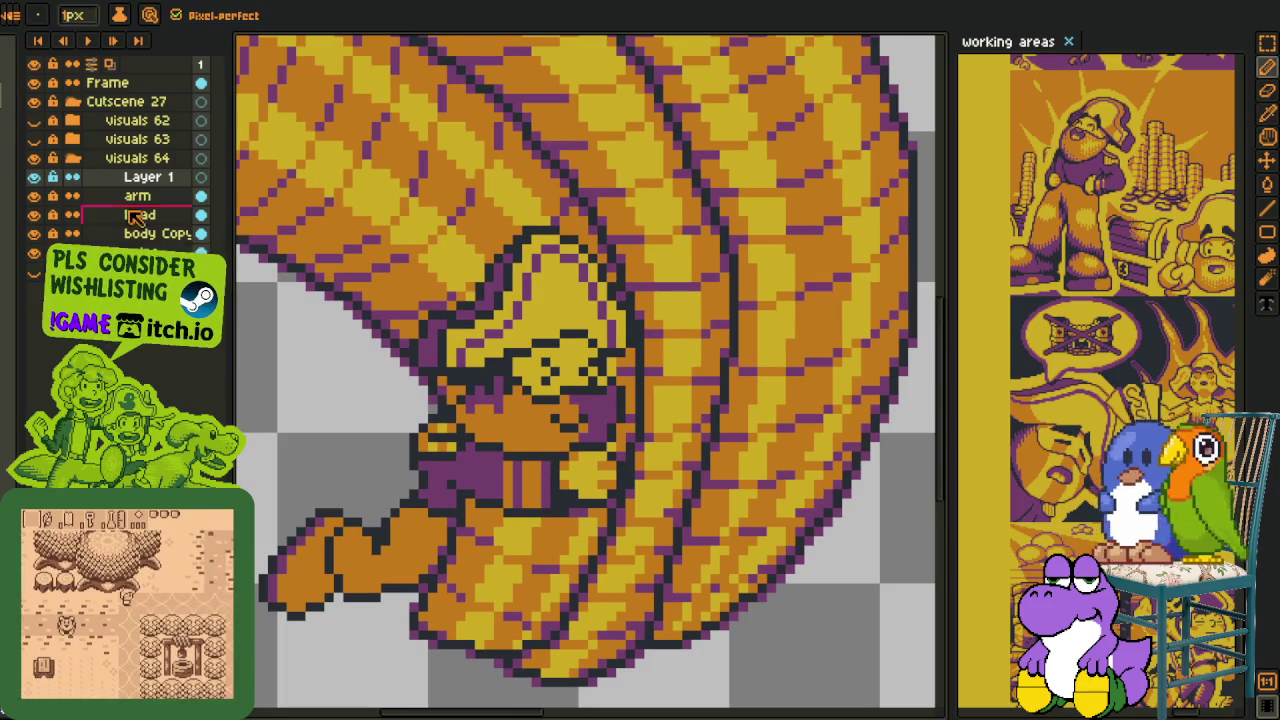
scroll(609, 257, "up", 2)
scroll(557, 203, "up", 1)
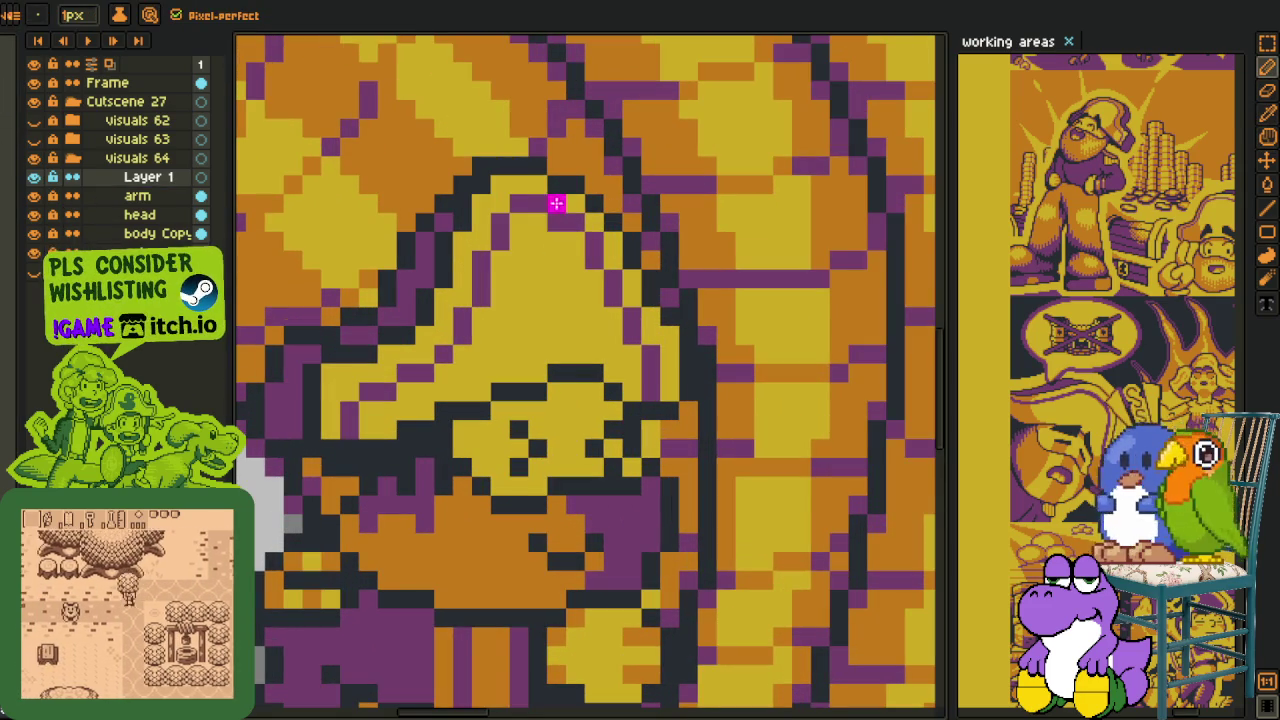
mouse_move(556, 203)
left_mouse_down()
mouse_move(604, 243)
mouse_move(613, 280)
left_mouse_up()
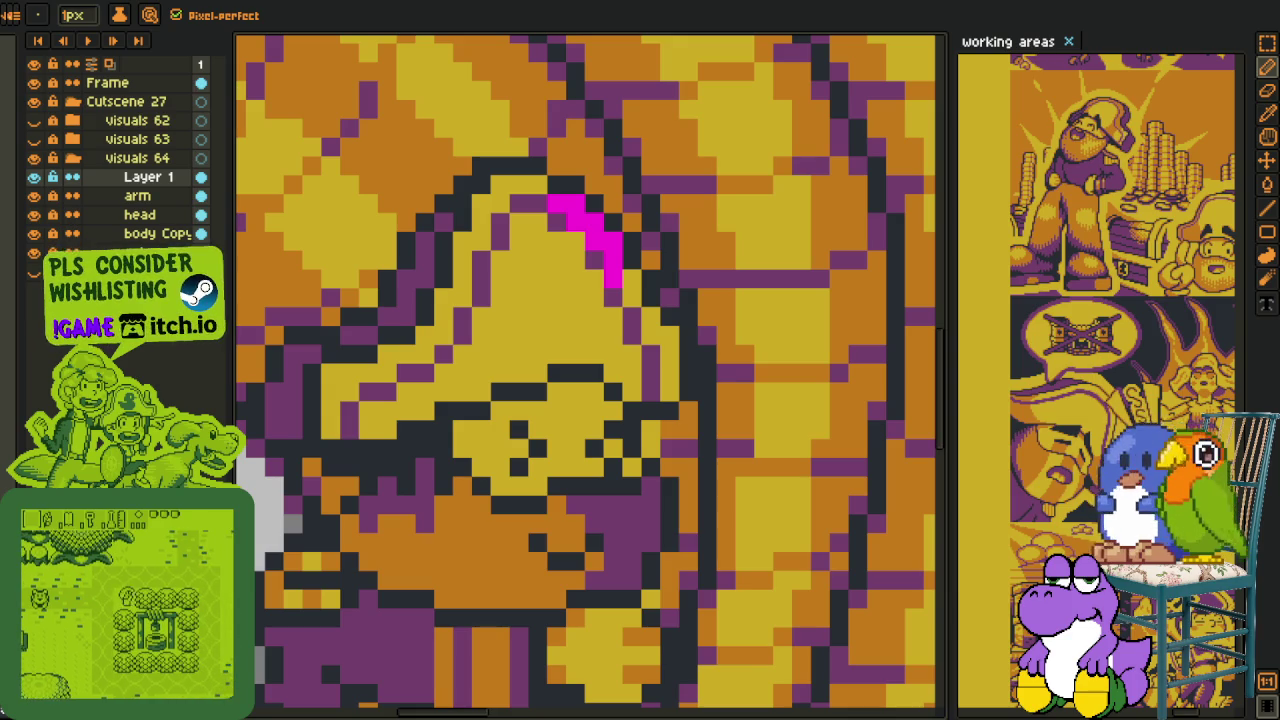
left_click(628, 284)
mouse_move(626, 295)
left_mouse_down()
mouse_move(670, 372)
mouse_move(636, 384)
mouse_move(588, 268)
mouse_move(570, 270)
left_mouse_up()
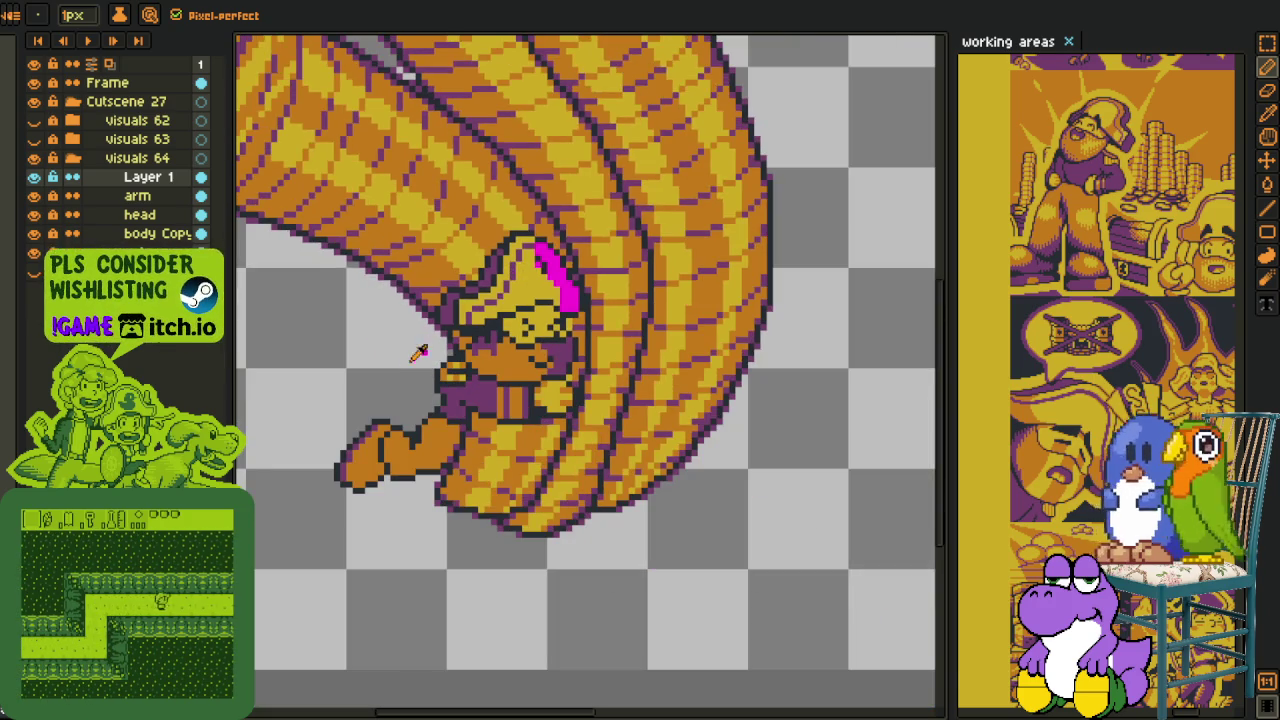
scroll(423, 349, "down", 3)
scroll(525, 234, "up", 4)
left_click(525, 234)
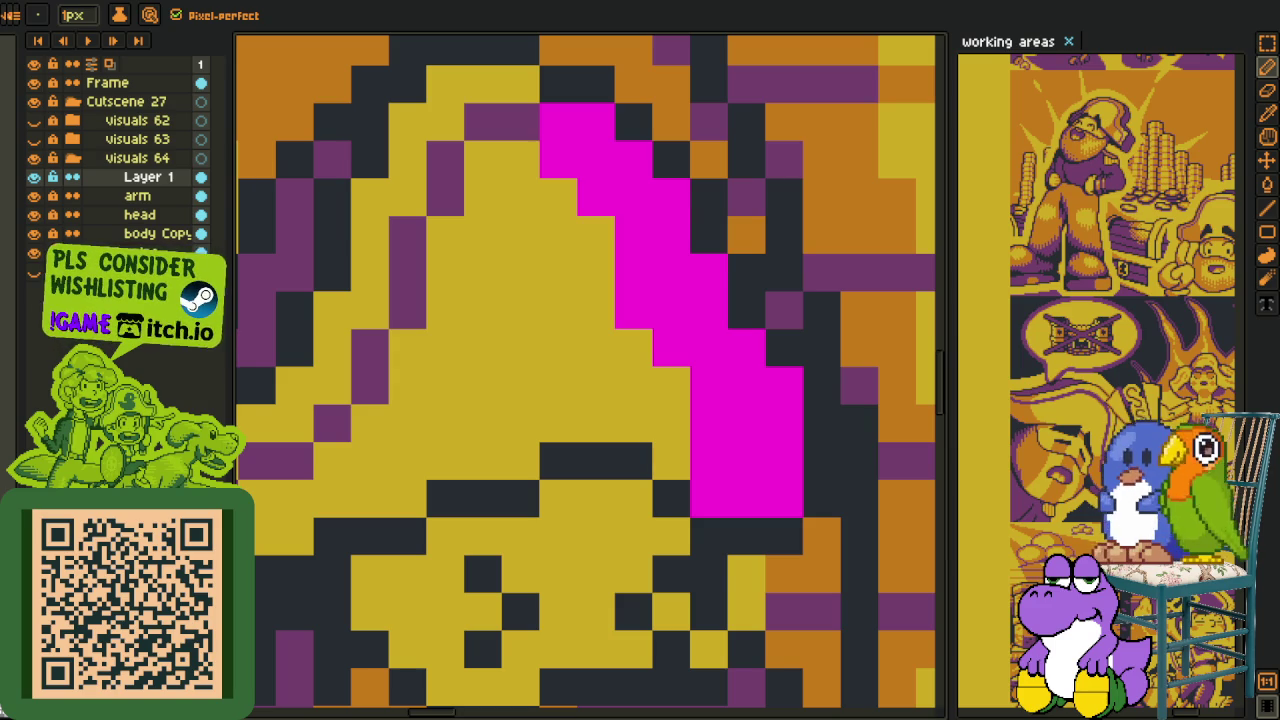
- Add magenta pixels at the hat tip and along the upper hat edge
key("i")
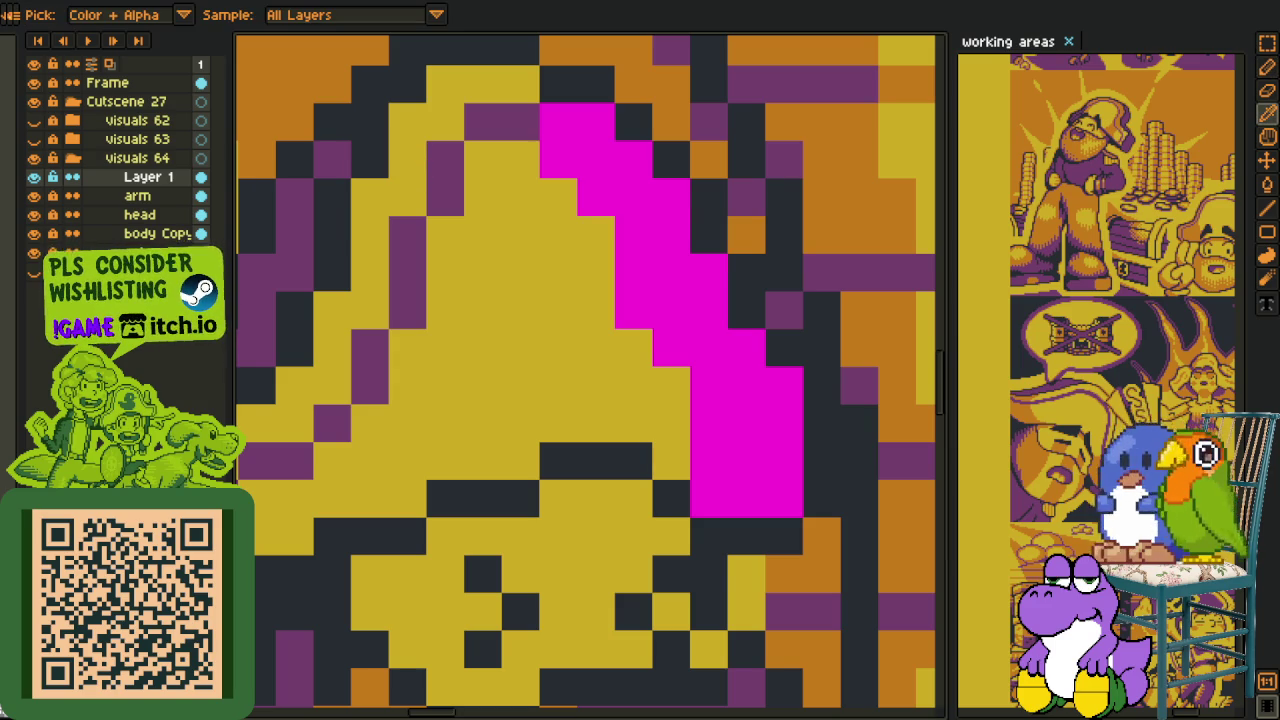
key("b")
left_click(521, 123)
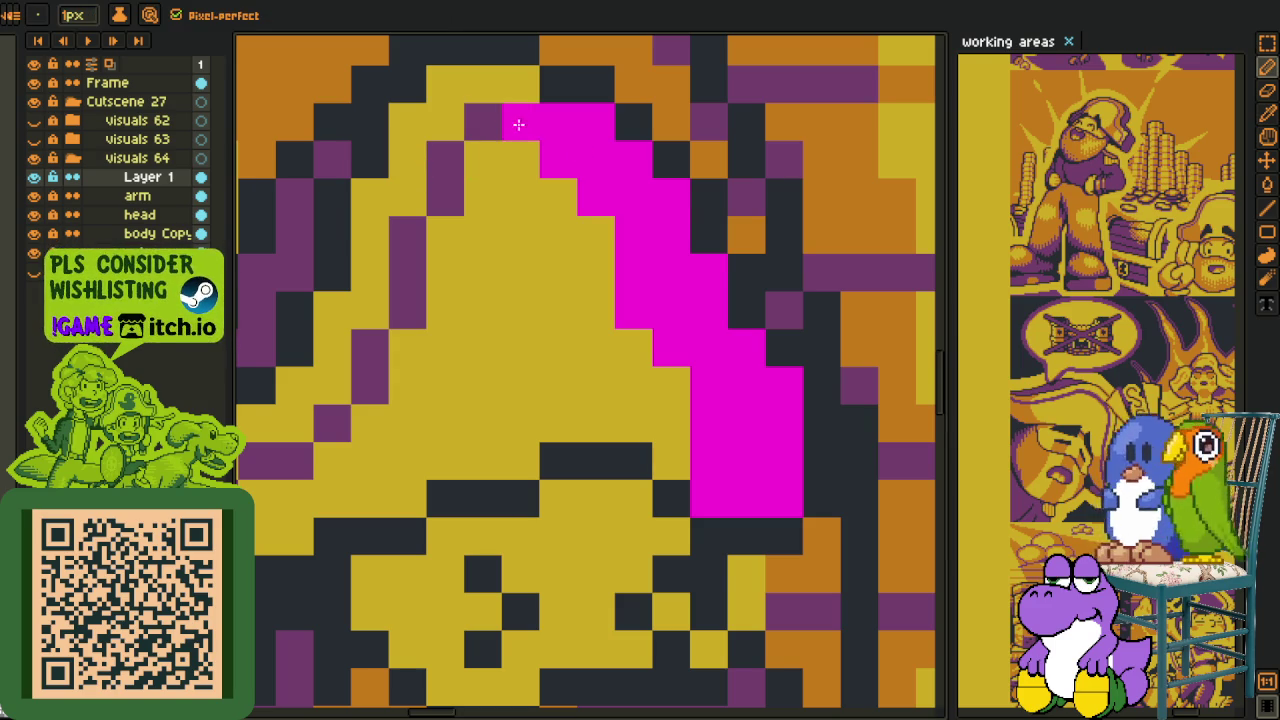
left_click(483, 123)
left_click(521, 85)
left_click(483, 85)
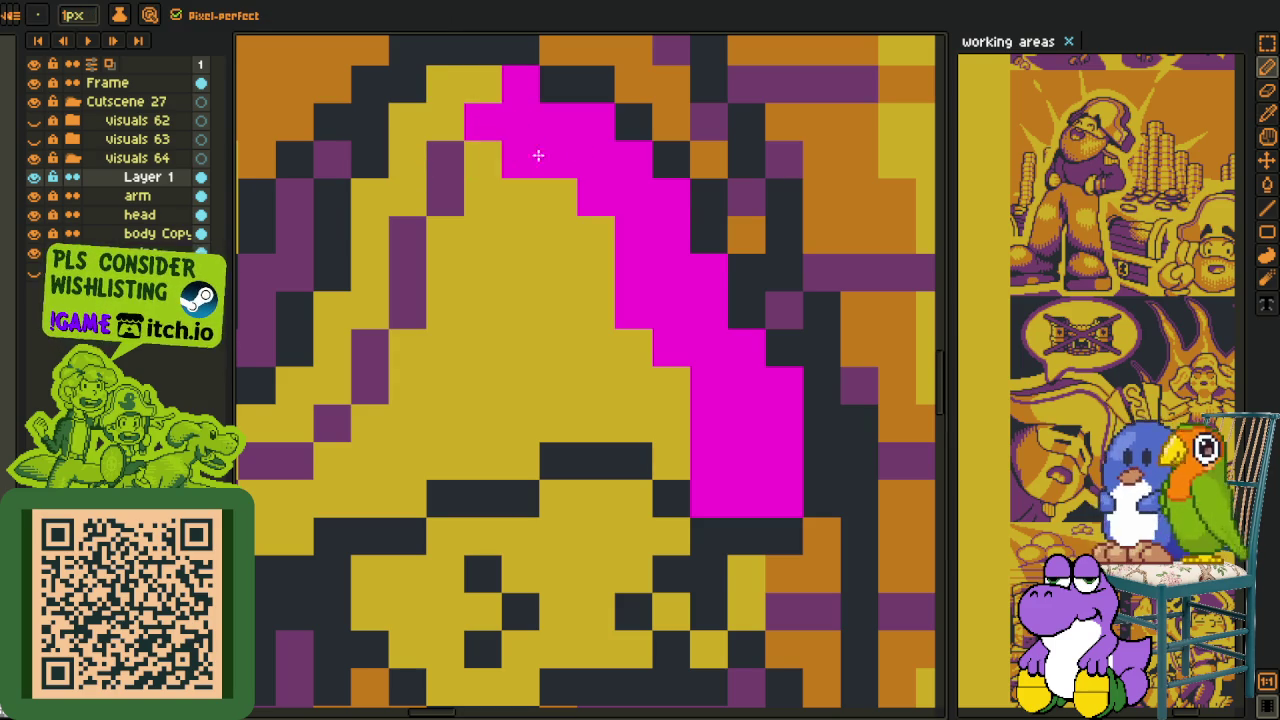
left_click(559, 197)
left_click(597, 273)
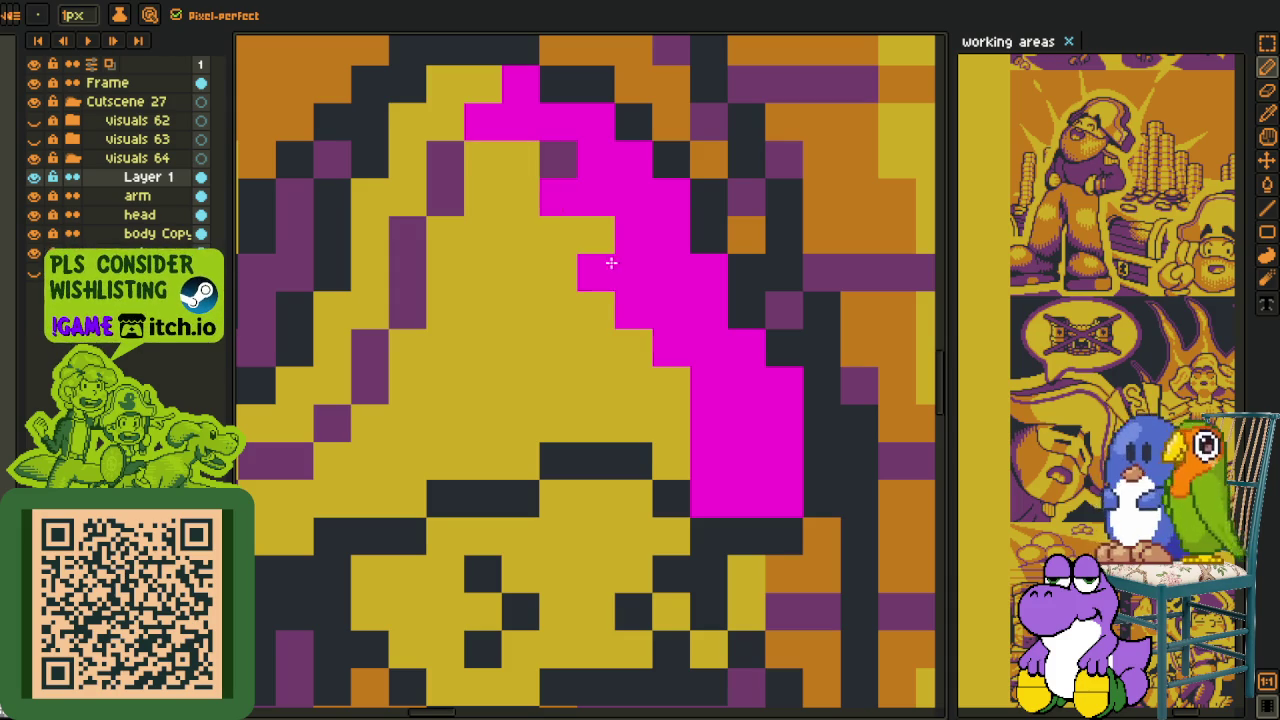
left_click(559, 273)
left_click(597, 235)
left_click(558, 166)
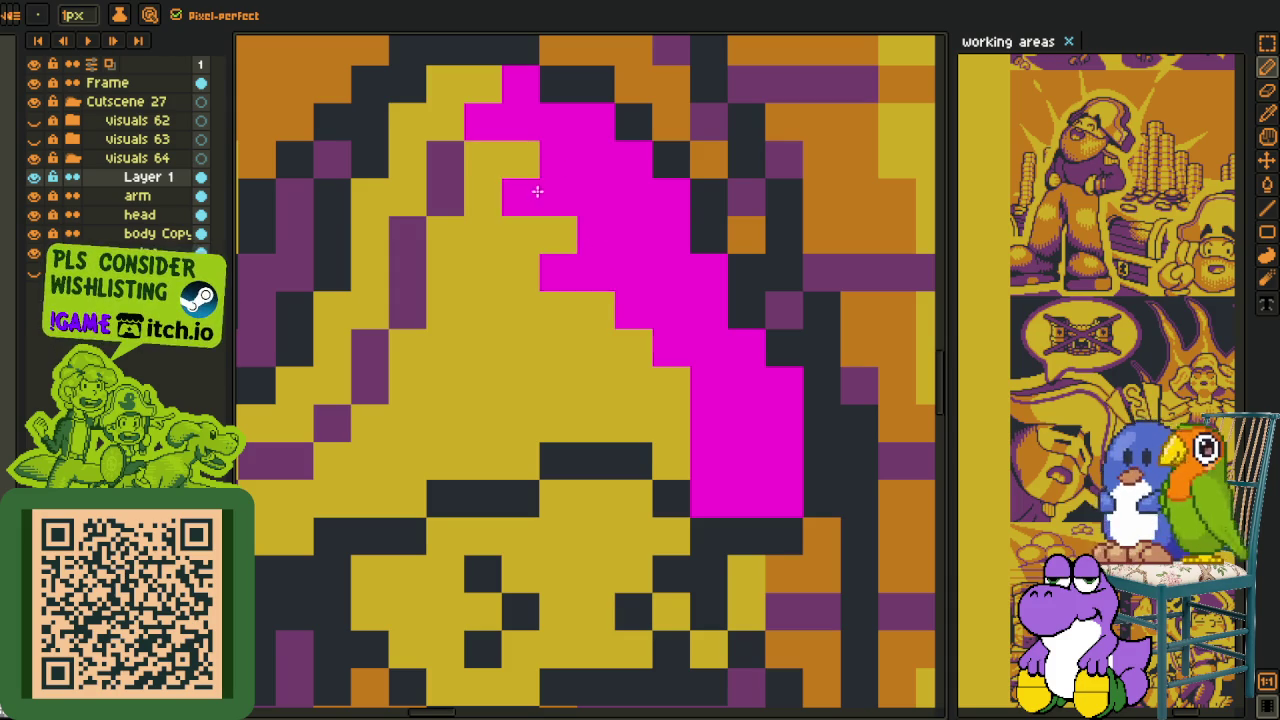
- Extend the magenta stroke further down-left and fill its yellow gaps
left_click(635, 349)
left_click(597, 349)
left_click_drag(671, 424, 635, 424)
left_click(597, 387)
left_click(597, 423)
left_click(671, 385)
left_click(671, 461)
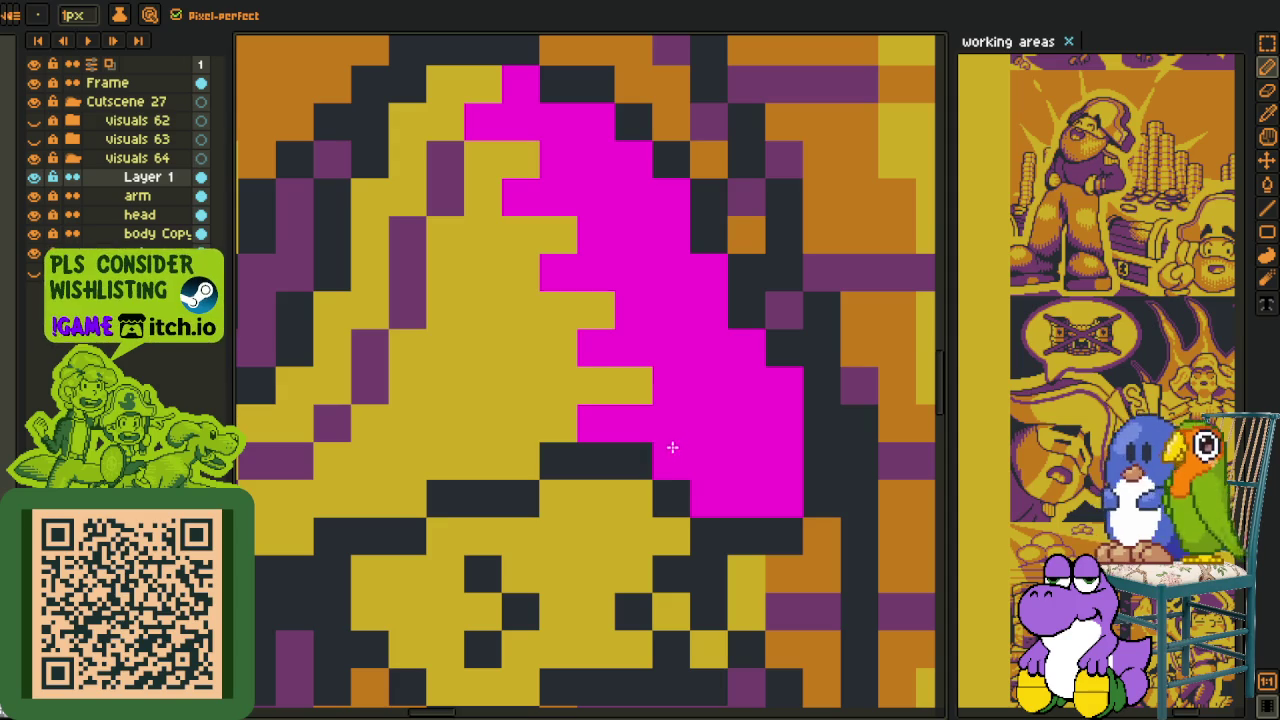
scroll(587, 393, "down", 3)
scroll(540, 400, "down", 2)
scroll(520, 440, "up", 2)
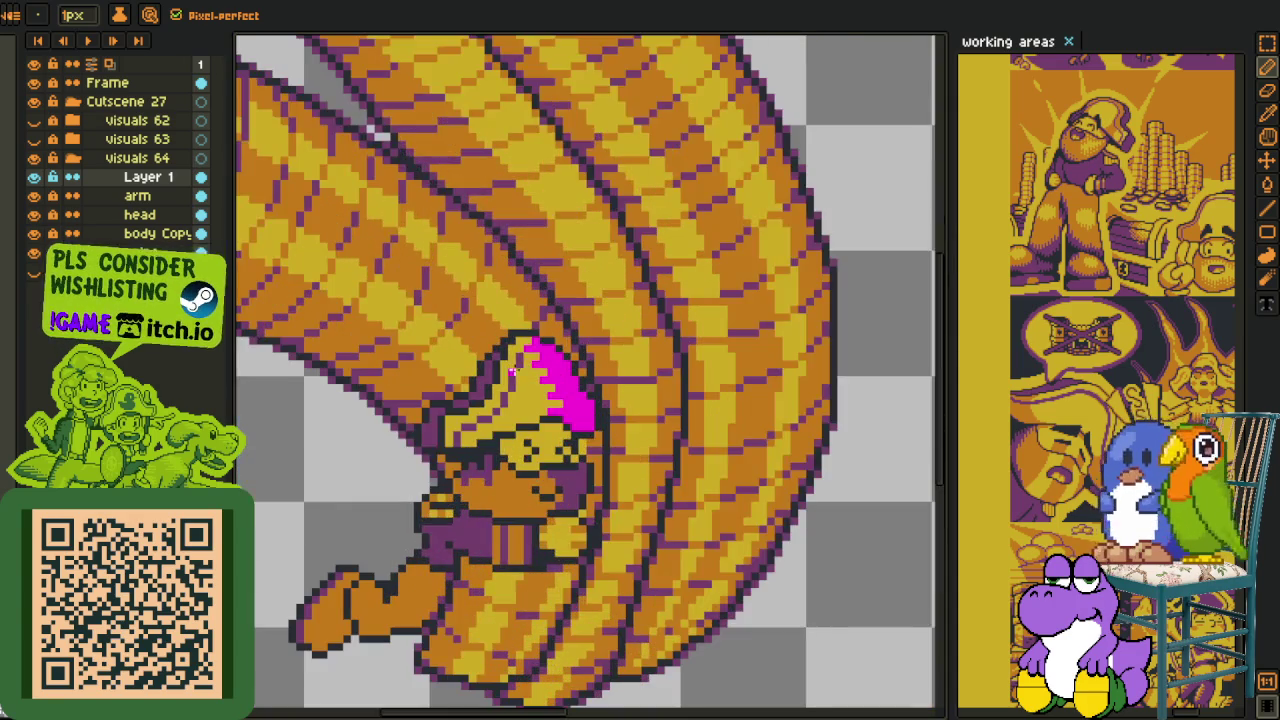
scroll(512, 472, "up", 1)
- Pencil magenta pixels at the arm-body junction, joining them and growing the patch upward row by row
key("b")
scroll(490, 500, "up", 2)
mouse_move(476, 517)
left_mouse_down()
mouse_move(471, 530)
mouse_move(515, 518)
left_mouse_up()
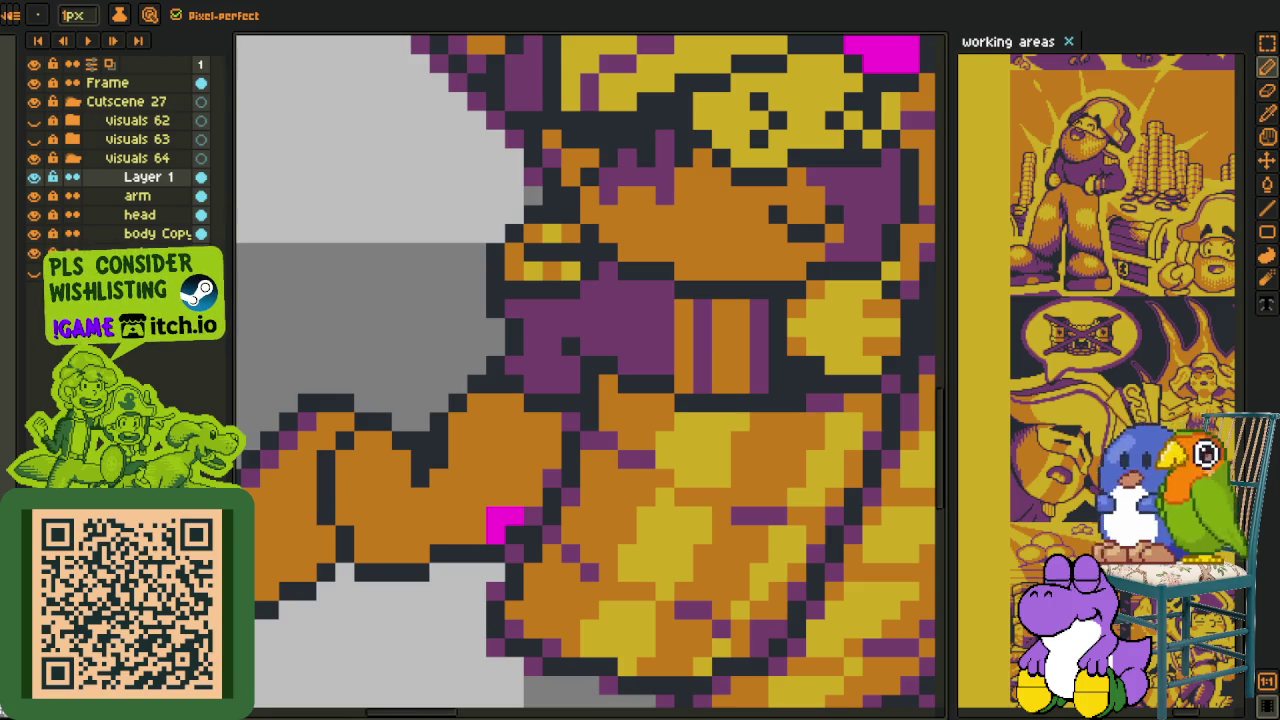
left_click(513, 499)
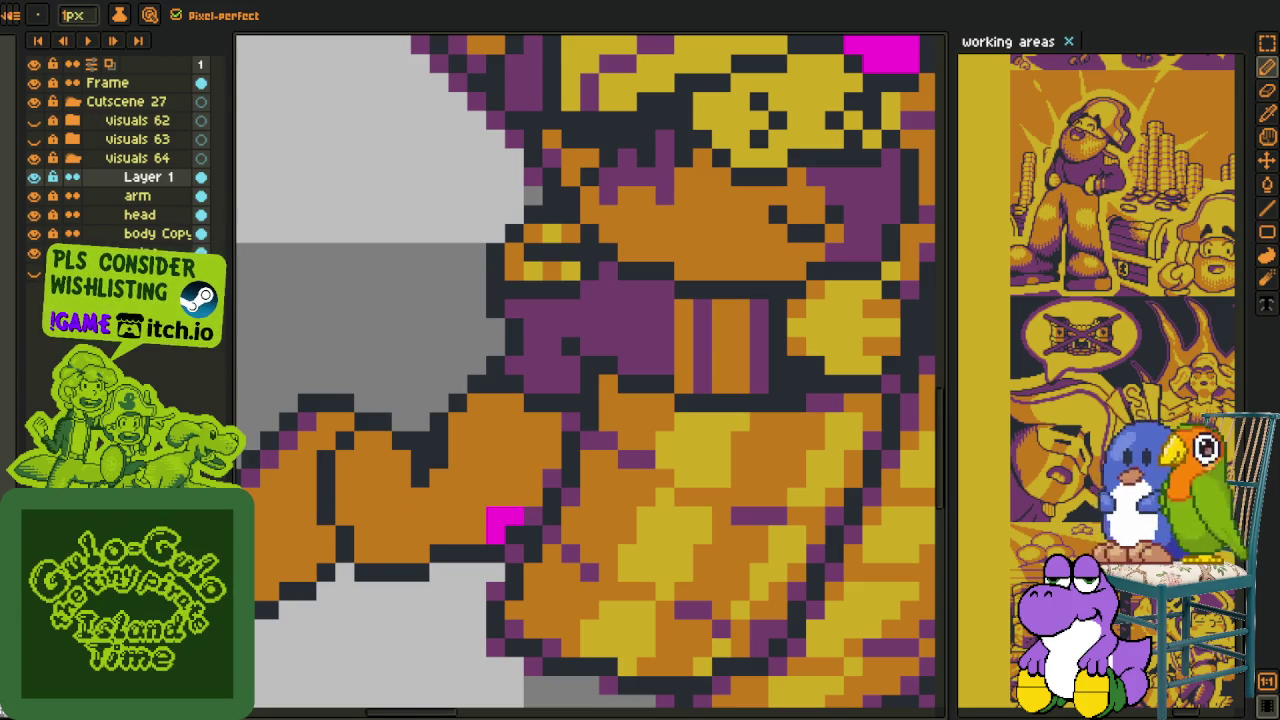
left_click(514, 497)
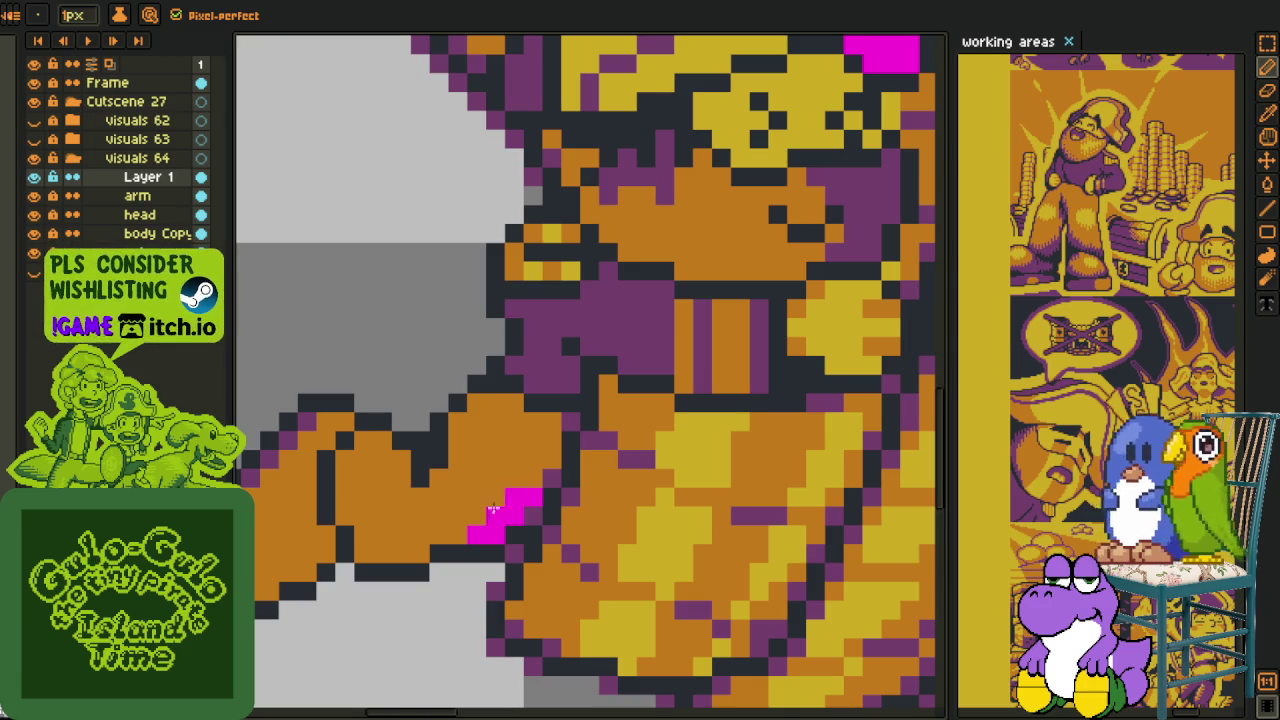
left_click(531, 482)
left_click(552, 461)
mouse_move(533, 461)
left_mouse_down()
mouse_move(518, 460)
mouse_move(530, 422)
mouse_move(521, 432)
left_mouse_up()
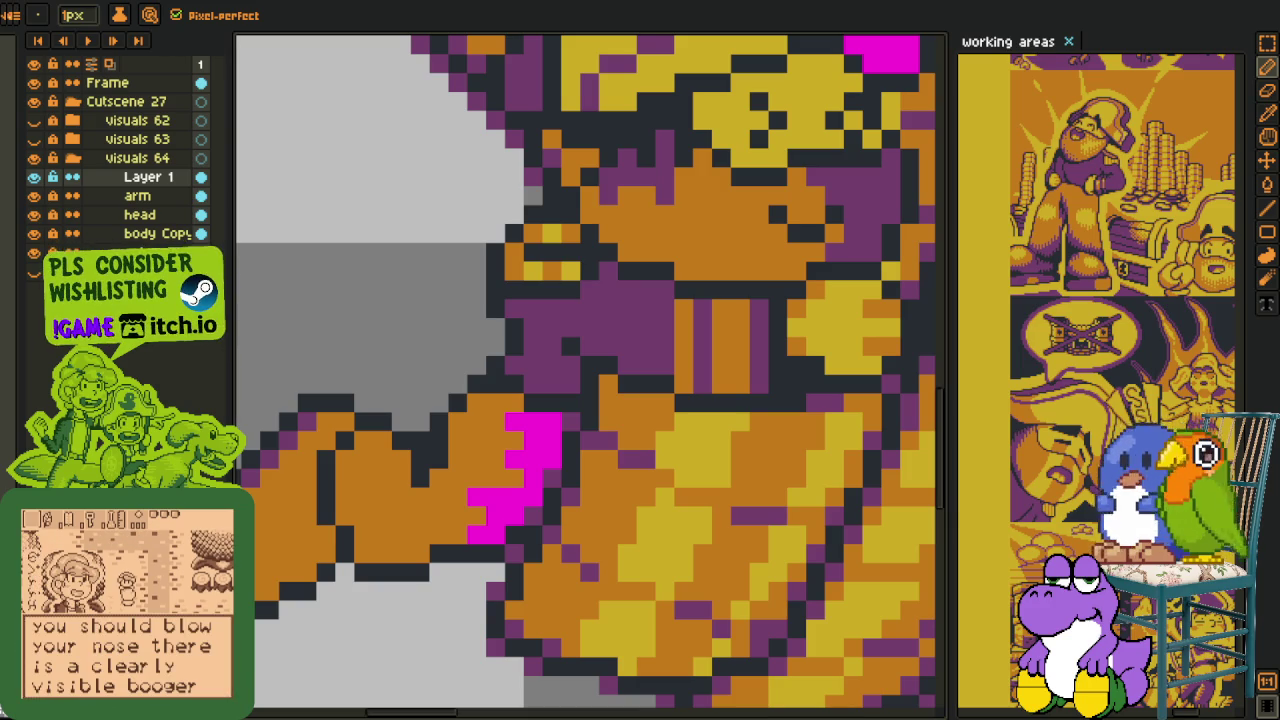
- Paint magenta pixels along the hand's lower edge and across the forearm
scroll(347, 512, "down", 2)
scroll(347, 512, "up", 1)
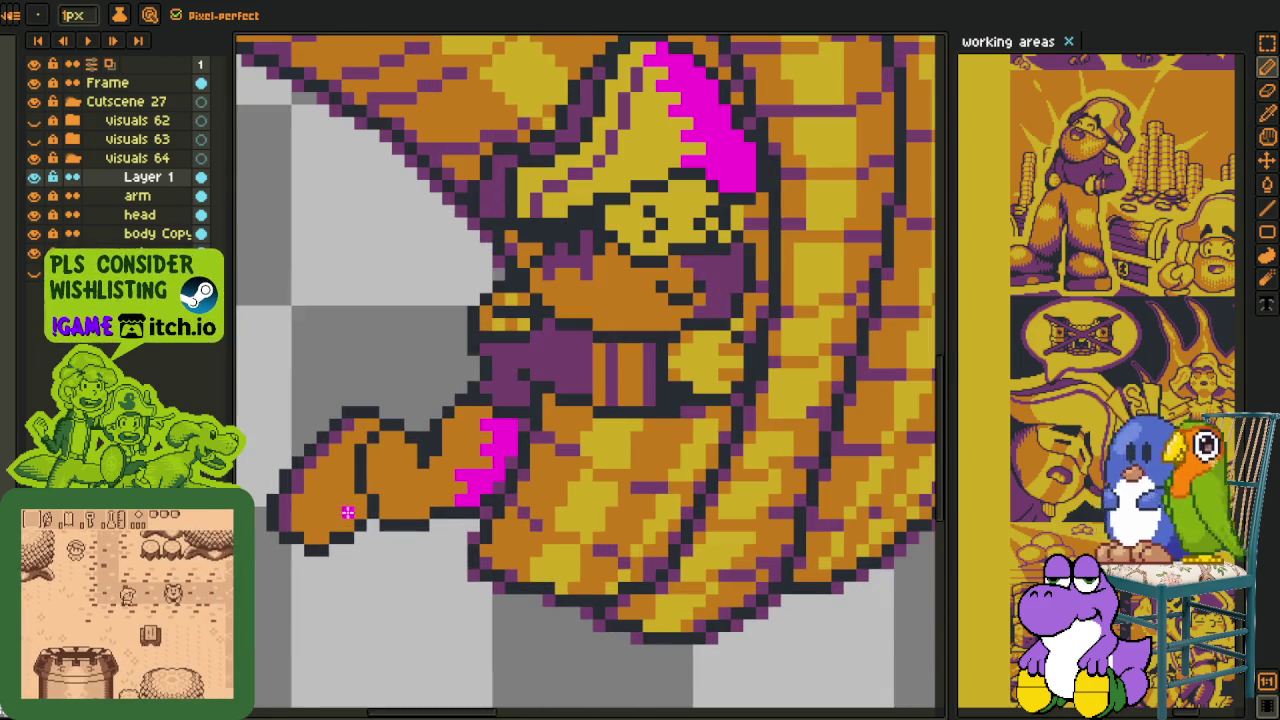
scroll(649, 409, "down", 1)
scroll(565, 424, "up", 1)
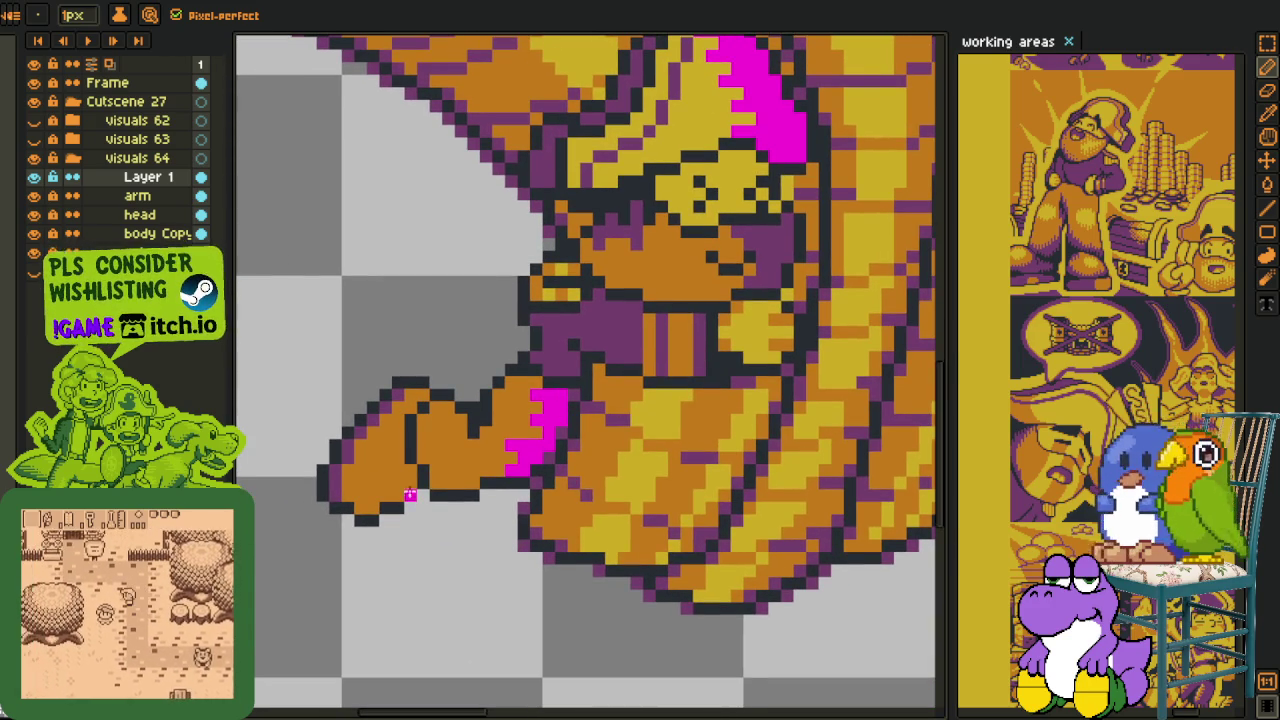
scroll(370, 503, "up", 1)
mouse_move(350, 512)
left_mouse_down()
mouse_move(411, 489)
mouse_move(381, 463)
left_mouse_up()
mouse_move(450, 437)
left_mouse_down()
mouse_move(403, 410)
mouse_move(431, 389)
left_mouse_up()
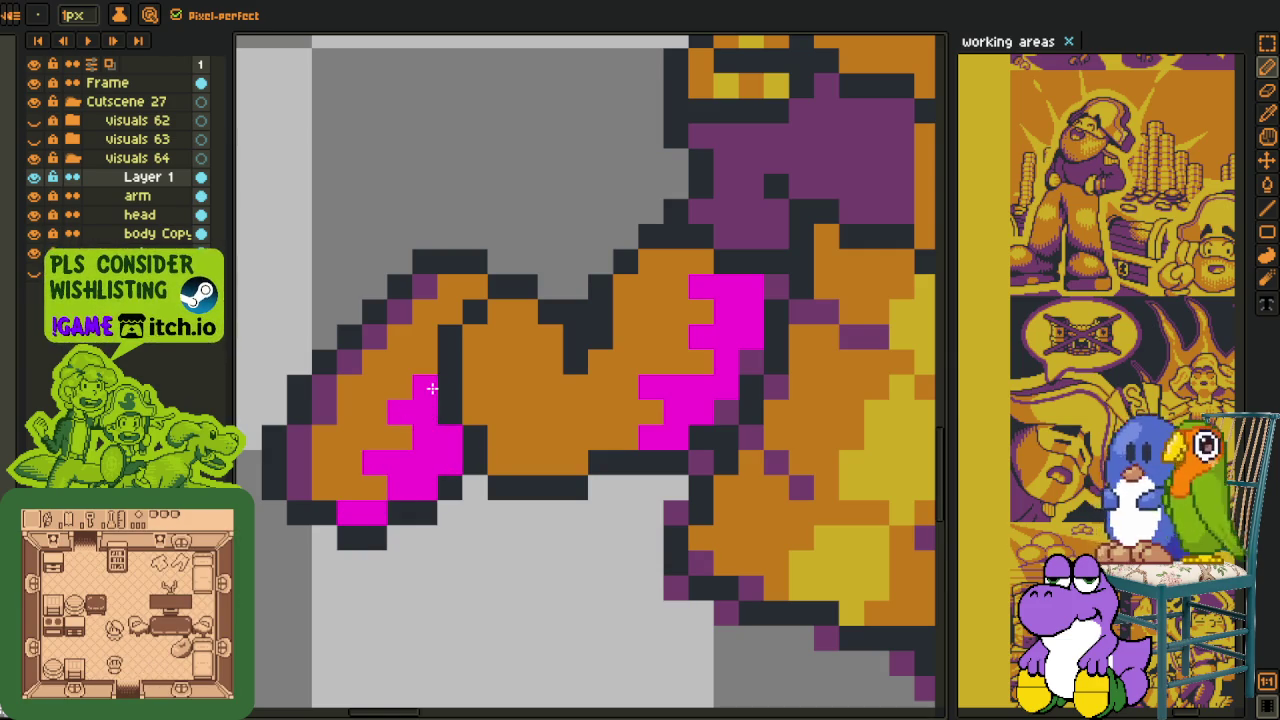
scroll(428, 388, "down", 3)
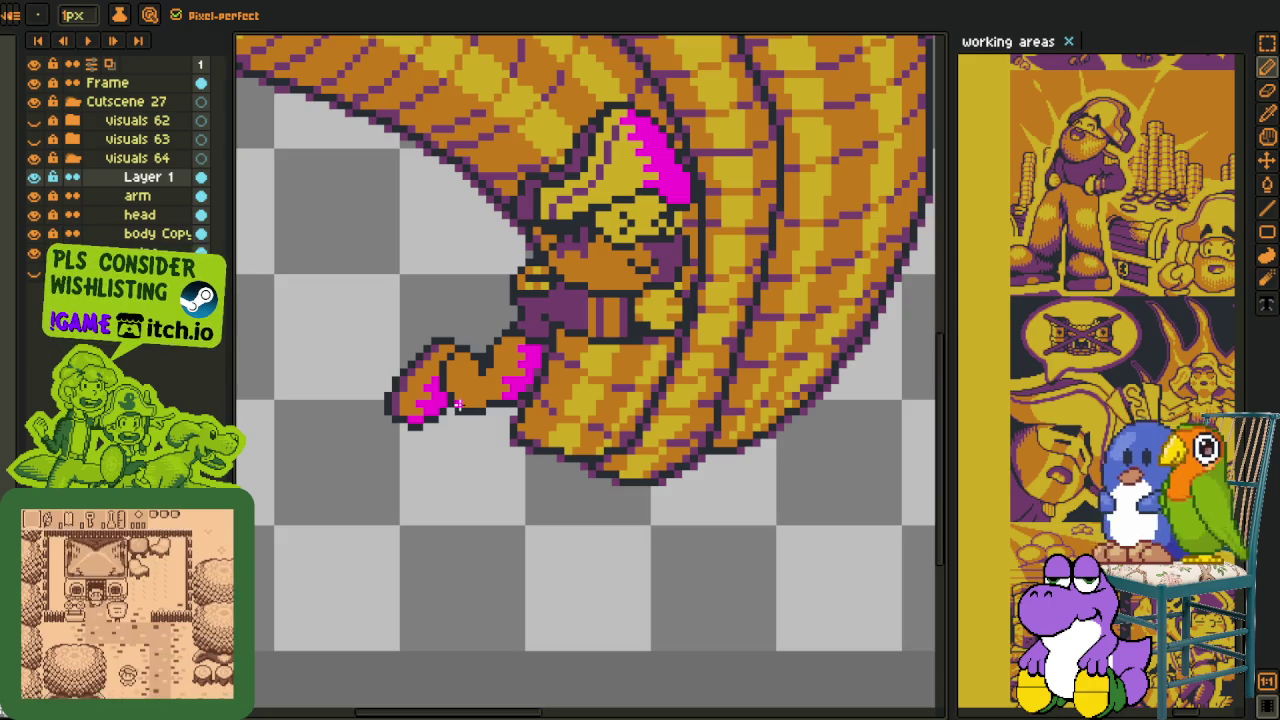
scroll(458, 403, "up", 2)
left_click(517, 427)
left_click(493, 427)
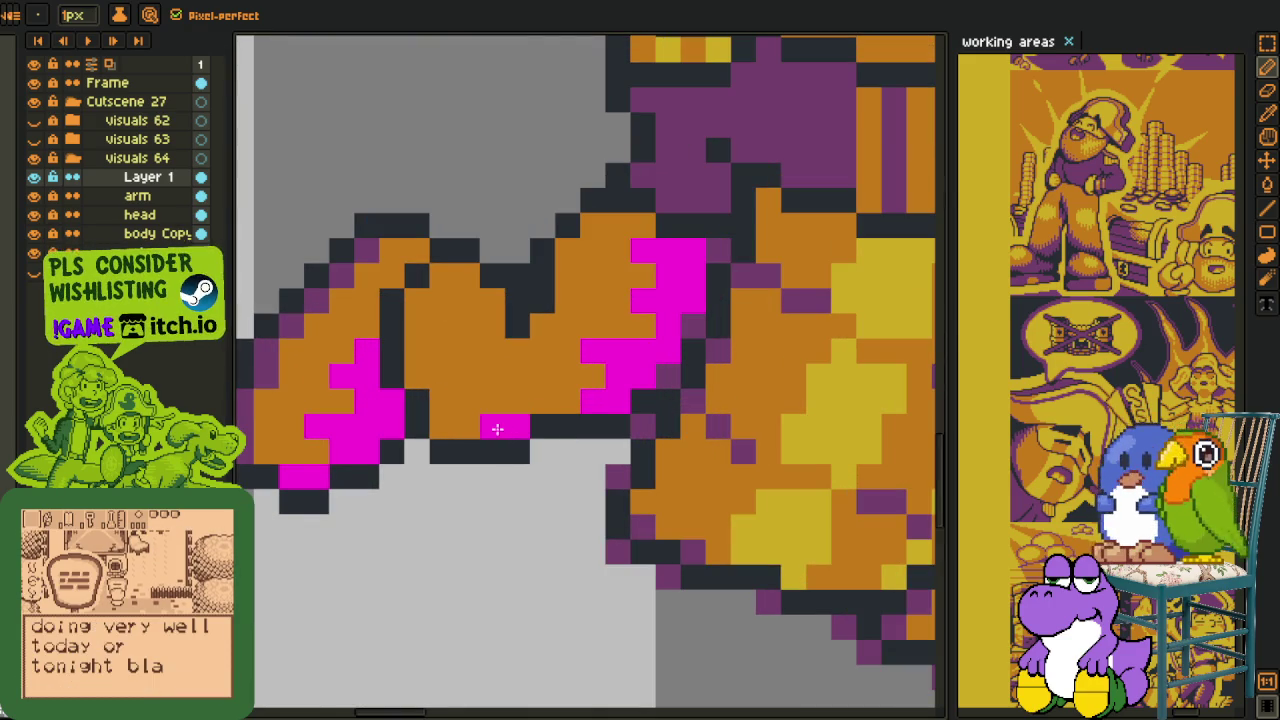
left_click_drag(567, 400, 543, 400)
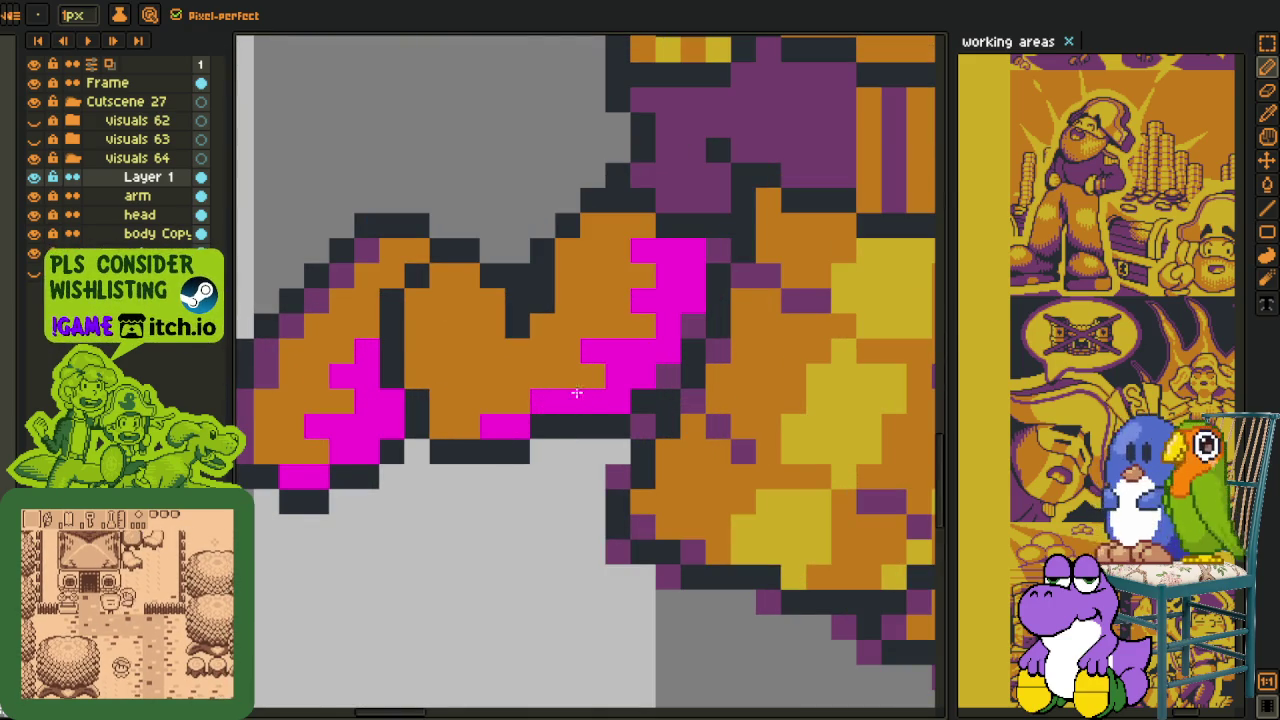
left_click(588, 386)
left_click(567, 350)
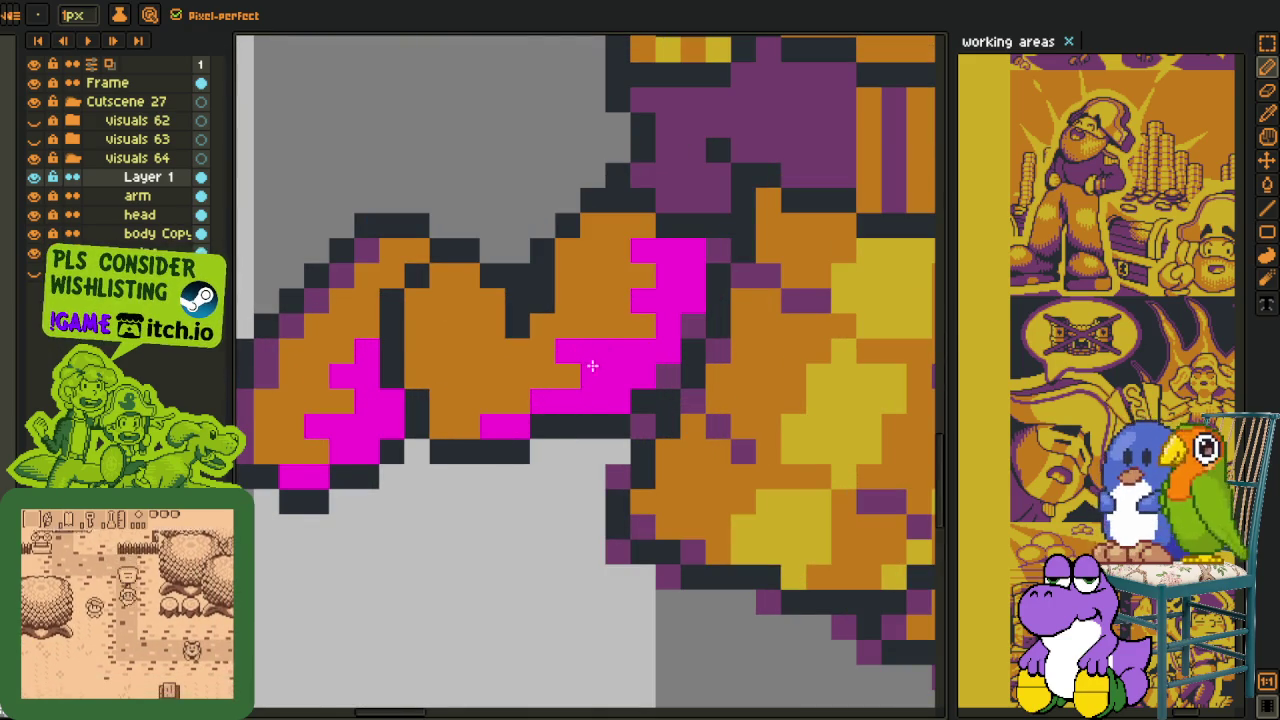
left_click(620, 300)
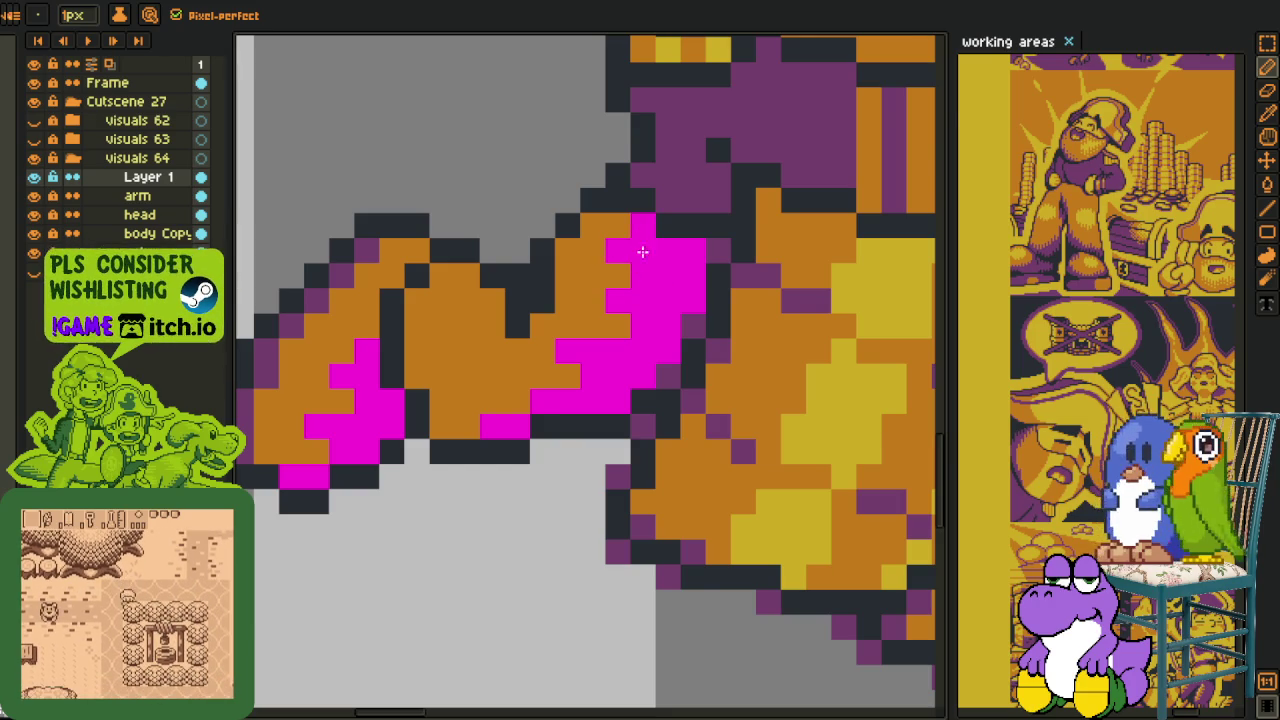
scroll(630, 250, "down", 2)
scroll(540, 383, "up", 1)
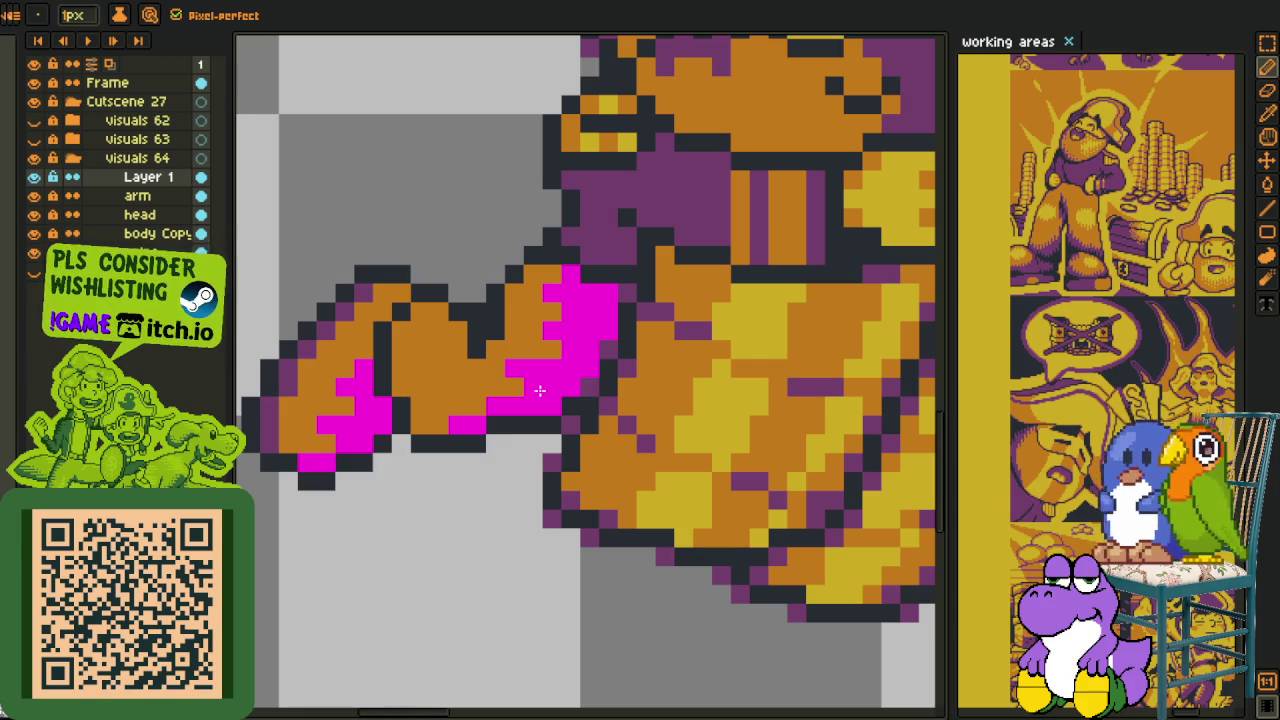
scroll(539, 390, "down", 5)
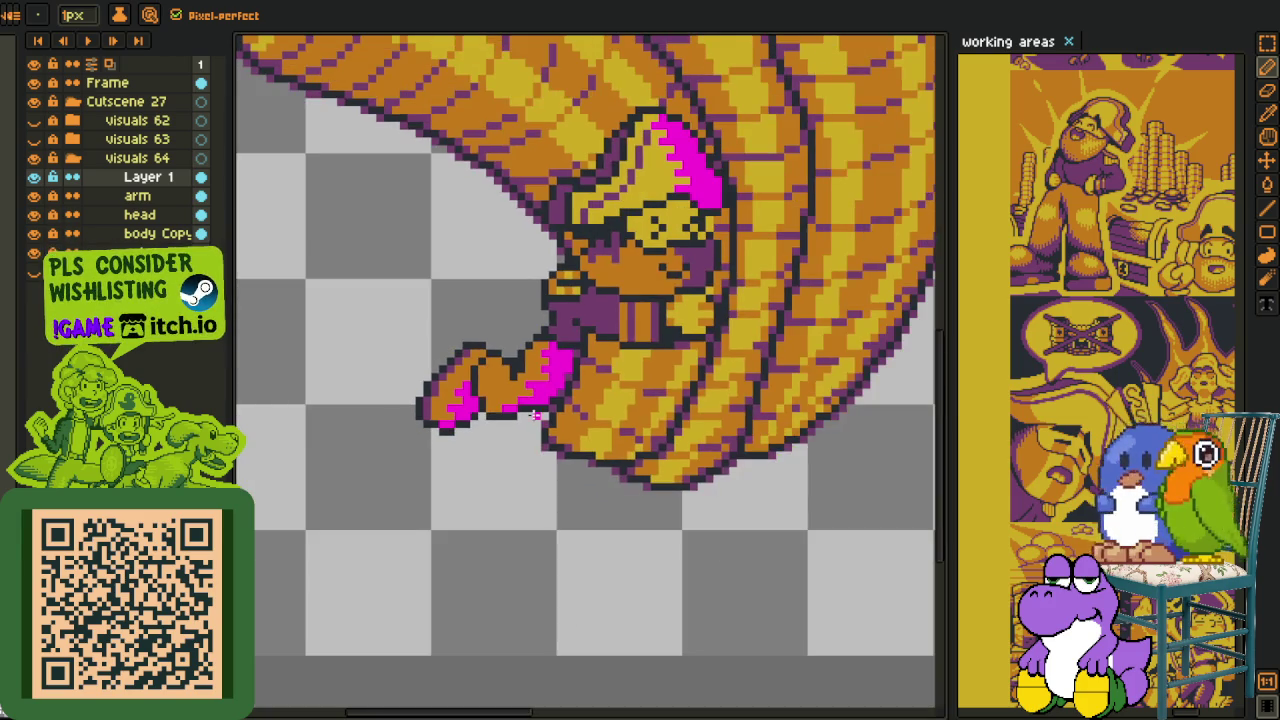
- Pick yellow from the art and paint highlight rows across the orange arm
key("i")
scroll(484, 387, "up", 1)
scroll(484, 387, "up", 1)
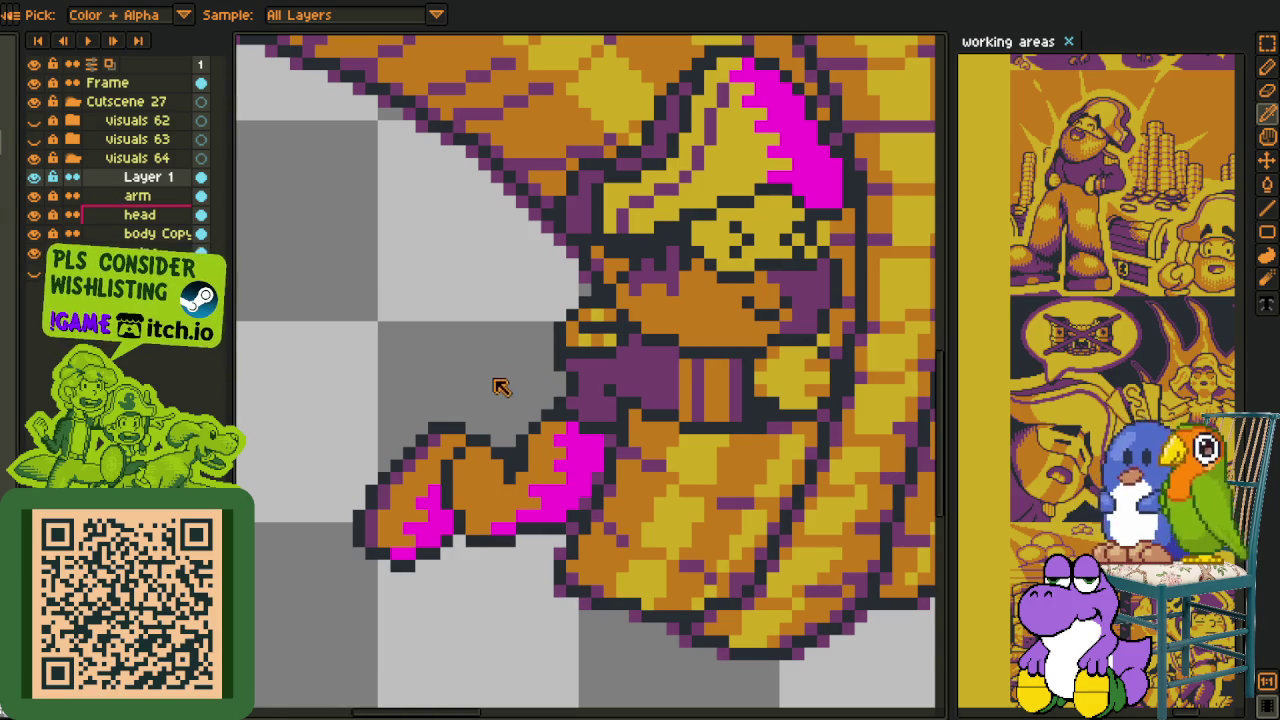
key("b")
scroll(500, 390, "up", 2)
left_click_drag(538, 479, 635, 489)
mouse_move(520, 450)
left_mouse_down()
mouse_move(635, 450)
mouse_move(595, 412)
left_mouse_up()
left_click(557, 489)
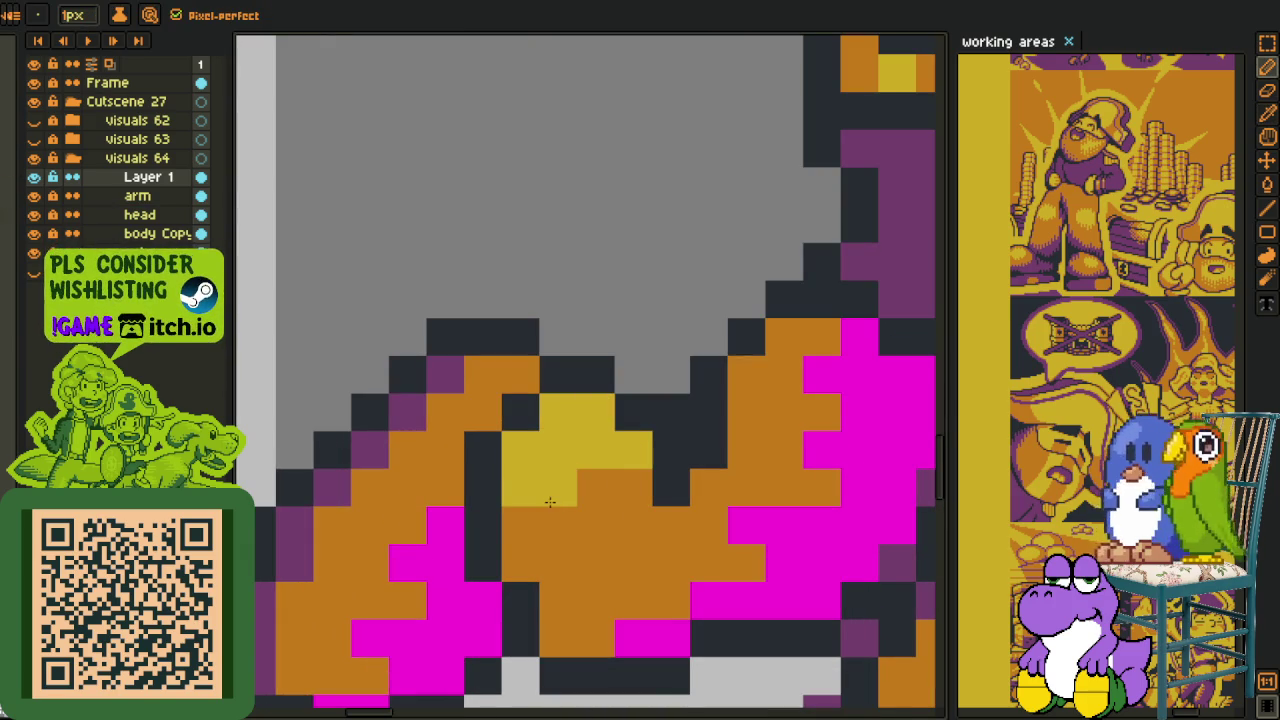
left_click_drag(520, 525, 590, 519)
left_click(514, 564)
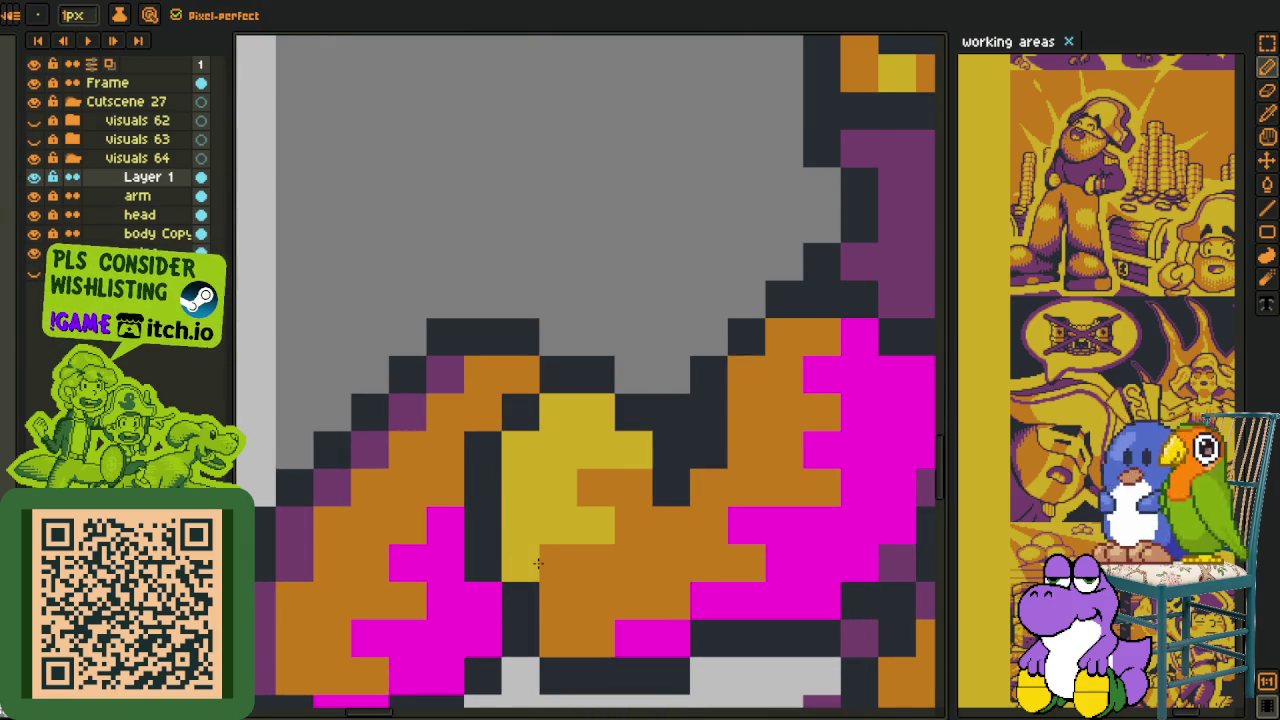
scroll(538, 564, "down", 2)
scroll(584, 540, "down", 1)
scroll(491, 486, "up", 3)
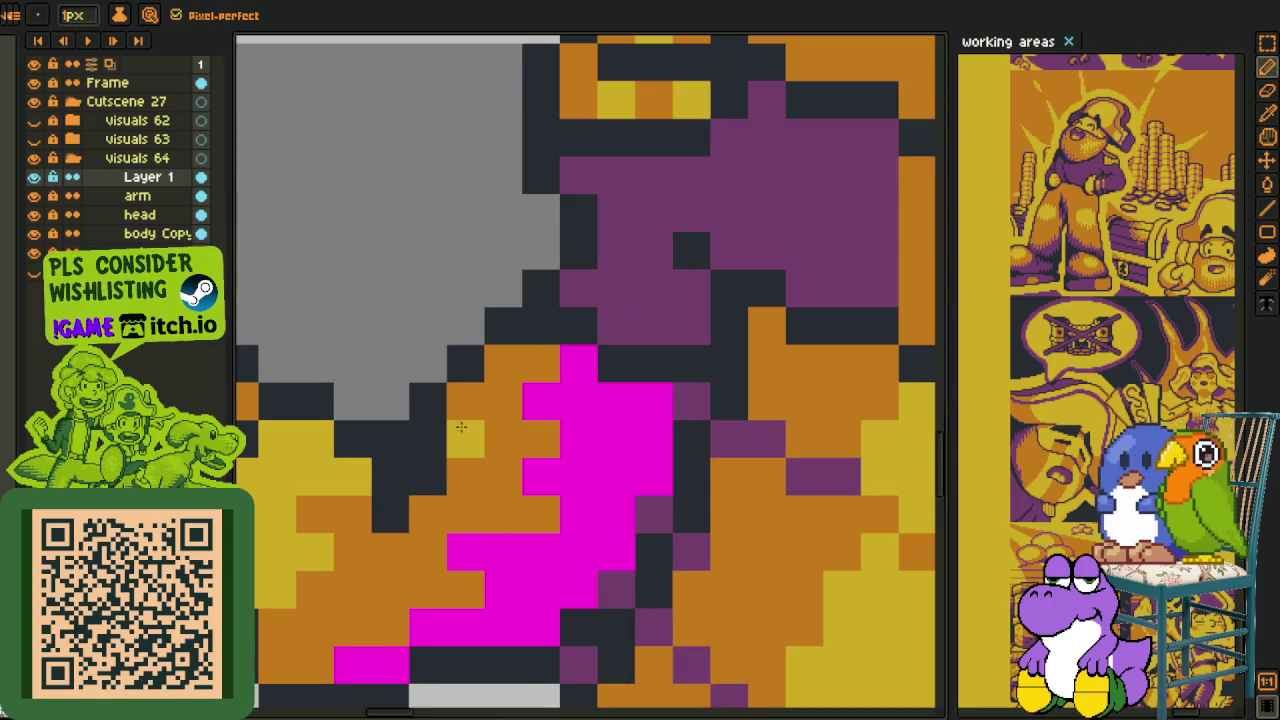
- Paint five more orange arm pixels yellow, one at a time
left_click(503, 439)
left_click(465, 401)
left_click(503, 363)
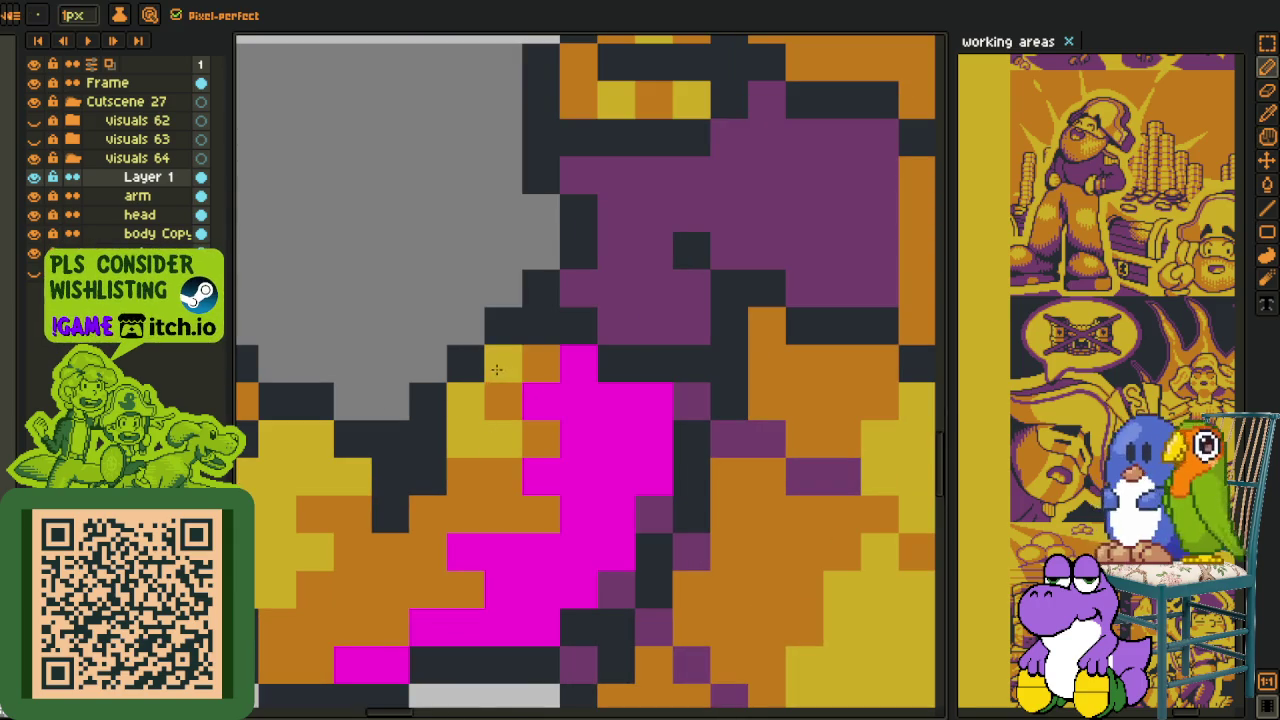
left_click(541, 363)
left_click(513, 402)
- Trim the magenta patch by repainting cells orange, then paint two more arm cells yellow
left_click(513, 402)
left_click(579, 363)
left_click(541, 401)
left_click(579, 401)
left_click(579, 439)
right_click(579, 401)
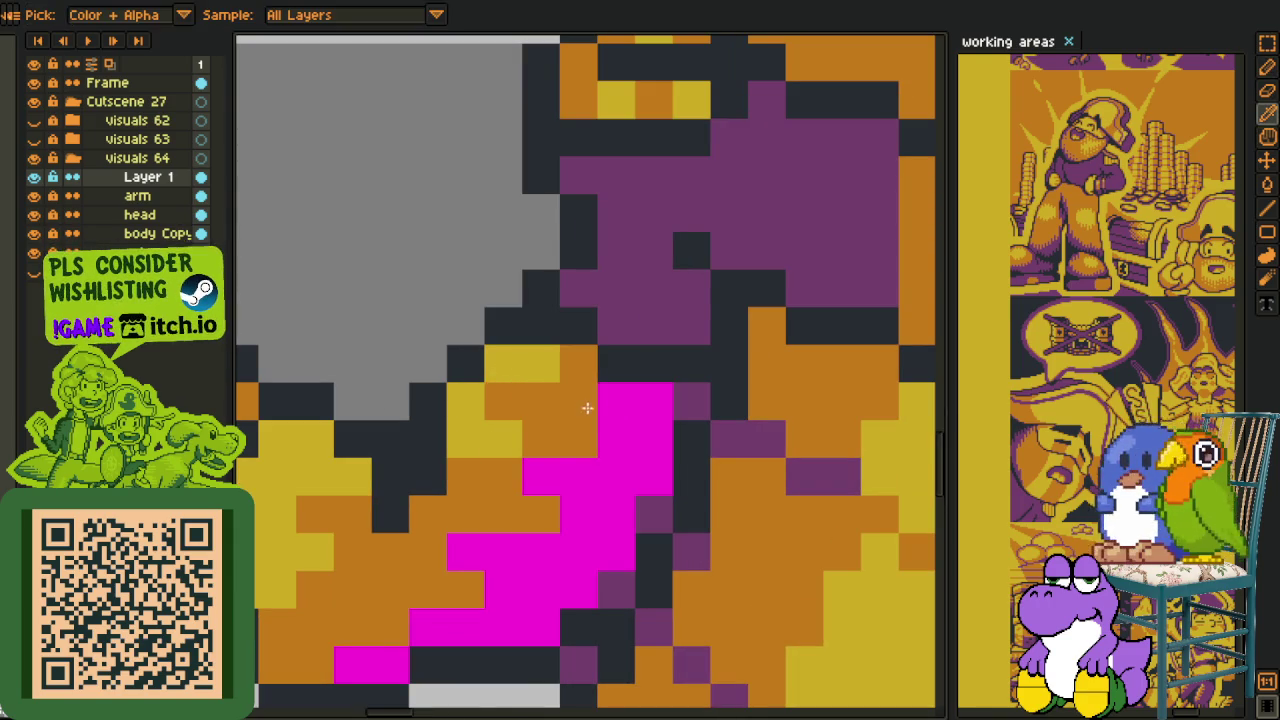
left_click(427, 515)
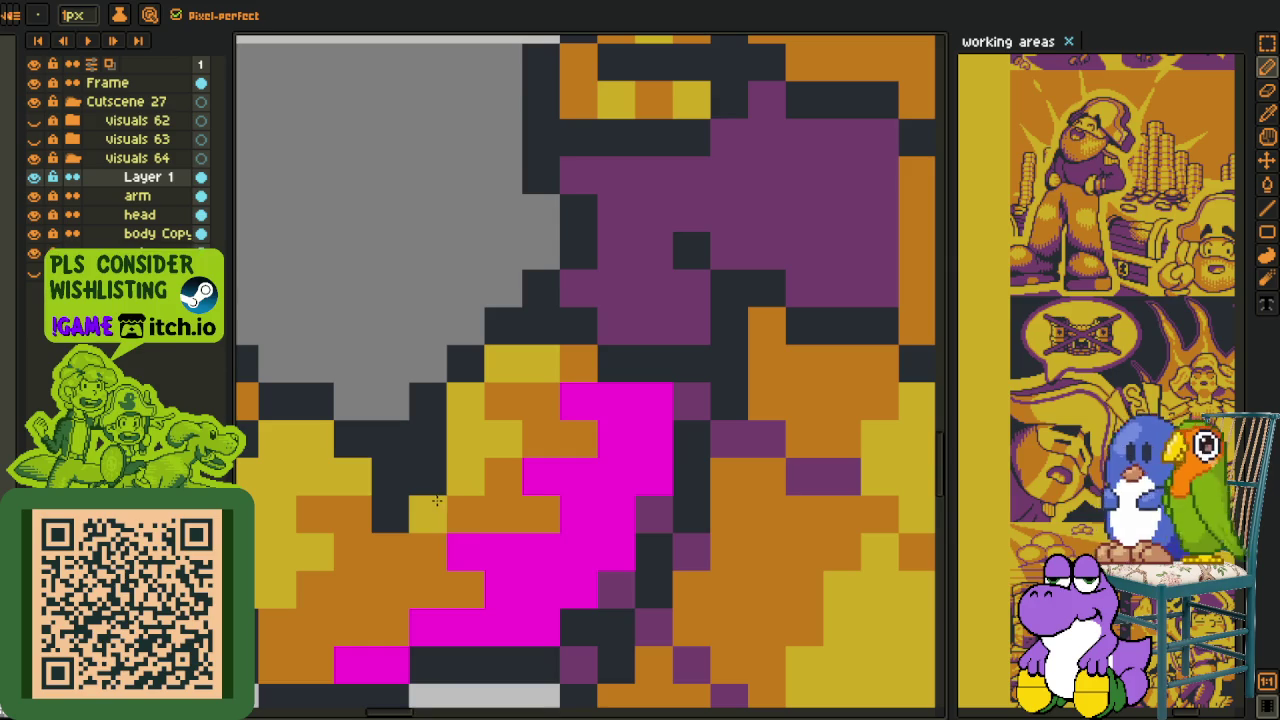
left_click(465, 515)
scroll(470, 510, "down", 4)
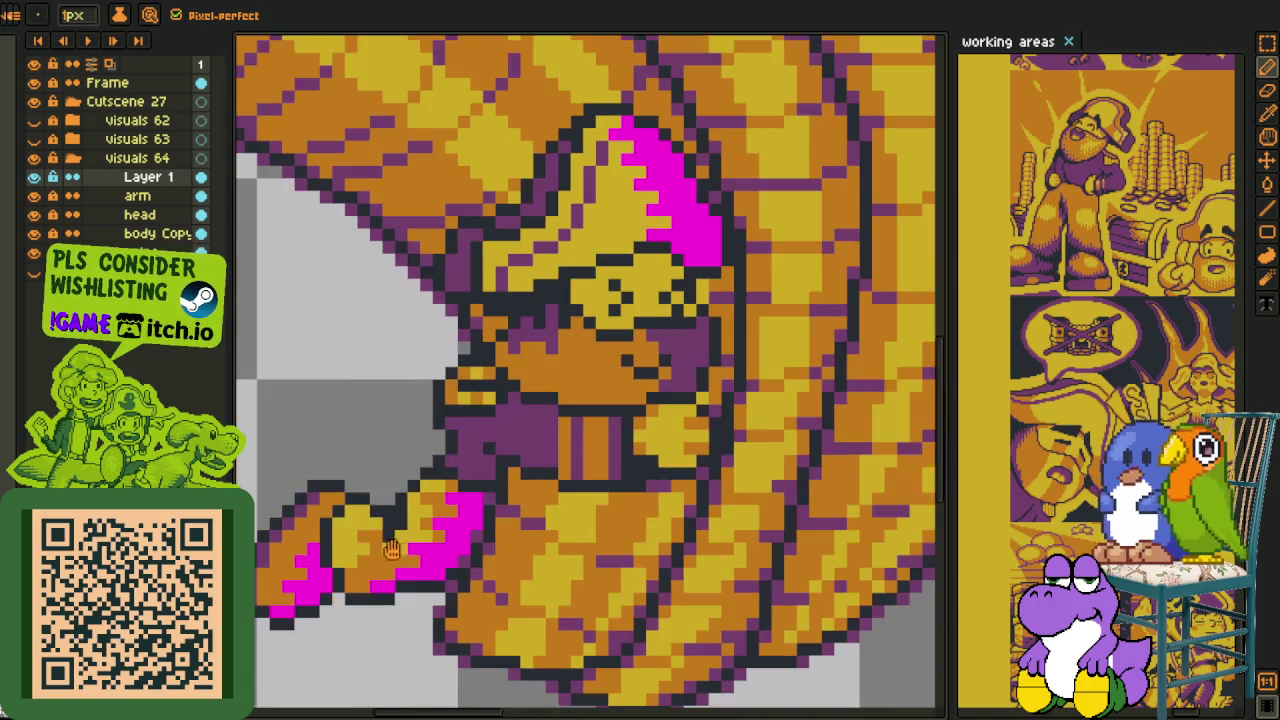
- Turn three orange pixels along the pirate's arm yellow
scroll(459, 507, "down", 2)
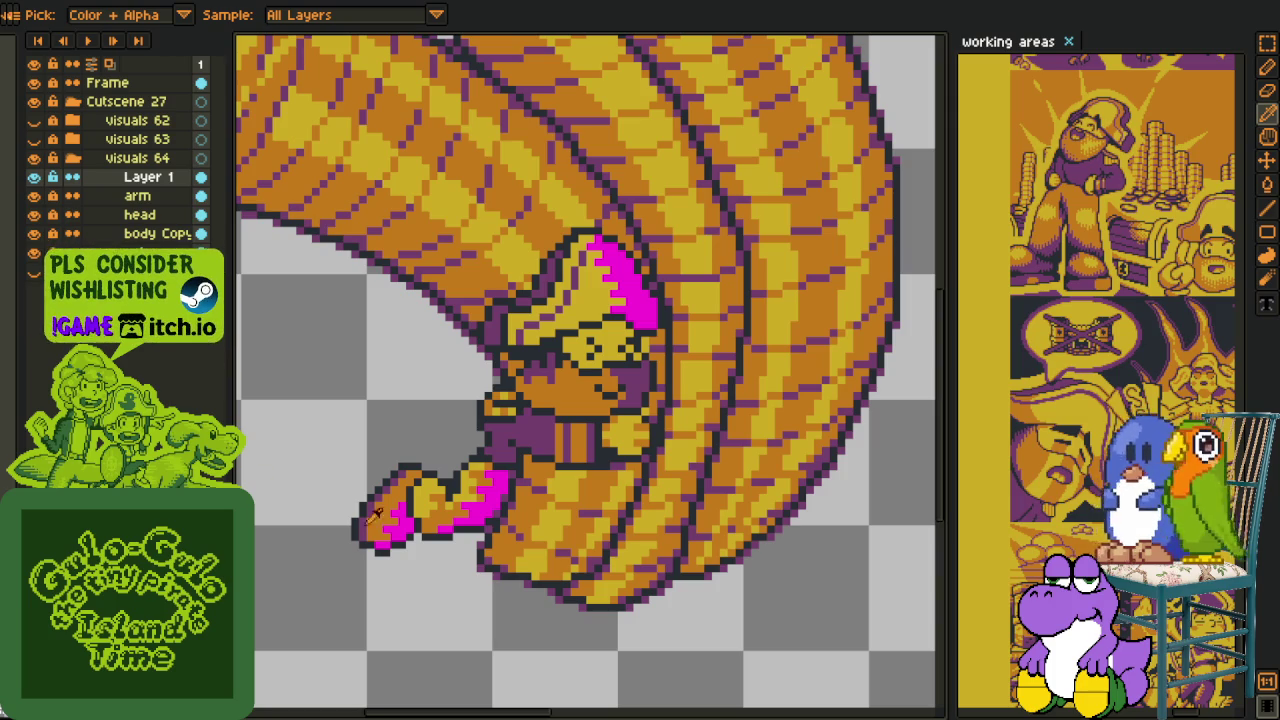
scroll(450, 480, "up", 2)
scroll(435, 440, "up", 2)
scroll(428, 425, "up", 1)
left_click(428, 425)
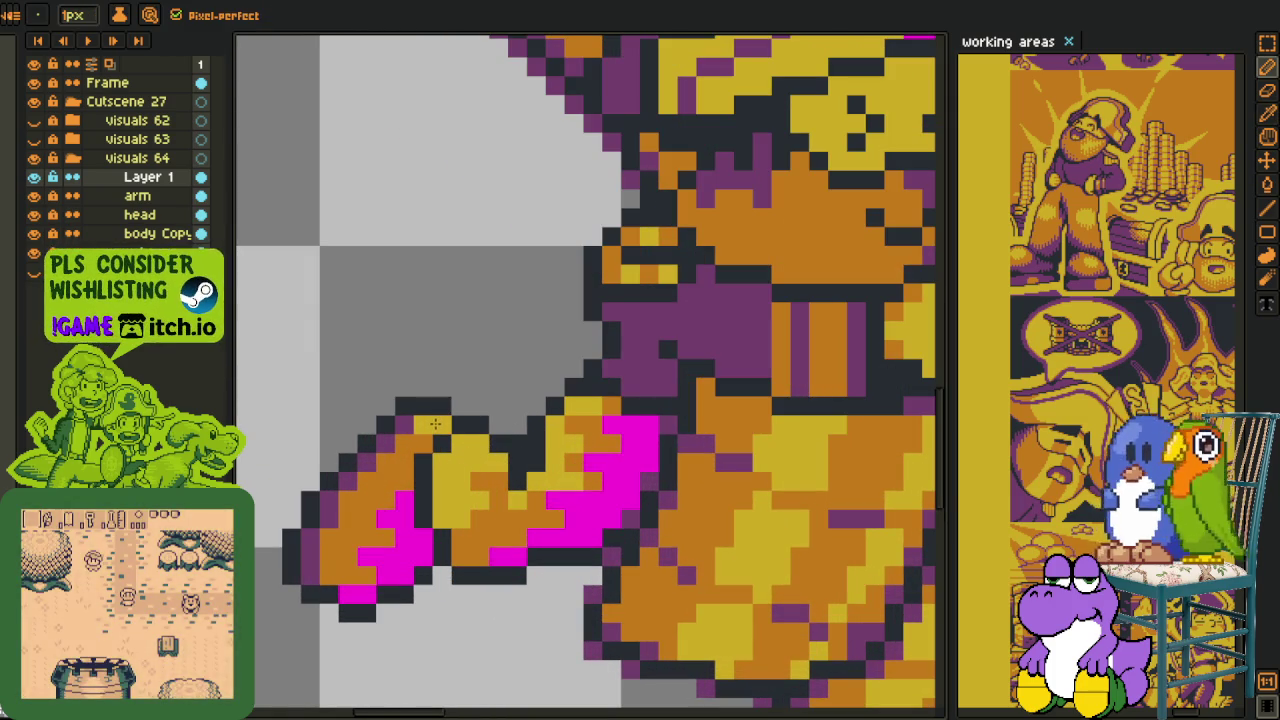
left_click(400, 462)
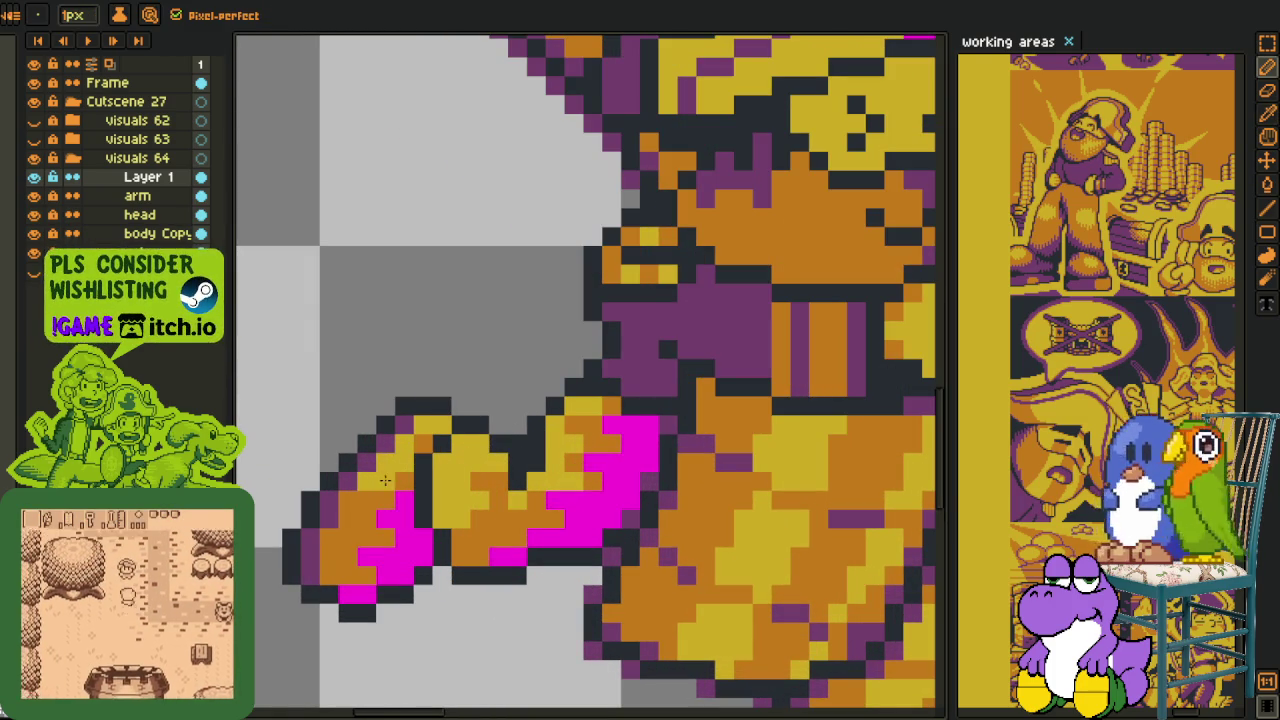
left_click(367, 500)
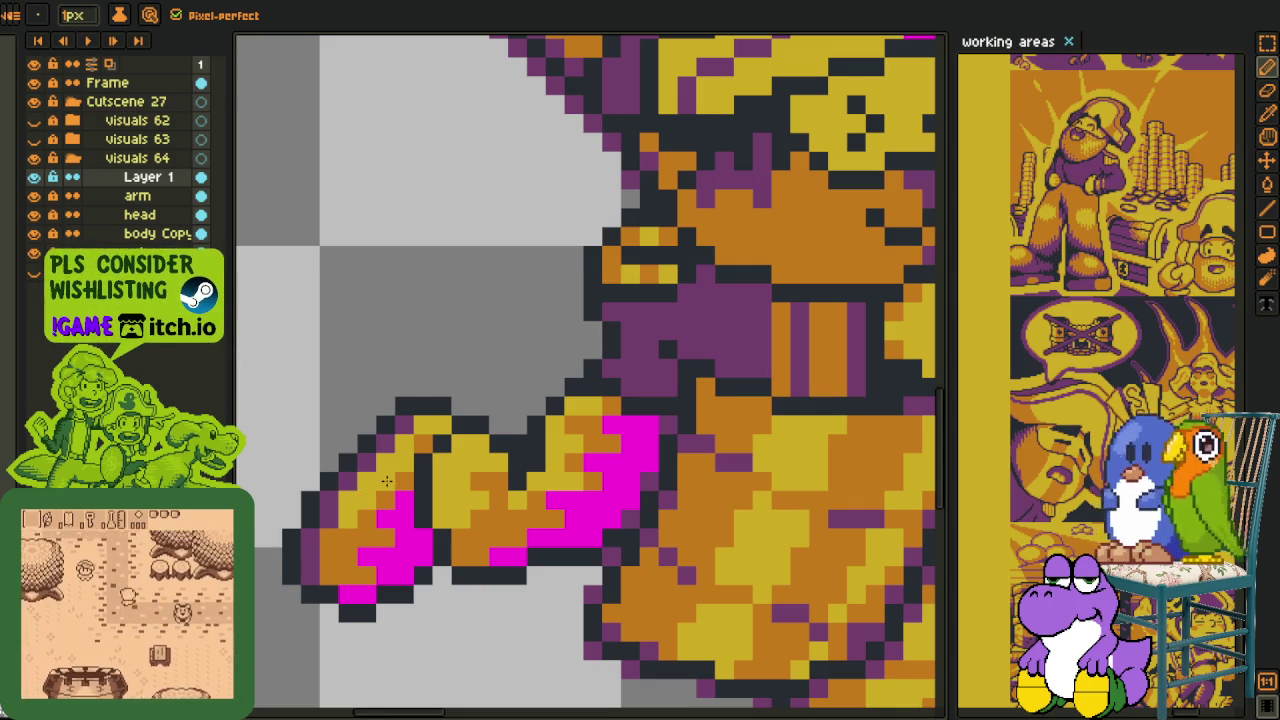
- Add two more yellow fist pixels, revert two to orange, and darken one deeper orange
left_click(348, 538)
left_click(329, 557)
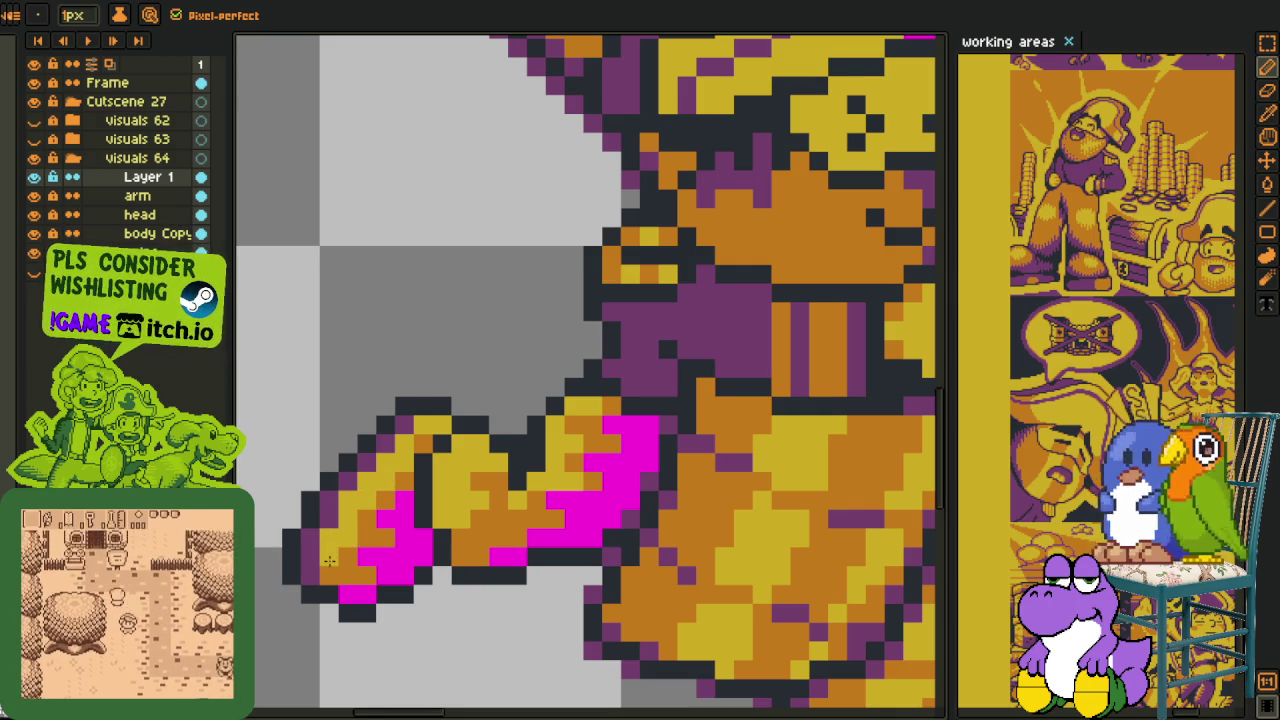
left_click_drag(364, 519, 348, 518)
left_click(374, 487)
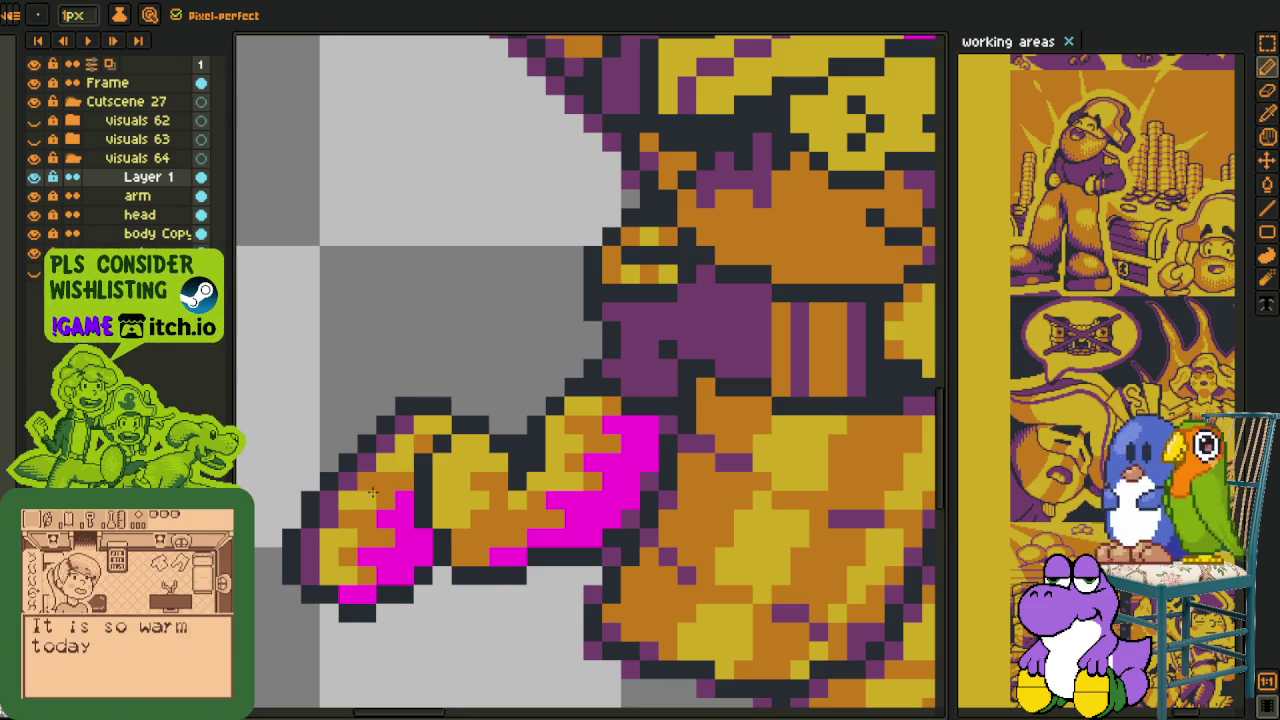
scroll(366, 482, "down", 3)
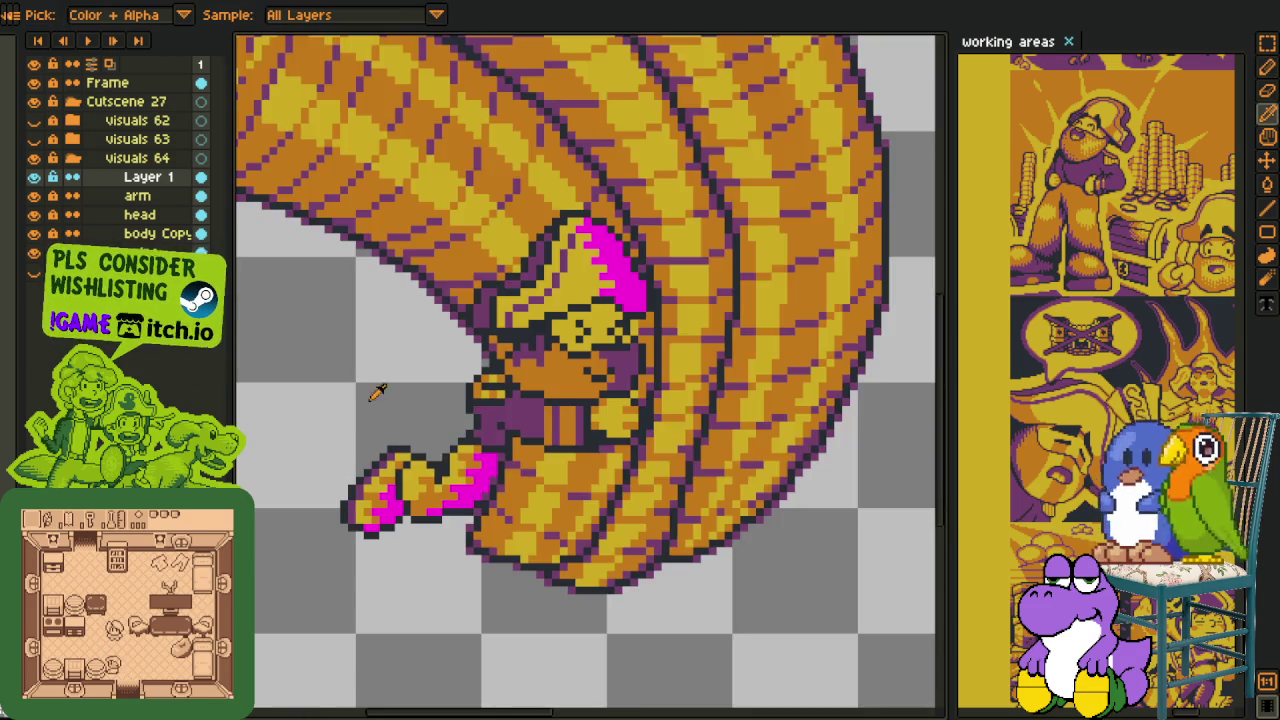
scroll(376, 393, "down", 2)
scroll(403, 390, "up", 2)
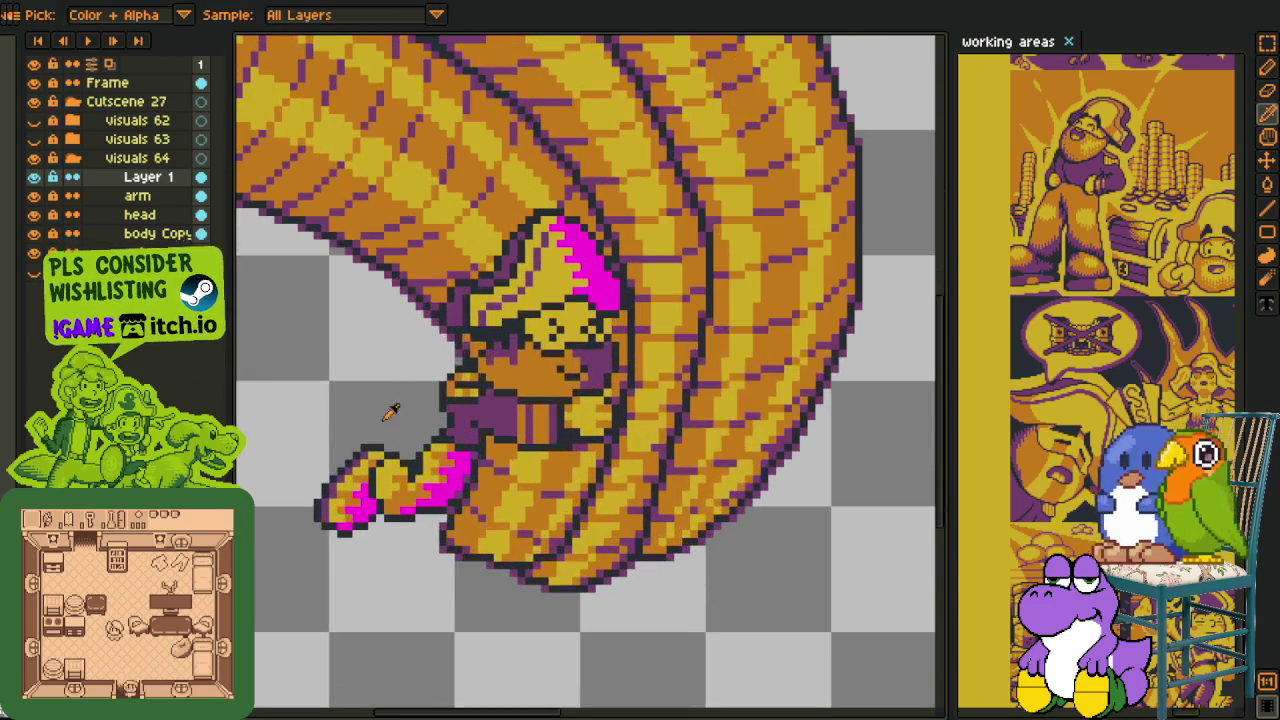
scroll(390, 420, "up", 1)
scroll(483, 478, "up", 2)
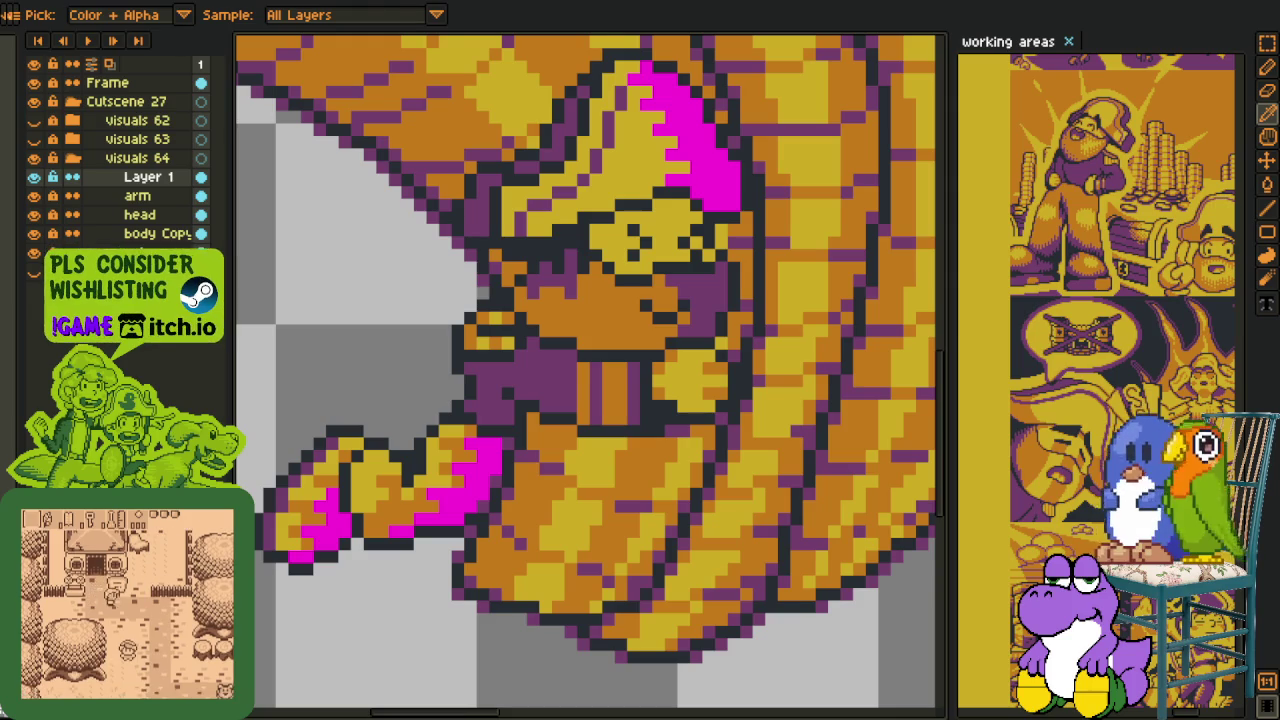
- Shift the magenta accents to a pinker shade with Replace Color
key("shift+r")
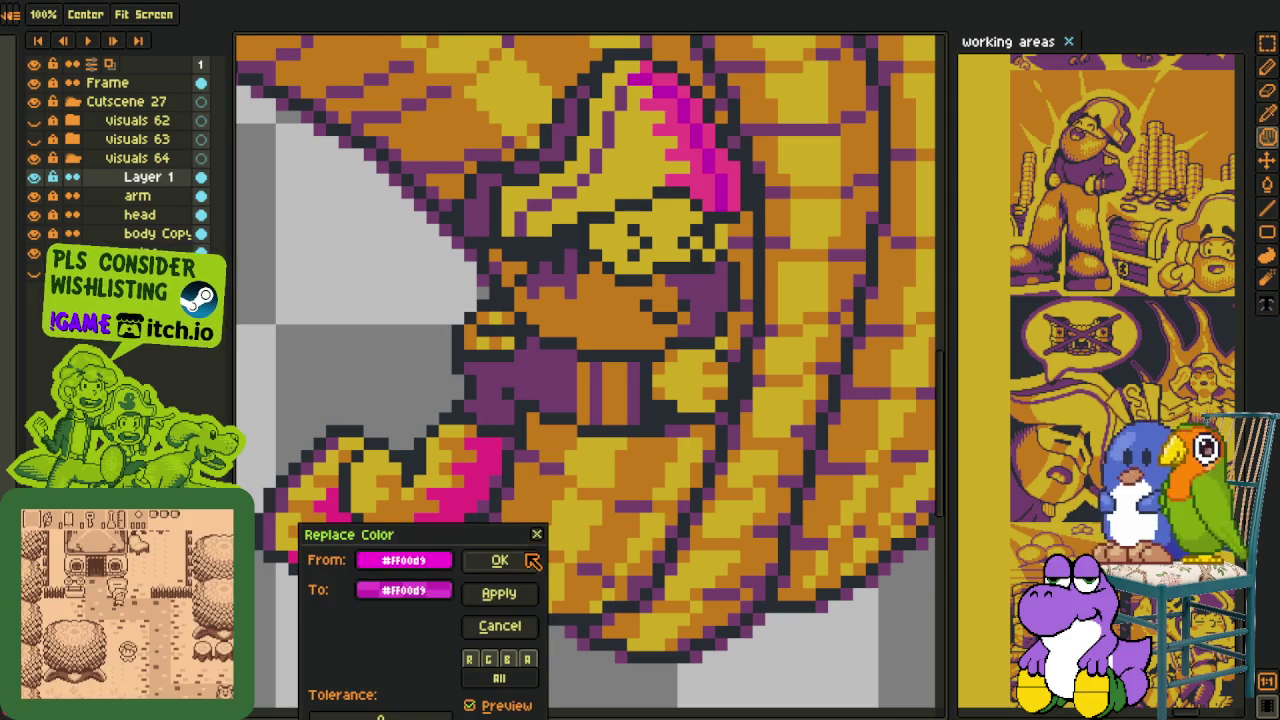
key("Return")
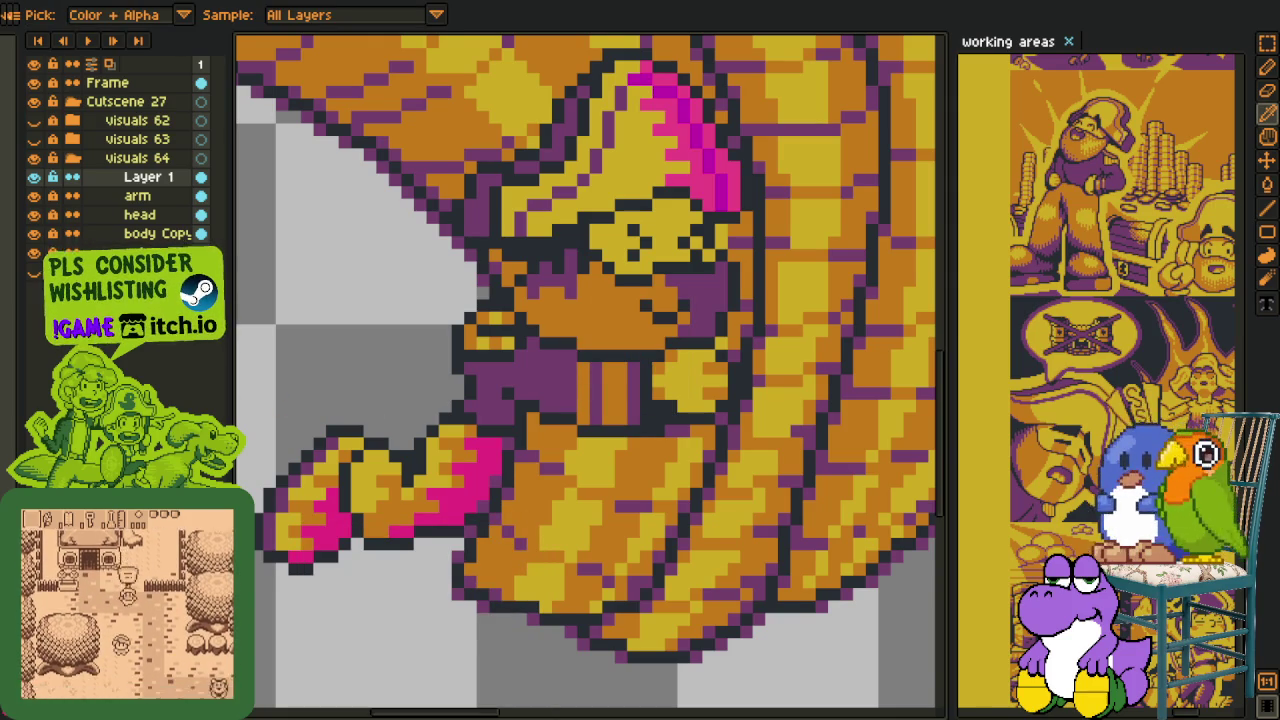
left_click_drag(366, 589, 423, 514)
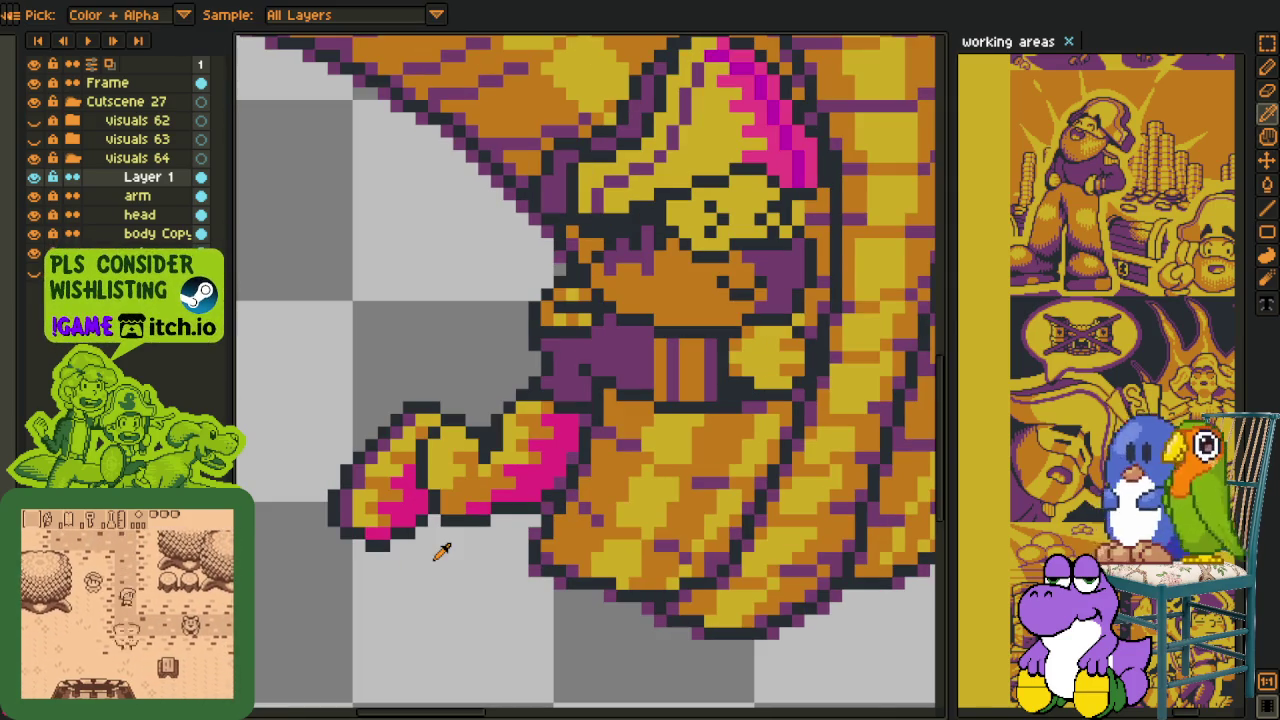
scroll(477, 502, "up", 1)
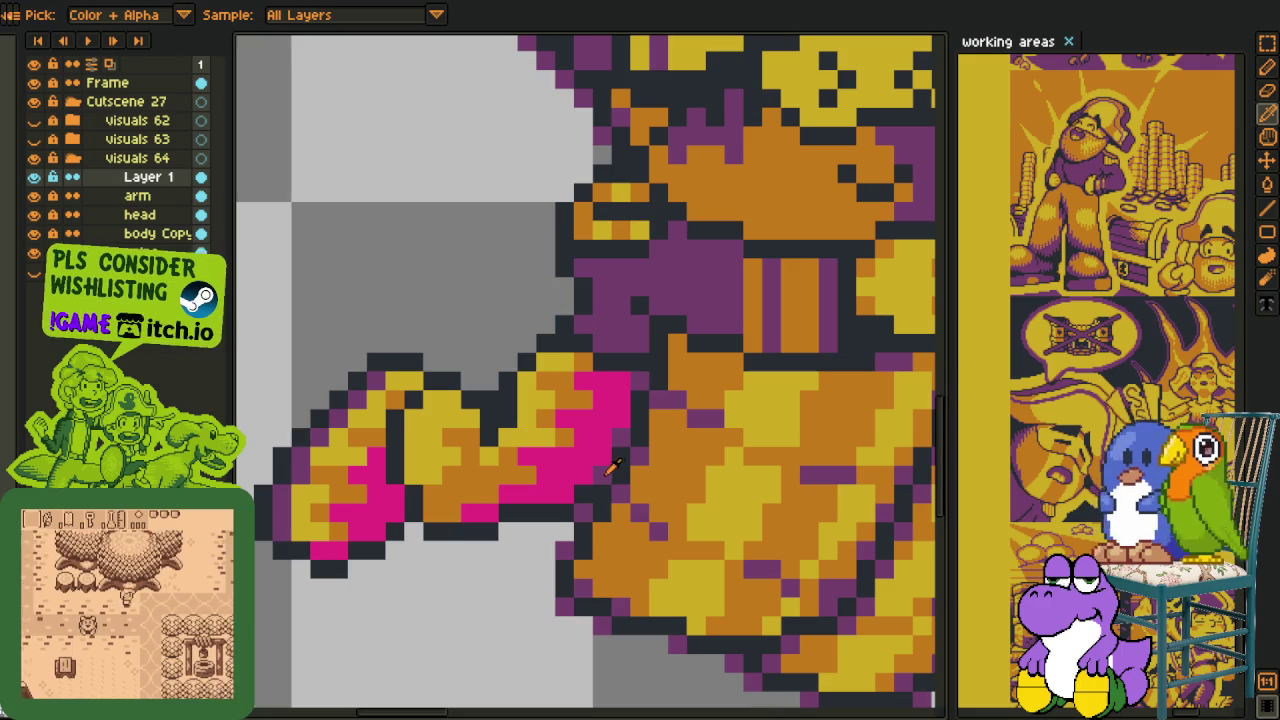
- Flood-fill the pink pixels on the upper arm, forearm and hand with purple
key("g")
left_click(594, 470)
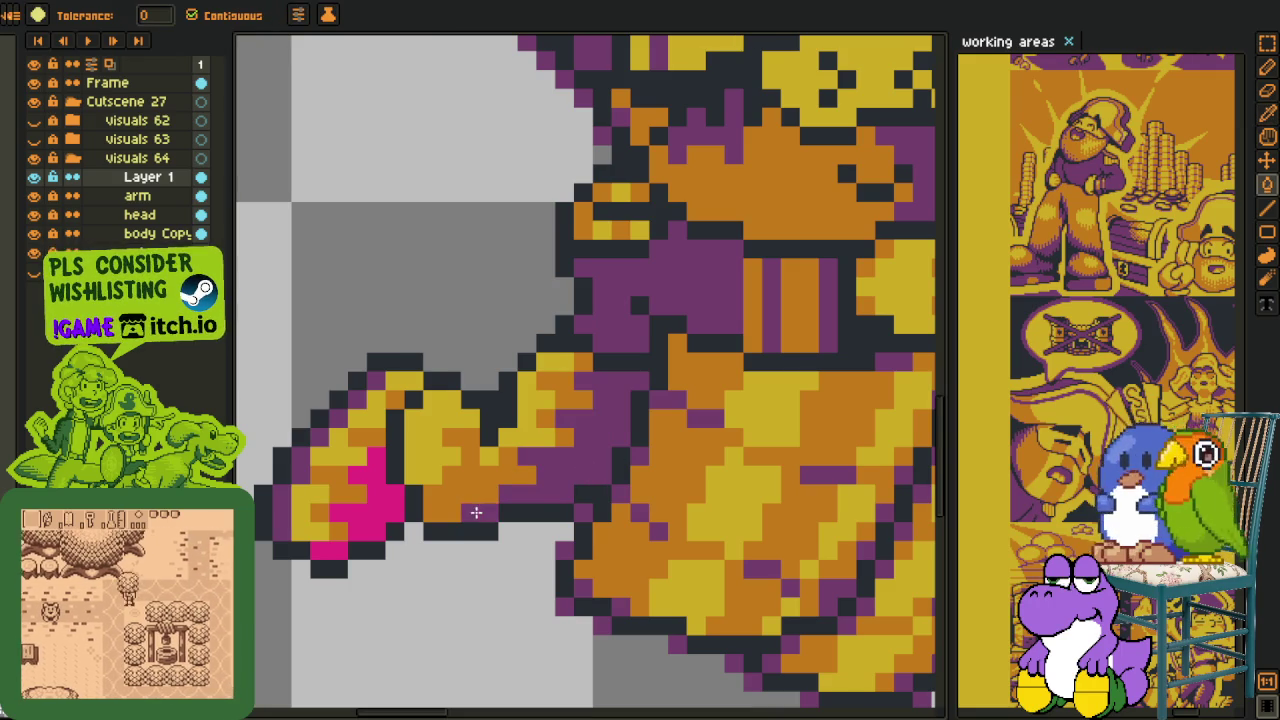
left_click(357, 525)
left_click(330, 546)
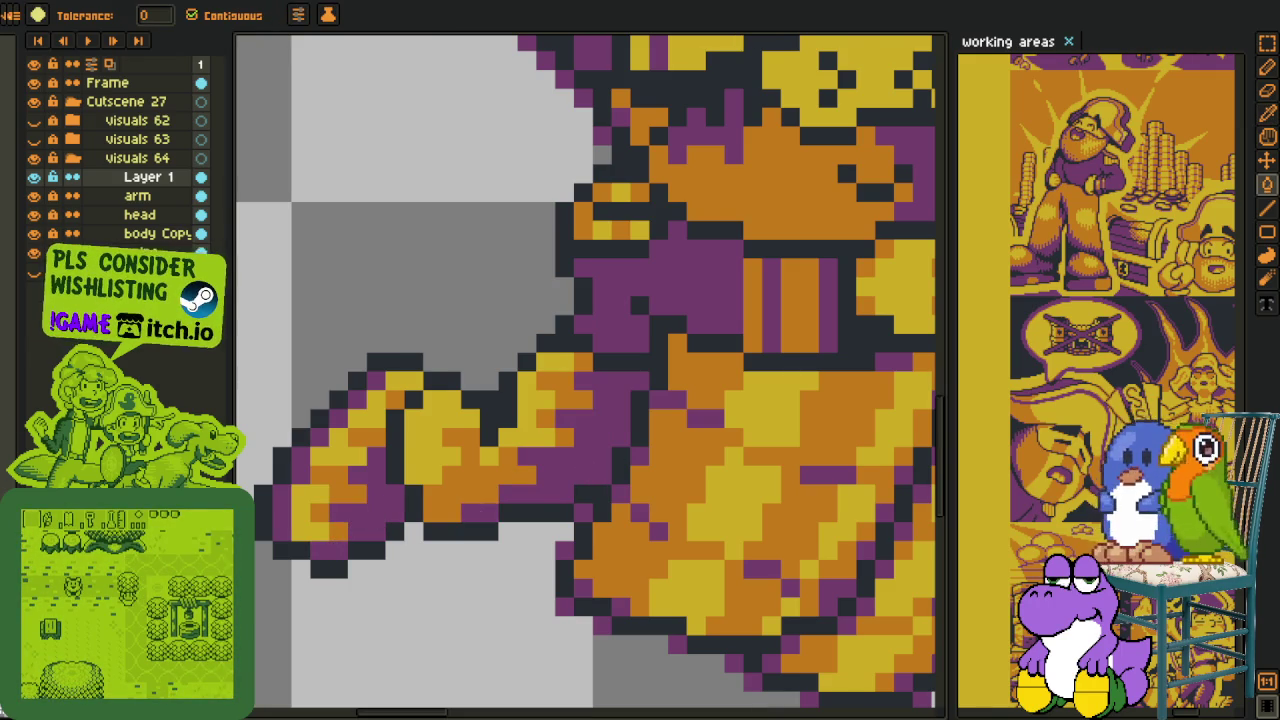
scroll(378, 418, "down", 3)
- Zoom in and out to inspect the purple shading while switching between eyedropper and eraser
key("i")
scroll(470, 443, "up", 3)
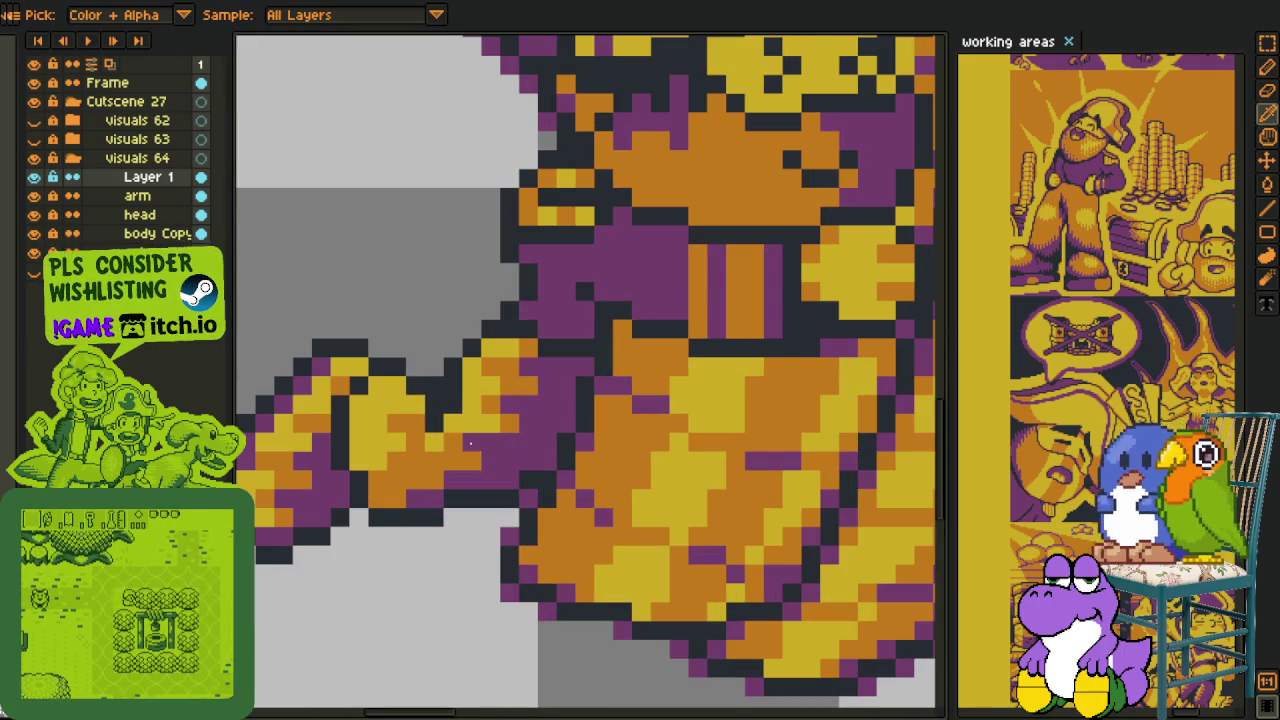
key("e")
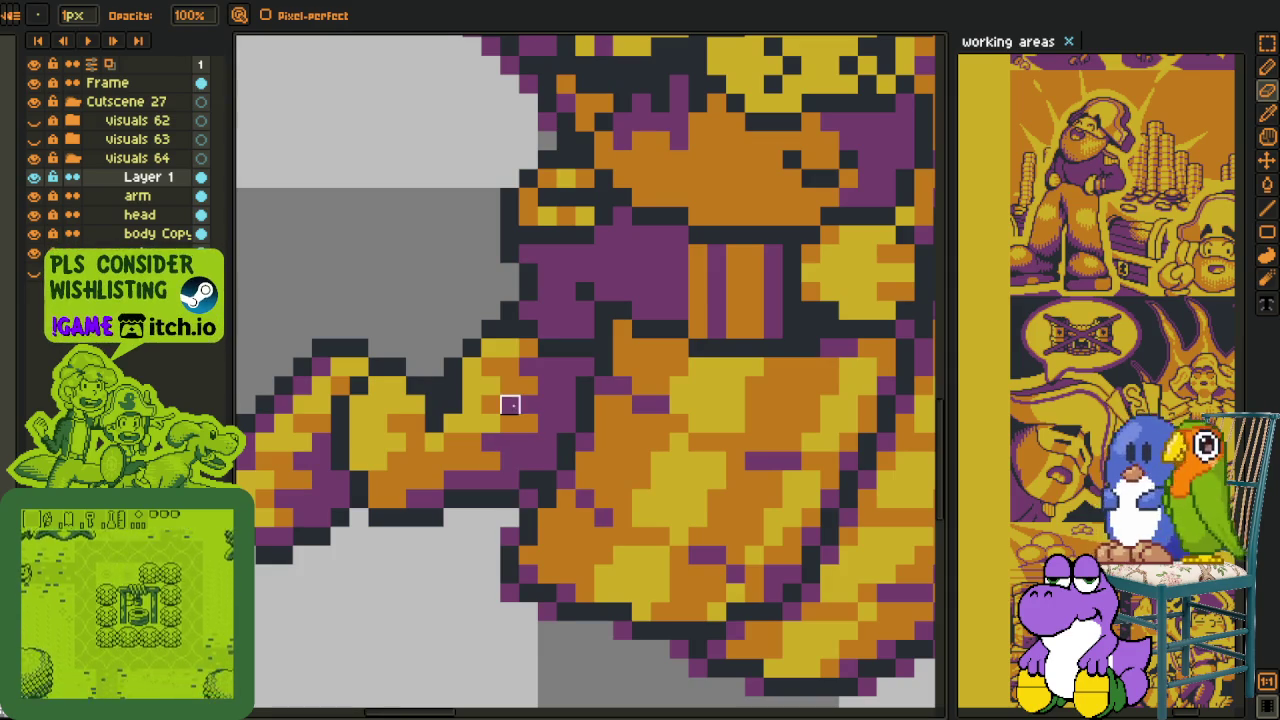
scroll(470, 404, "down", 2)
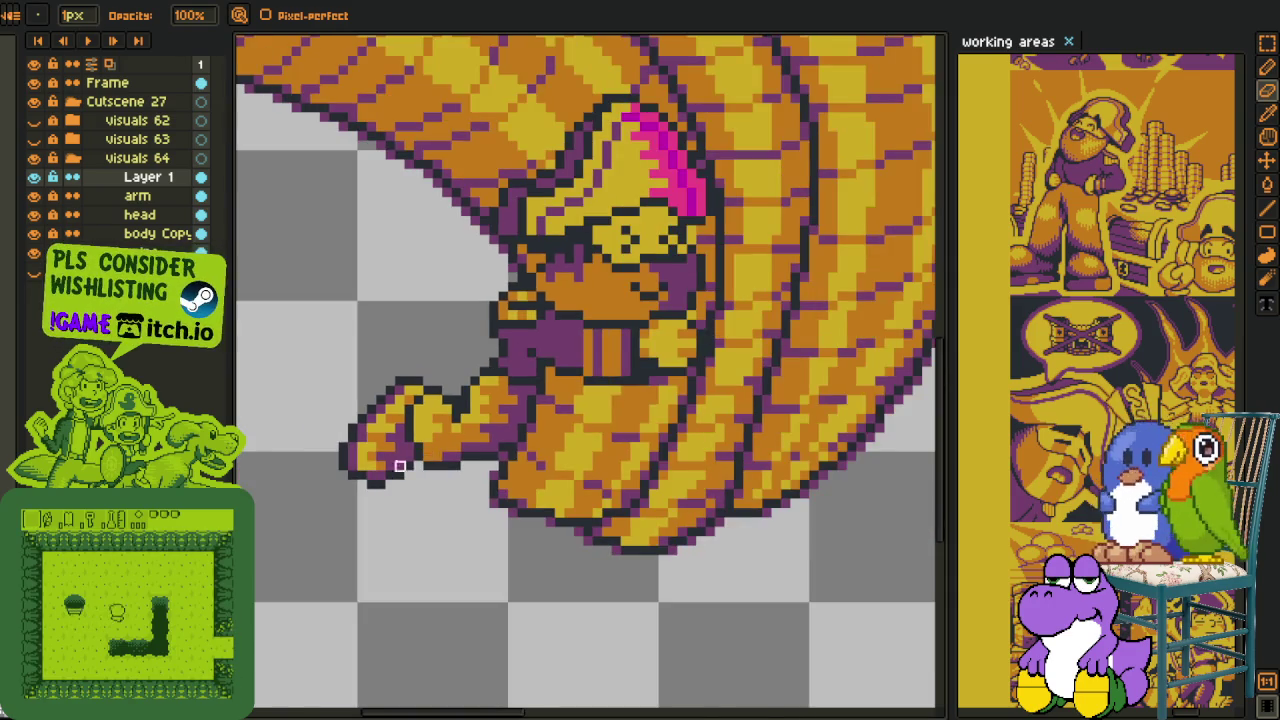
scroll(399, 466, "up", 2)
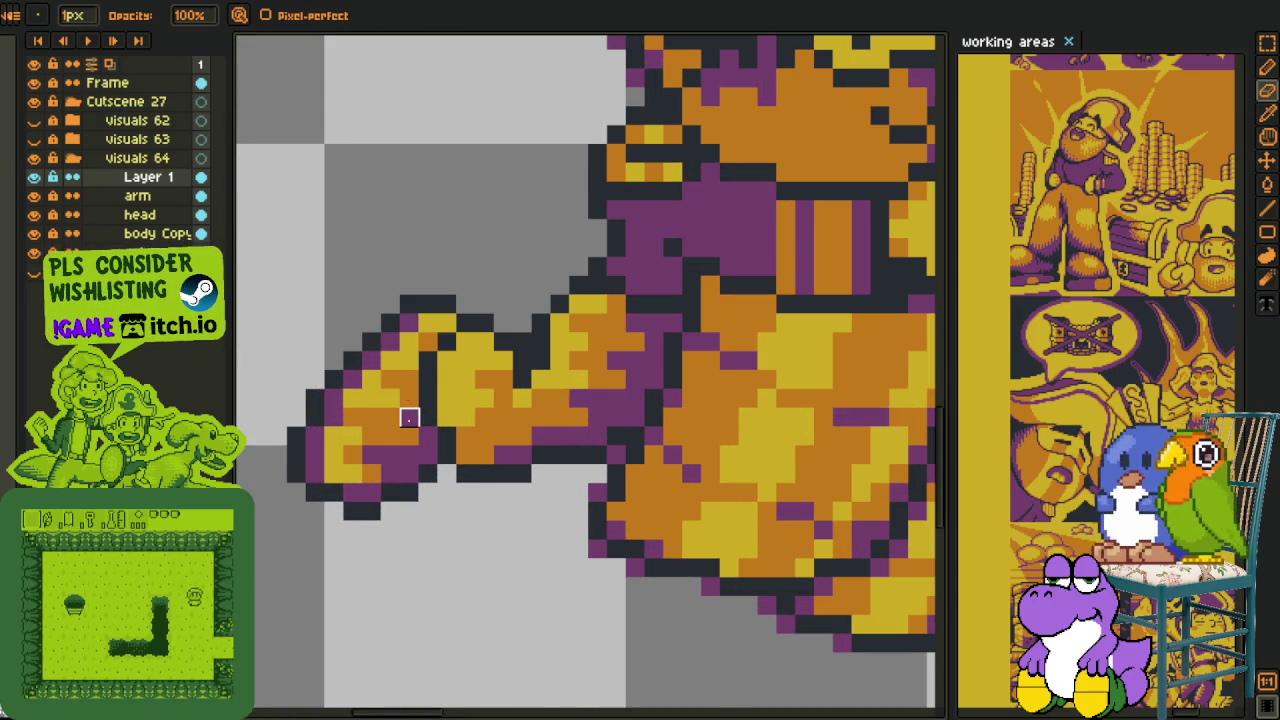
scroll(371, 465, "down", 1)
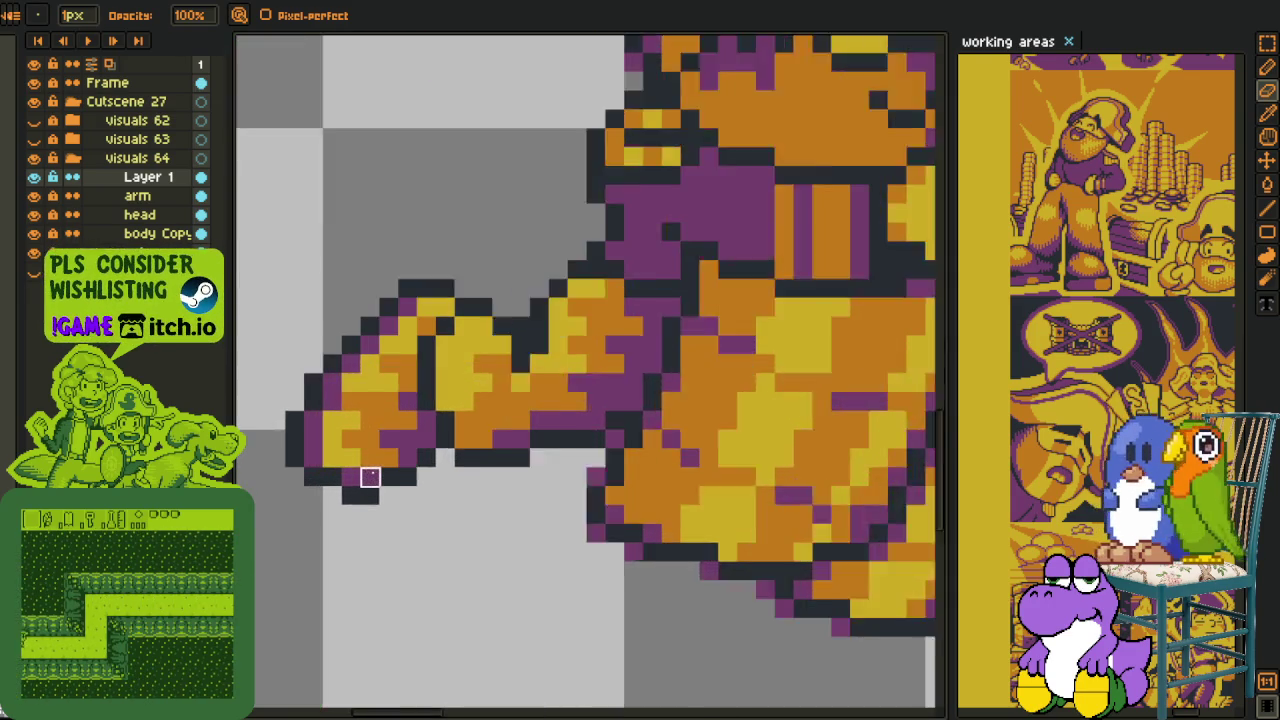
scroll(370, 477, "up", 1)
key("i")
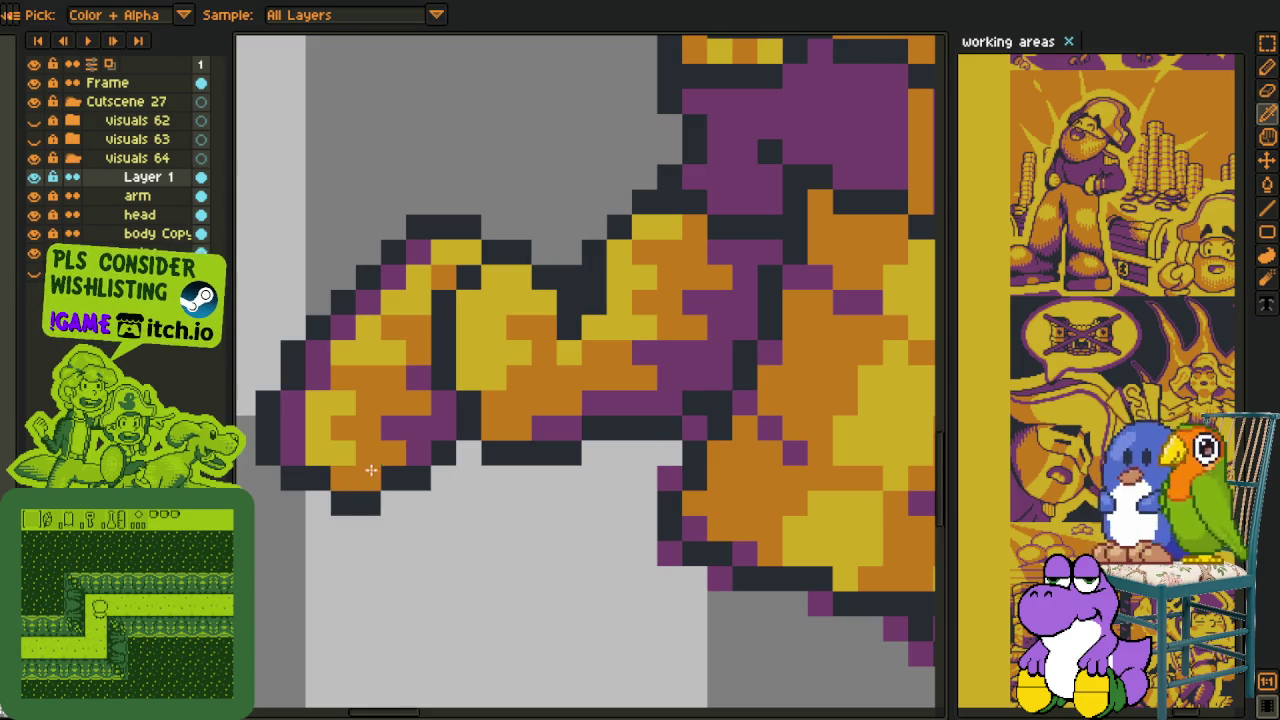
scroll(363, 477, "down", 1)
scroll(351, 497, "down", 1)
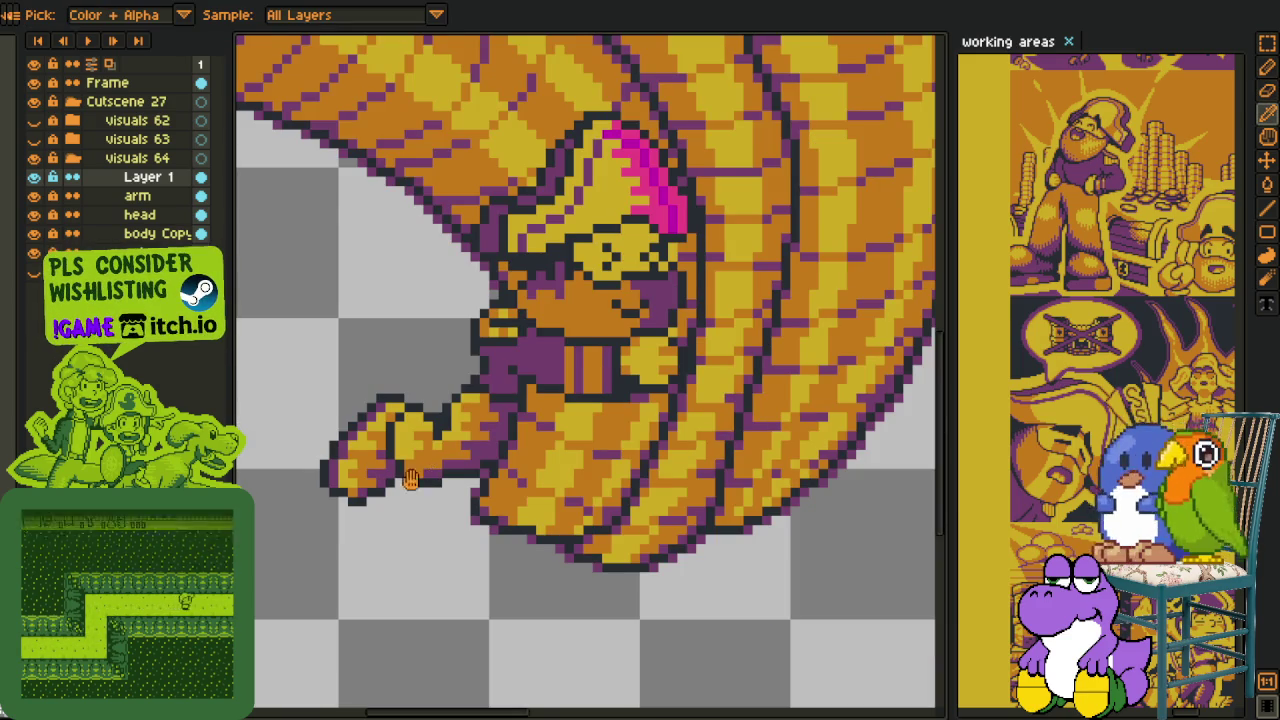
scroll(410, 480, "down", 2)
scroll(444, 518, "down", 1)
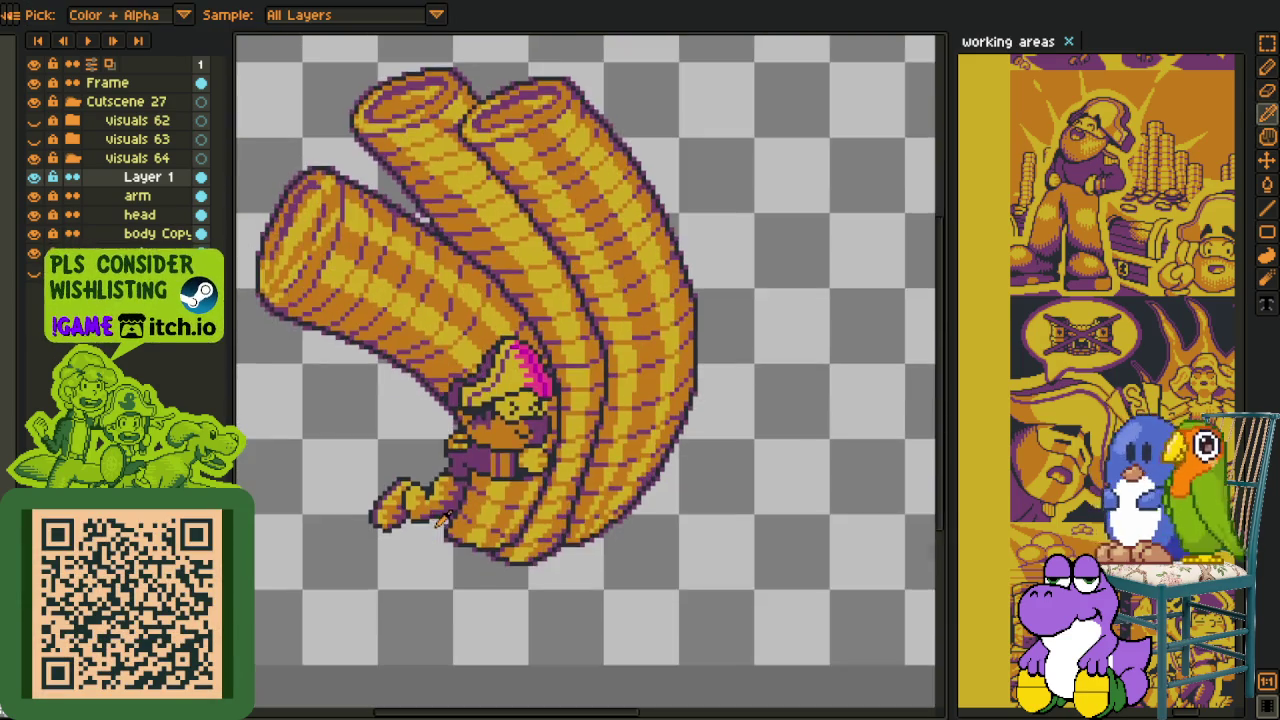
- Draw a short dark vertical line of pixels on the pirate's arm
scroll(444, 518, "down", 2)
scroll(444, 520, "up", 1)
scroll(450, 530, "up", 3)
scroll(466, 576, "up", 1)
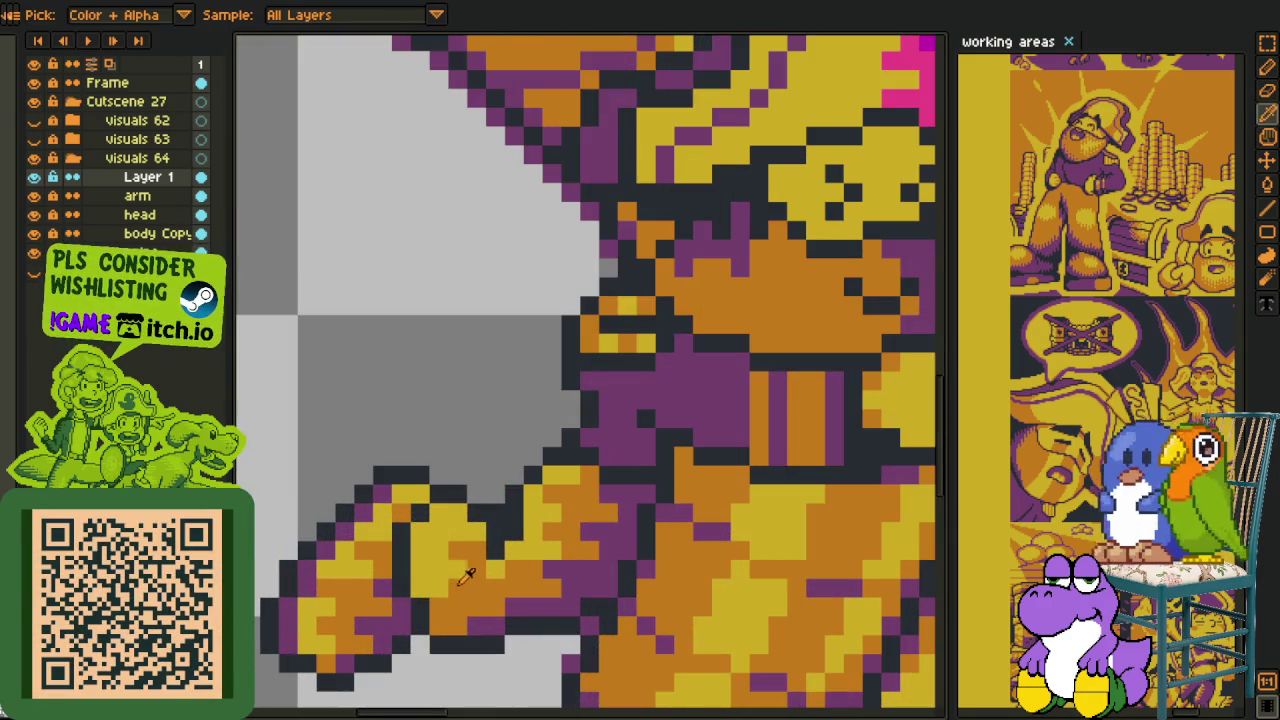
key("alt")
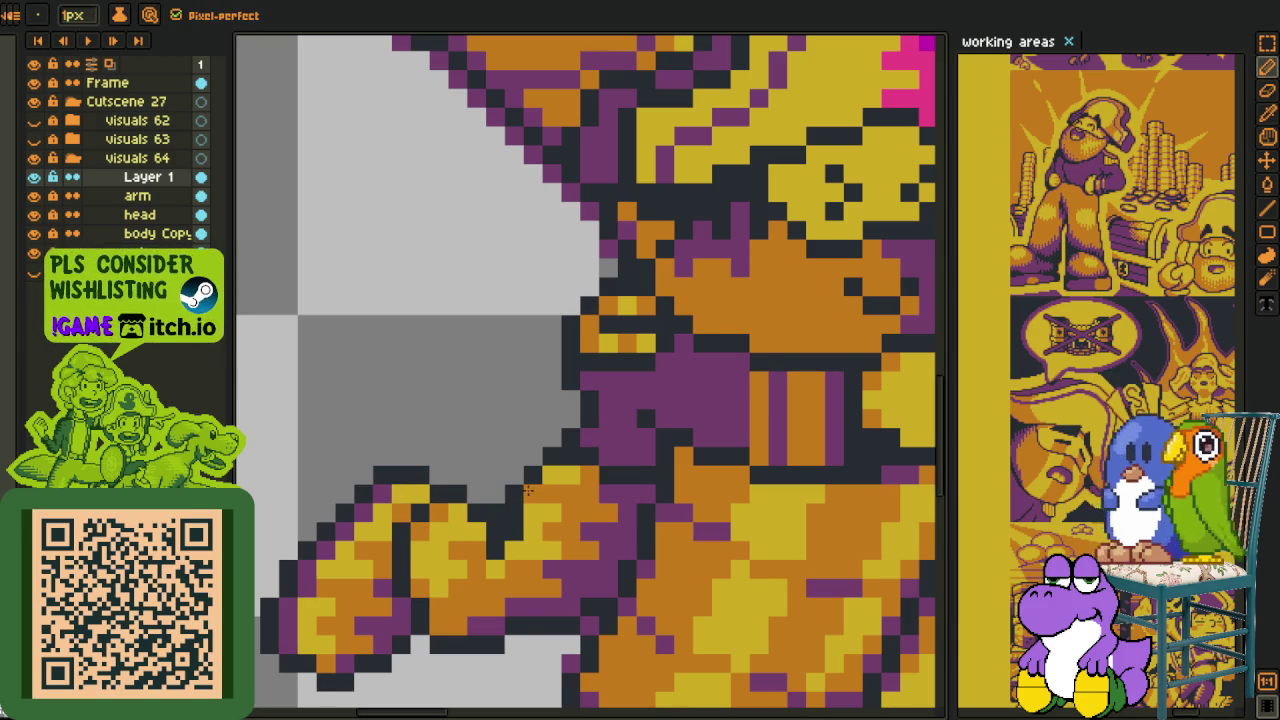
left_click_drag(496, 527, 496, 556)
scroll(504, 540, "down", 1)
- Pan and zoom to review the pirate's face and arm
key("alt")
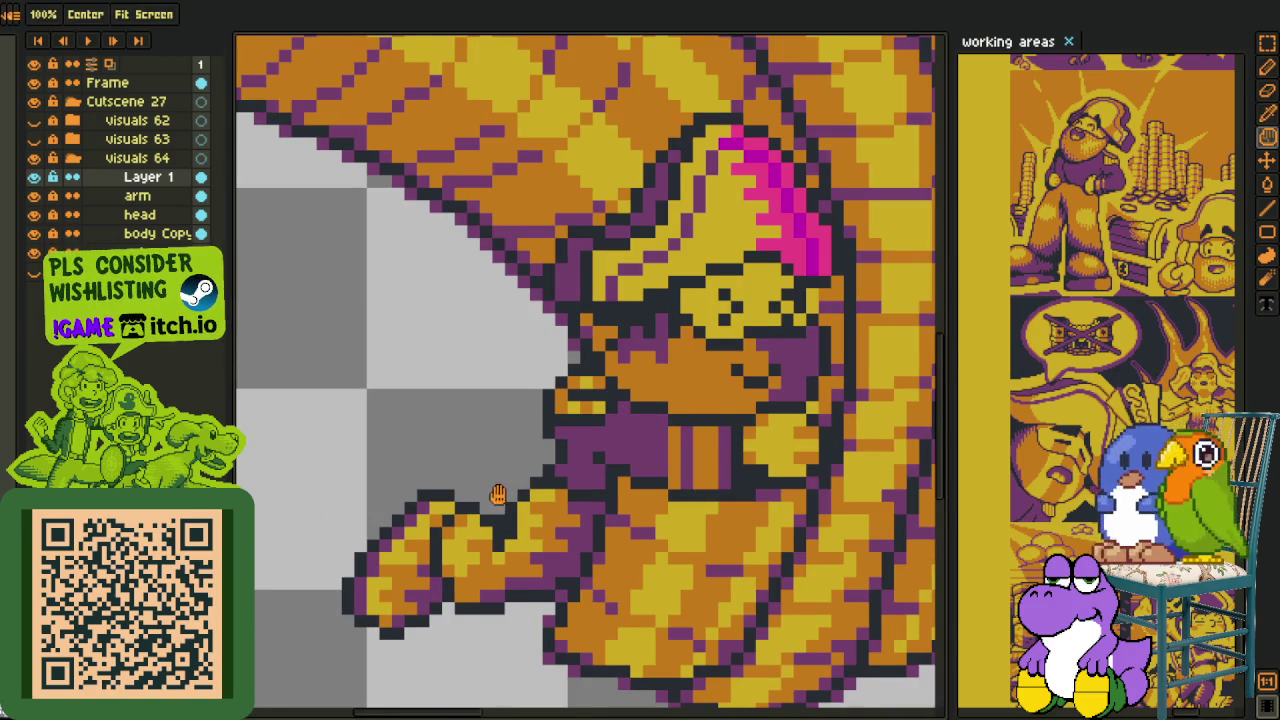
scroll(505, 470, "down", 1)
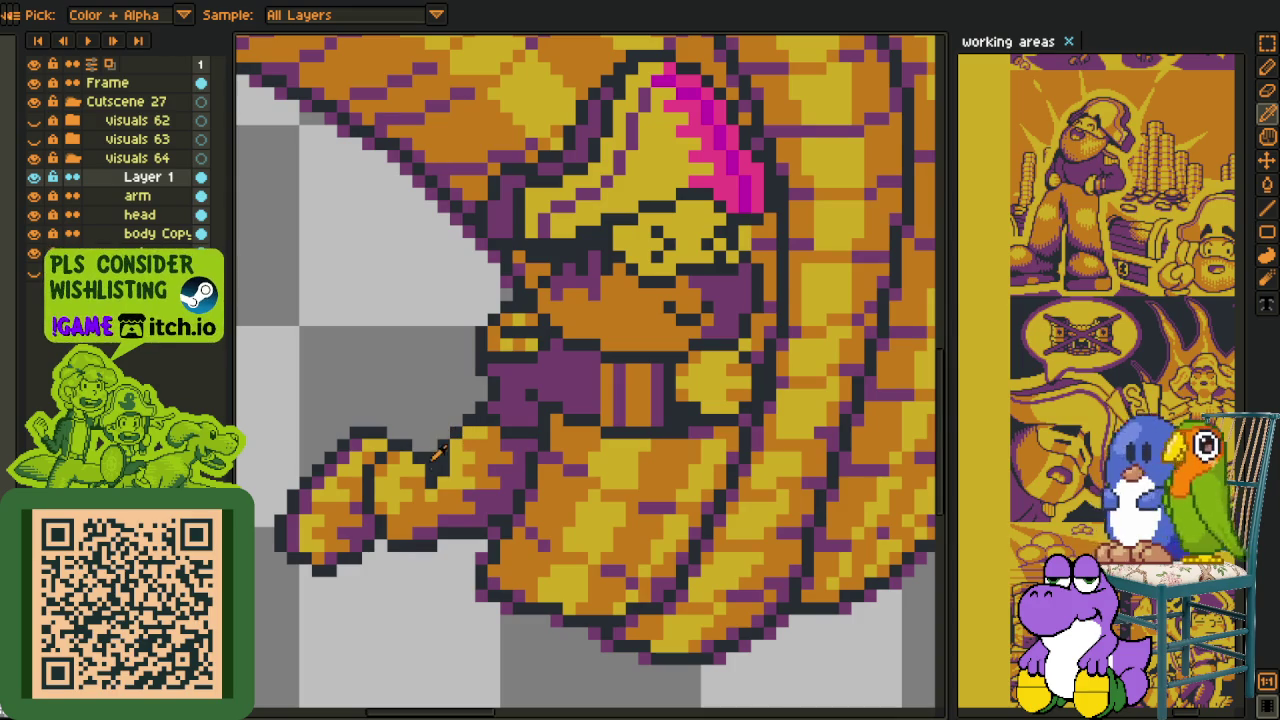
scroll(441, 515, "up", 1)
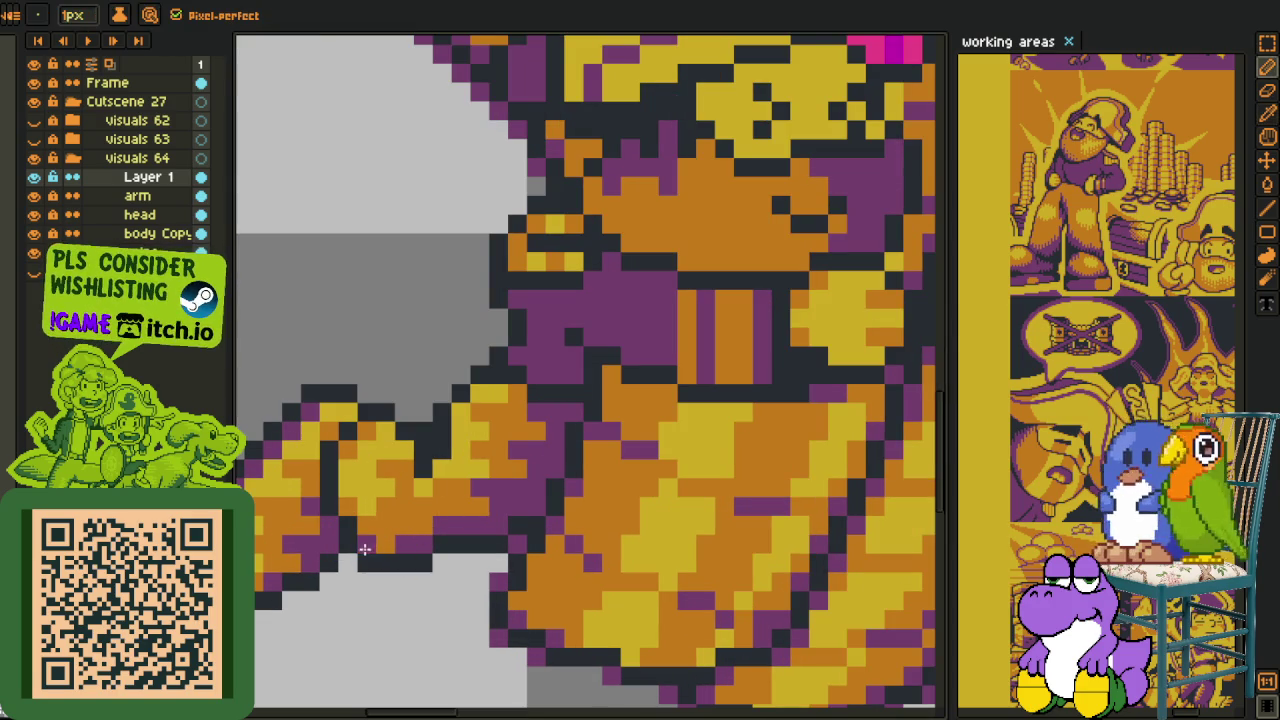
left_click_drag(320, 525, 406, 539)
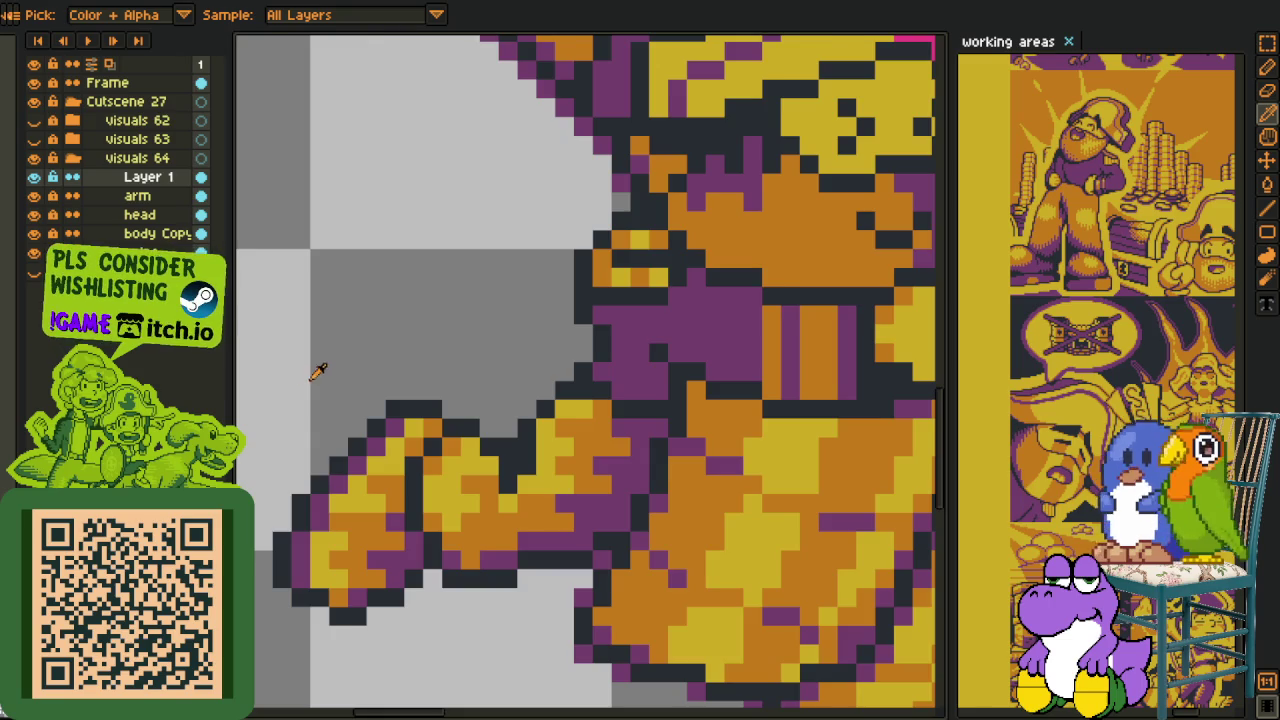
scroll(318, 371, "down", 4)
scroll(395, 372, "up", 2)
scroll(440, 478, "up", 2)
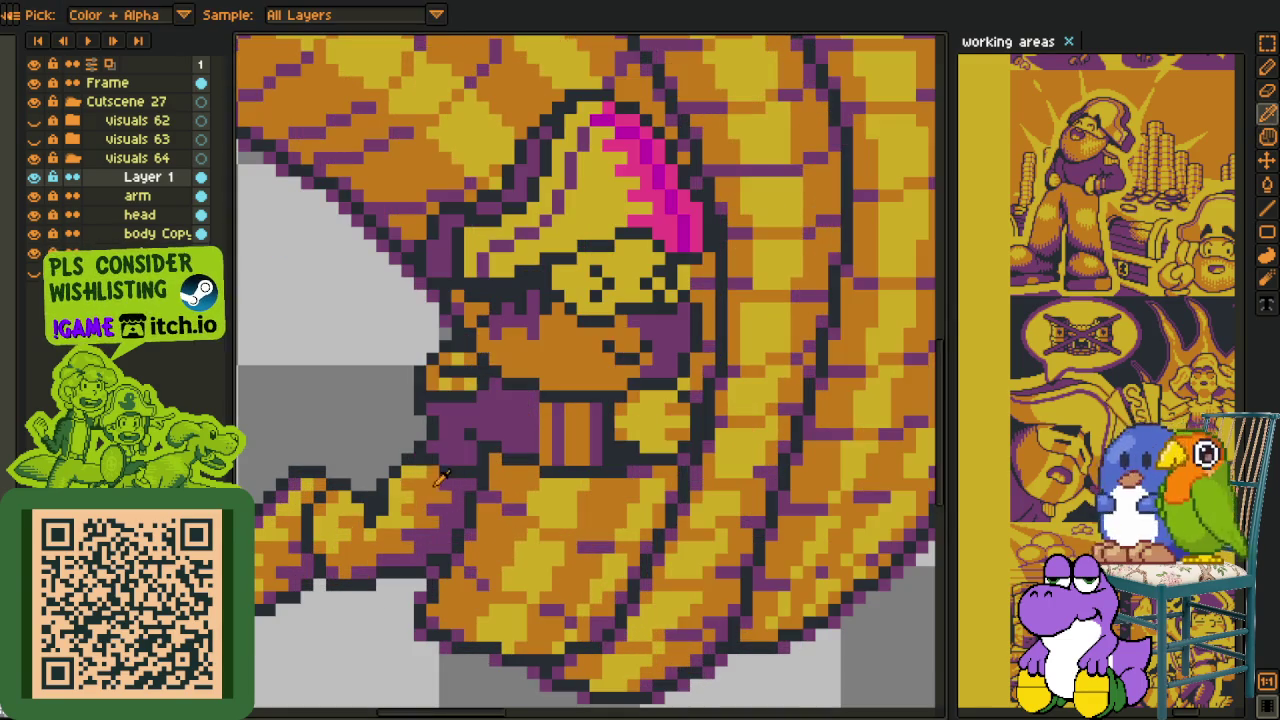
scroll(555, 408, "up", 1)
key("b")
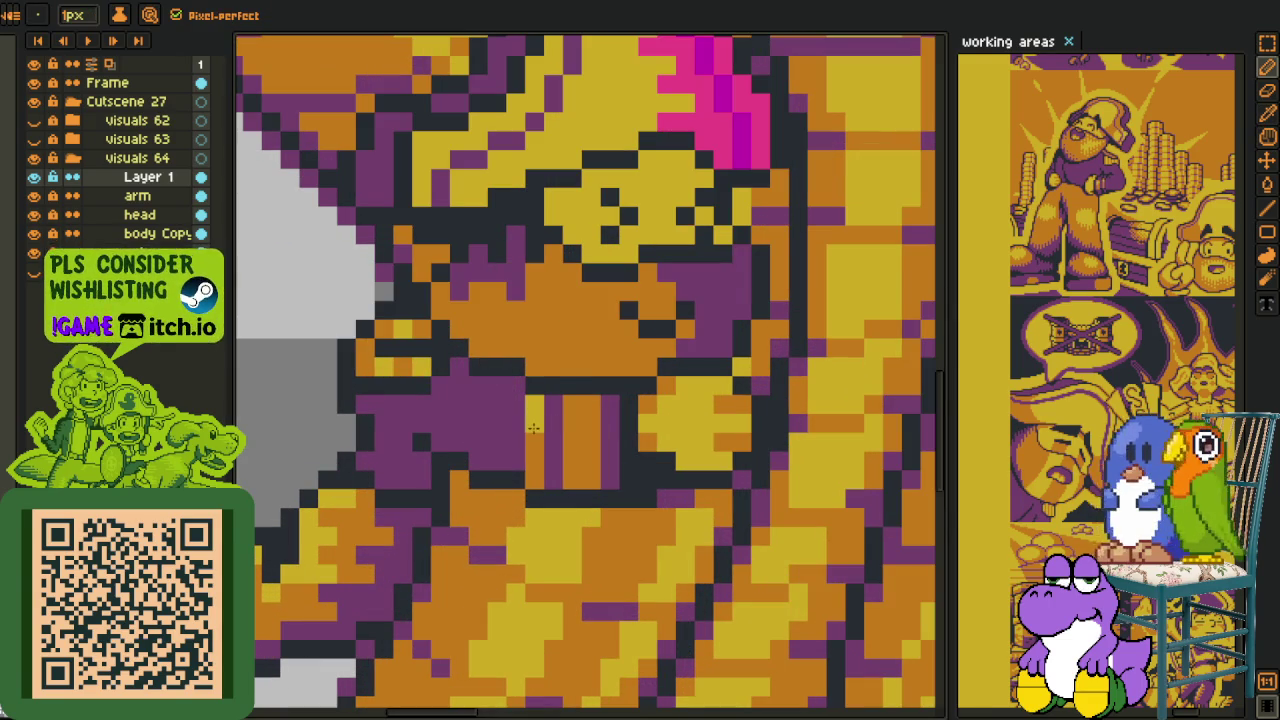
left_click_drag(566, 403, 570, 444)
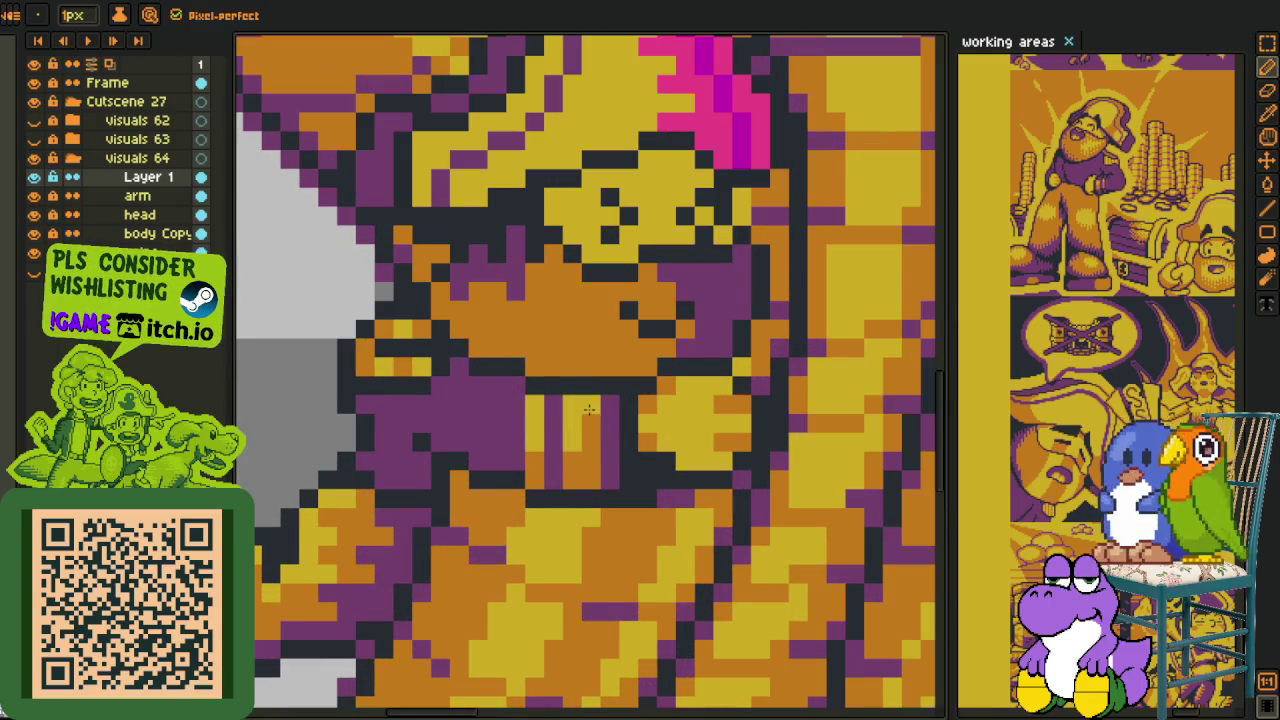
key("i")
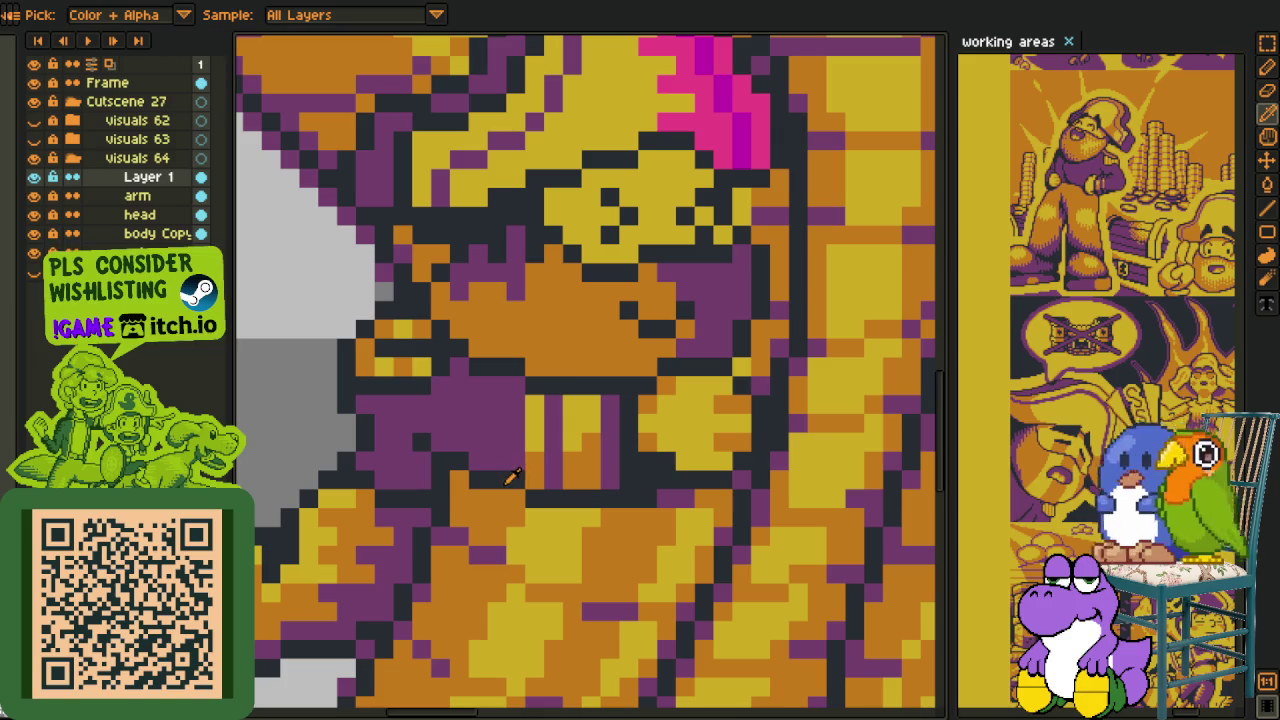
key("b")
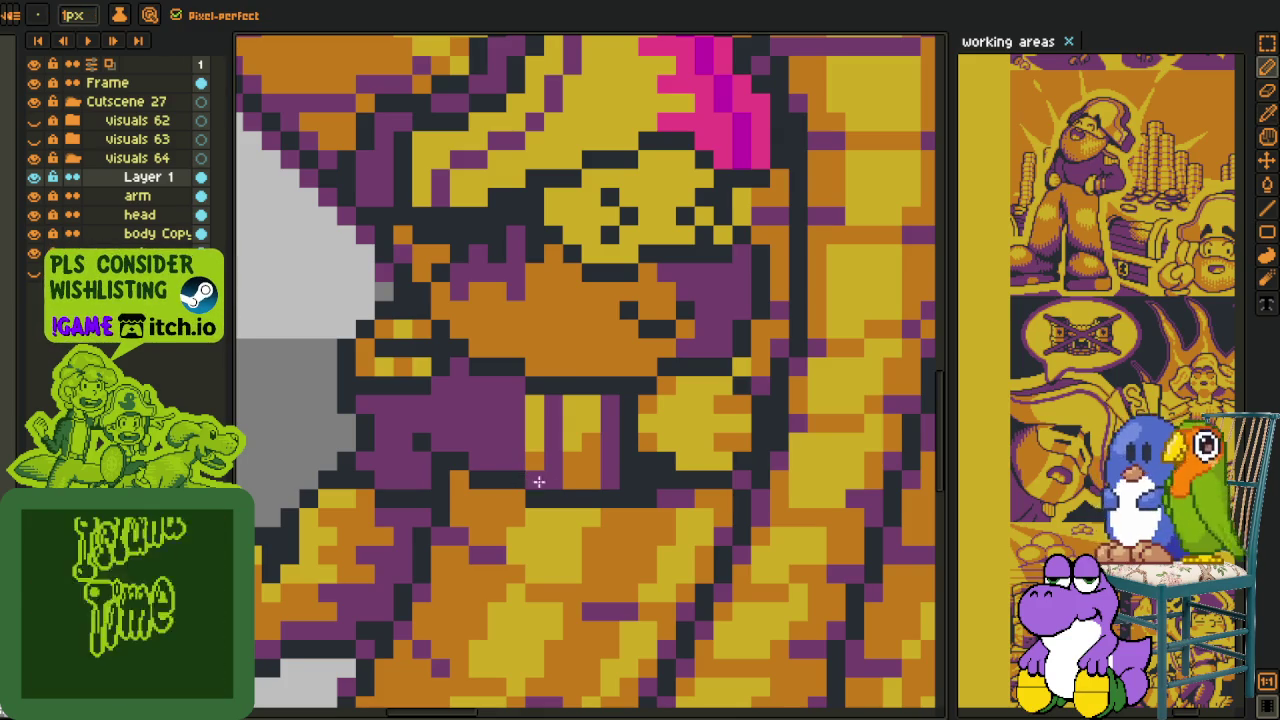
key("i")
key("b")
key("i")
key("b")
key("i")
scroll(614, 457, "down", 3)
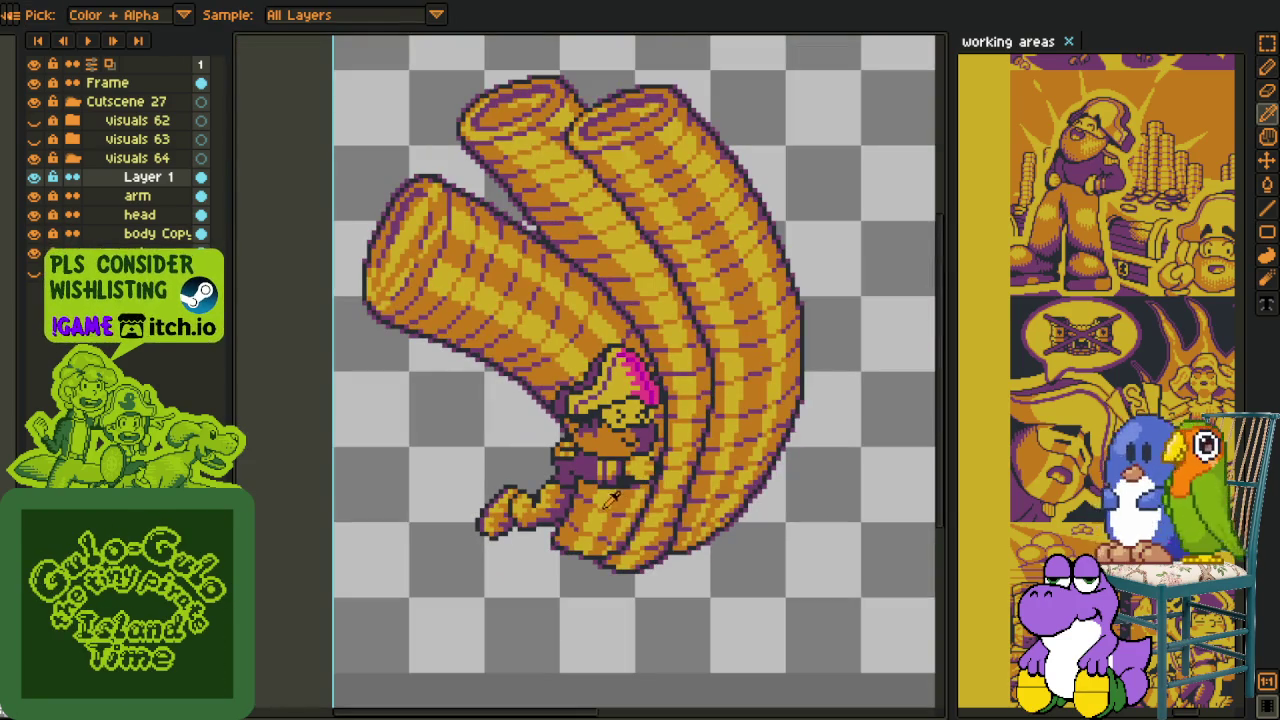
scroll(627, 450, "up", 3)
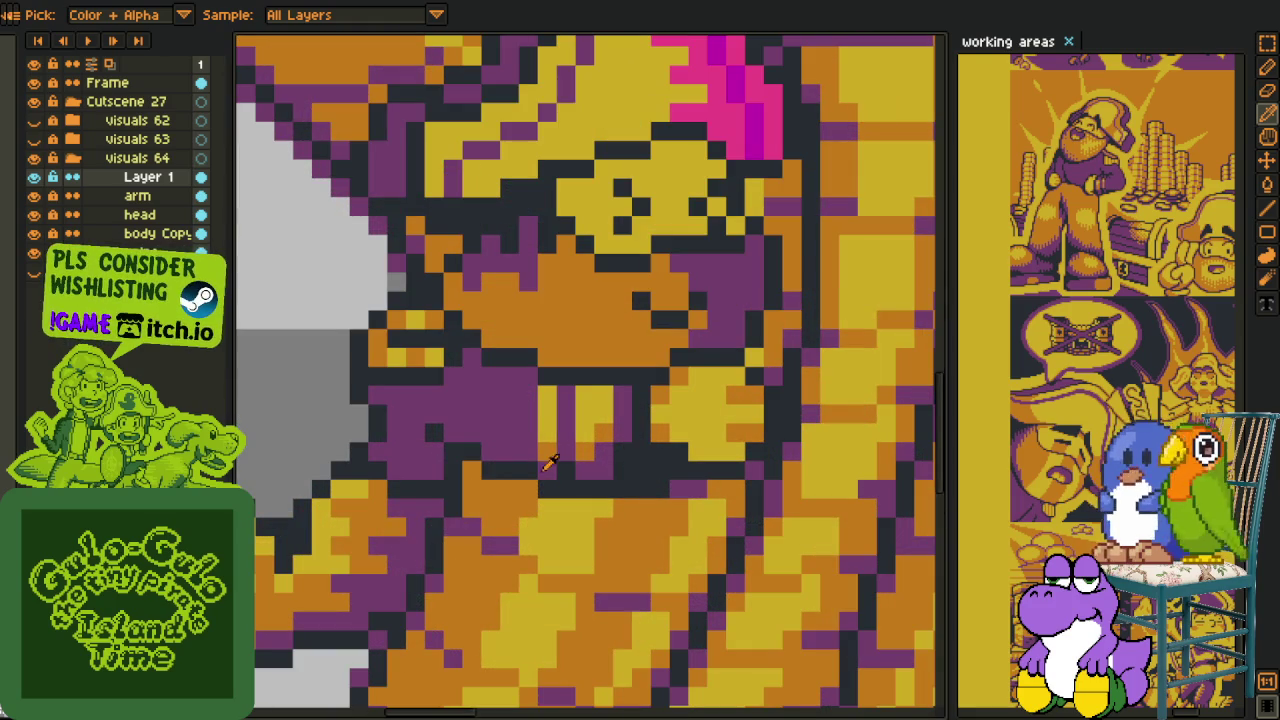
key("b")
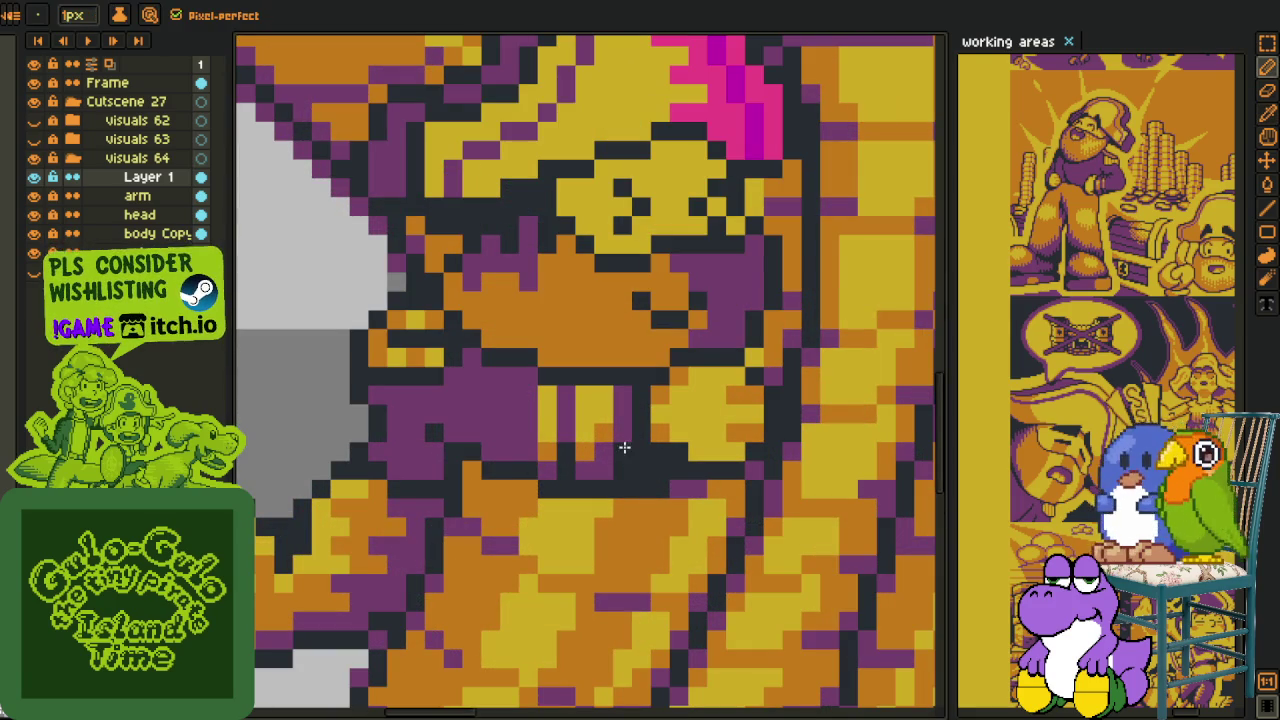
key("i")
scroll(594, 448, "down", 3)
scroll(602, 443, "up", 3)
key("b")
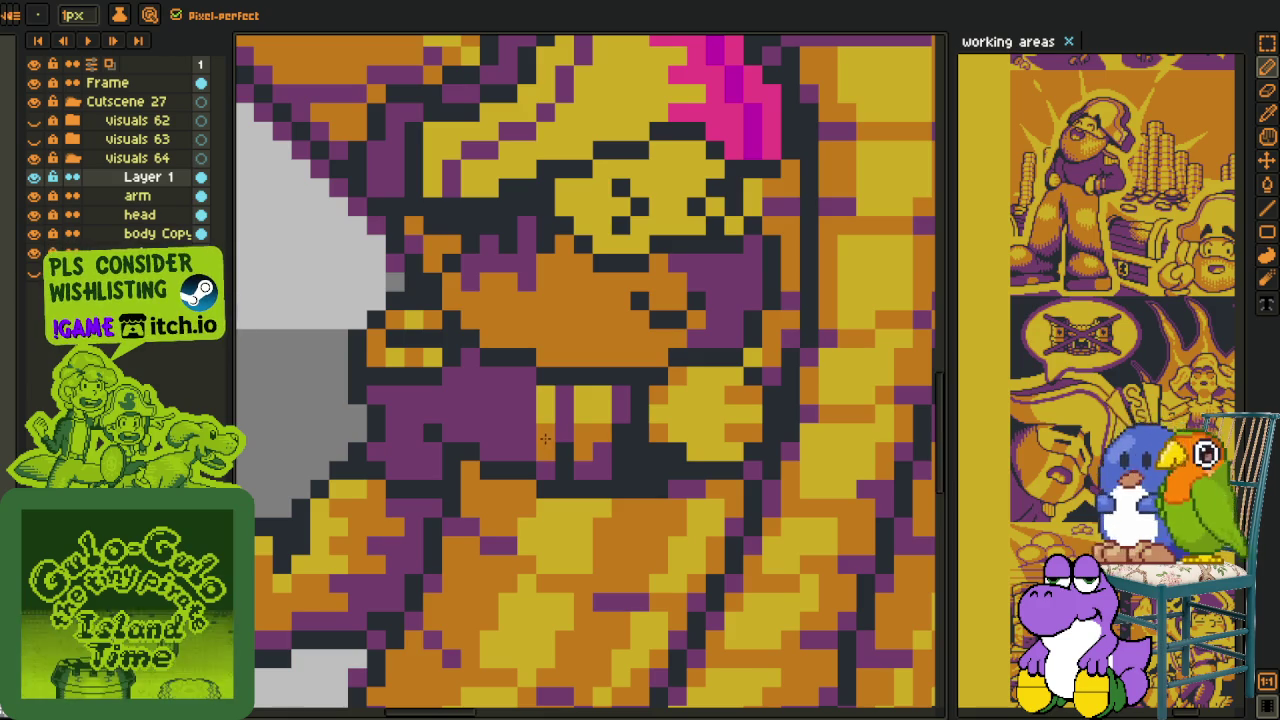
key("i")
key("b")
scroll(599, 417, "down", 3)
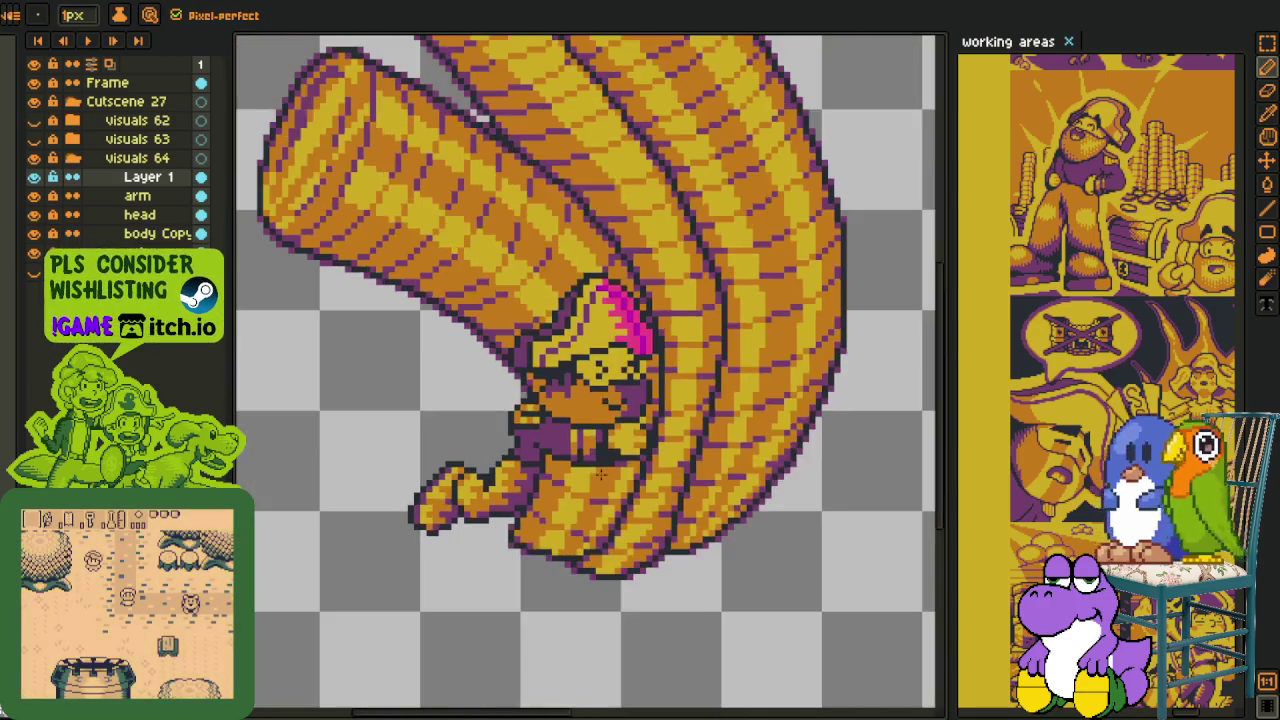
key("i")
scroll(599, 417, "down", 2)
scroll(655, 535, "down", 1)
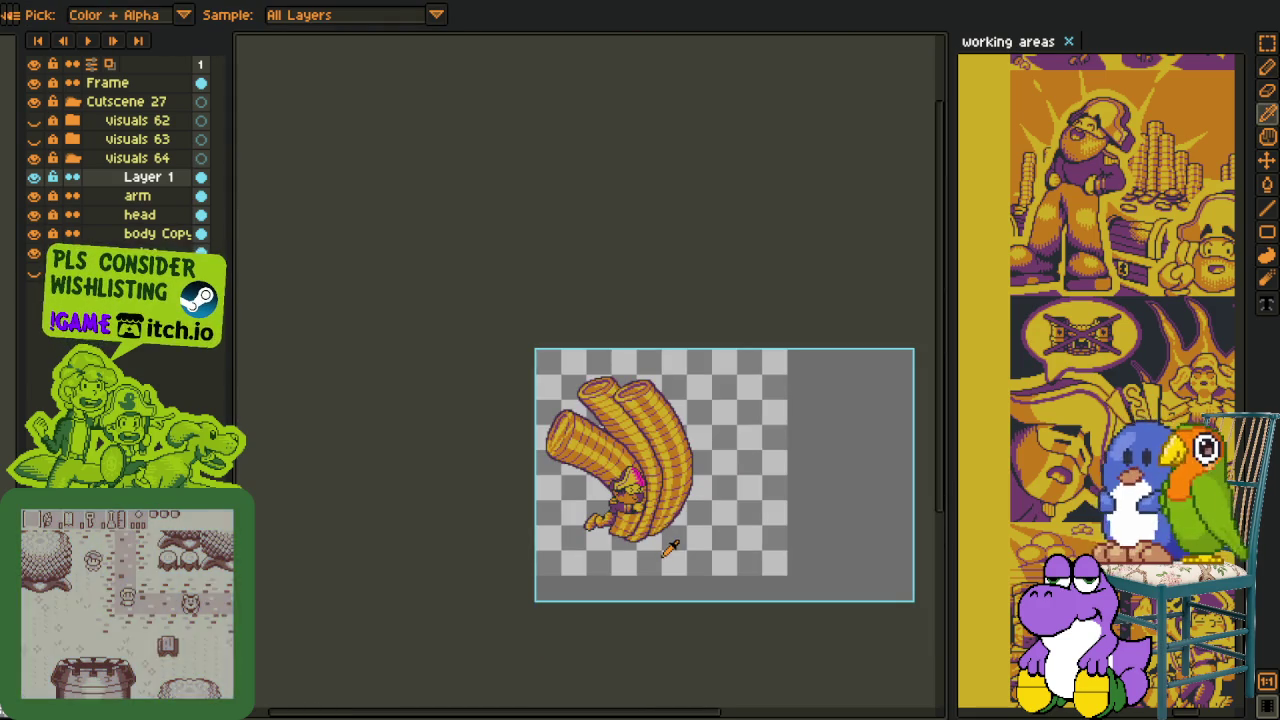
scroll(666, 548, "up", 5)
scroll(703, 513, "down", 1)
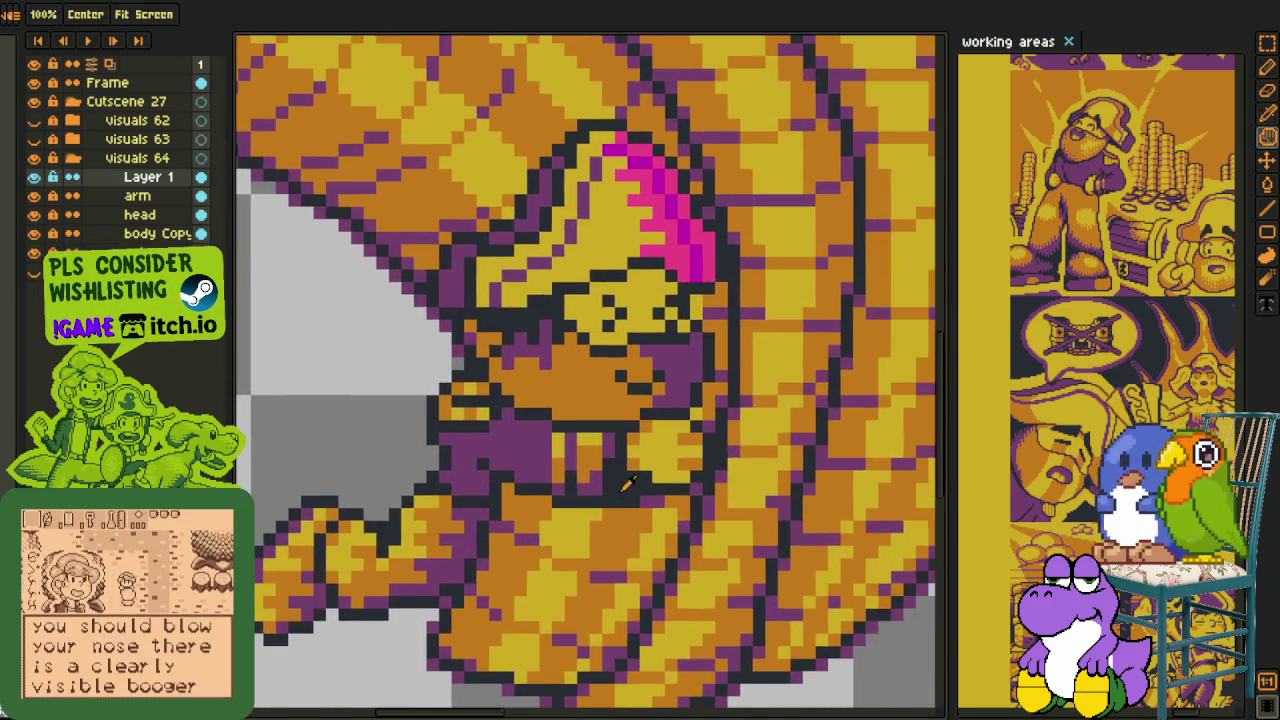
scroll(623, 486, "up", 2)
key("b")
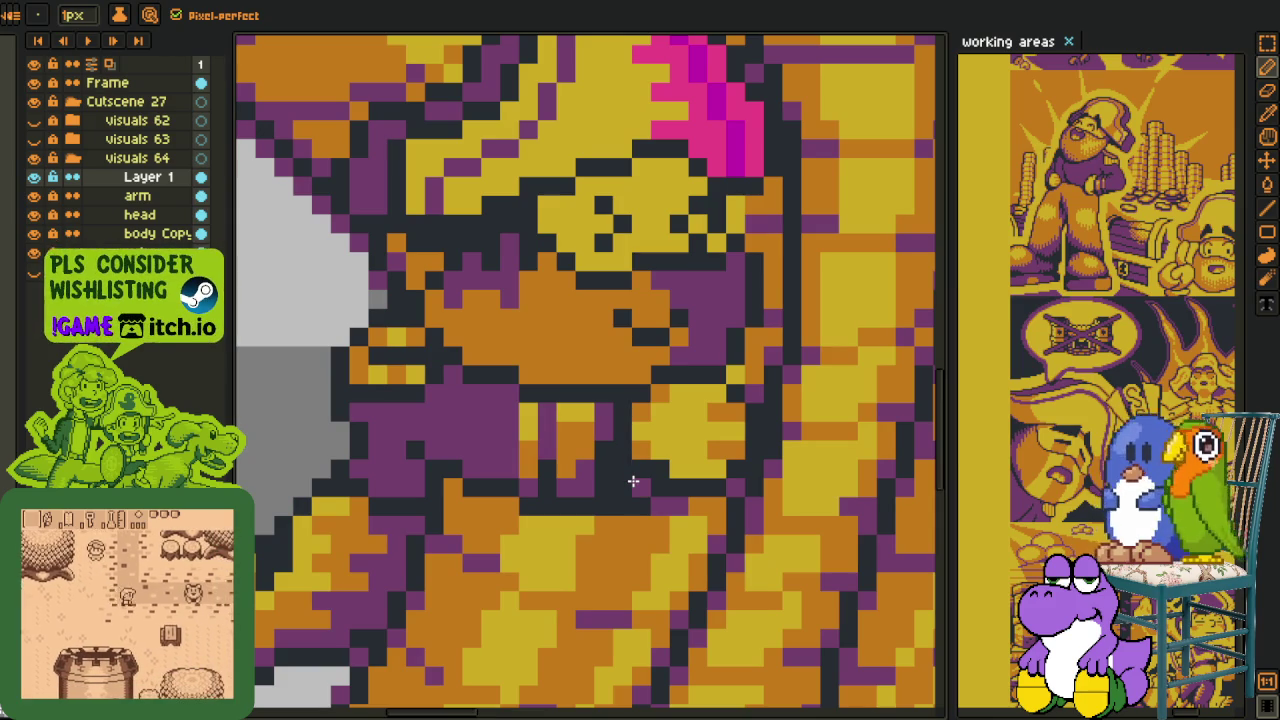
scroll(633, 482, "down", 2)
key("i")
scroll(430, 461, "down", 2)
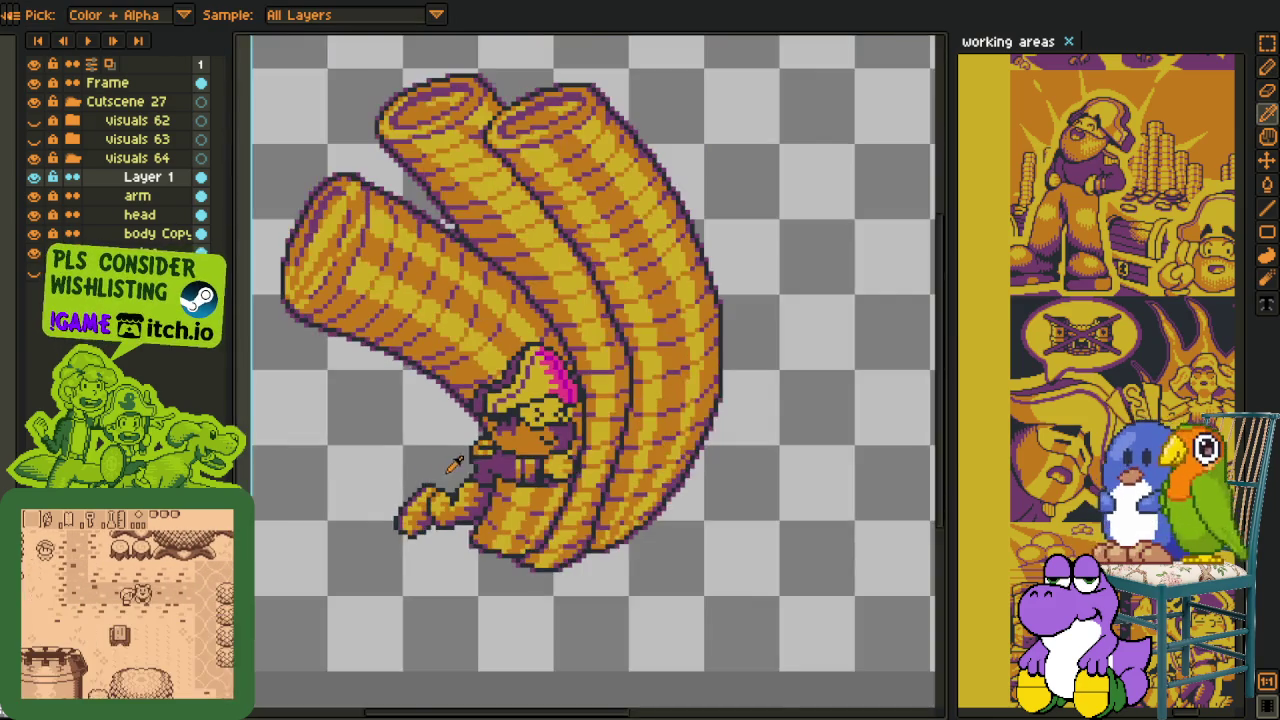
scroll(440, 468, "up", 2)
key("v")
key("i")
scroll(438, 58, "down", 2)
scroll(438, 58, "up", 2)
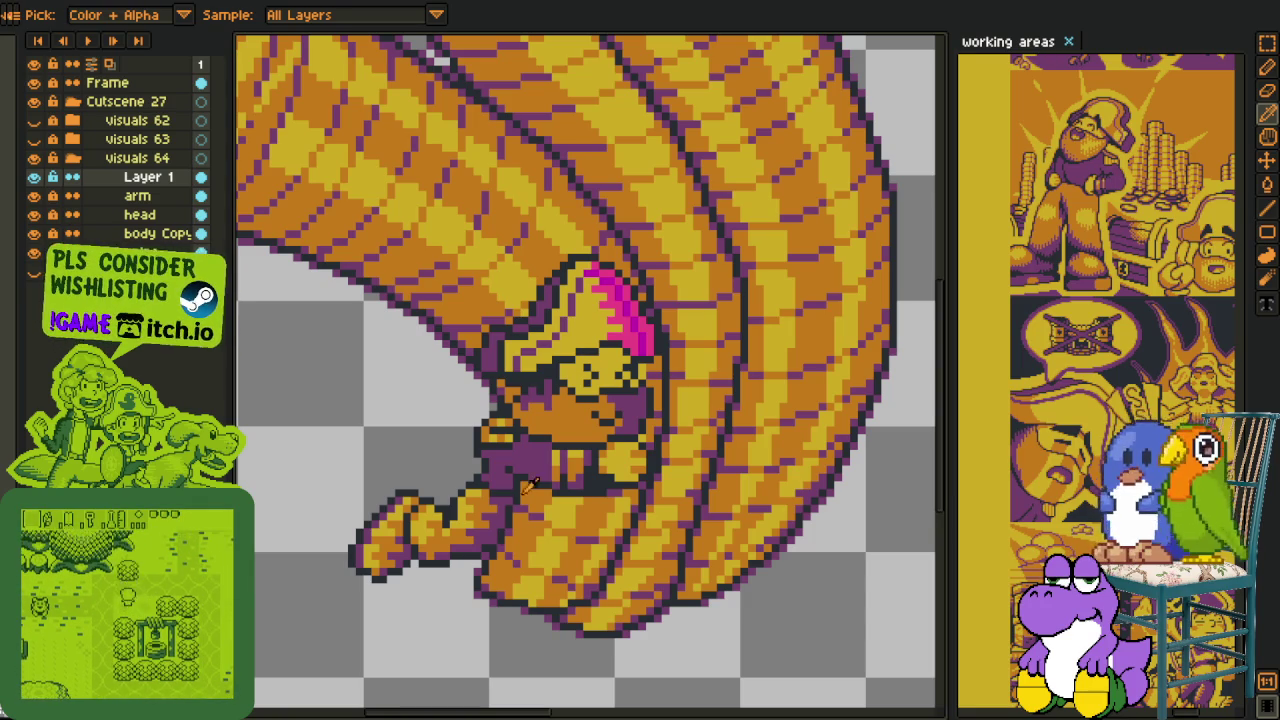
left_click_drag(486, 628, 471, 533)
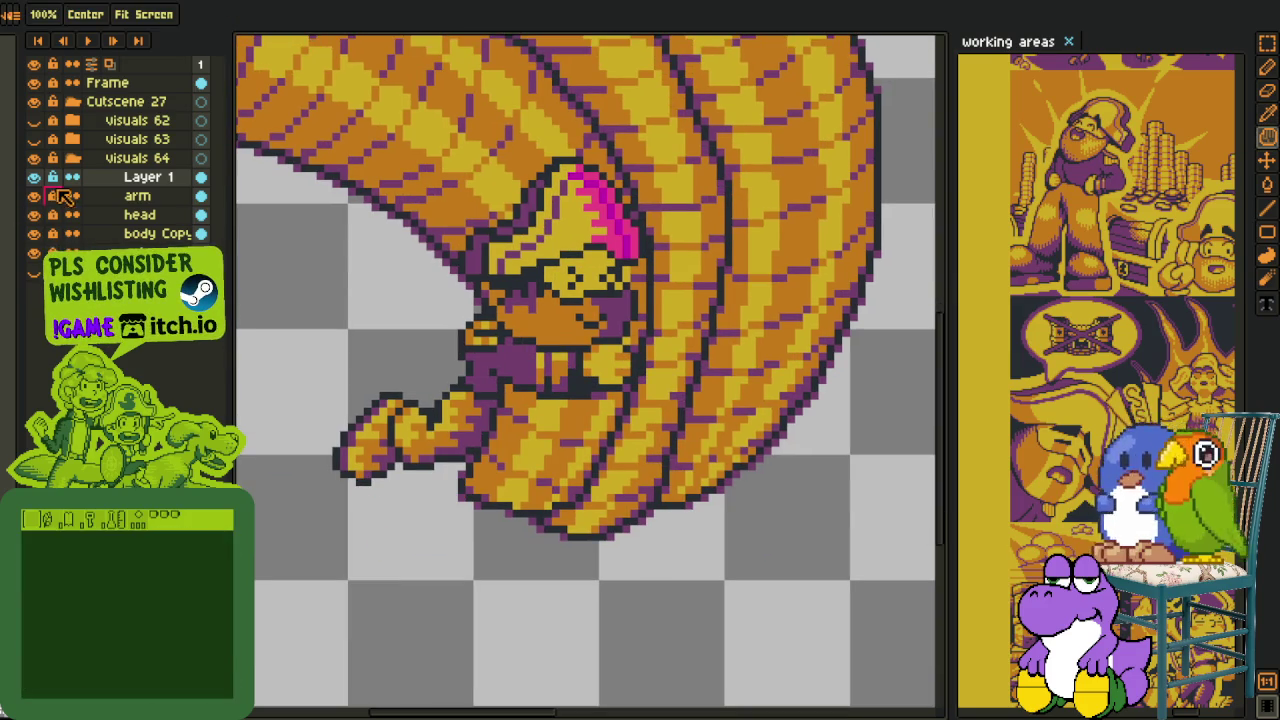
- Toggle Layer 1 off and on, then centre the pirate's face in view
double_click(42, 178)
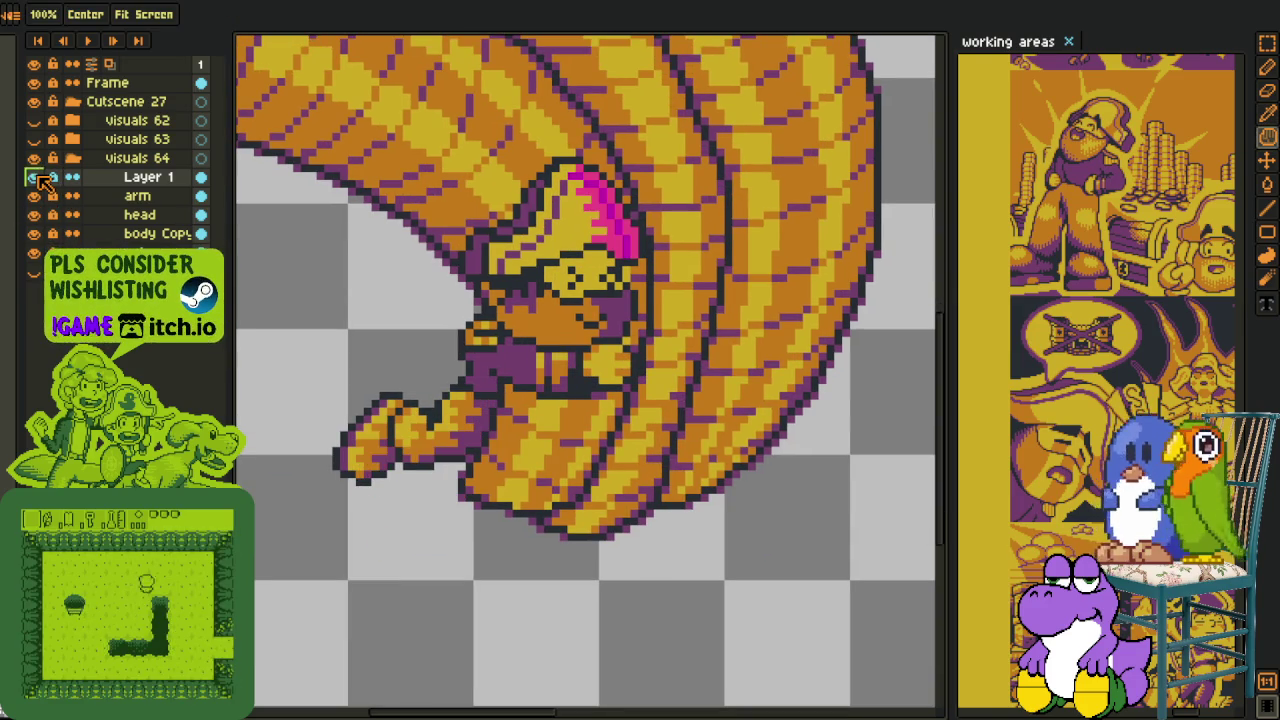
key("i")
scroll(655, 232, "up", 3)
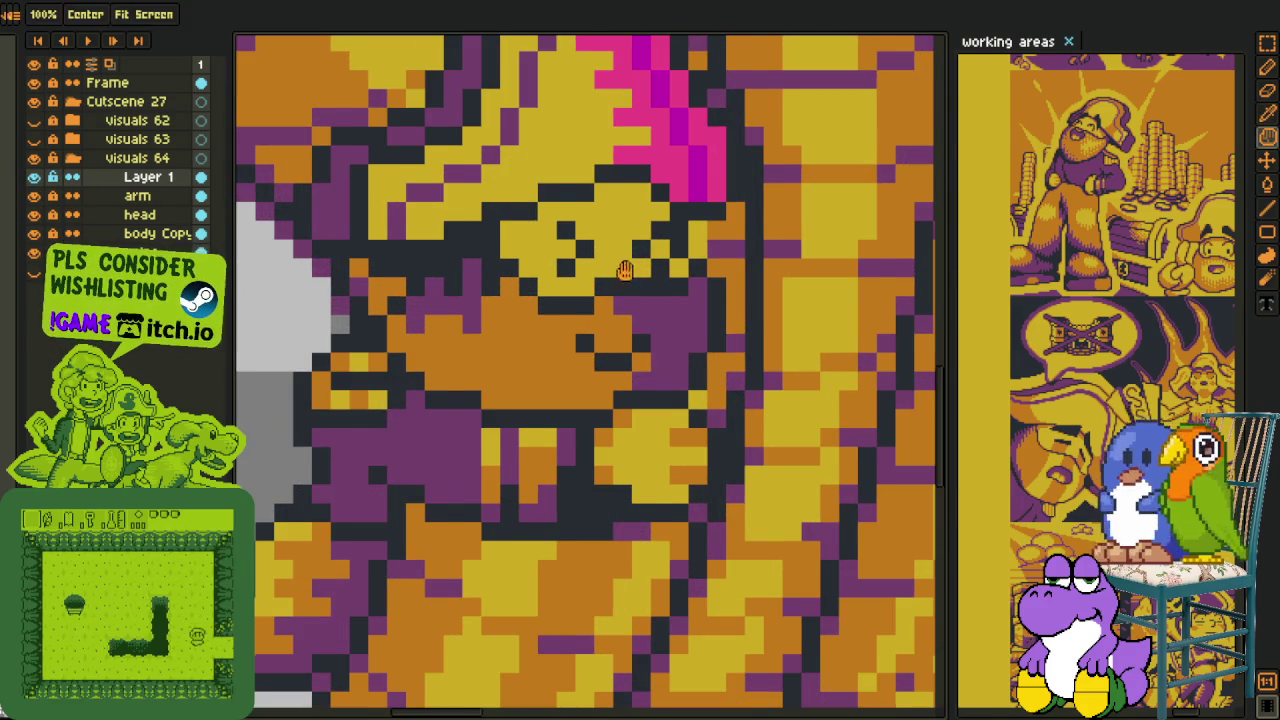
left_click_drag(655, 232, 640, 292)
- Paint dark purple face pixels, undo them, and redraw dark pixels on the face
key("b")
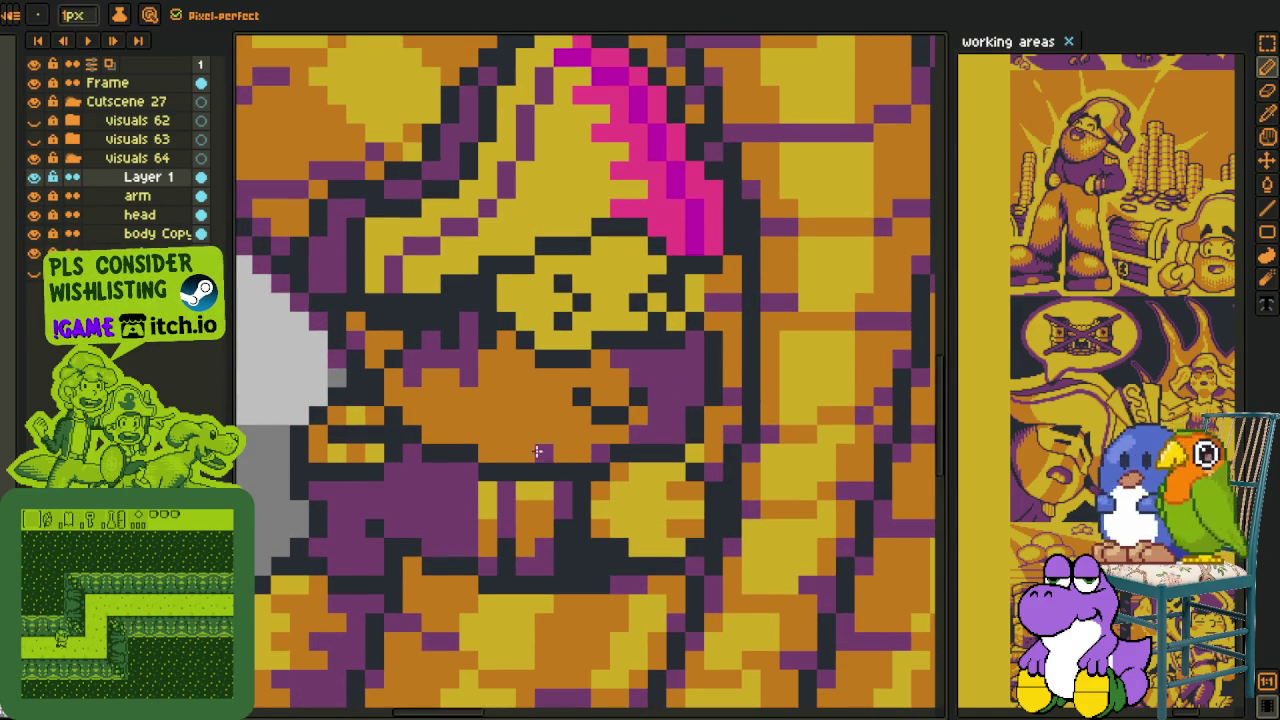
left_click_drag(395, 396, 392, 375)
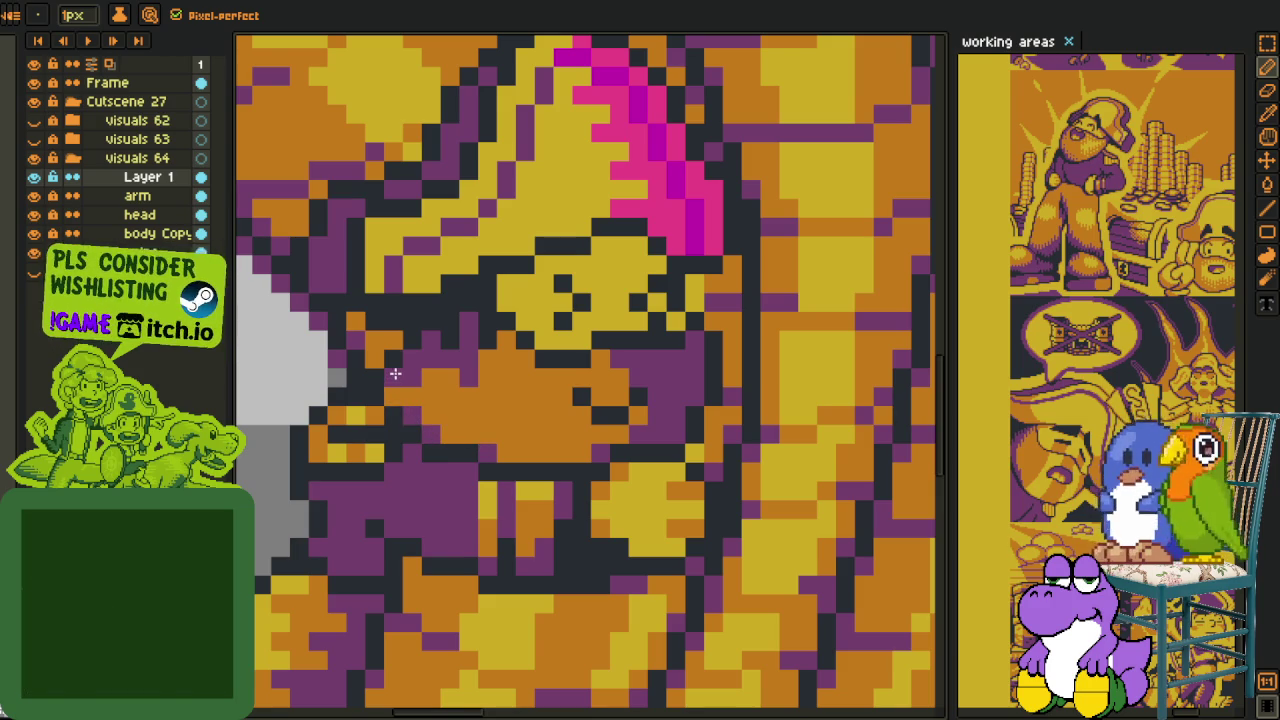
key("ctrl+z")
left_click_drag(397, 337, 379, 358)
- Sample a colour from the pirate's face and zoom in and out to inspect it
key("alt")
key("alt")
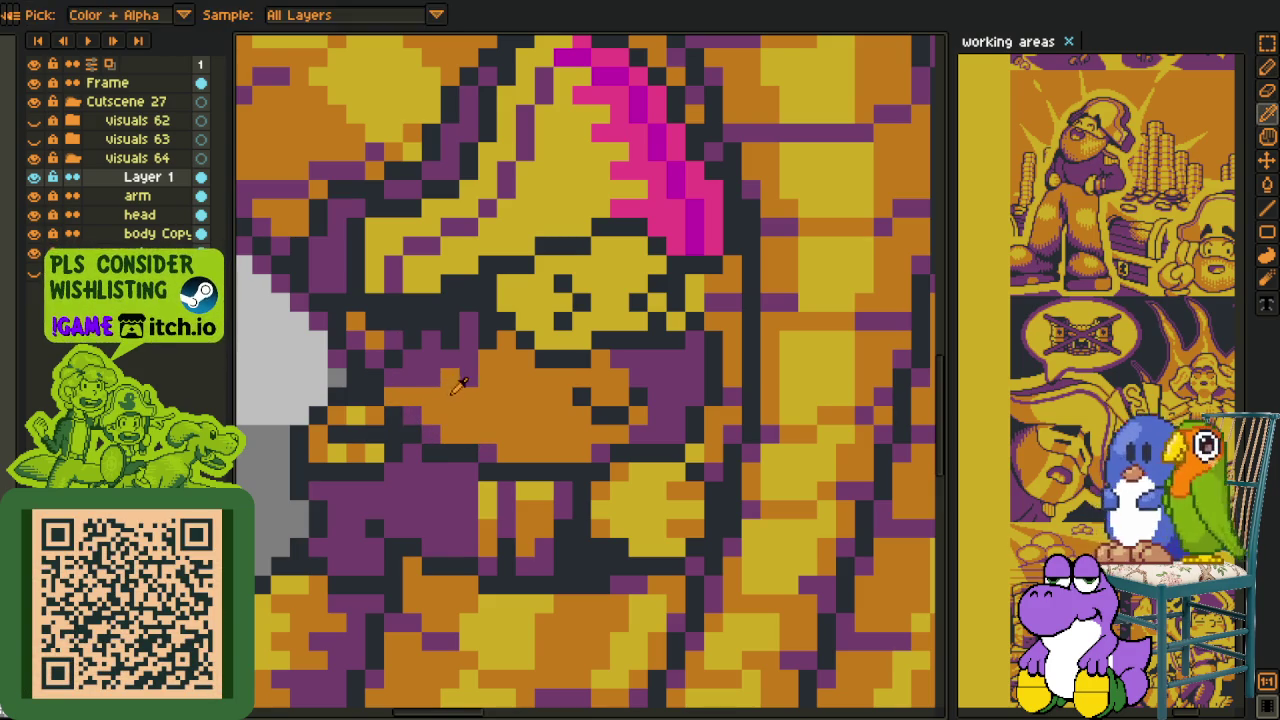
key("alt")
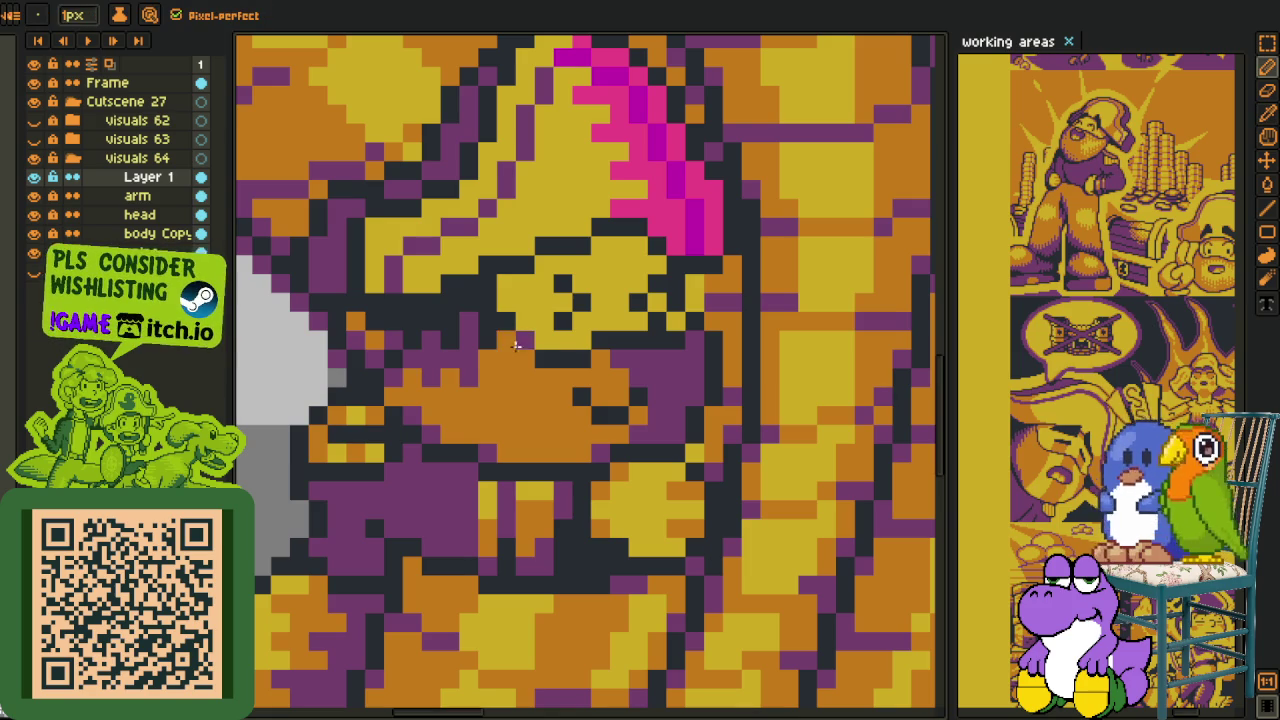
left_click(565, 362, "alt")
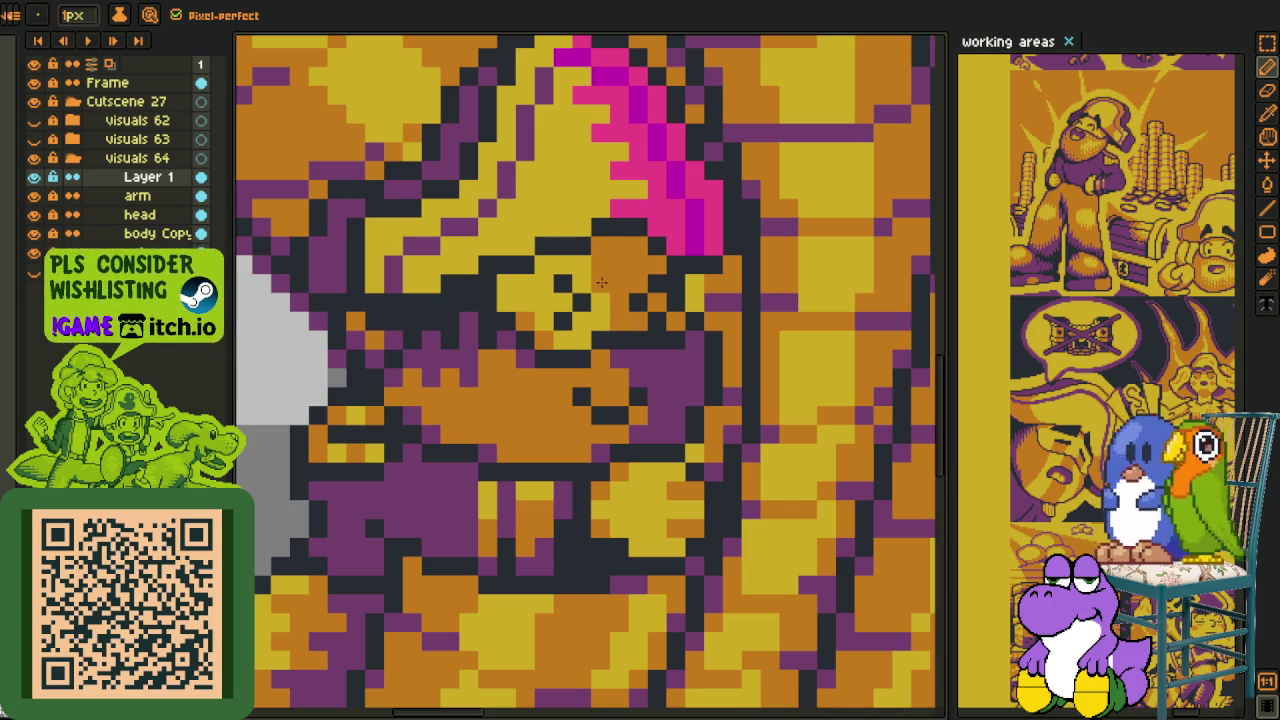
scroll(583, 263, "down", 3)
scroll(600, 275, "down", 2)
scroll(615, 285, "up", 2)
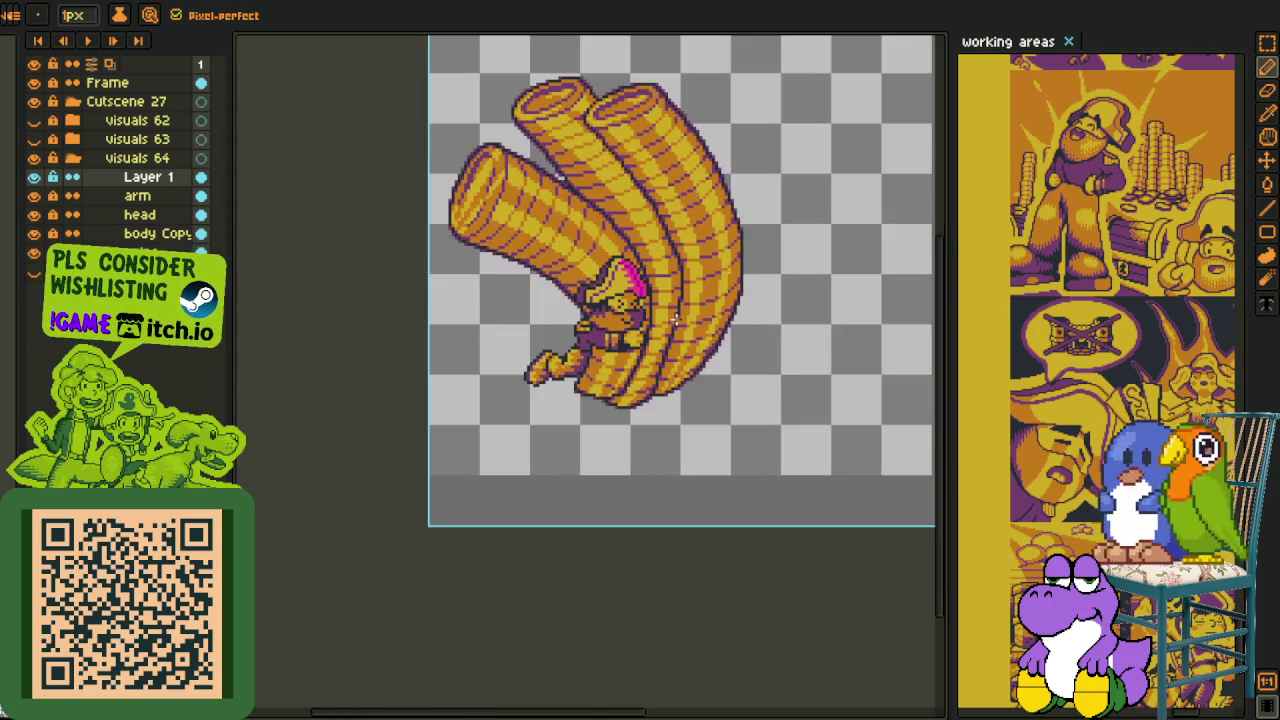
scroll(628, 292, "up", 2)
scroll(628, 292, "up", 2)
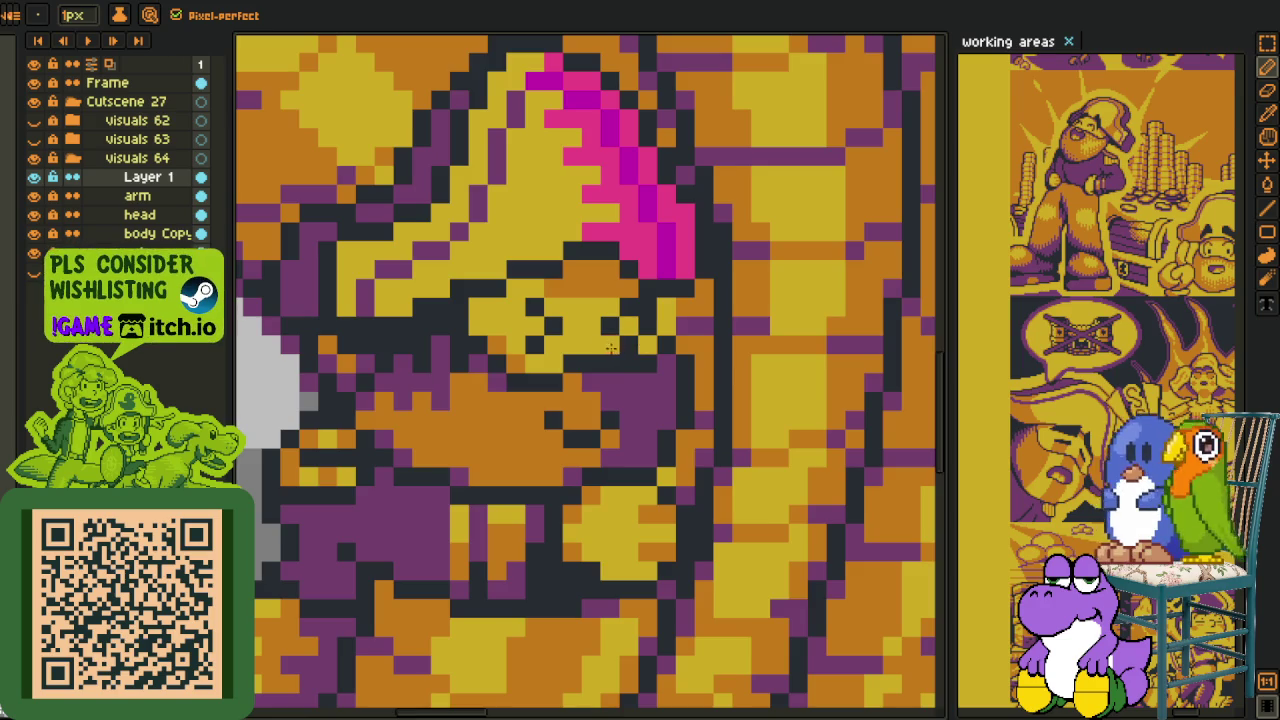
scroll(637, 333, "down", 3)
scroll(675, 390, "down", 2)
scroll(674, 389, "up", 2)
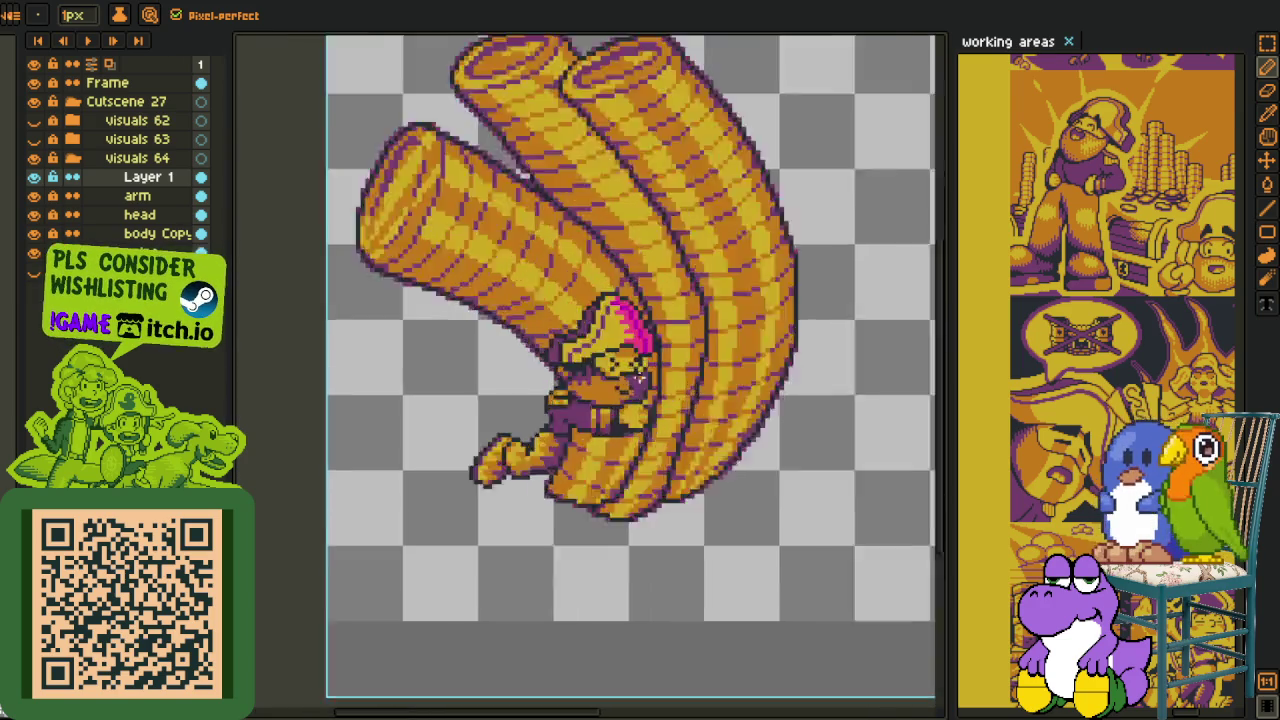
scroll(640, 370, "up", 2)
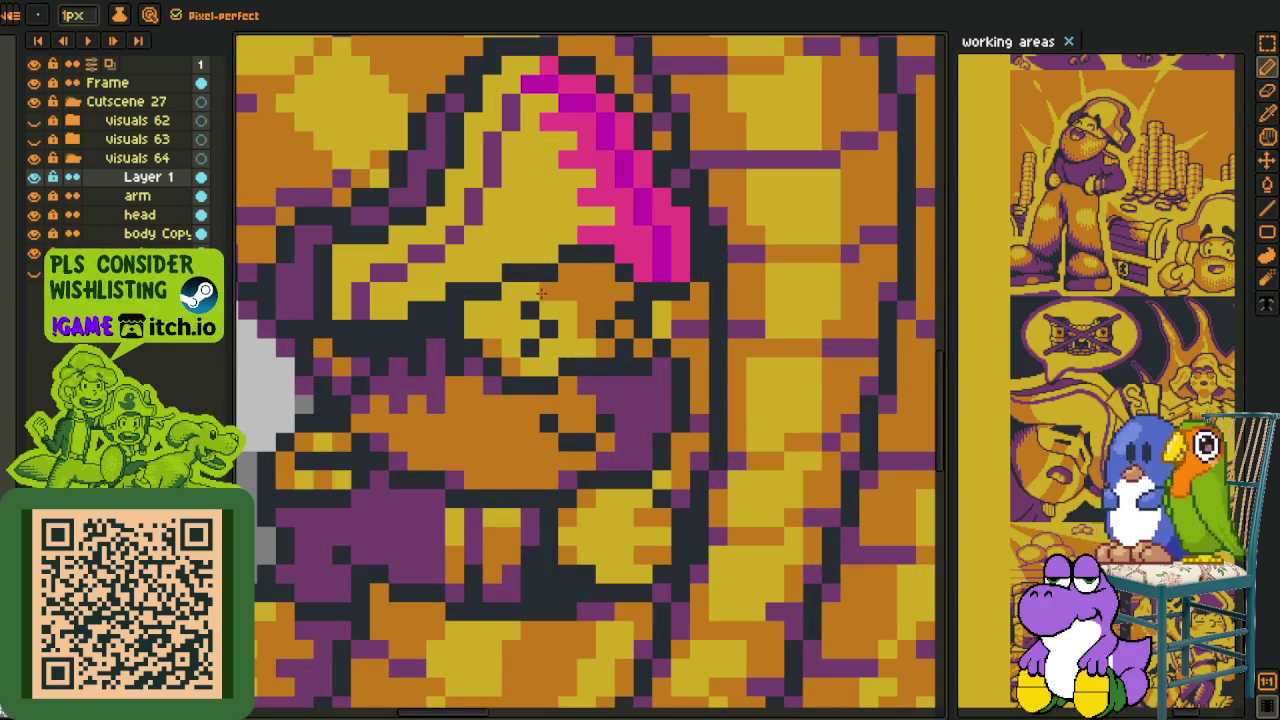
- Sample several colours from the face around the eyes
key("alt")
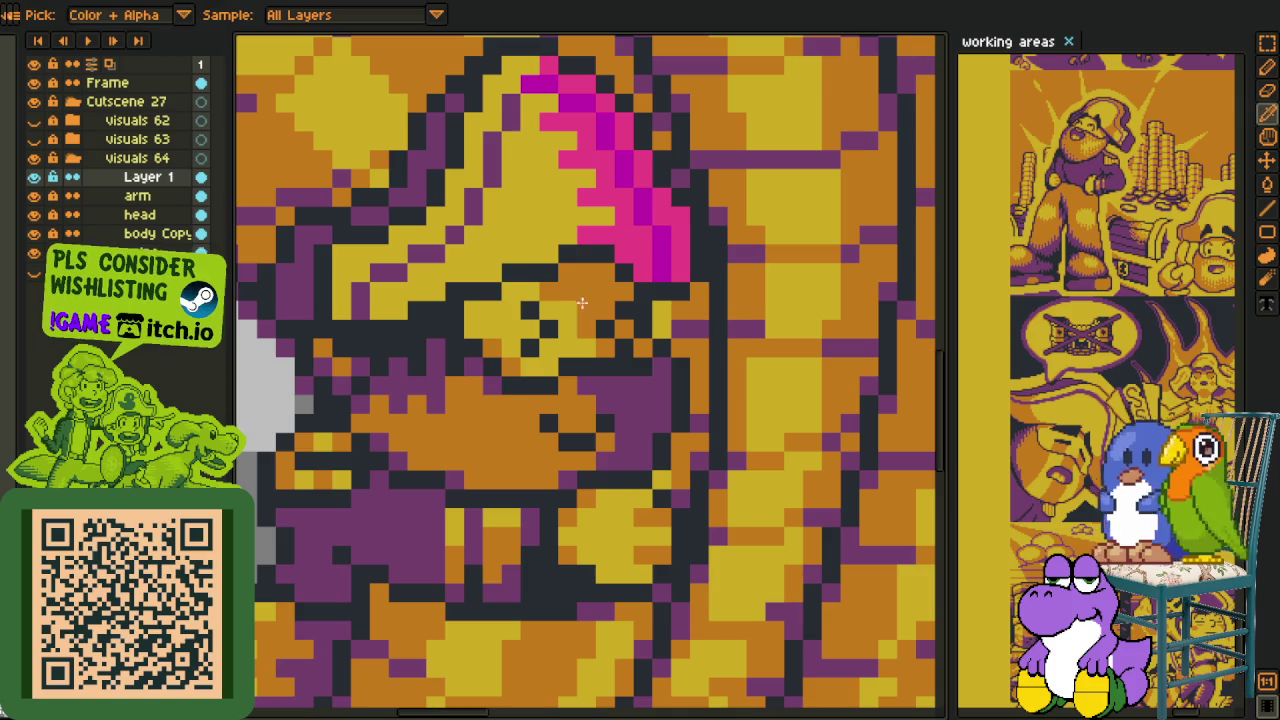
left_click(581, 302, "alt")
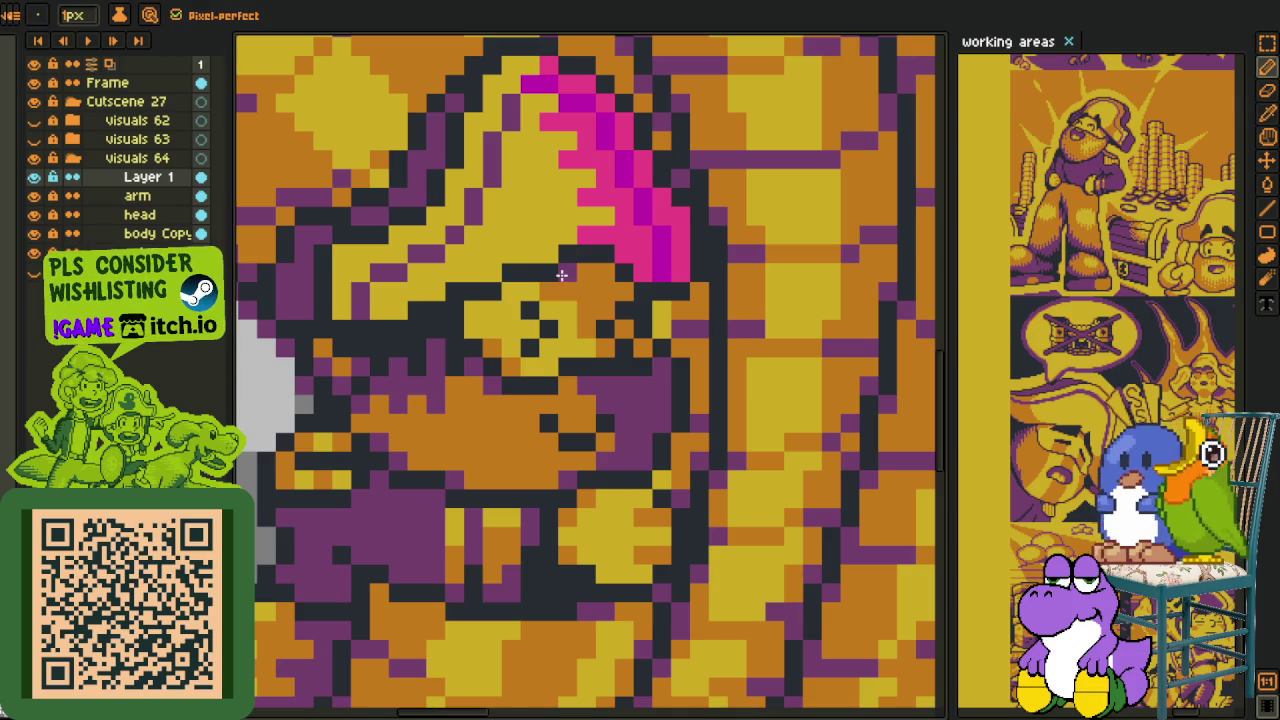
left_click(622, 290, "alt")
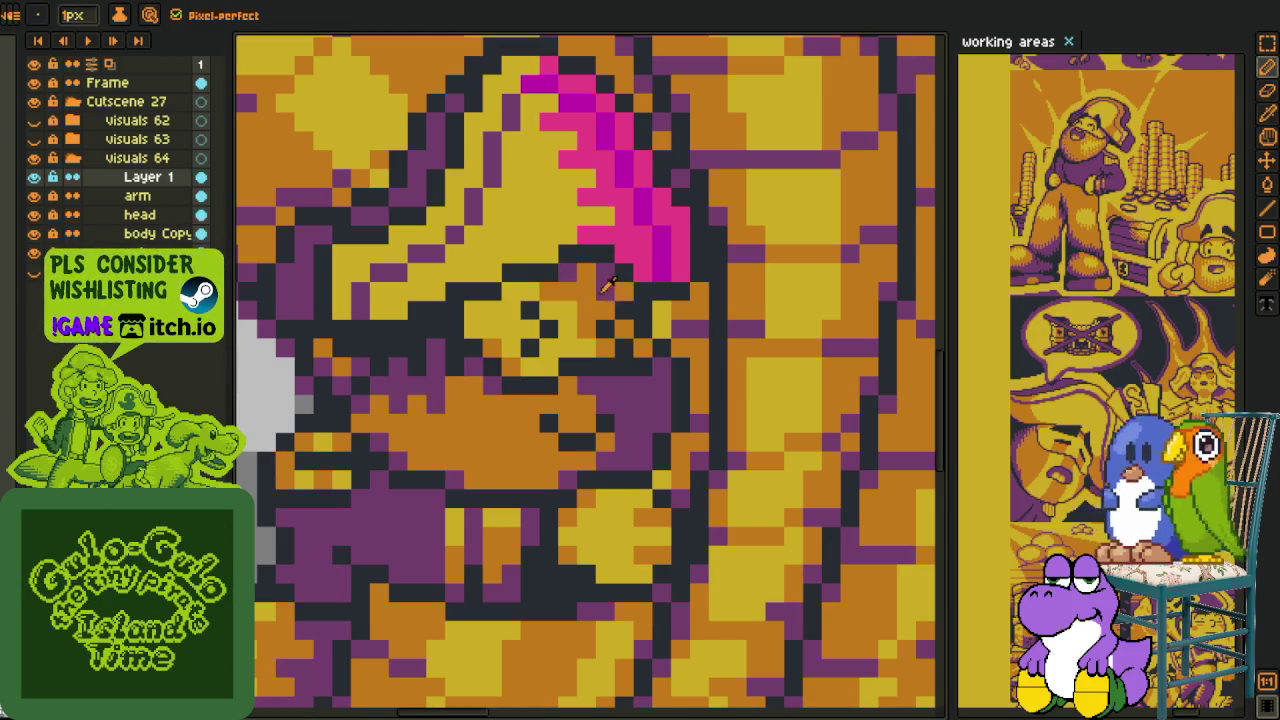
left_click(608, 287, "alt")
left_click(566, 286, "alt")
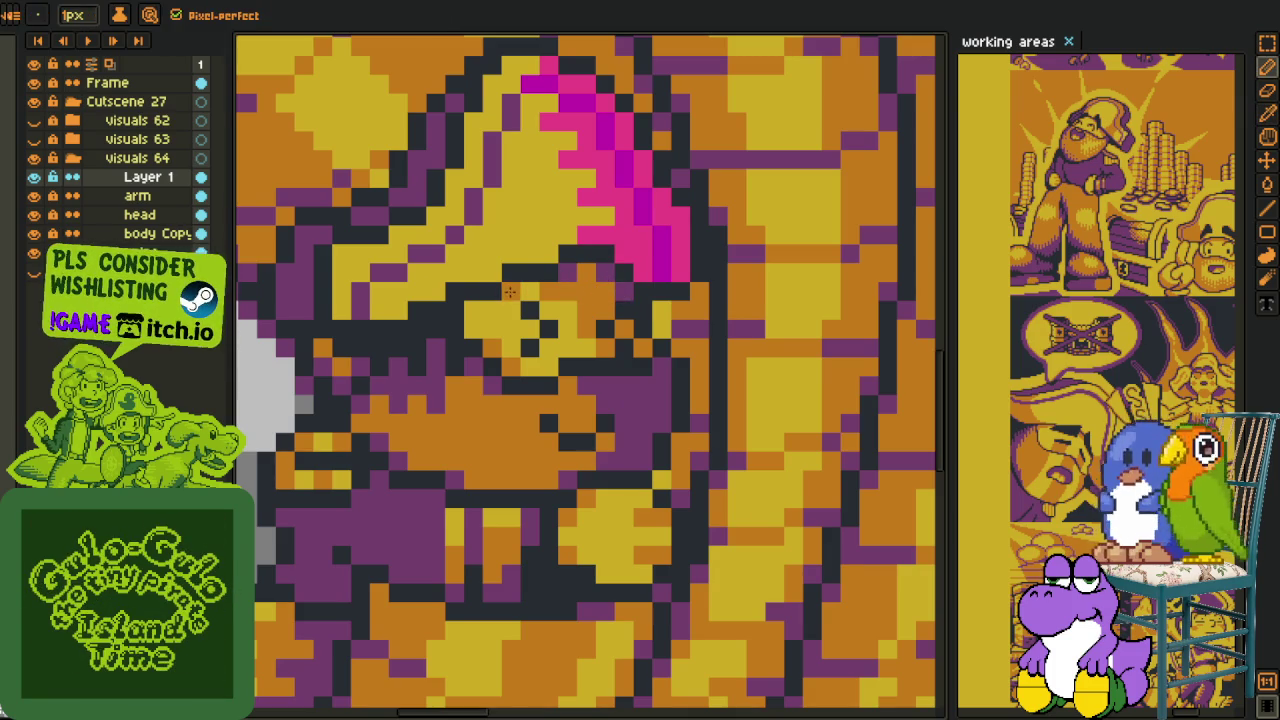
scroll(472, 306, "down", 5)
scroll(500, 340, "up", 3)
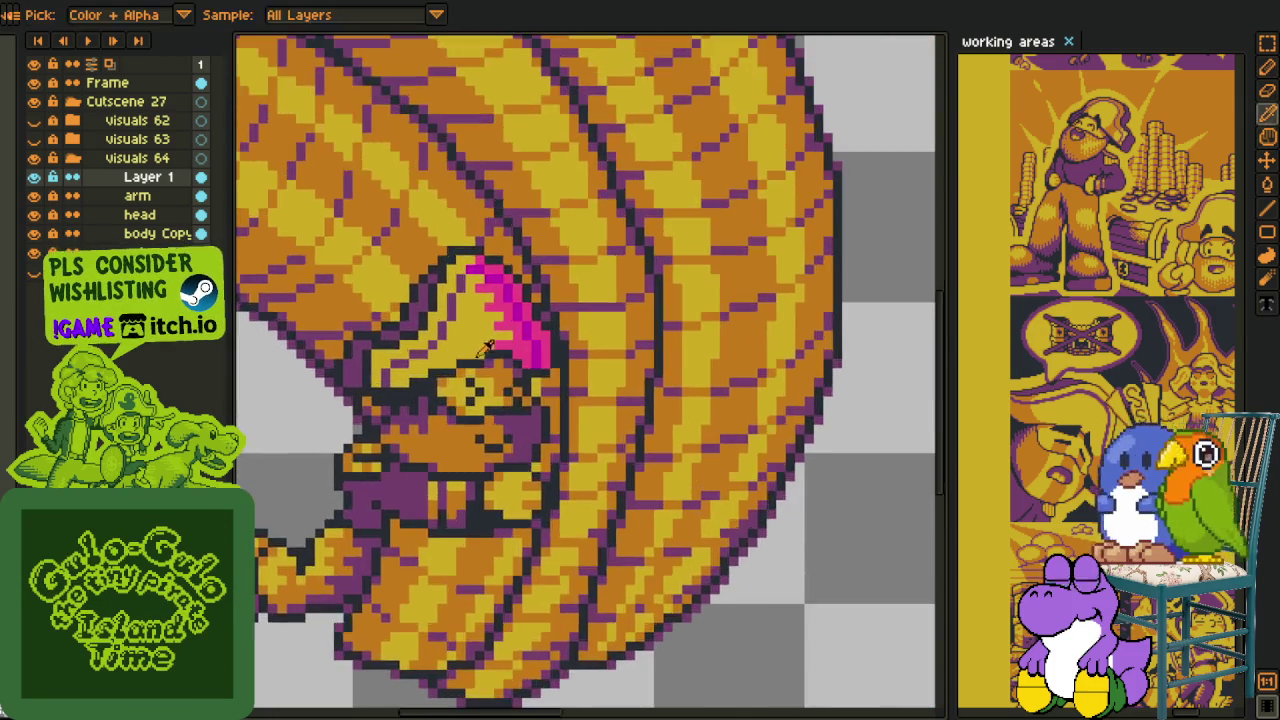
- Darken the magenta hair stripe with three strokes
scroll(537, 369, "up", 4)
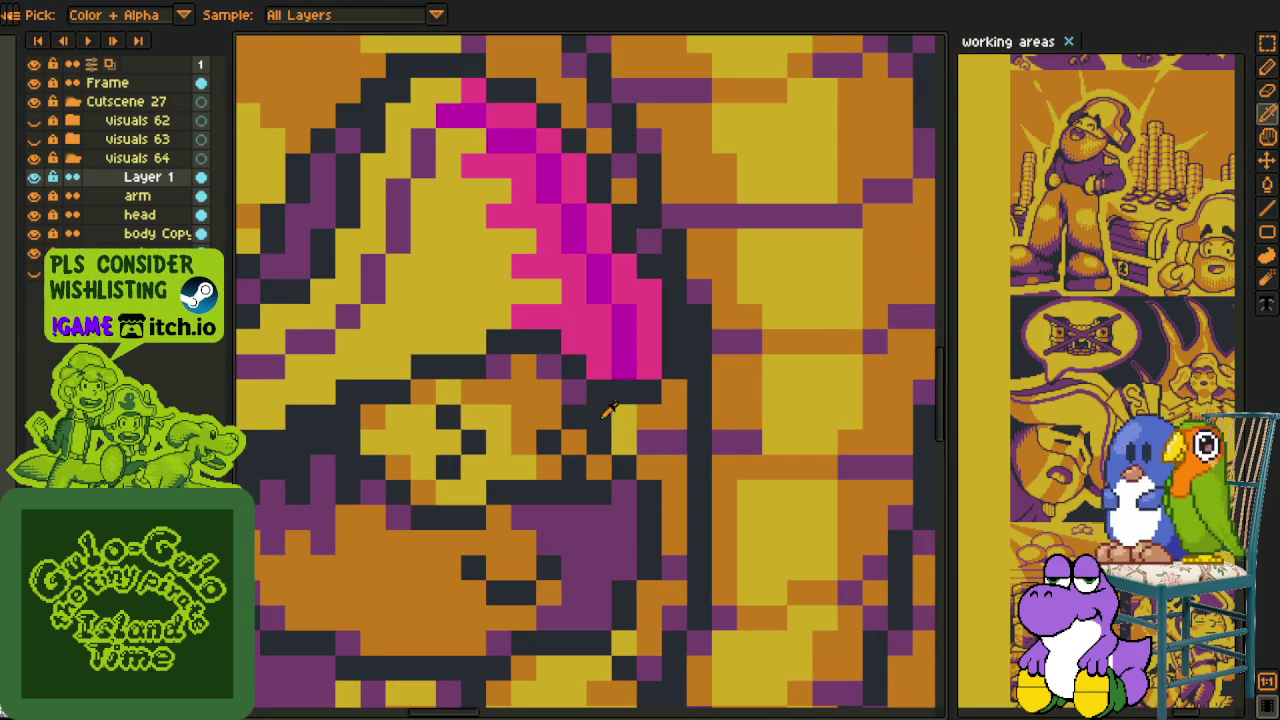
key("g")
left_click_drag(628, 443, 608, 293)
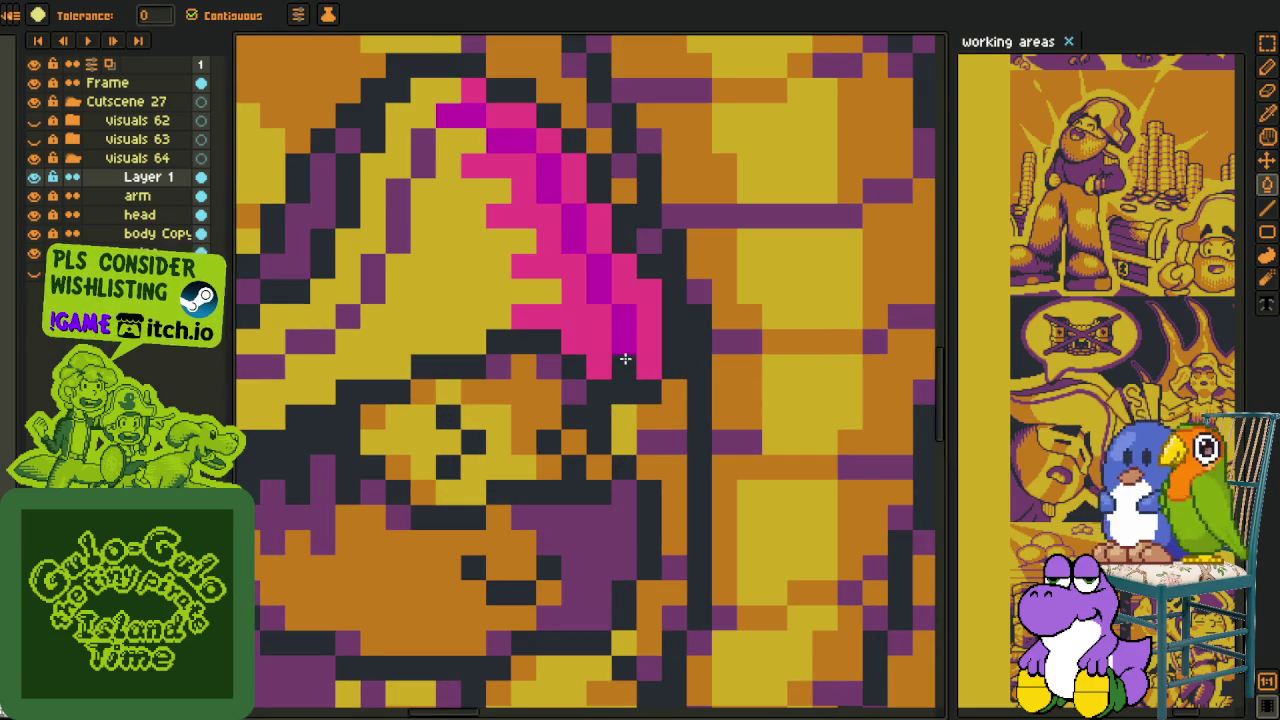
left_click_drag(575, 237, 550, 185)
mouse_move(505, 141)
left_mouse_down()
mouse_move(457, 120)
mouse_move(519, 200)
left_mouse_up()
scroll(519, 200, "down", 2)
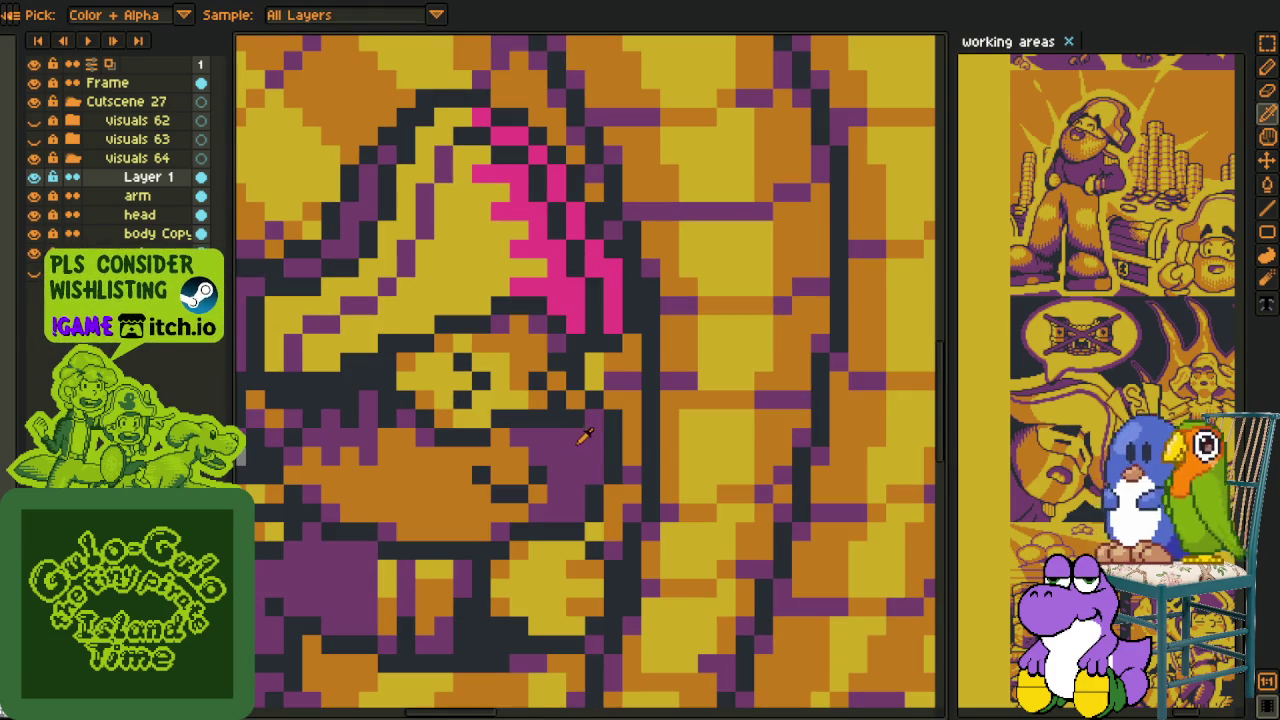
- Undo the darkening until only a thin magenta line remains
key("g")
key("i")
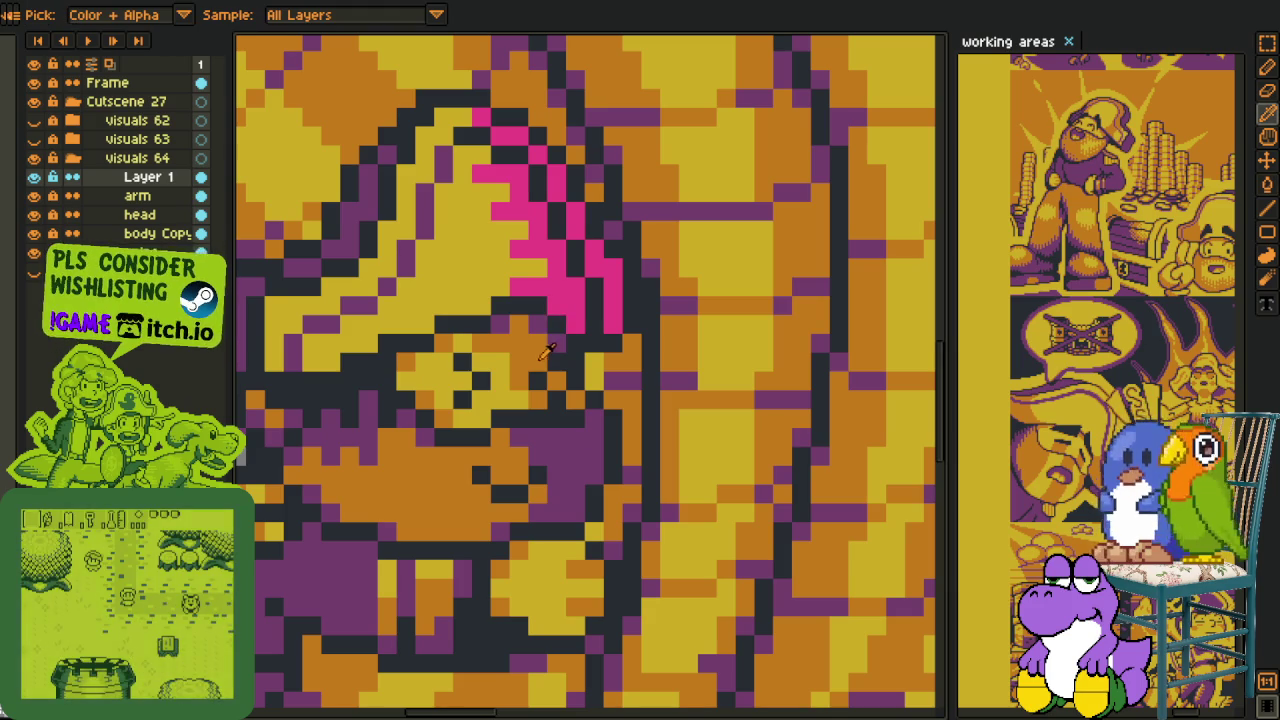
key("ctrl+z")
key("ctrl+z")
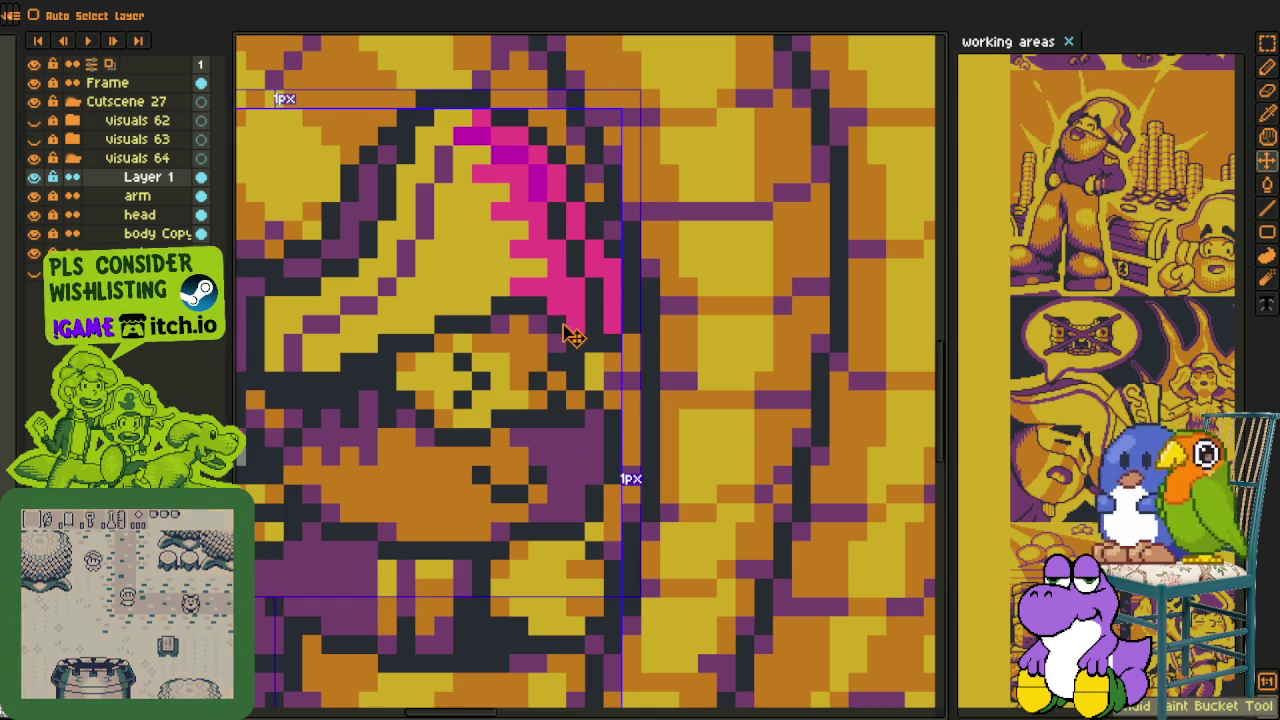
key("ctrl+z")
key("ctrl+z")
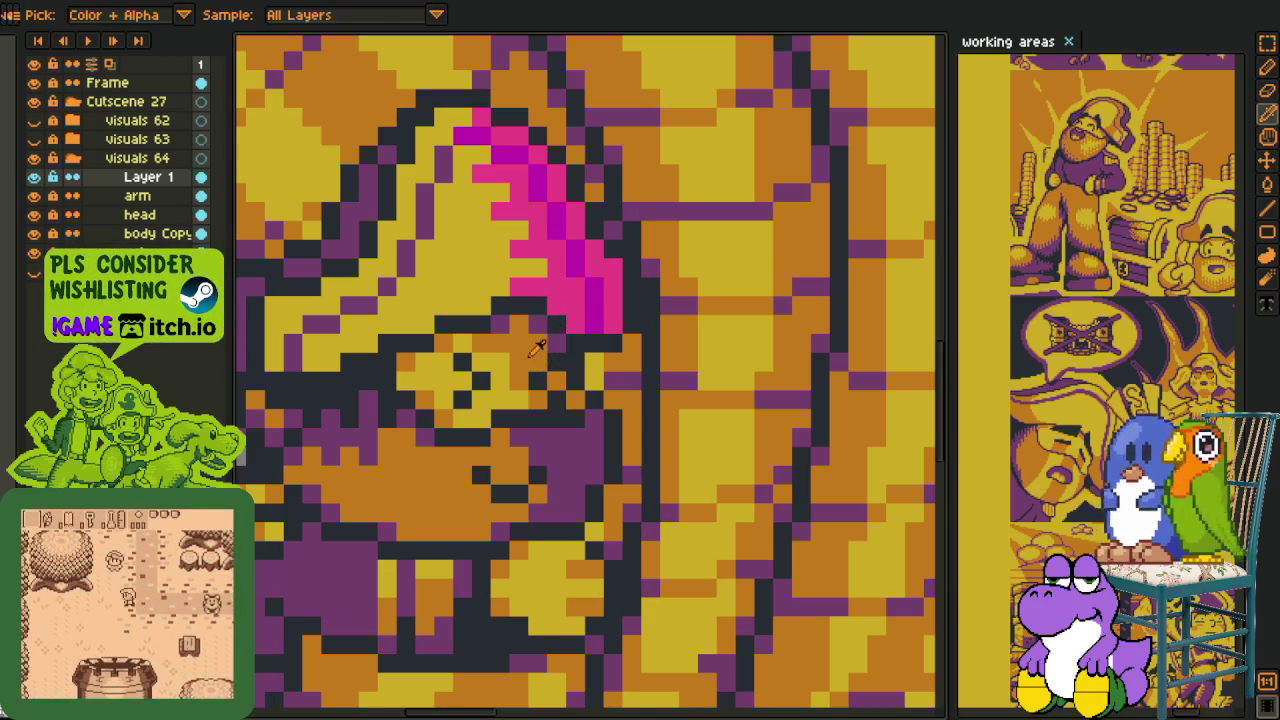
key("g")
key("ctrl+z")
key("ctrl+z")
key("ctrl+z")
key("ctrl+z")
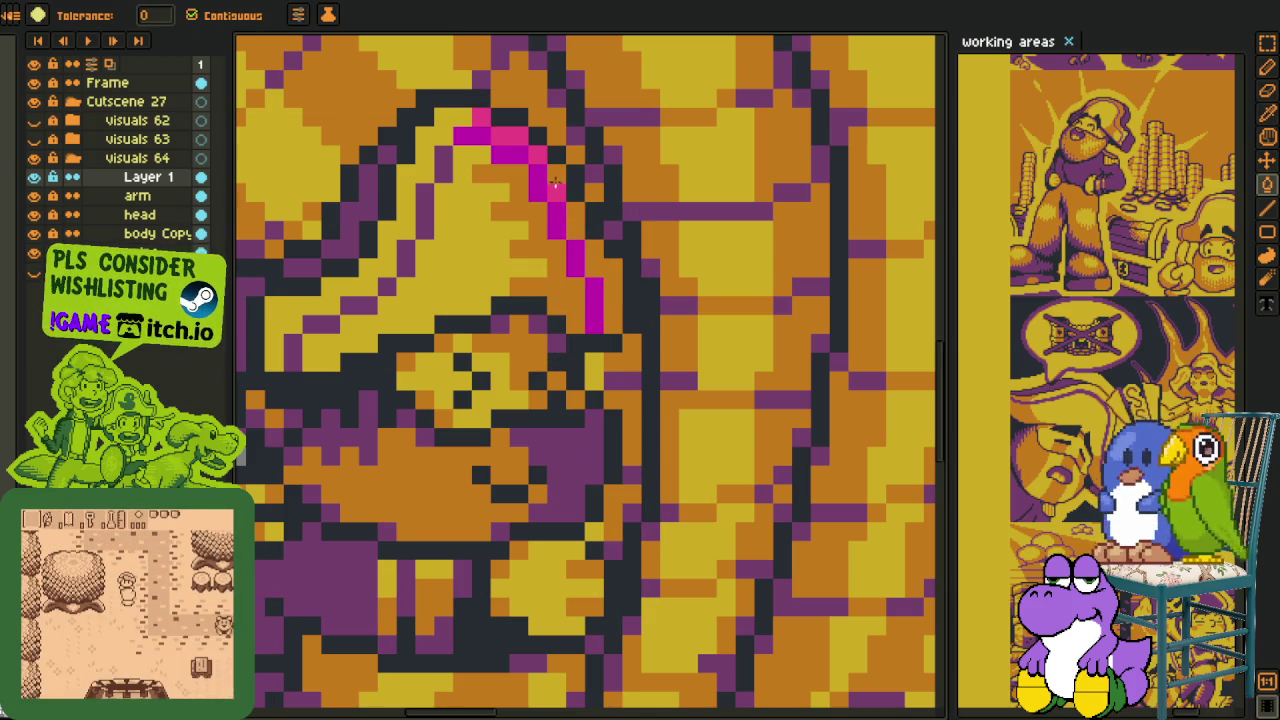
key("ctrl+z")
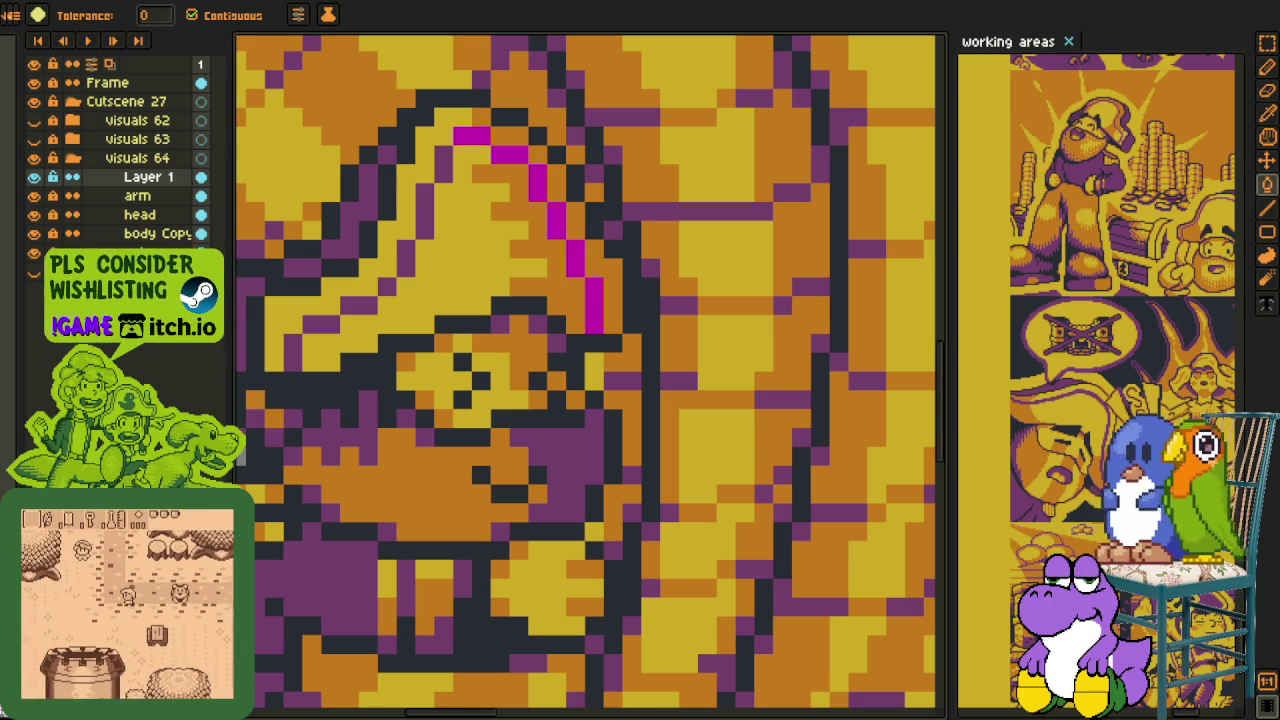
scroll(538, 382, "down", 3)
- Pick the purple from the artwork and flood-fill three magenta spots near the top with it
key("i")
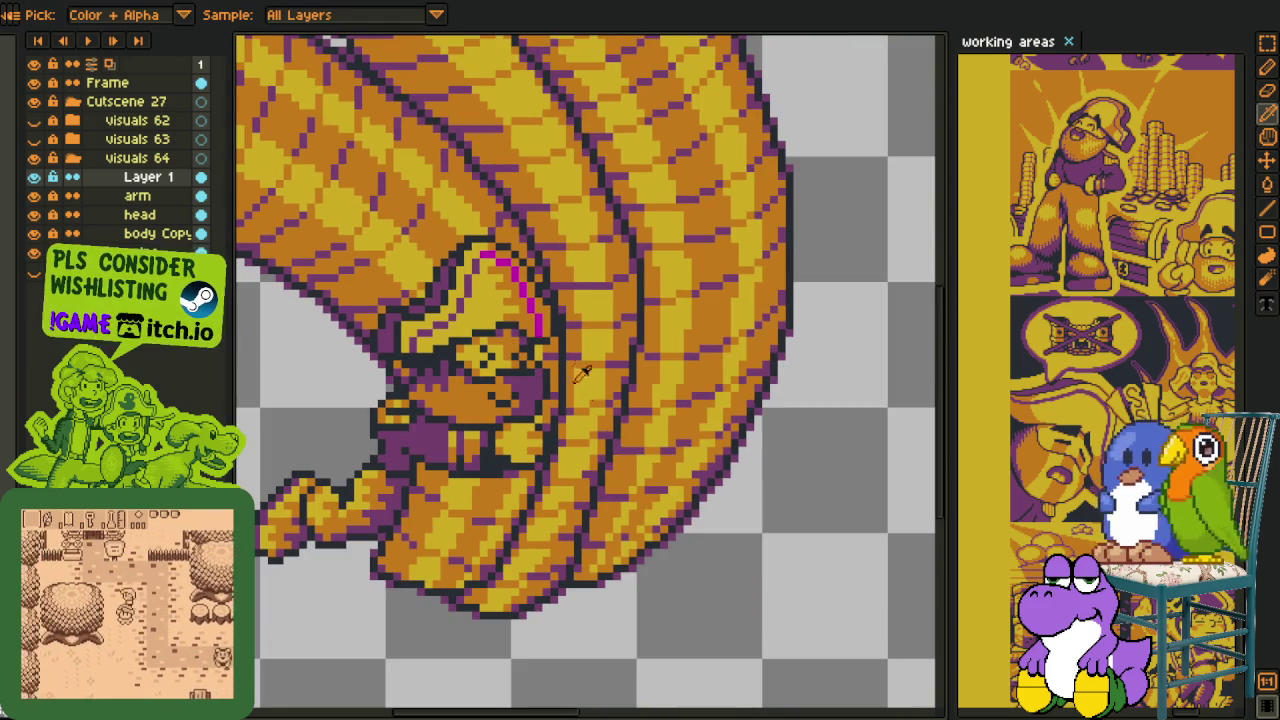
scroll(516, 333, "down", 1)
scroll(551, 380, "up", 4)
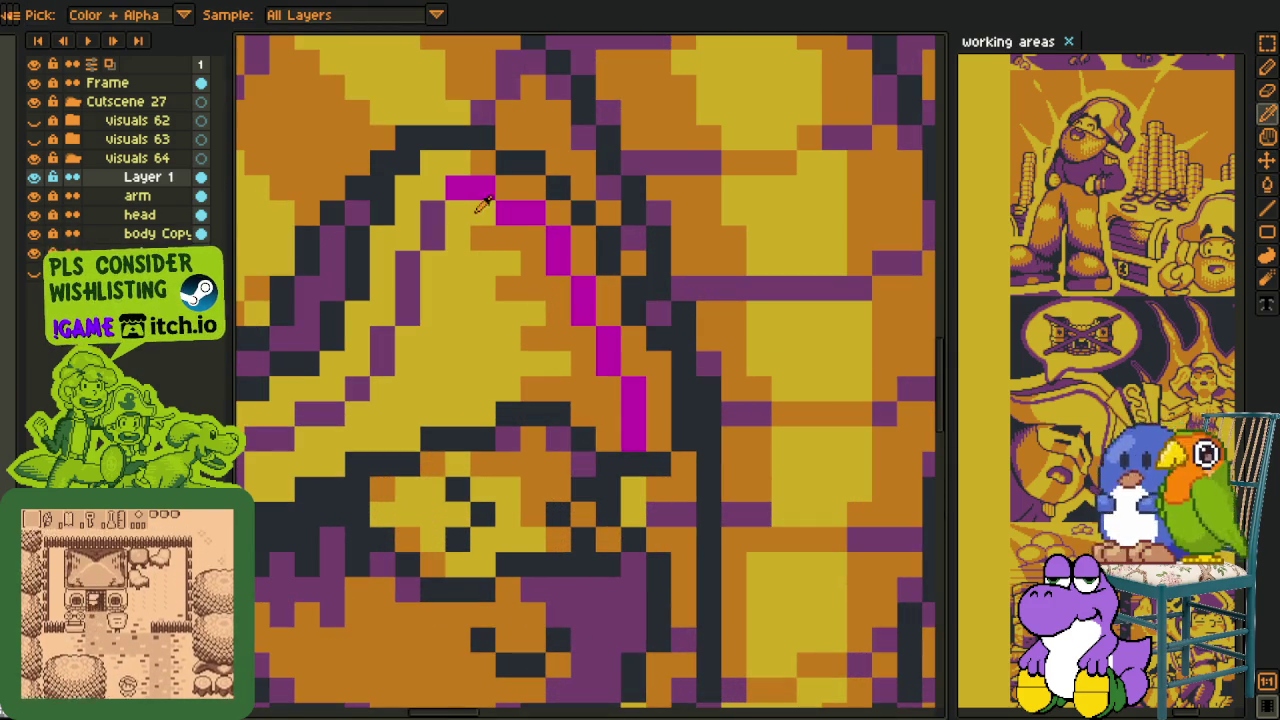
left_click(445, 212)
key("g")
left_click(470, 188)
left_click(520, 212)
left_click(549, 236)
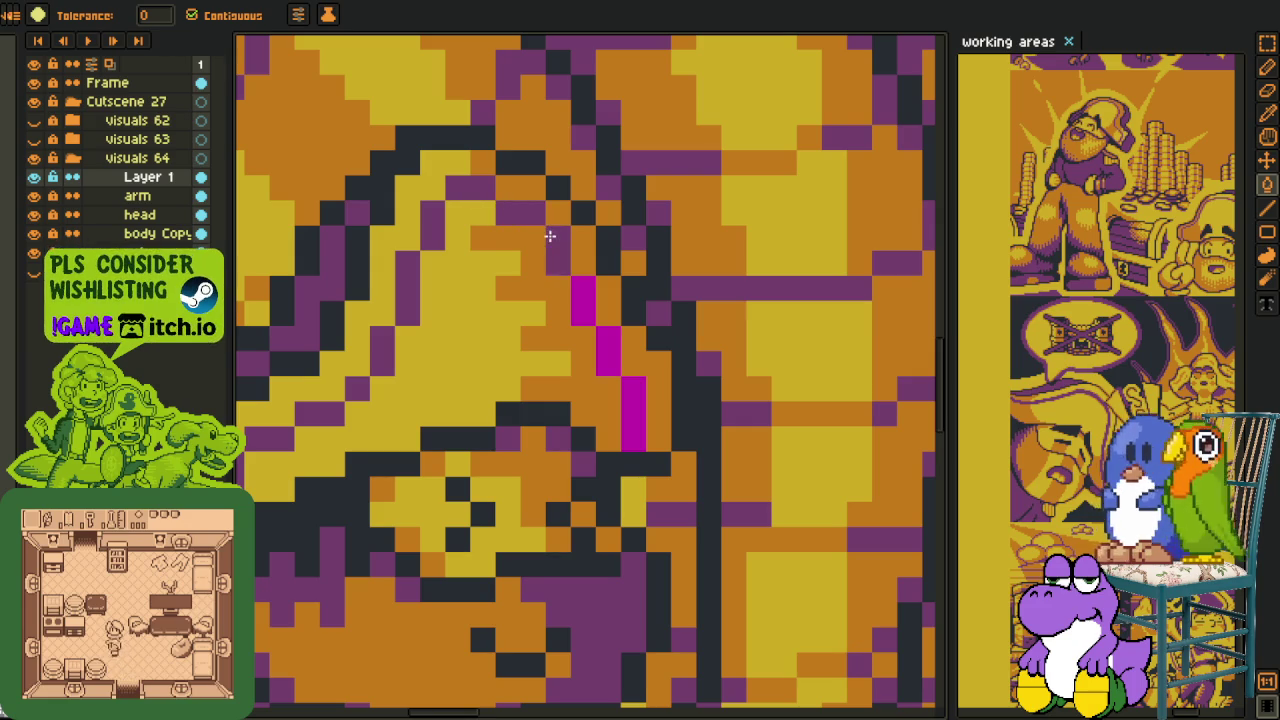
scroll(627, 390, "down", 2)
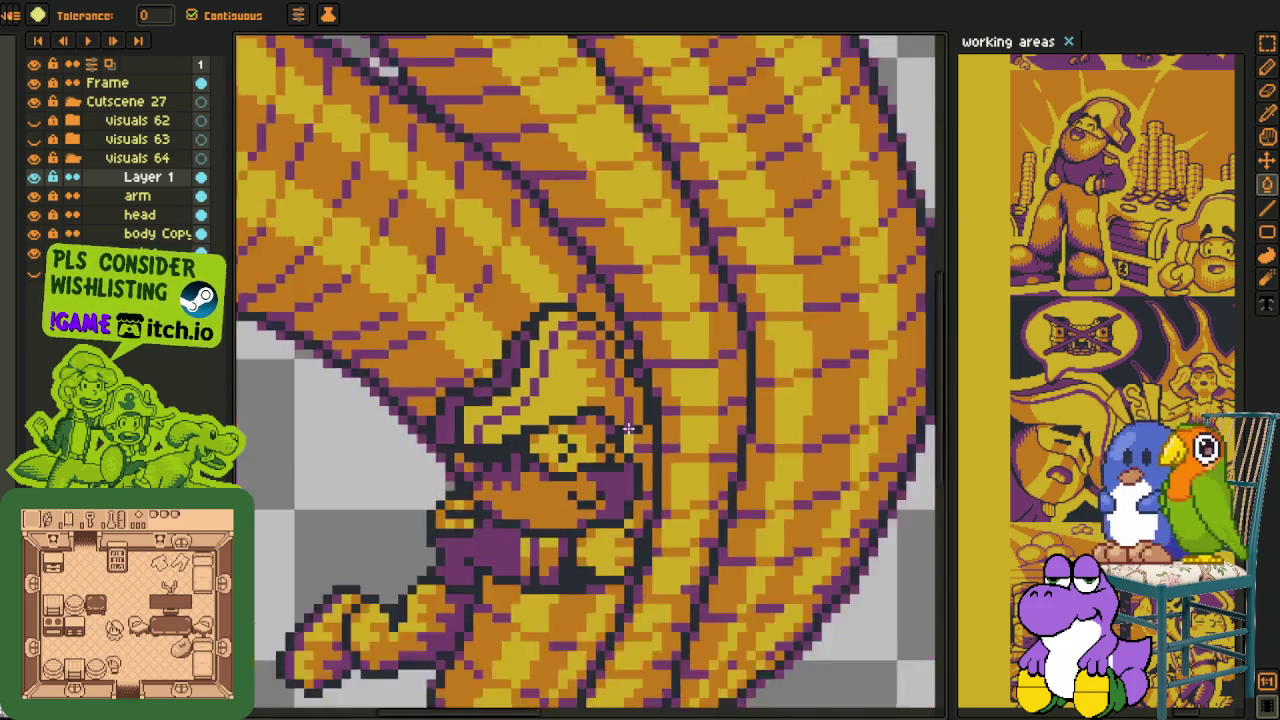
- Pan and zoom to bring the pirate's head into view
scroll(724, 537, "down", 1)
key("i")
scroll(640, 510, "down", 1)
scroll(520, 480, "down", 2)
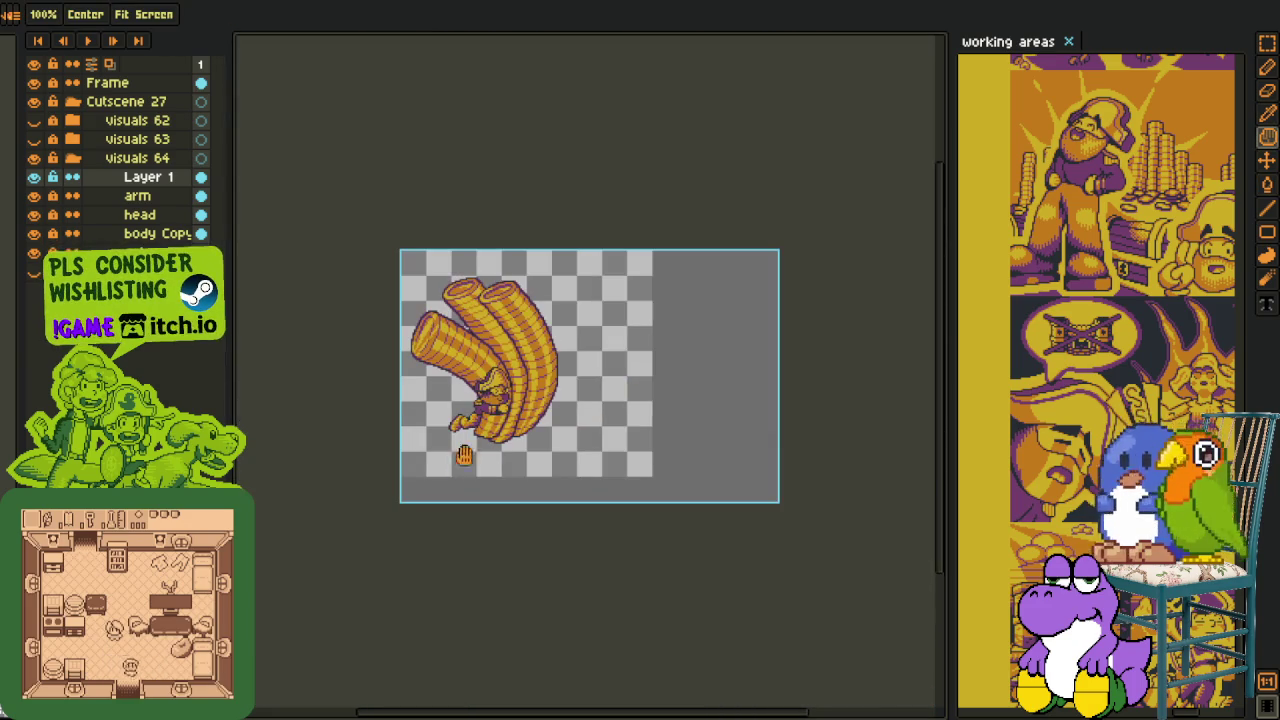
scroll(466, 438, "up", 3)
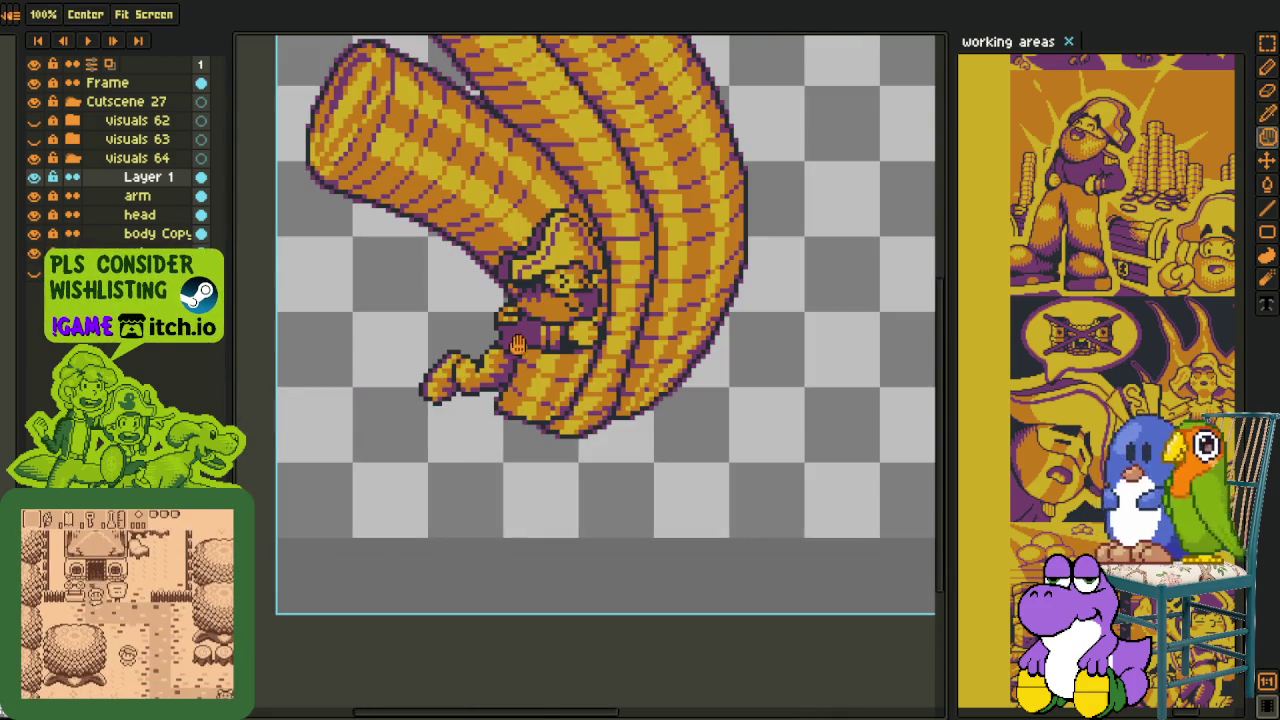
scroll(556, 375, "up", 2)
scroll(556, 375, "up", 1)
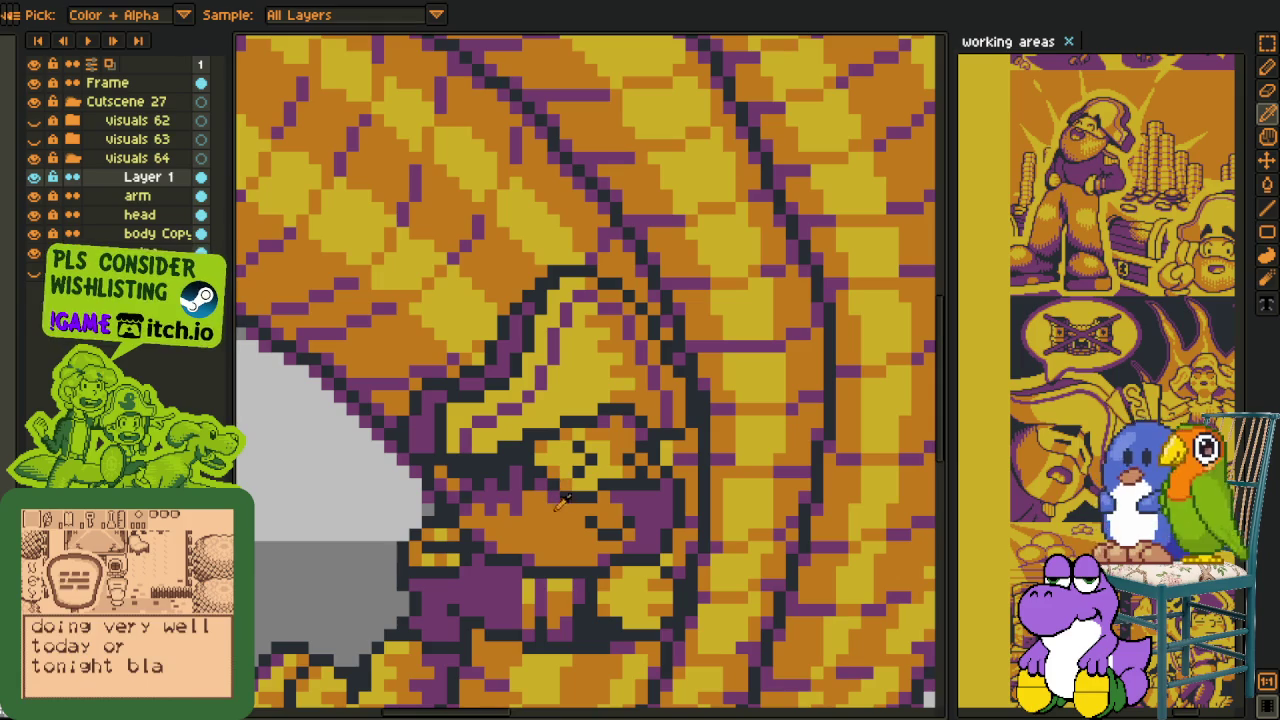
left_click_drag(597, 517, 603, 535)
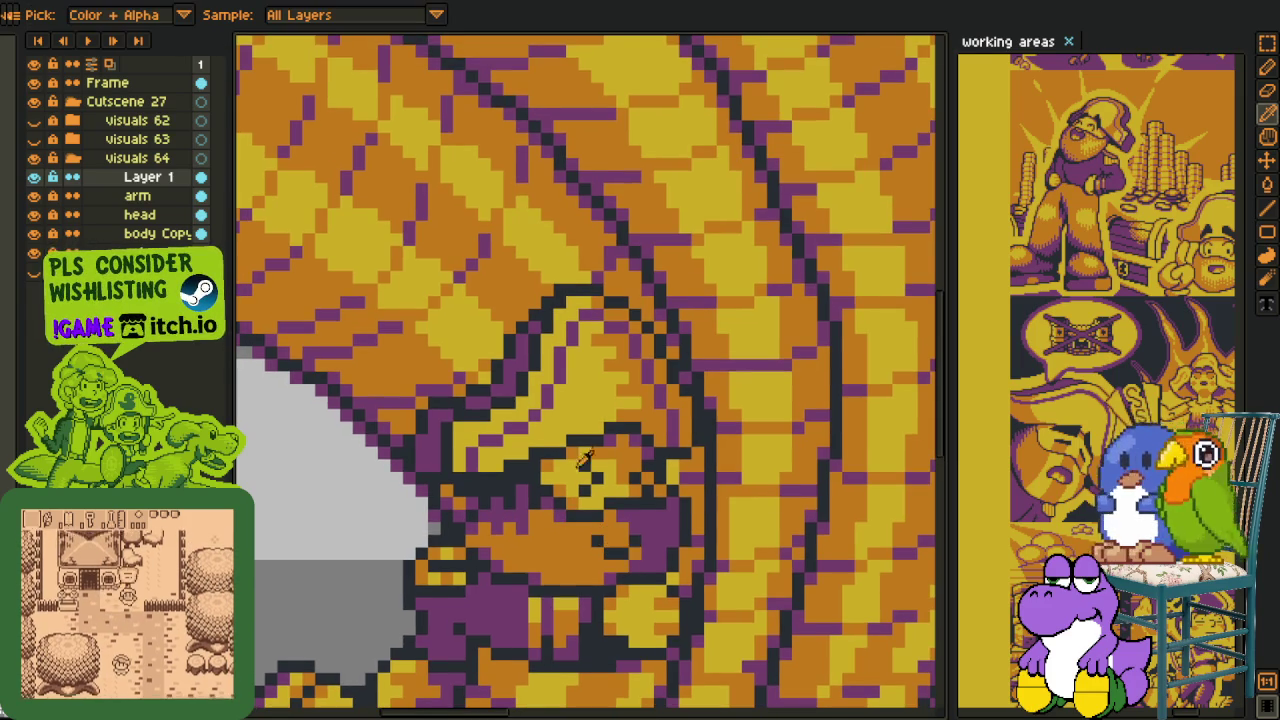
scroll(632, 395, "up", 1)
- Paint a short orange line plus single orange pixels on the face and hat
key("b")
left_click_drag(562, 400, 456, 440)
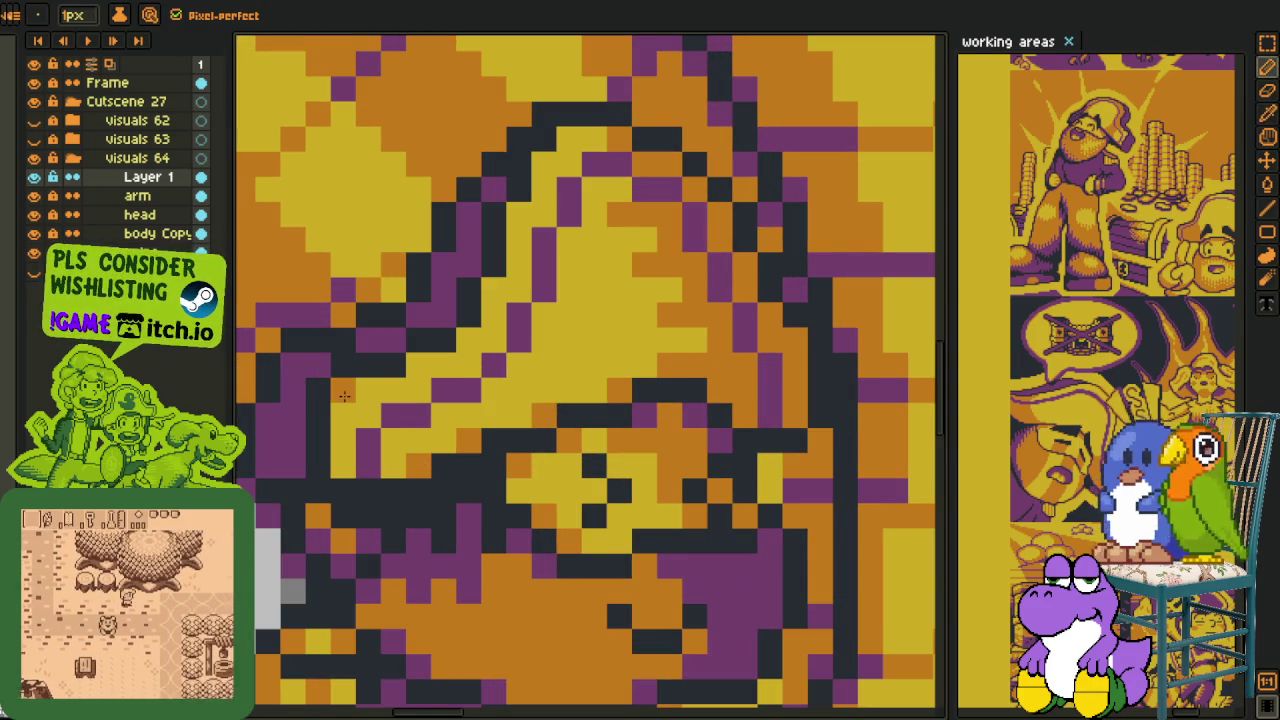
left_click(464, 339)
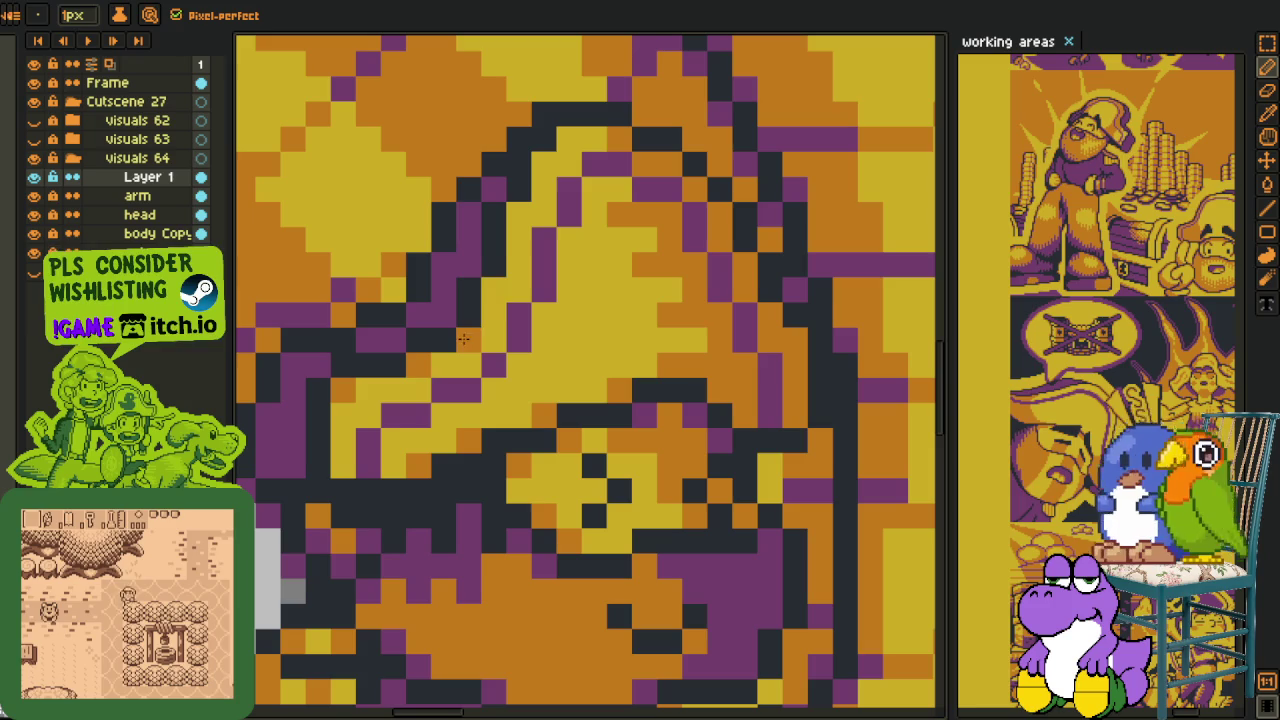
left_click(494, 290)
left_click(544, 164)
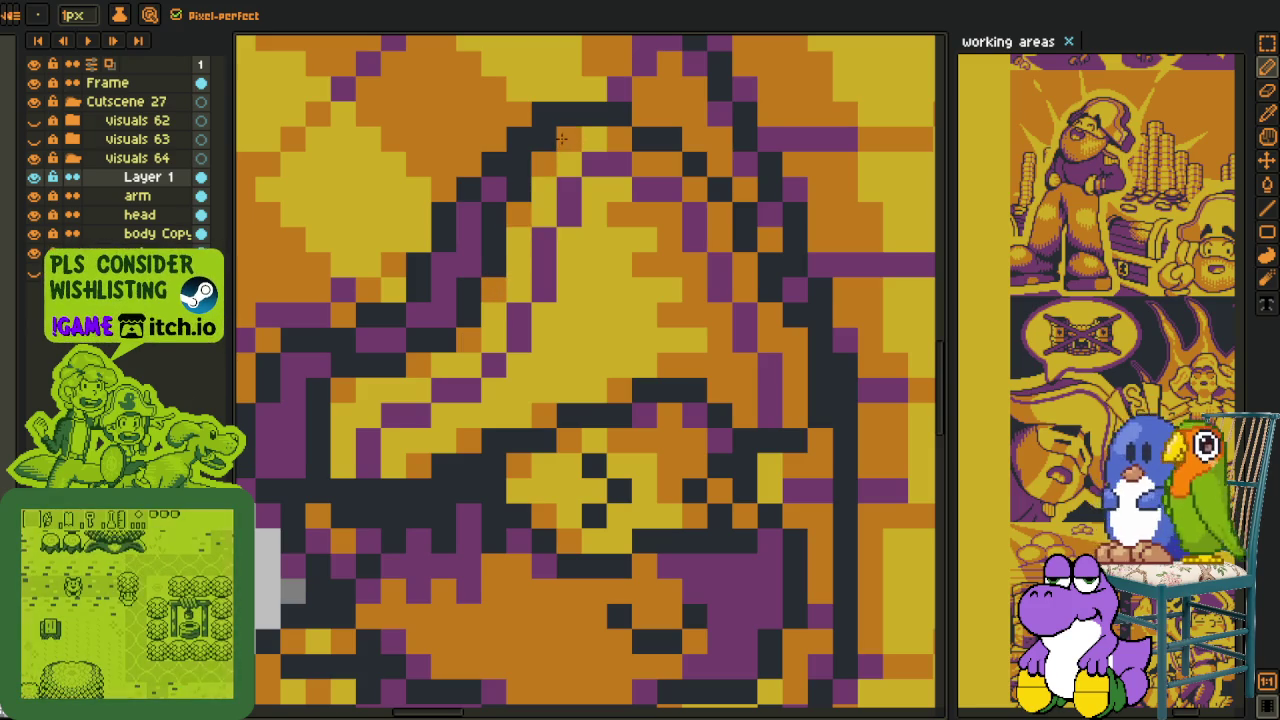
scroll(565, 150, "down", 5)
- Zoom out and back in to review the hat's restored colours
key("i")
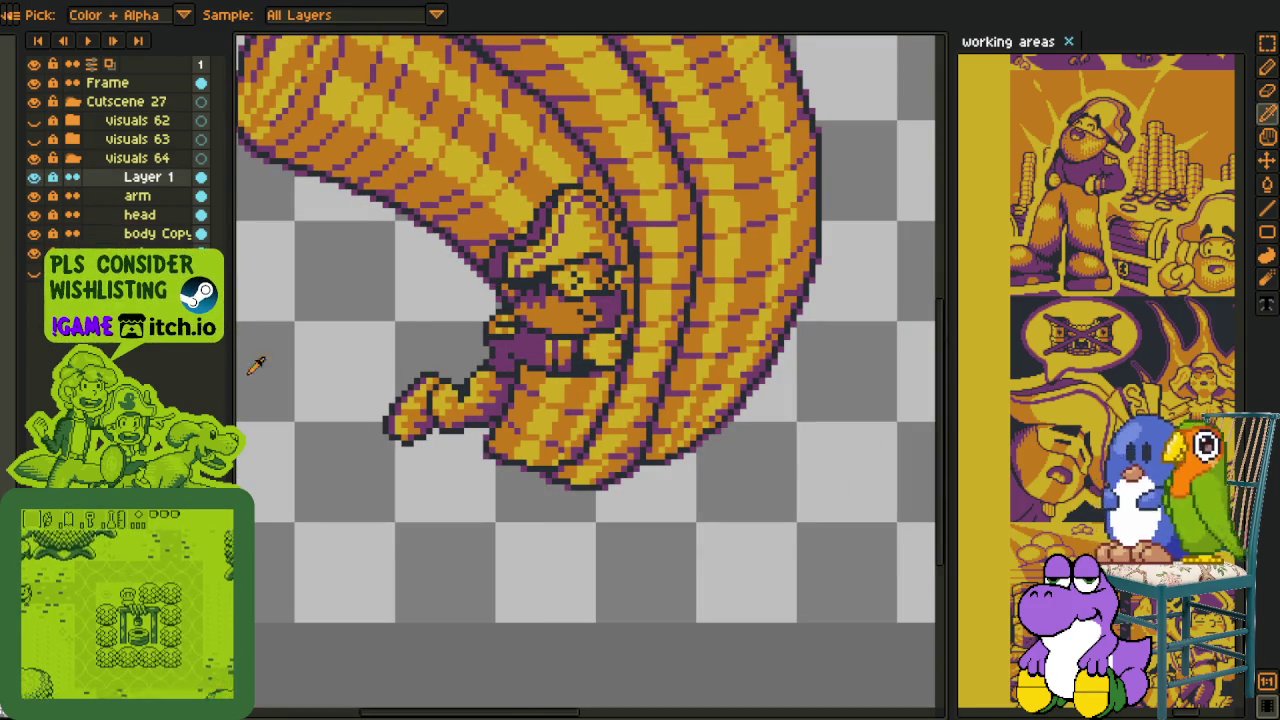
scroll(410, 445, "down", 2)
scroll(468, 428, "down", 2)
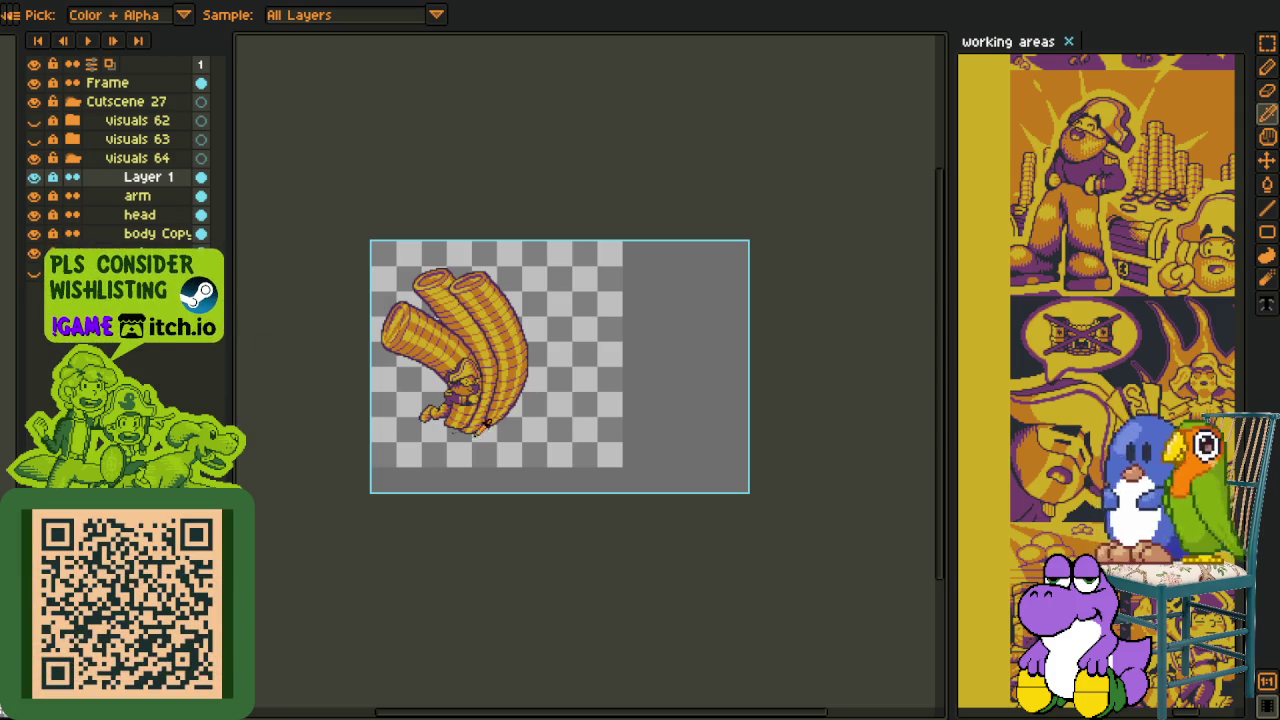
scroll(437, 432, "up", 3)
scroll(437, 432, "up", 2)
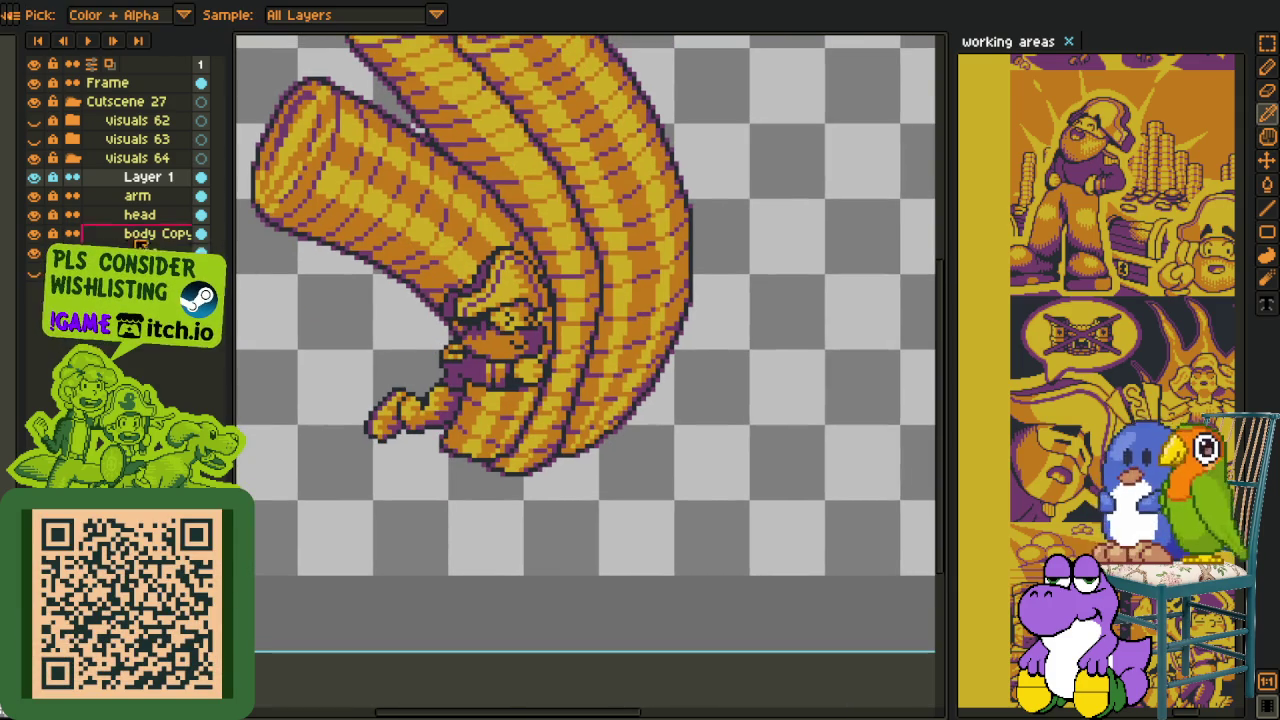
scroll(527, 350, "up", 1)
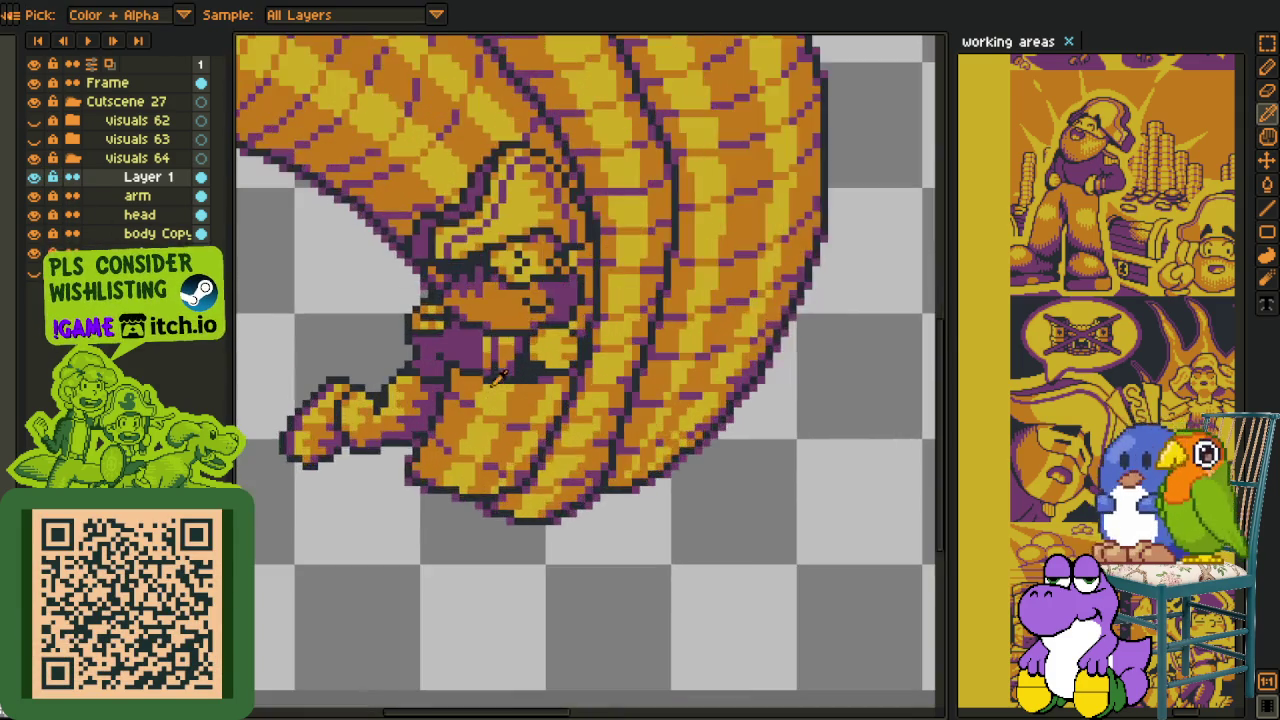
scroll(527, 350, "up", 2)
scroll(527, 350, "up", 1)
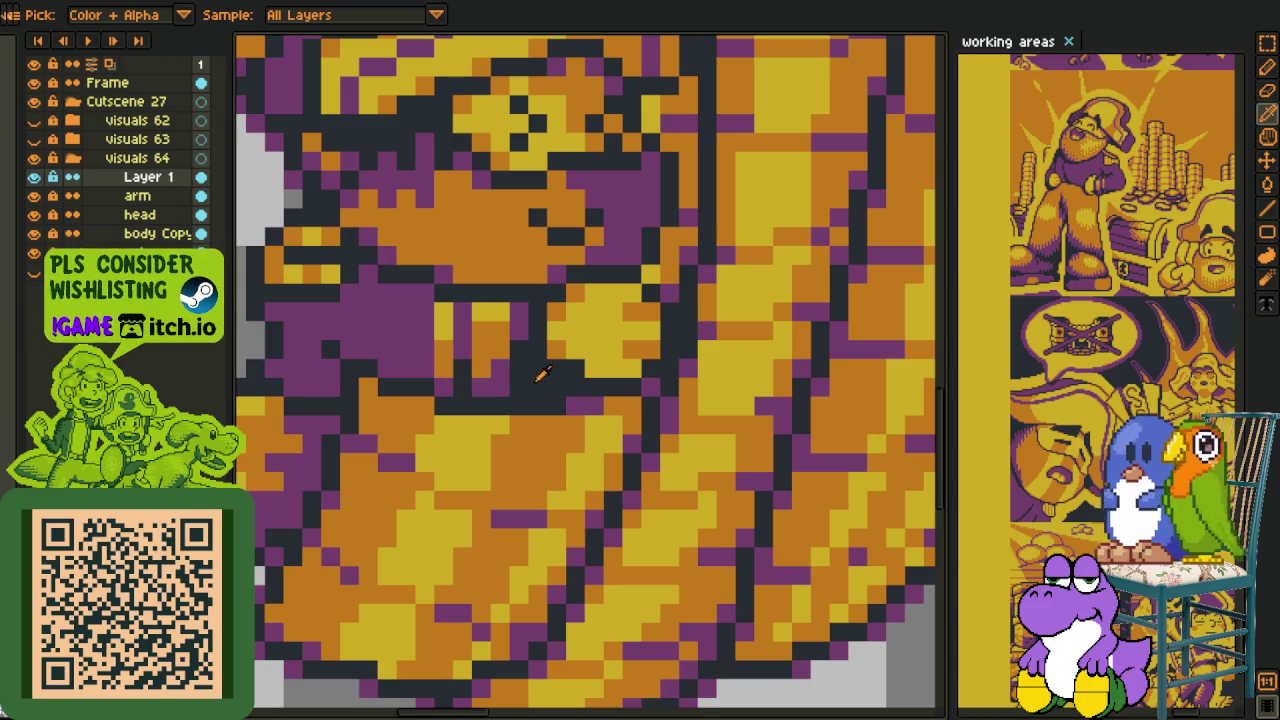
key("b")
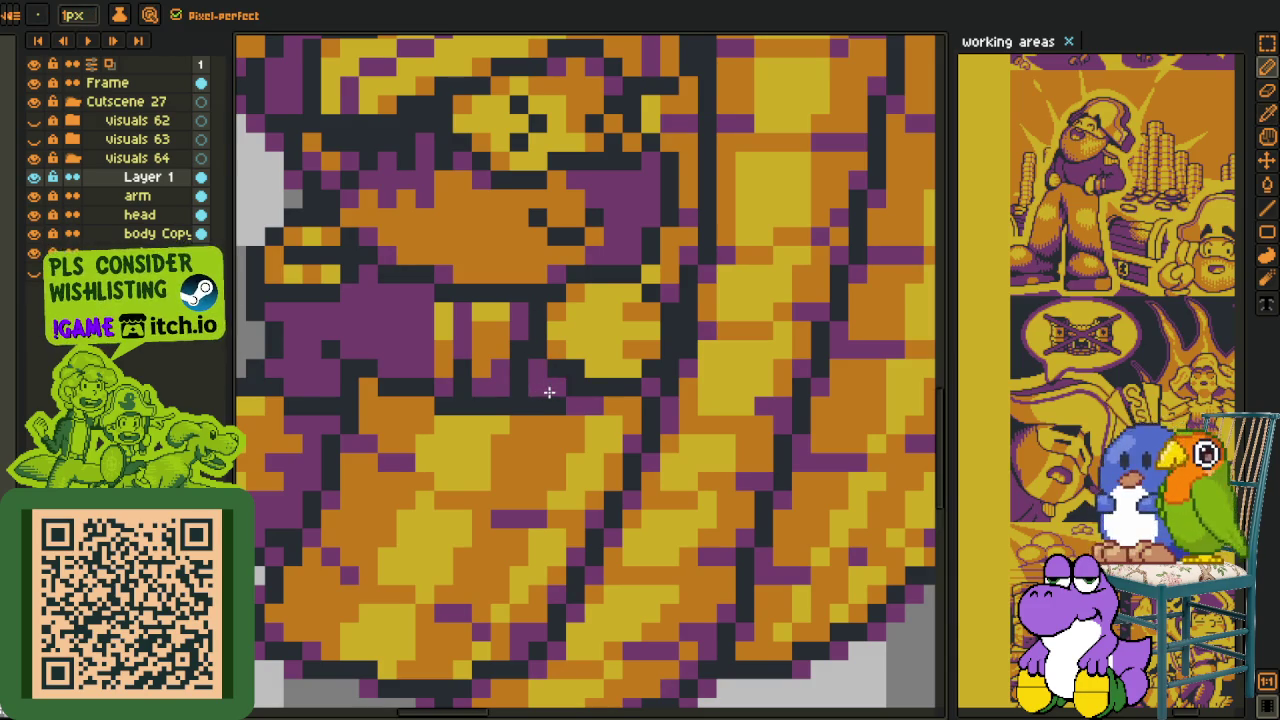
scroll(549, 392, "down", 3)
scroll(549, 392, "down", 2)
scroll(570, 436, "up", 2)
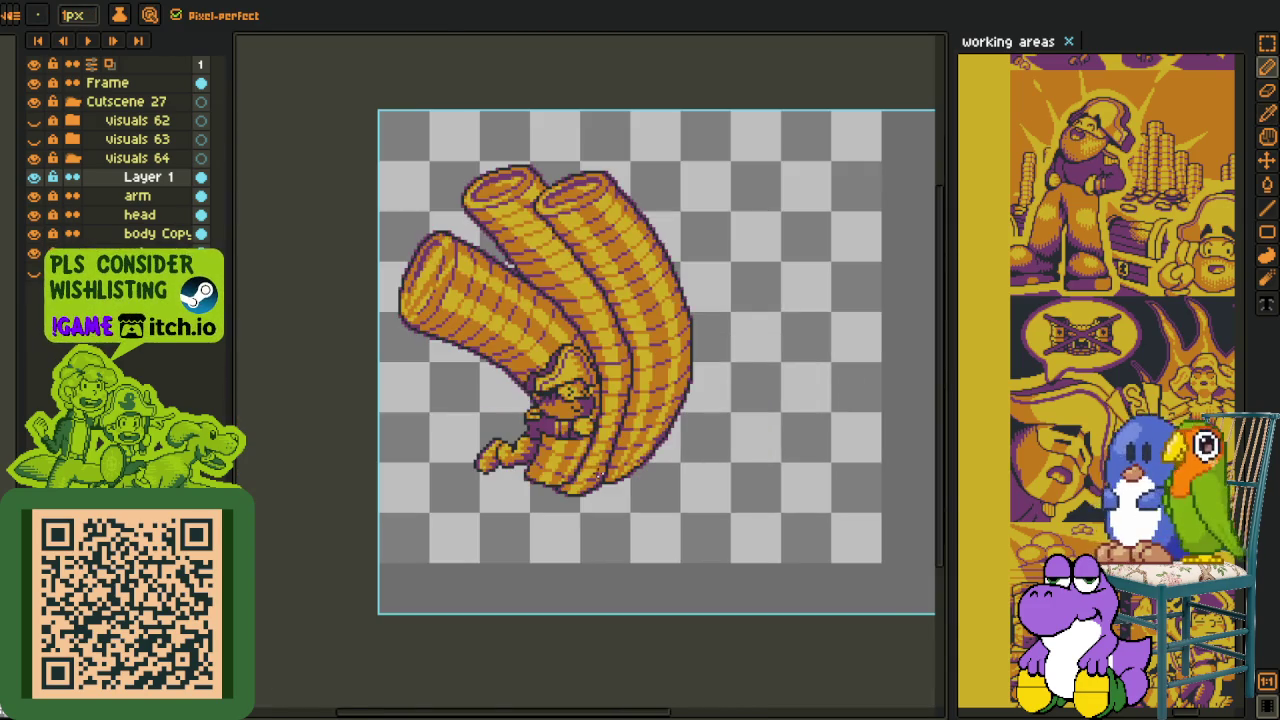
- Sample the yellow colour from the artwork with the eyedropper, framing the pirate's face
scroll(570, 436, "up", 2)
scroll(572, 436, "up", 2)
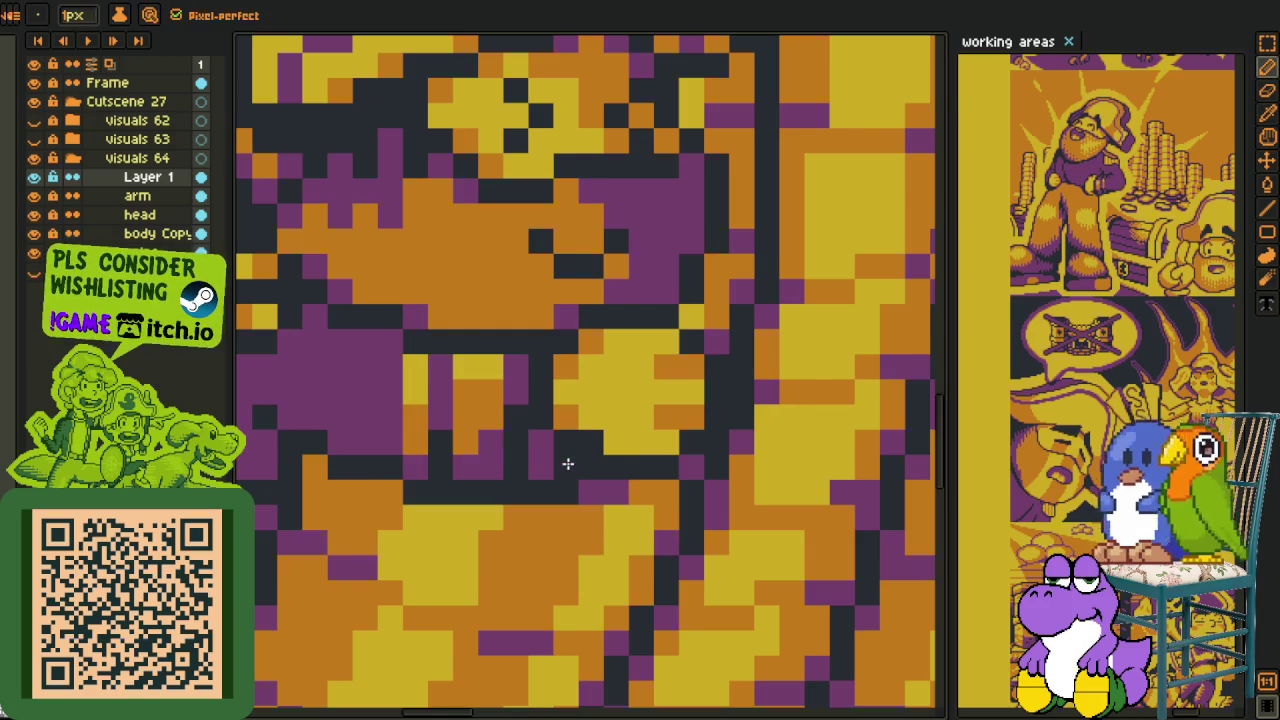
scroll(566, 463, "down", 2)
scroll(566, 463, "down", 2)
scroll(566, 463, "down", 1)
scroll(634, 507, "down", 1)
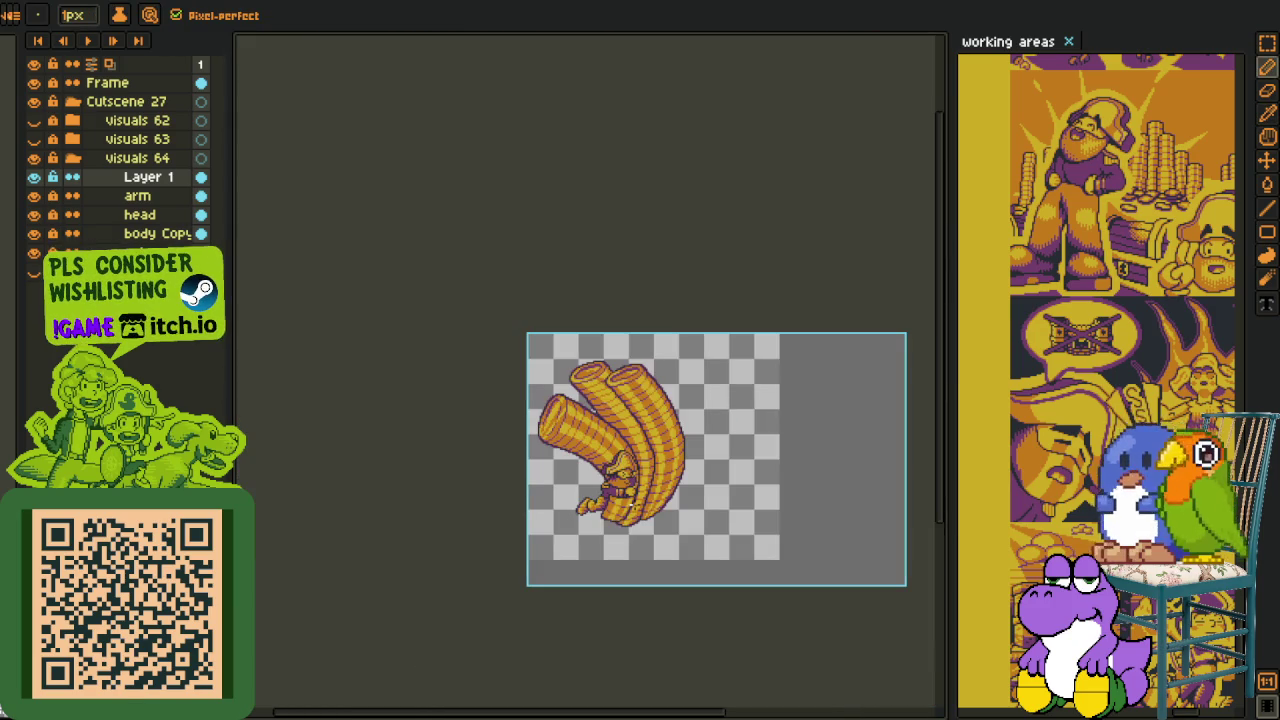
key("alt")
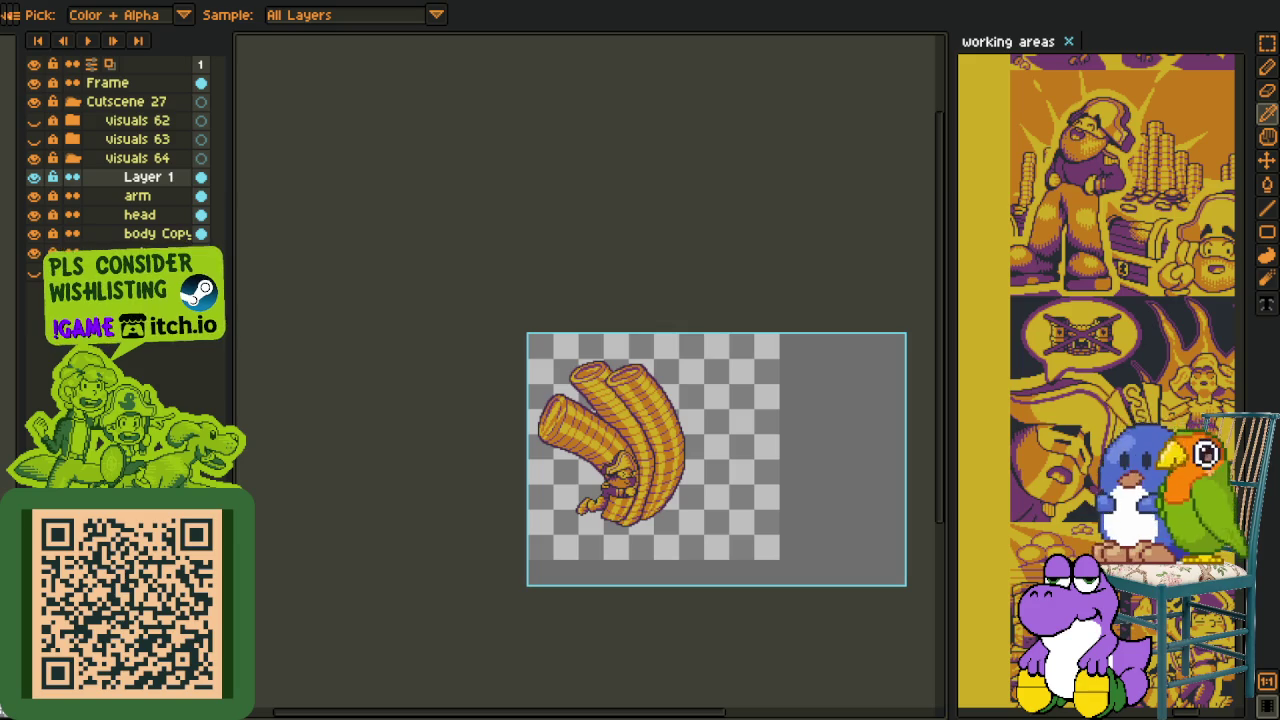
scroll(603, 517, "up", 2)
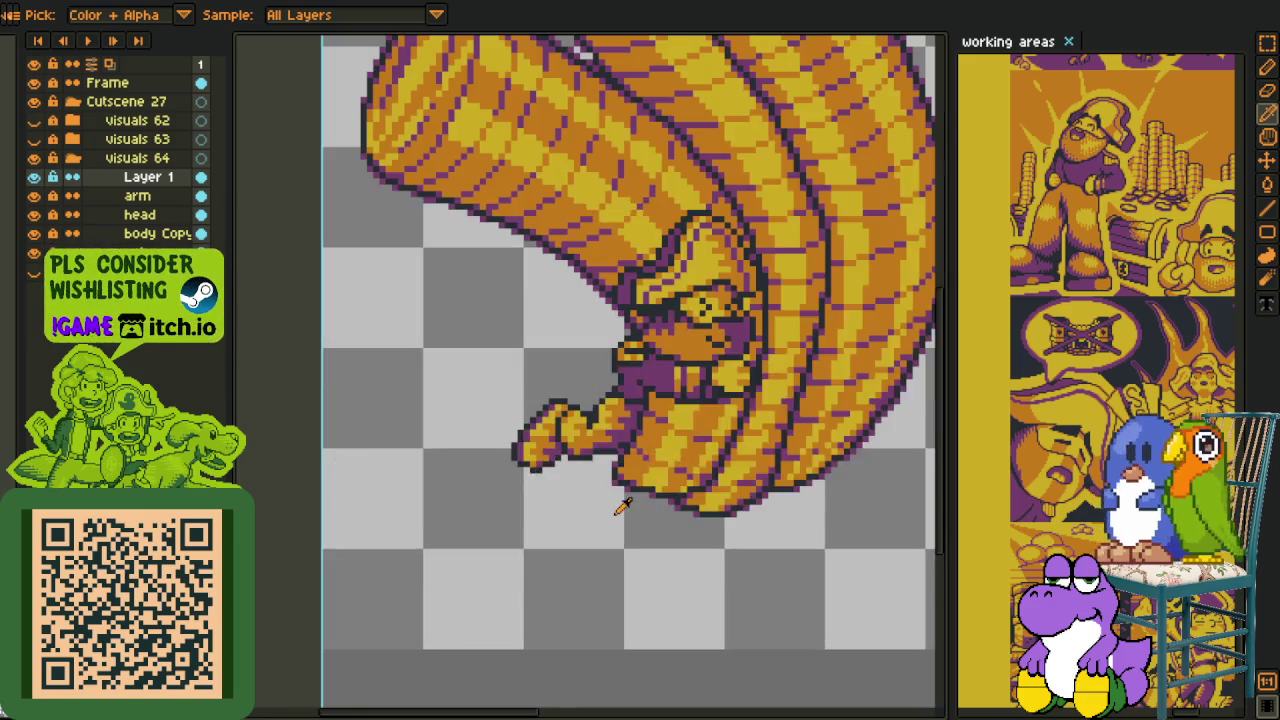
key("o")
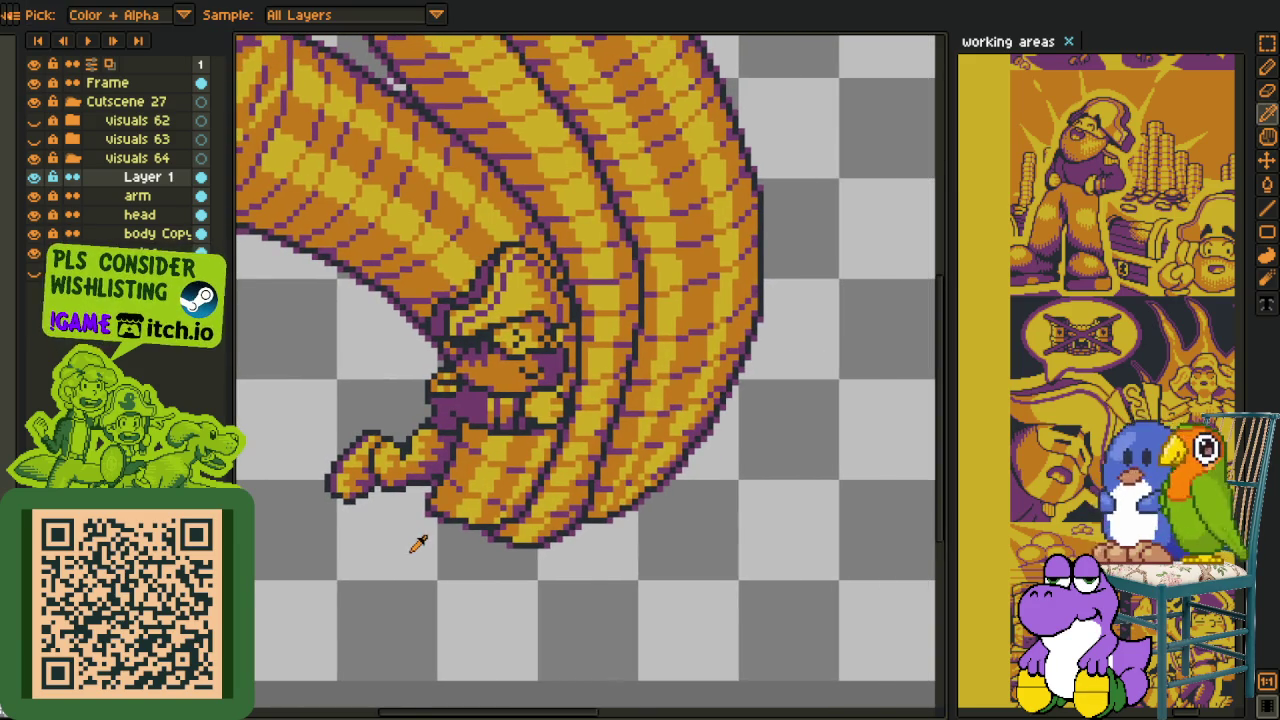
scroll(422, 555, "down", 1)
scroll(395, 450, "up", 2)
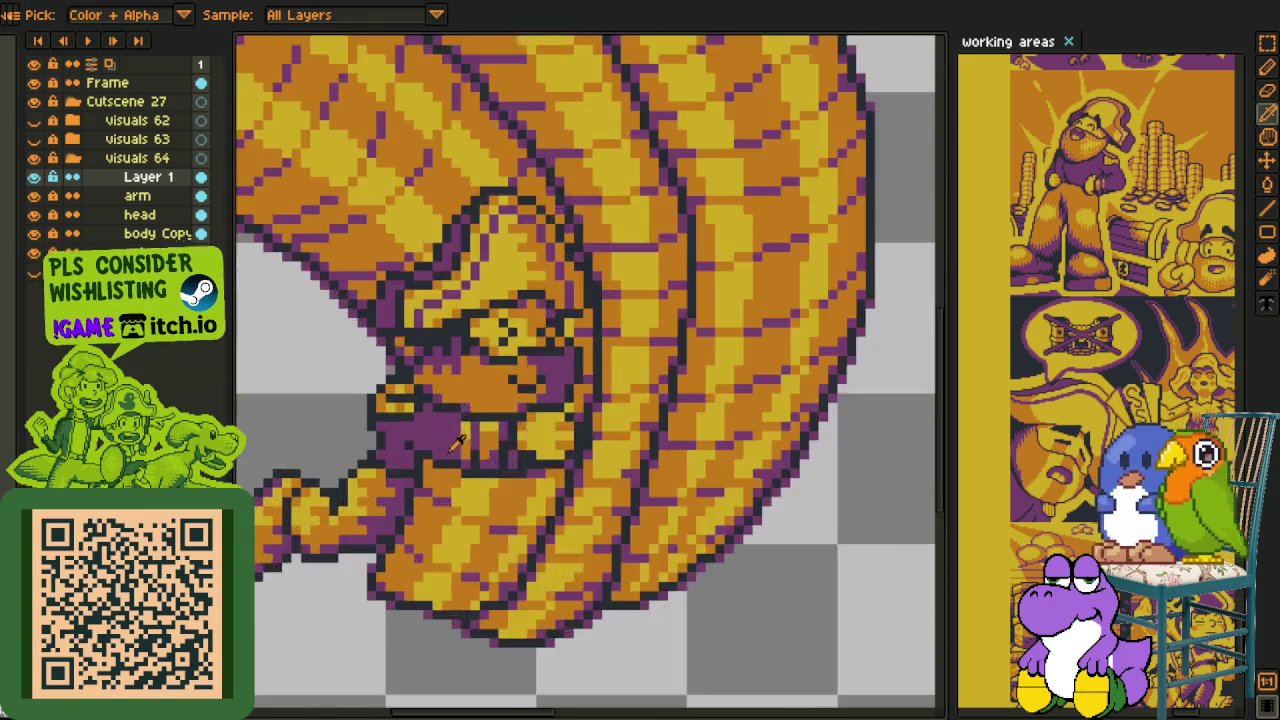
scroll(410, 455, "up", 2)
left_click_drag(417, 457, 451, 472)
scroll(455, 460, "down", 3)
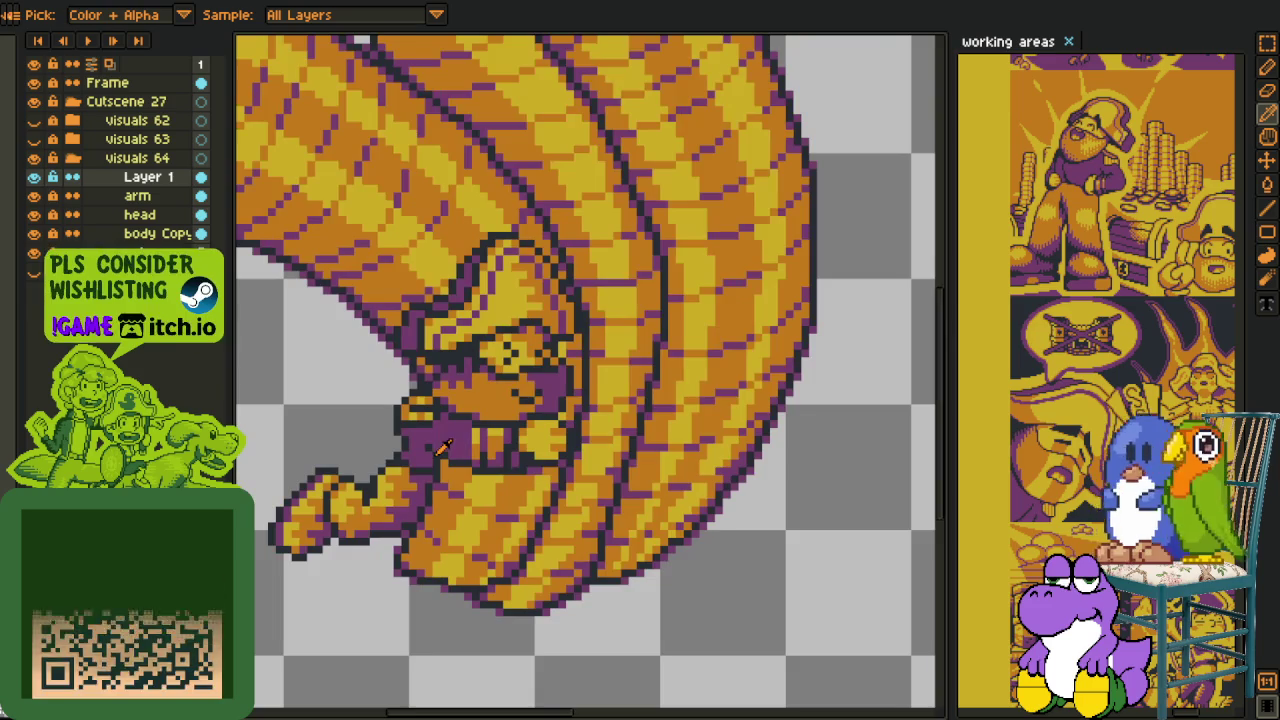
scroll(470, 400, "up", 1)
scroll(460, 330, "up", 1)
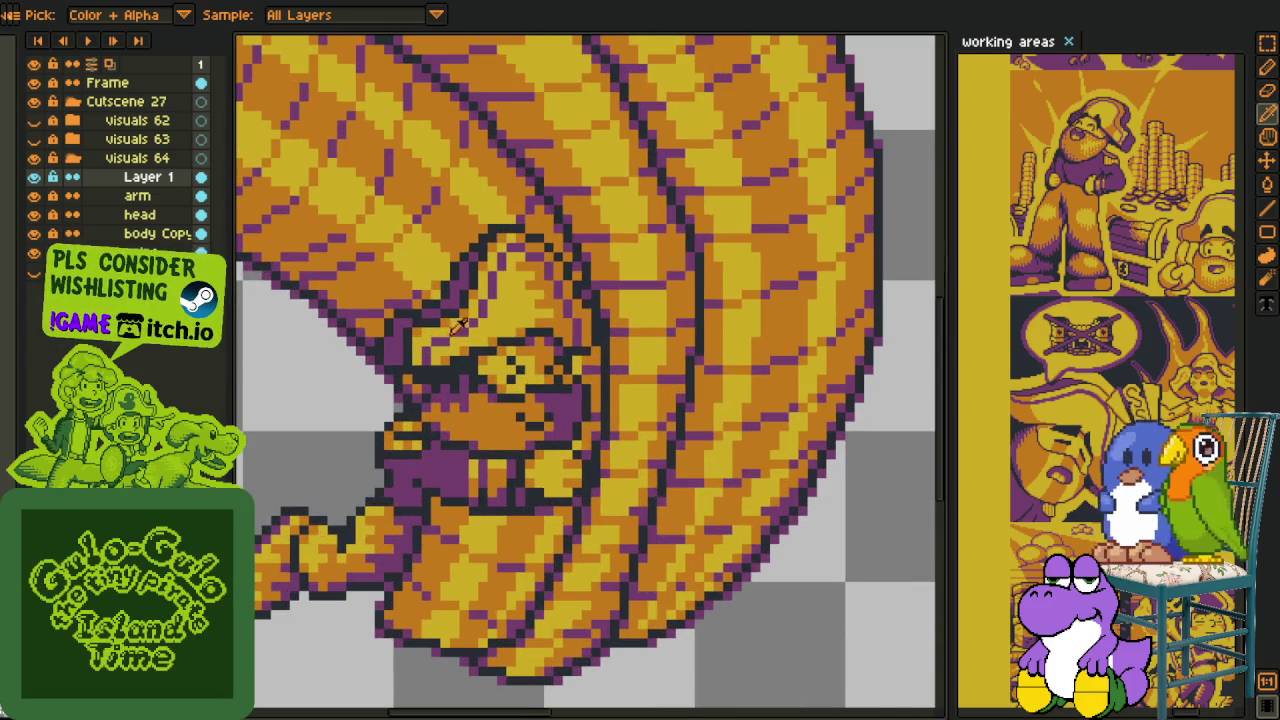
- Paint a short vertical run of yellow pixels down the orange of the pirate's face
key("b")
scroll(470, 420, "up", 2)
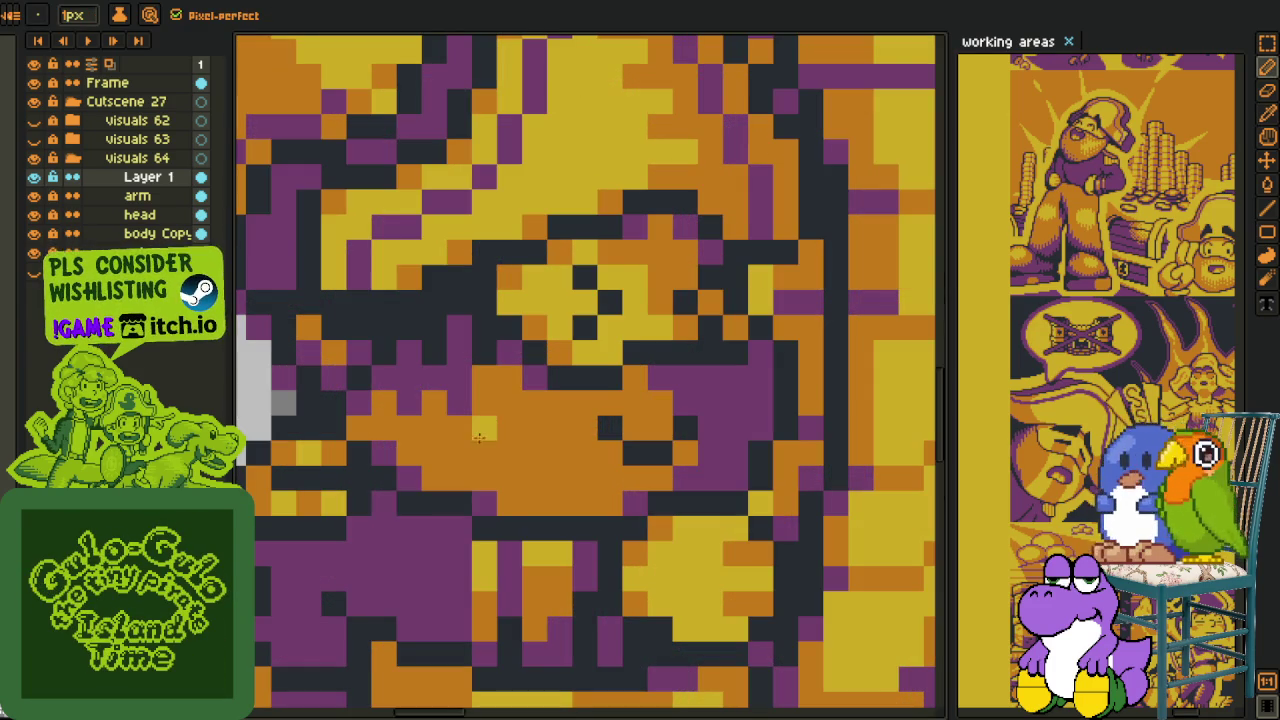
left_click_drag(483, 413, 478, 449)
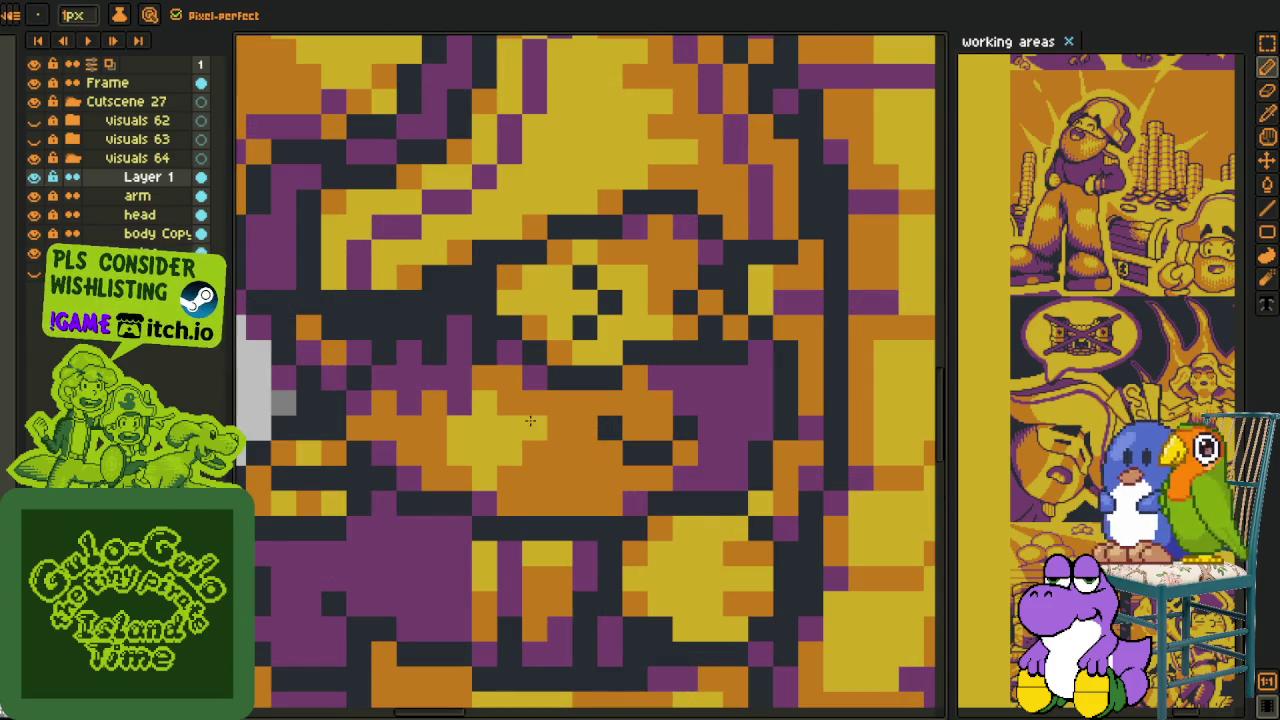
scroll(530, 430, "down", 5)
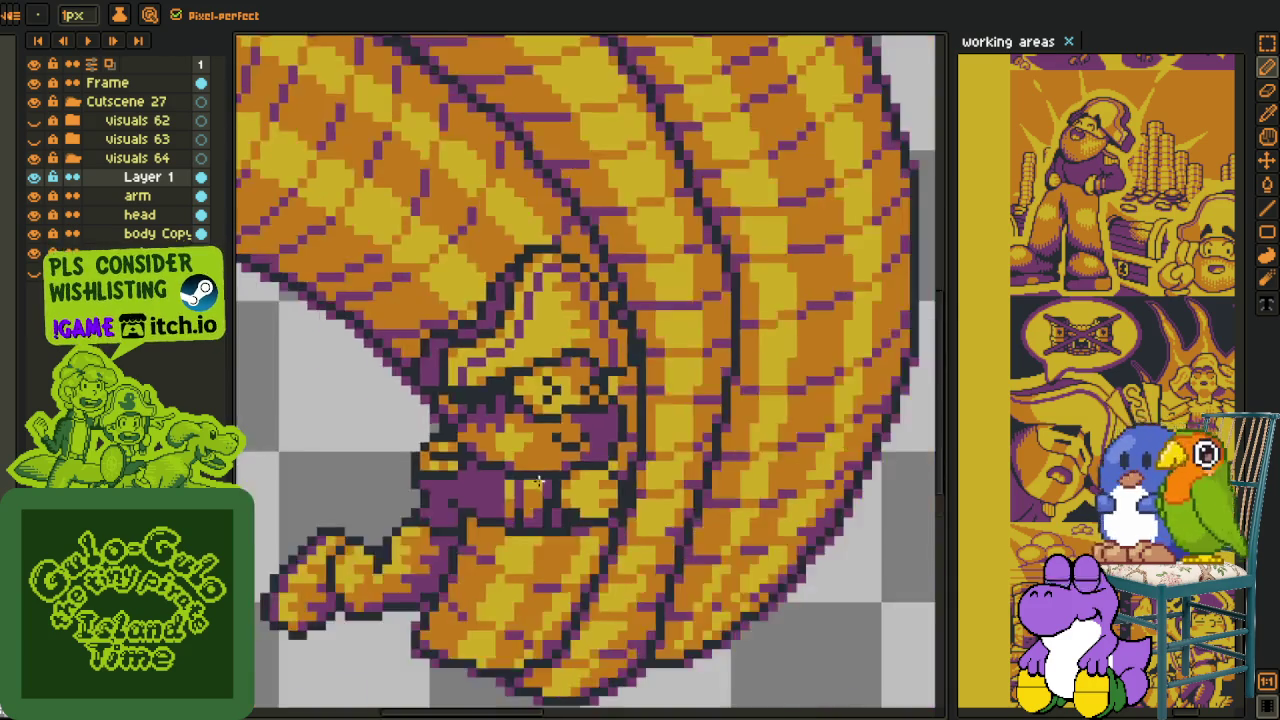
scroll(594, 510, "up", 3)
scroll(640, 534, "down", 3)
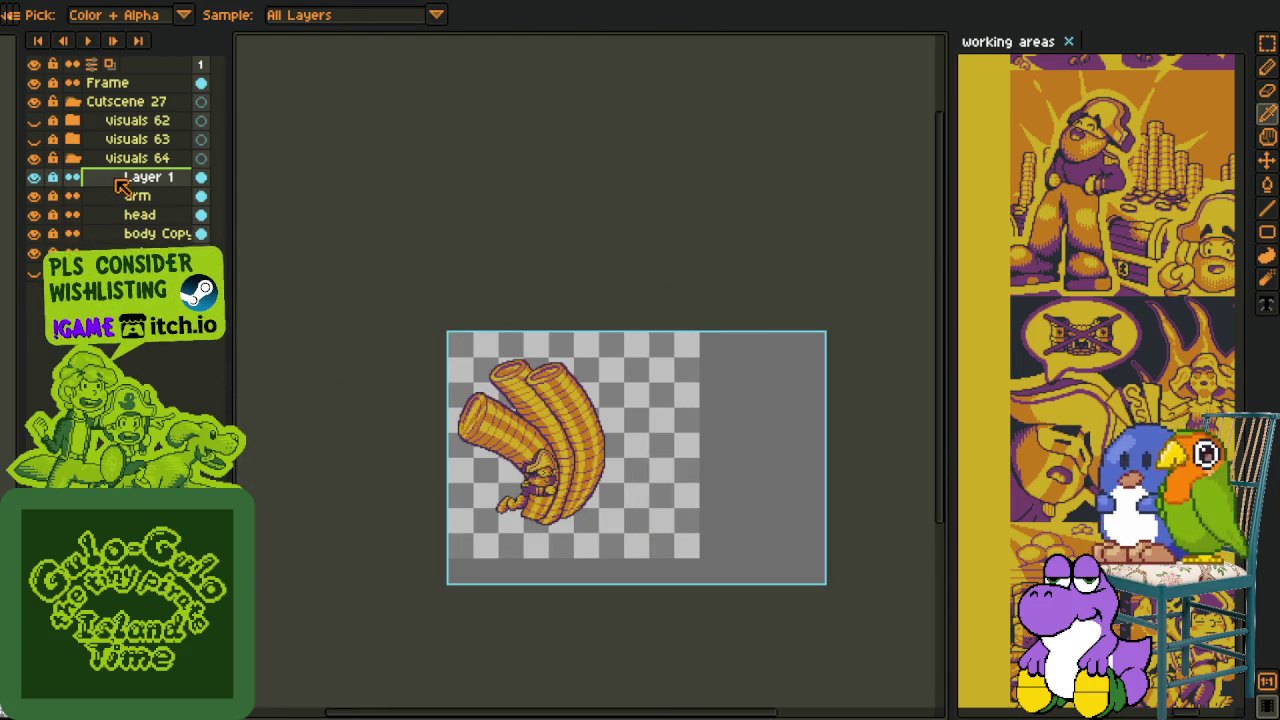
- Rename the 'body Copy' layer to 'body'
double_click(140, 233)
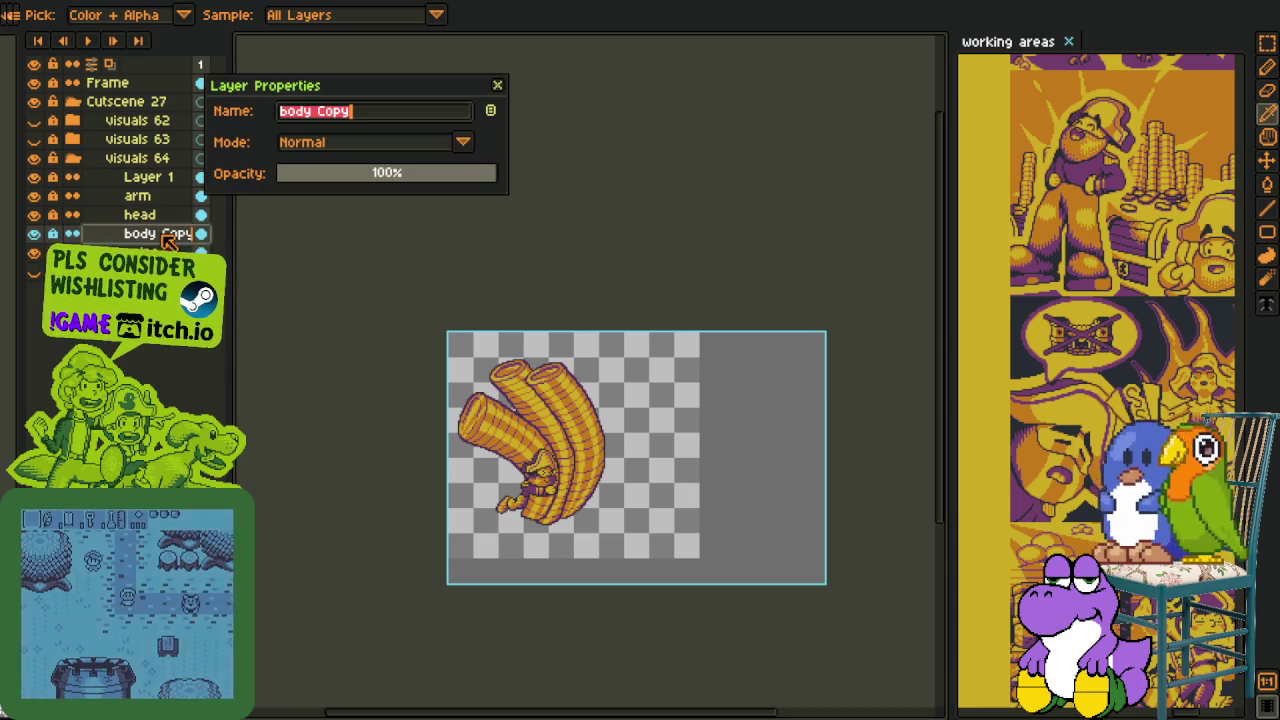
key("End")
key("BackSpace")
key("BackSpace")
key("BackSpace")
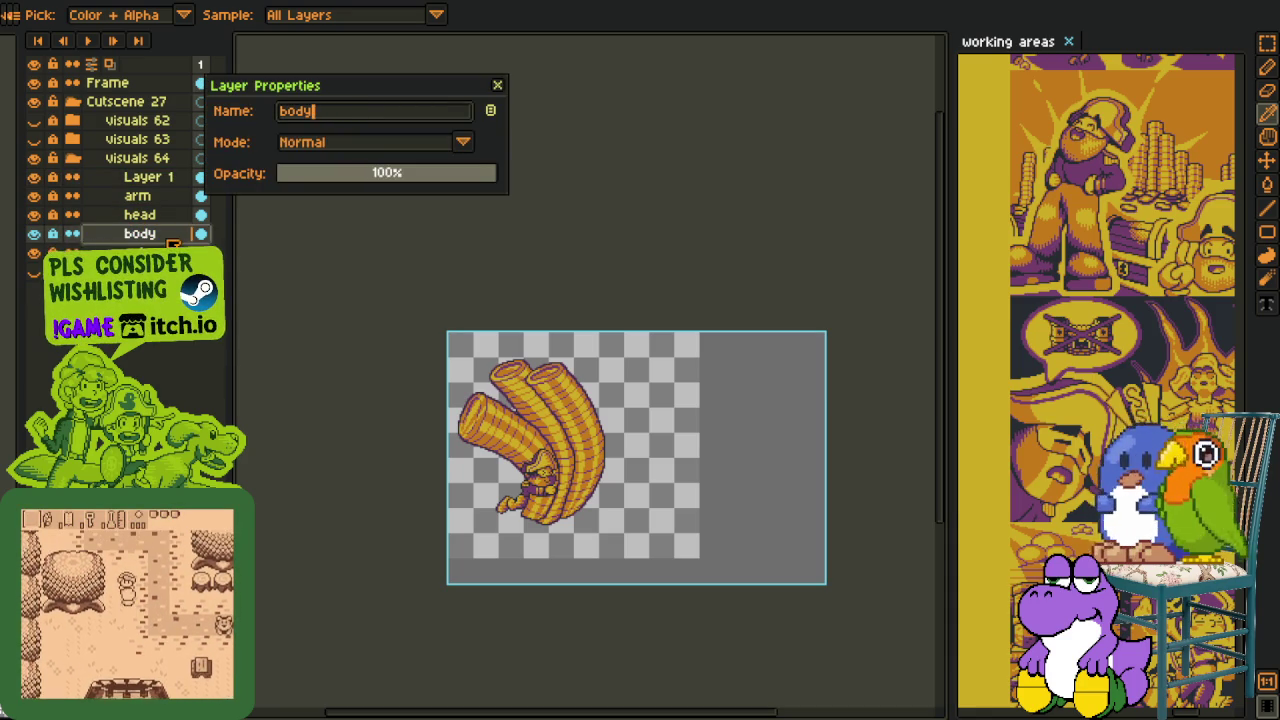
key("Return")
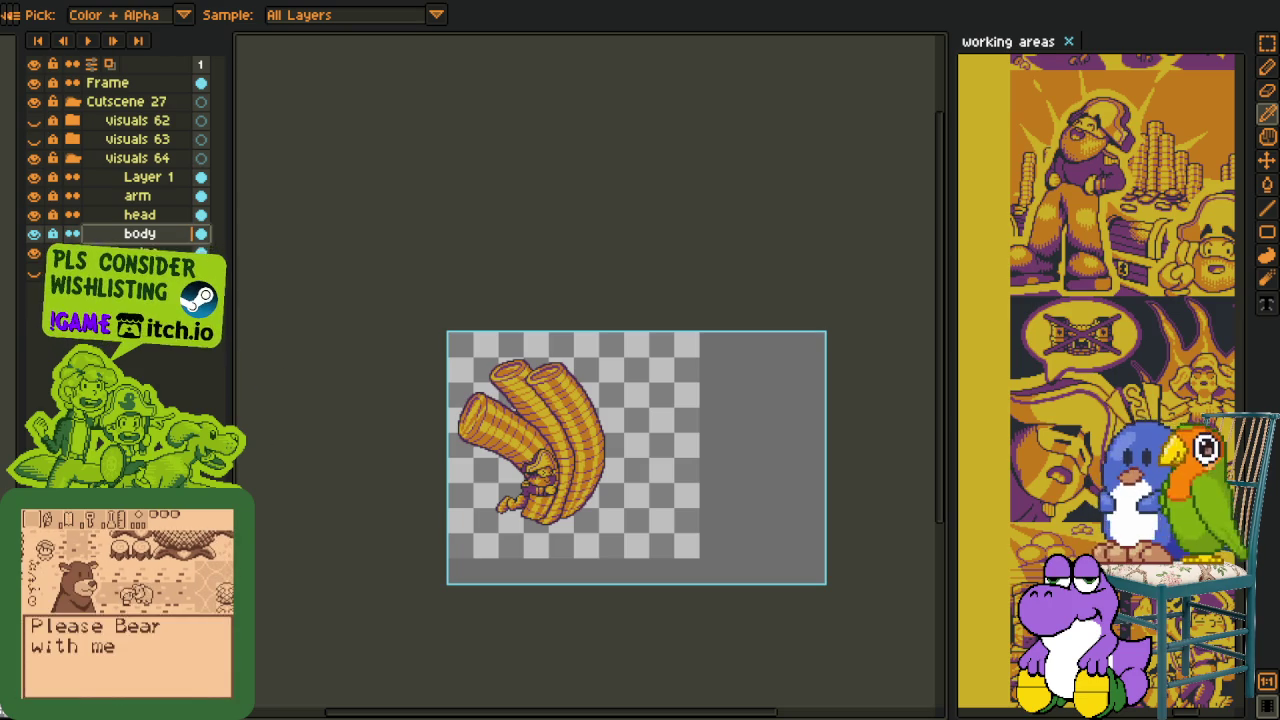
- Create a new Group 1 from the body layer and move the head layer into it
right_click(141, 240)
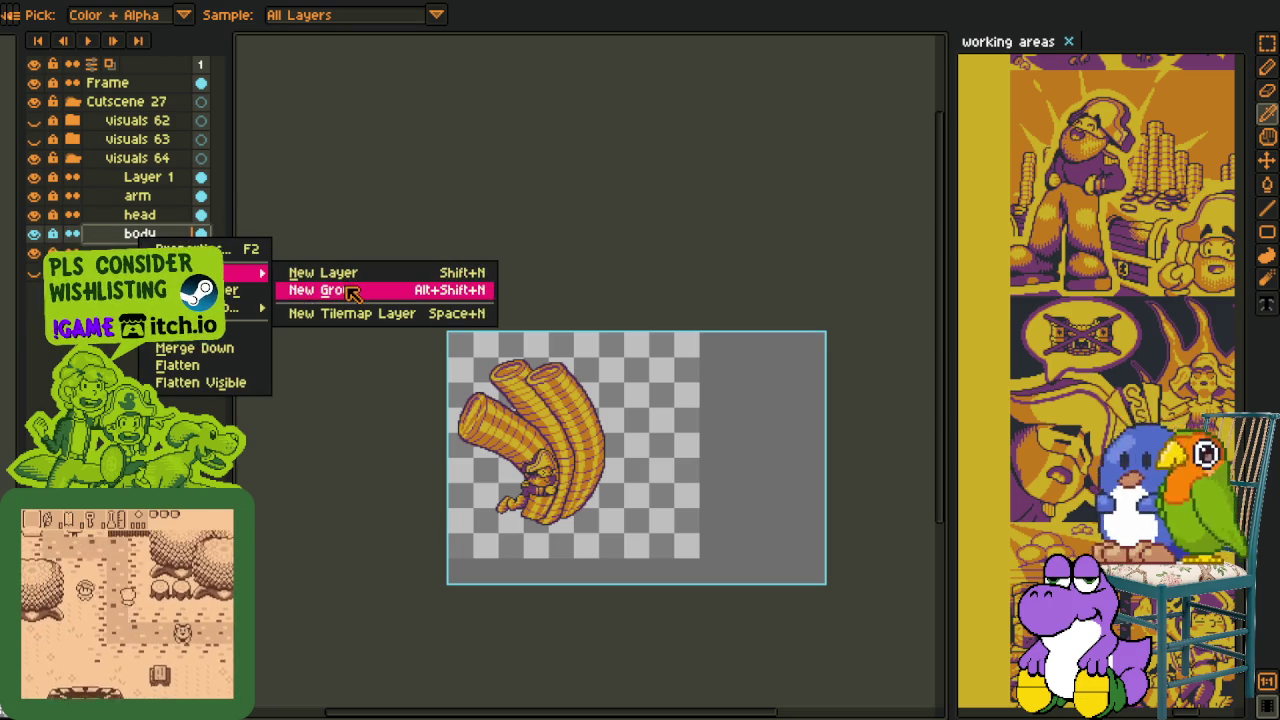
mouse_move(200, 272)
left_click(345, 289)
mouse_move(167, 219)
left_mouse_down()
mouse_move(170, 234)
mouse_move(170, 214)
left_mouse_up()
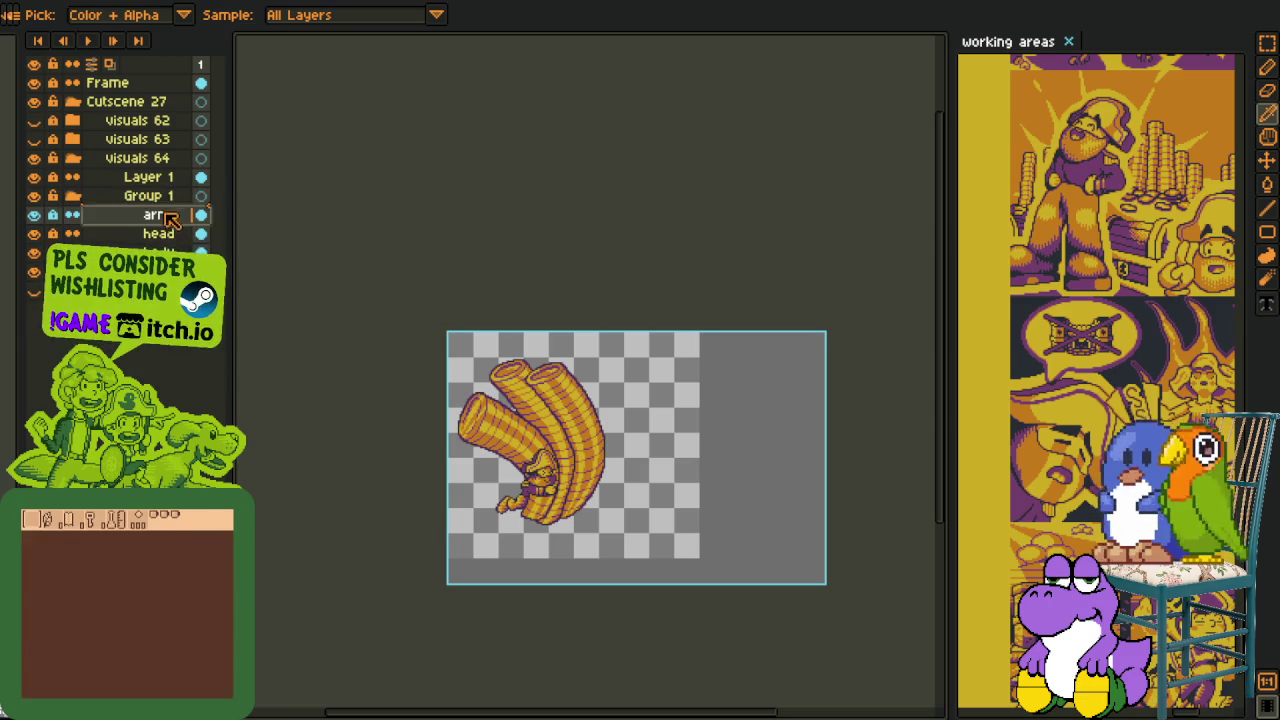
- Rename Layer 1 to 'shading', move it into Group 1, collapse the group, and hide coins
double_click(166, 178)
type("shading")
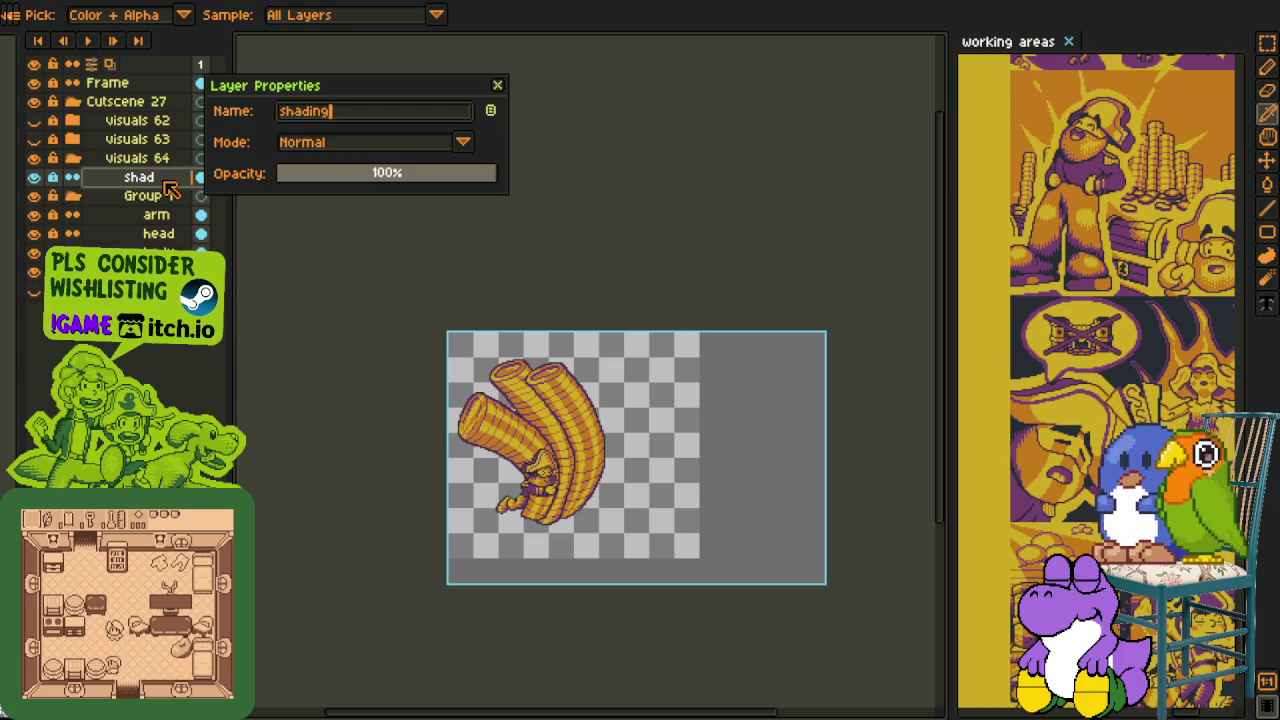
key("Return")
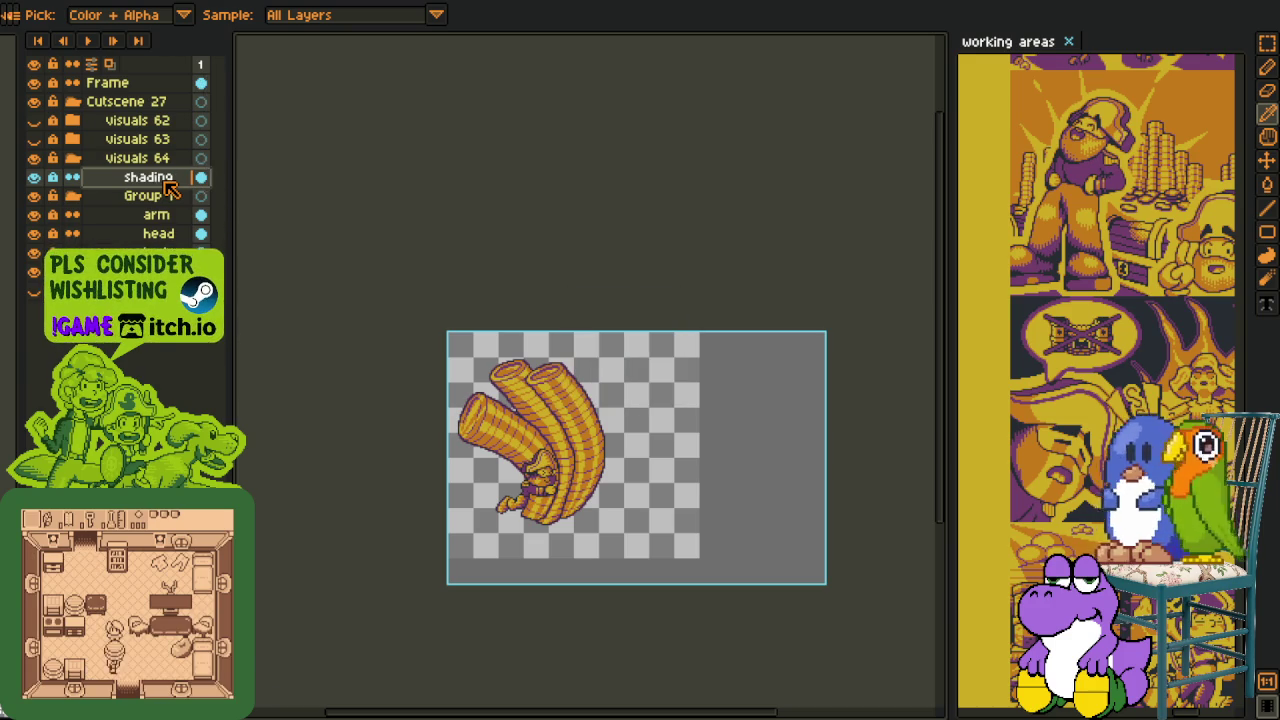
left_click_drag(162, 184, 165, 205)
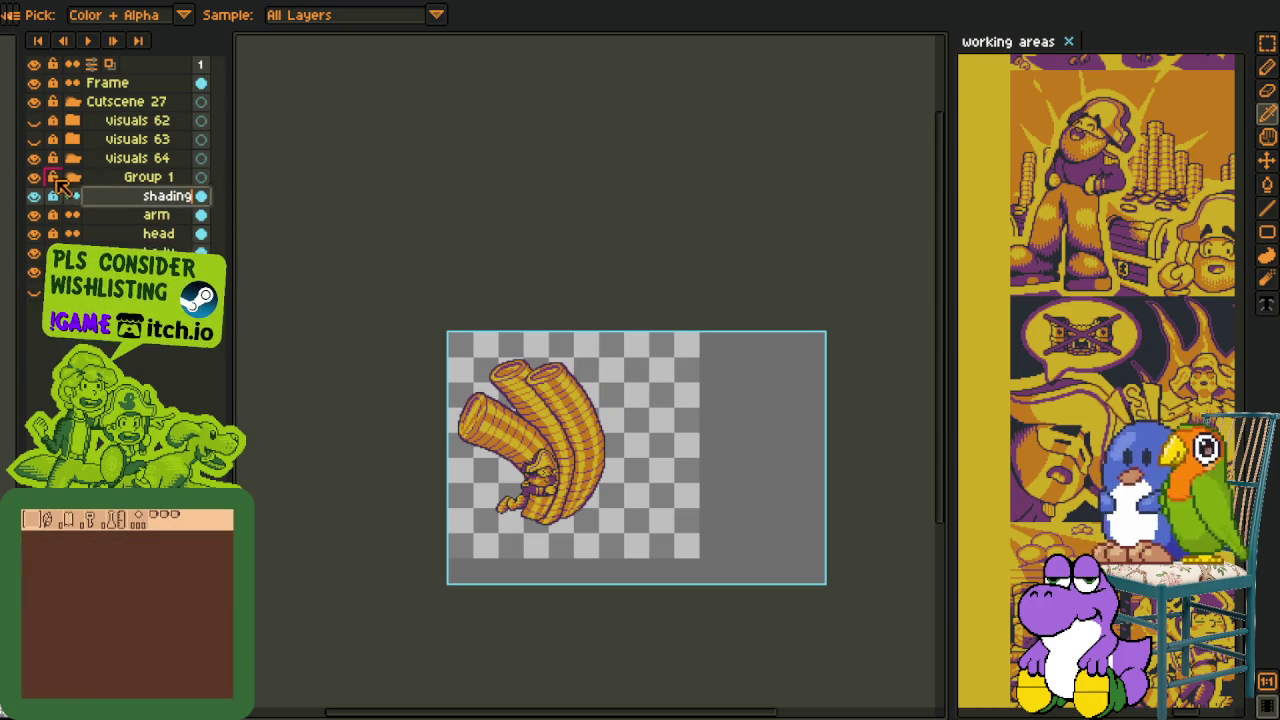
left_click(73, 177)
left_click(33, 196)
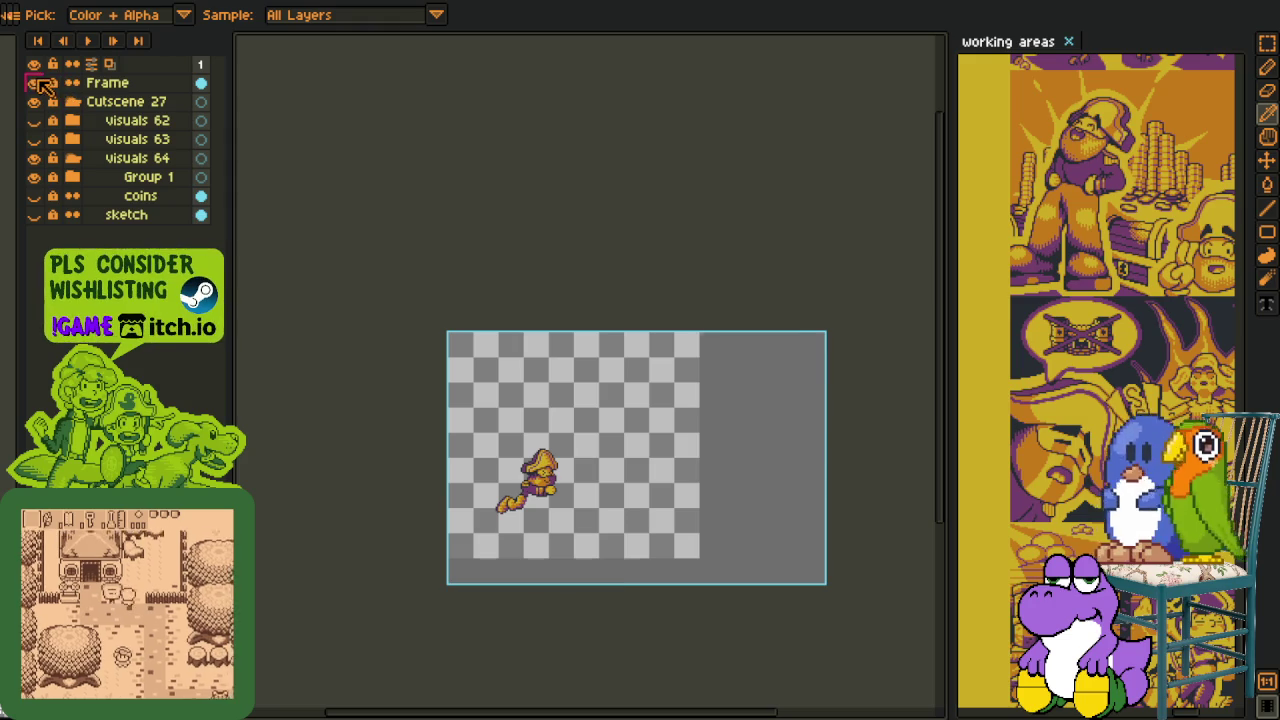
- Hide the Frame layer, flatten the pirate, cut the merged image, then undo the flatten
left_click(33, 101)
right_click(140, 176)
left_click(205, 240)
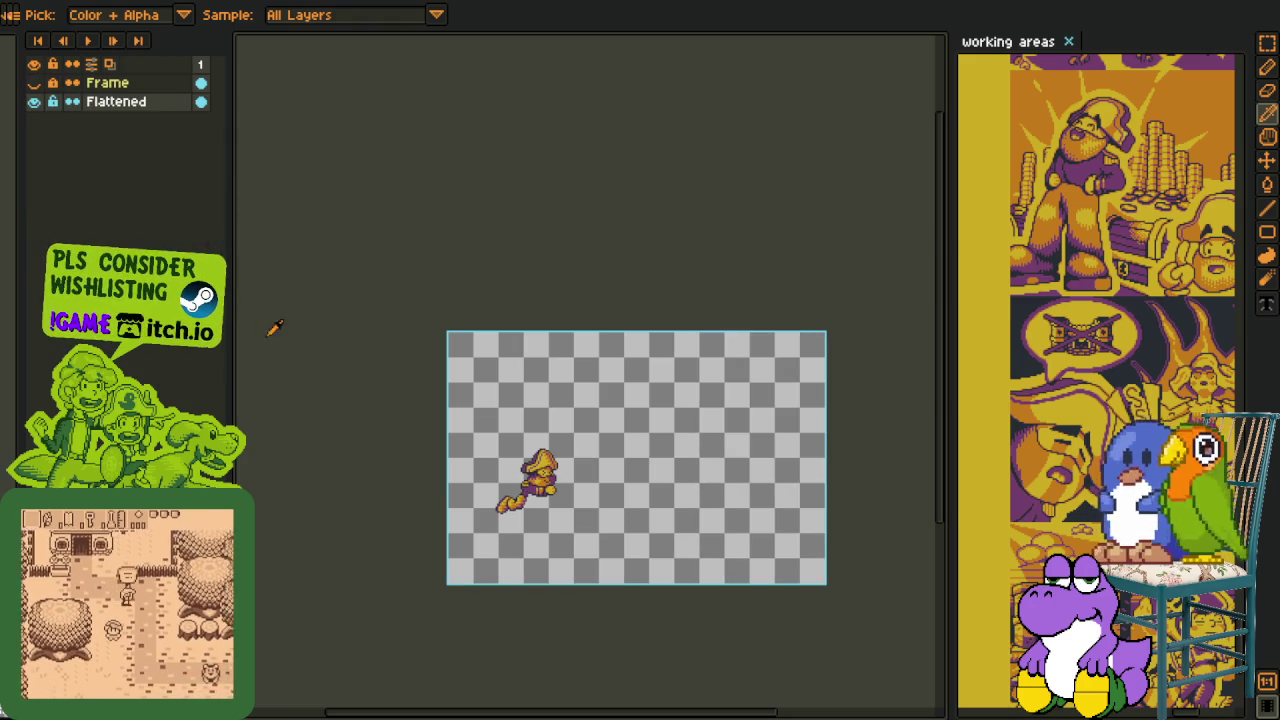
key("m")
left_click_drag(457, 340, 820, 686)
key("ctrl+x")
key("ctrl+z")
key("ctrl+z")
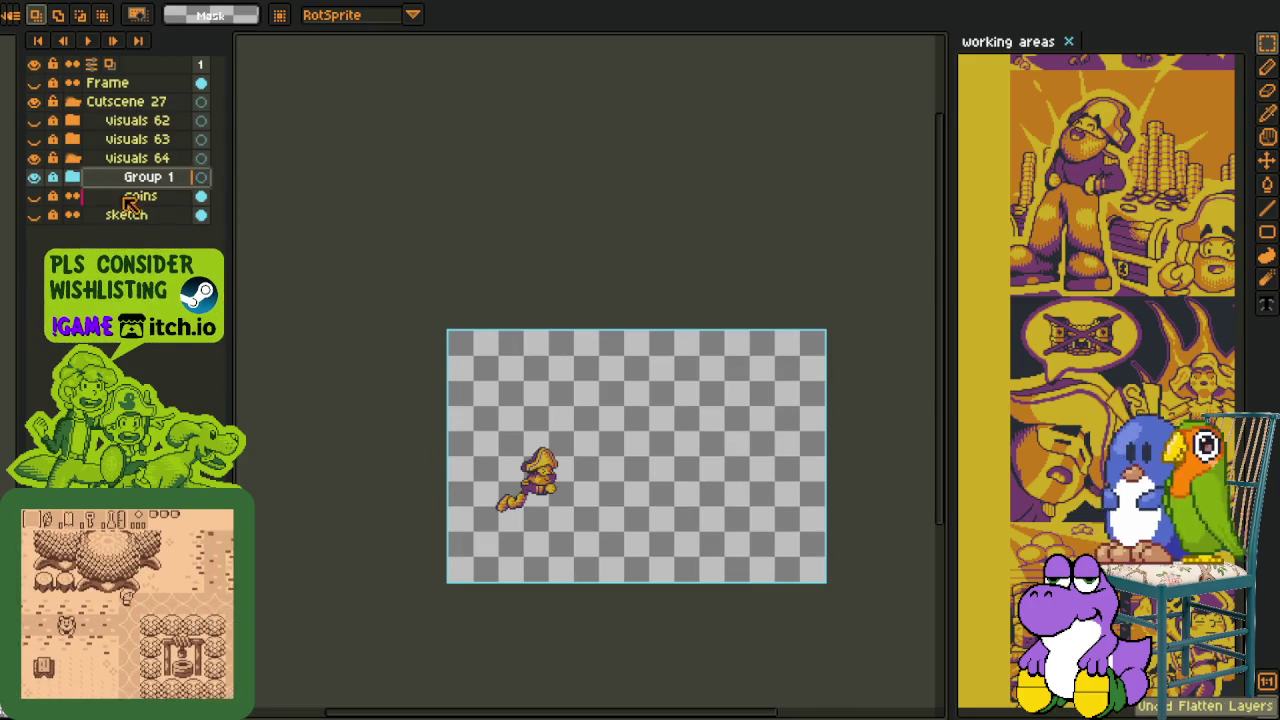
- Add a new layer above Group 1 for the pasted pirate, name it 'pirate', and show coins
right_click(114, 177)
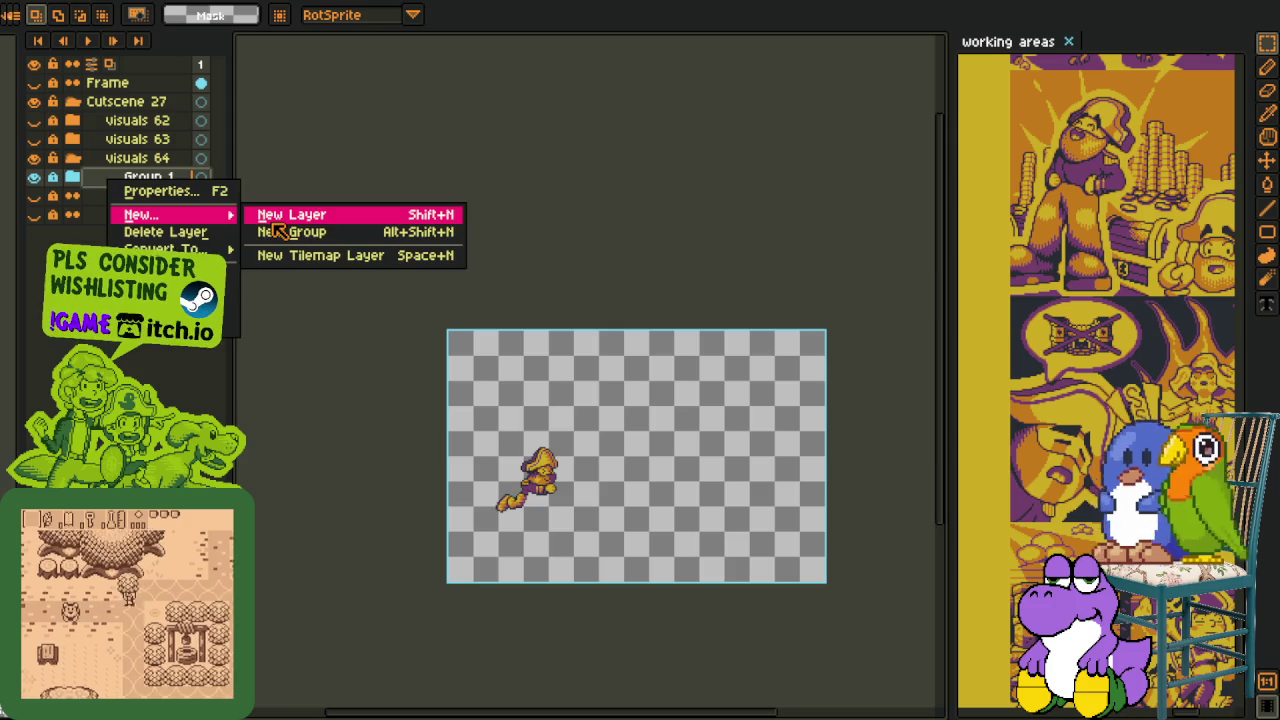
left_click(300, 211)
left_click(201, 176)
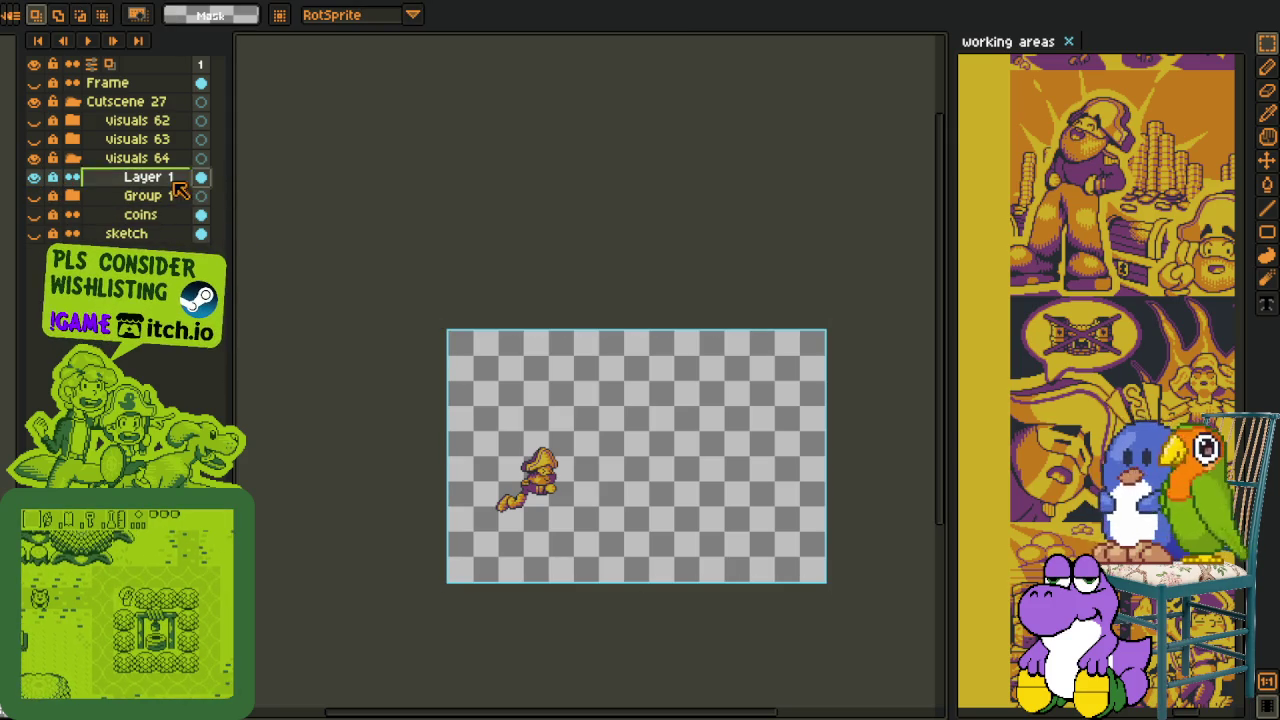
double_click(120, 178)
type("pirate")
key("Return")
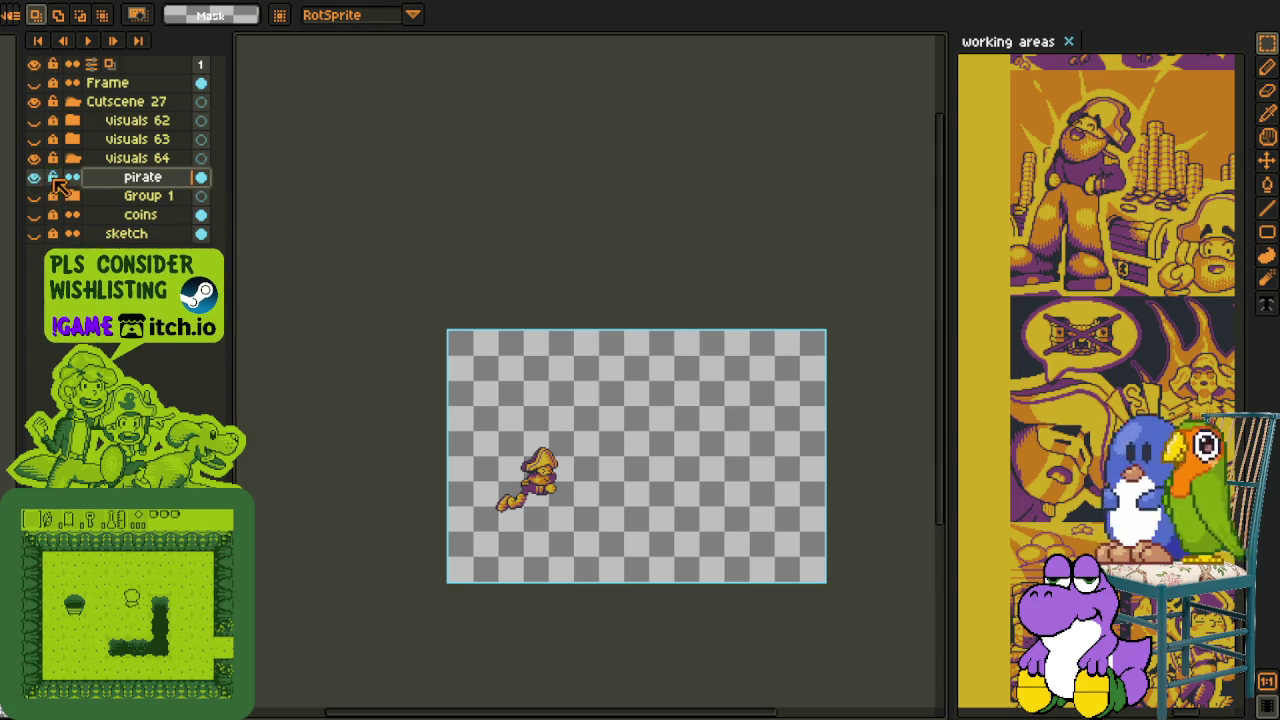
left_click(34, 214)
- Try a red outline on the pirate layer, then undo this first attempt
key("r")
key("i")
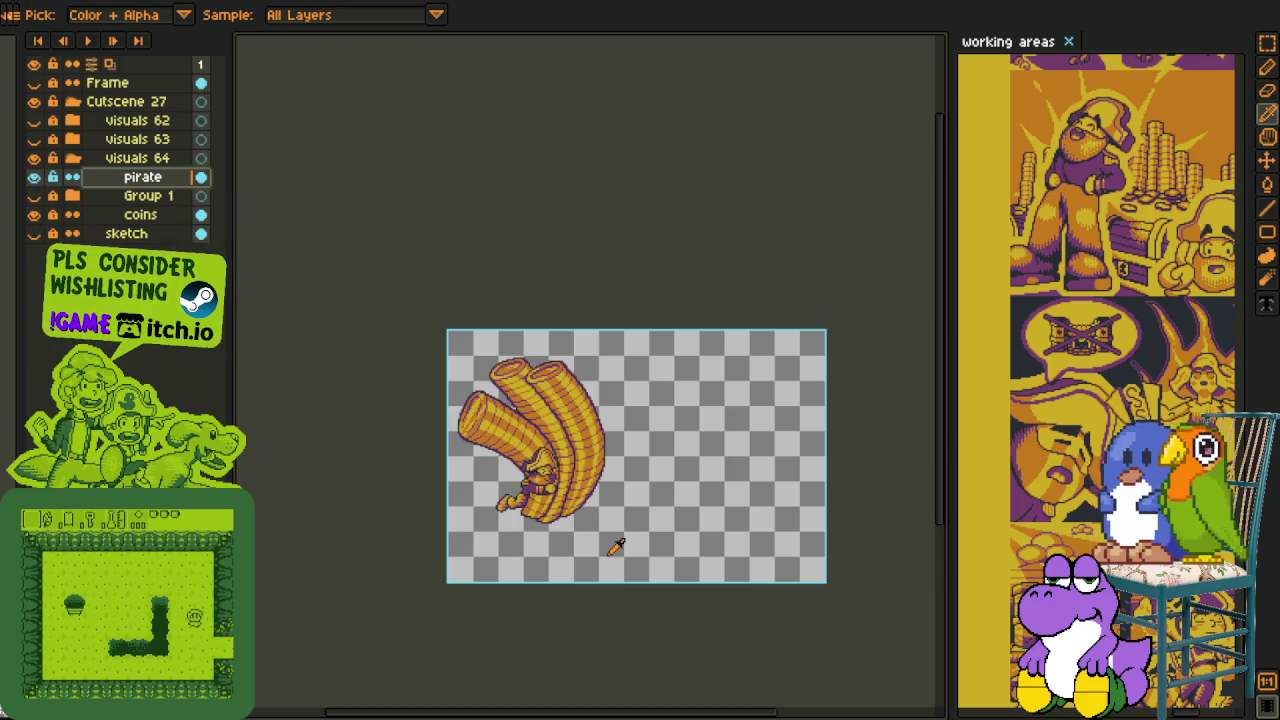
scroll(528, 457, "up", 2)
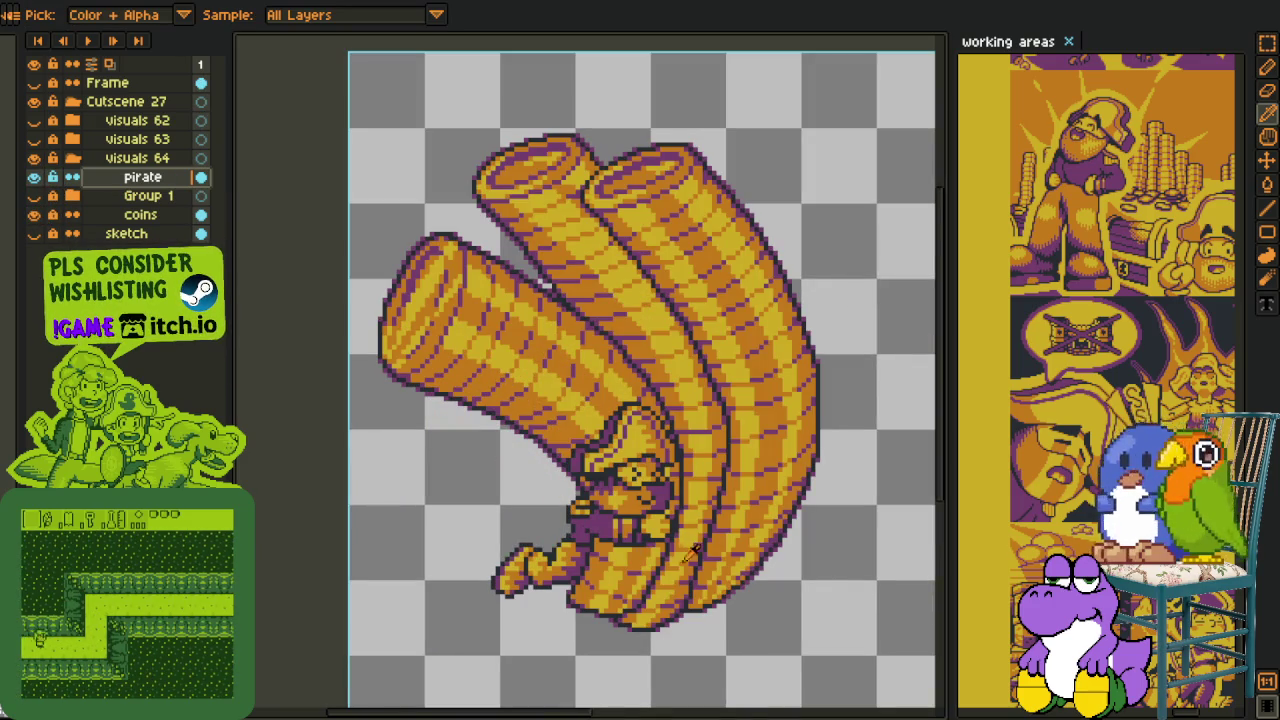
key("o")
left_click(741, 205)
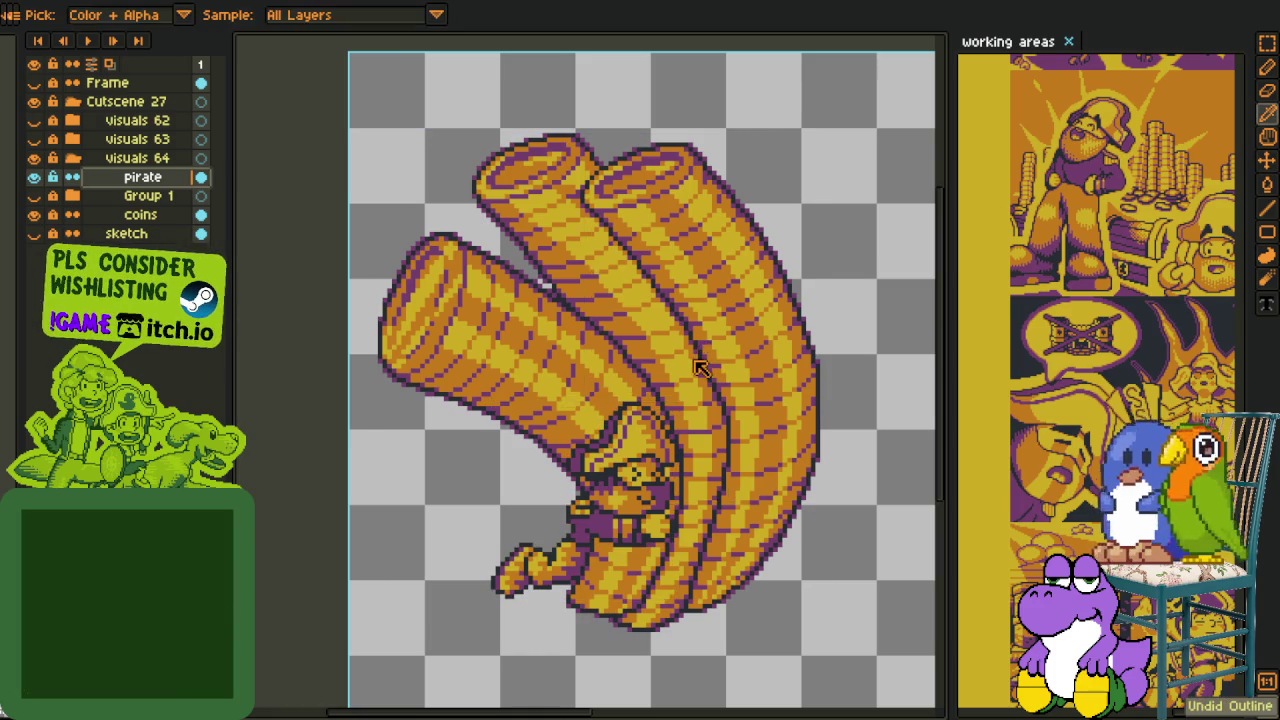
key("shift+o")
- Apply a red outline with an adjusted neighbour matrix, plus two more passes to thicken it
left_click(480, 367)
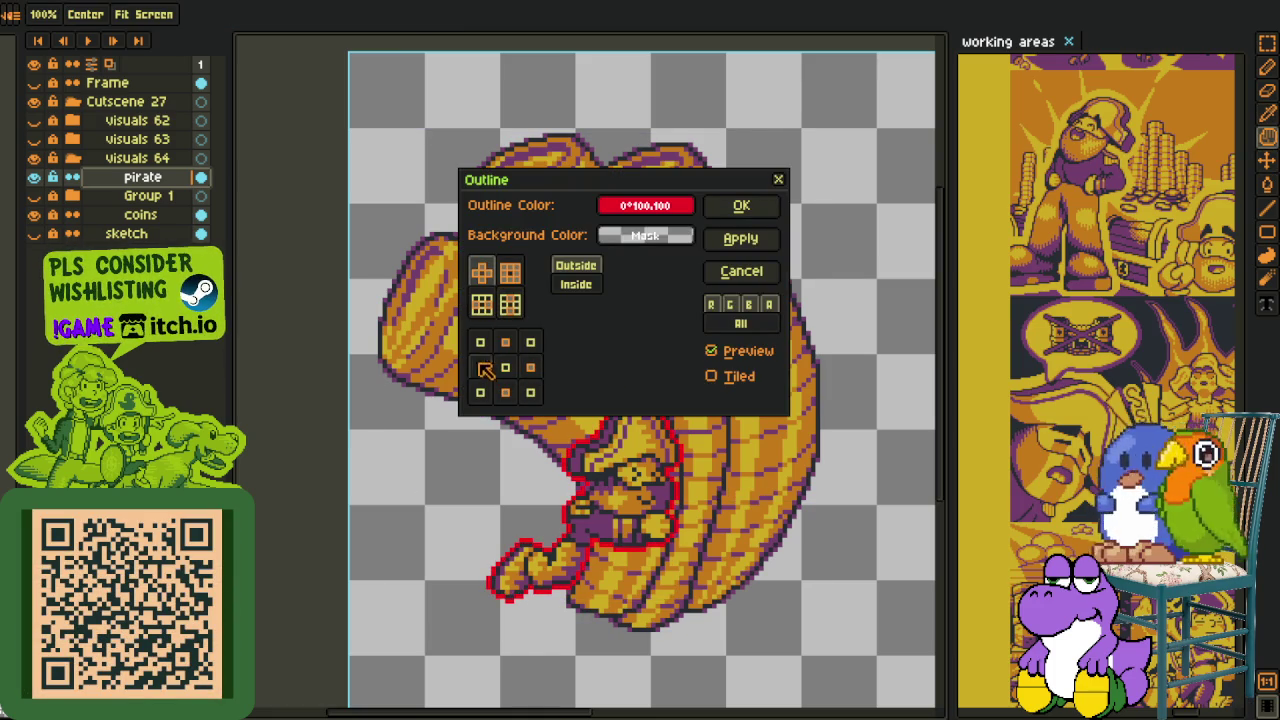
left_click(749, 205)
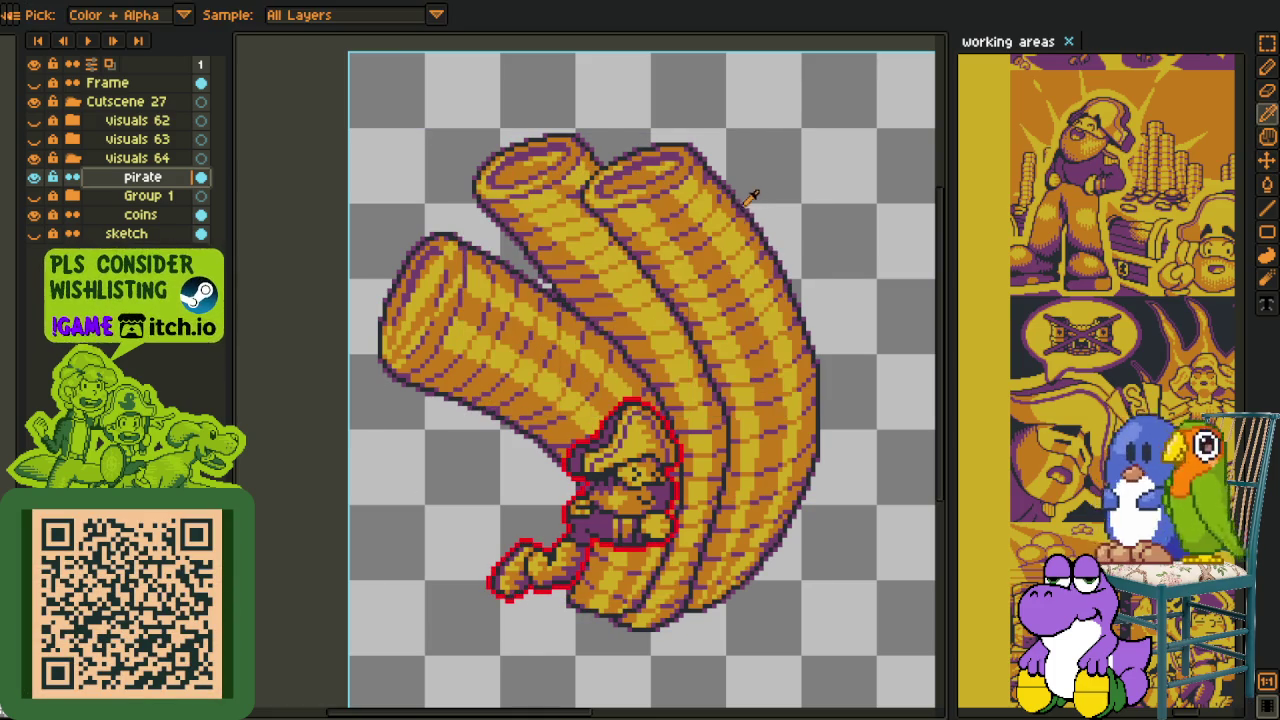
key("shift+l")
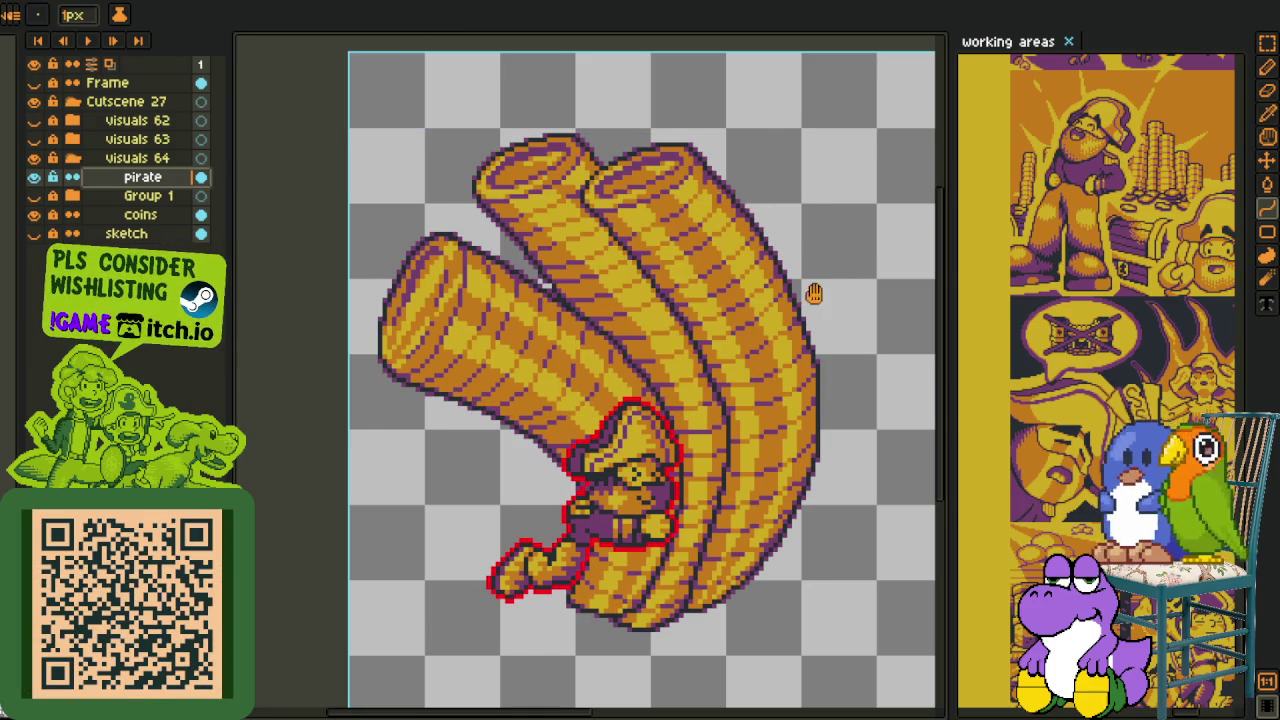
key("shift+o")
left_click(741, 206)
key("shift+o")
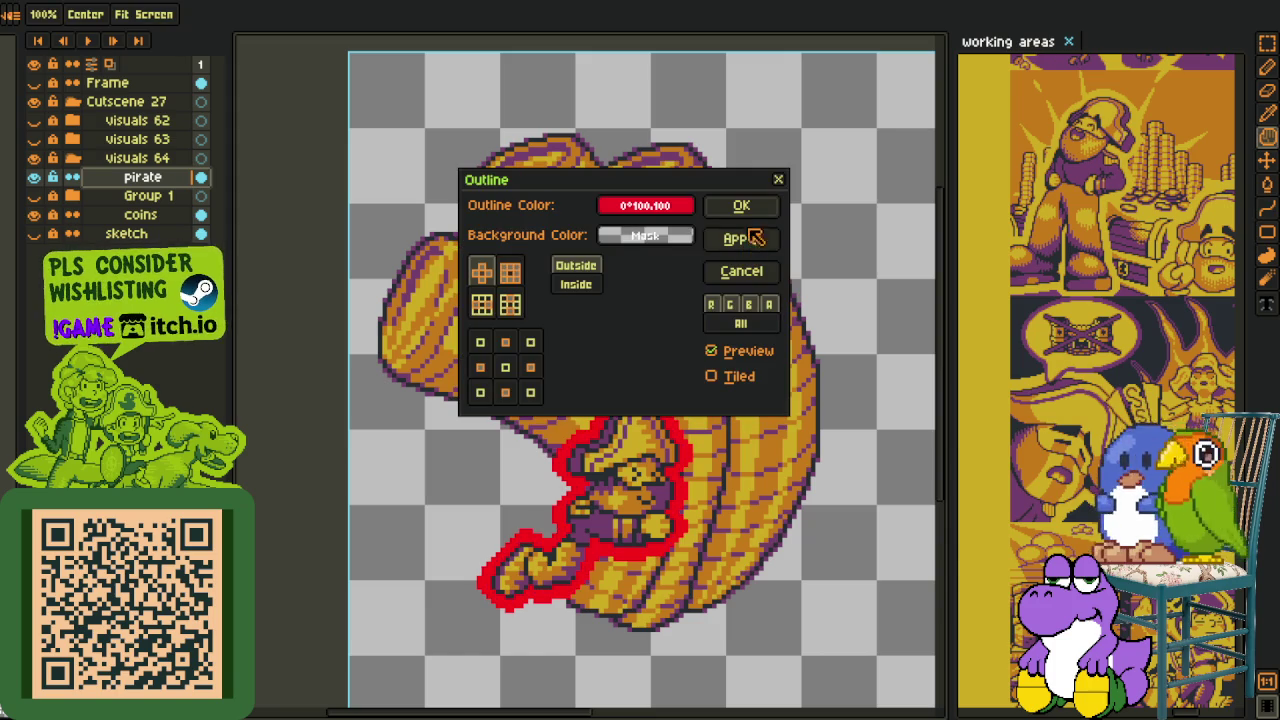
left_click(745, 206)
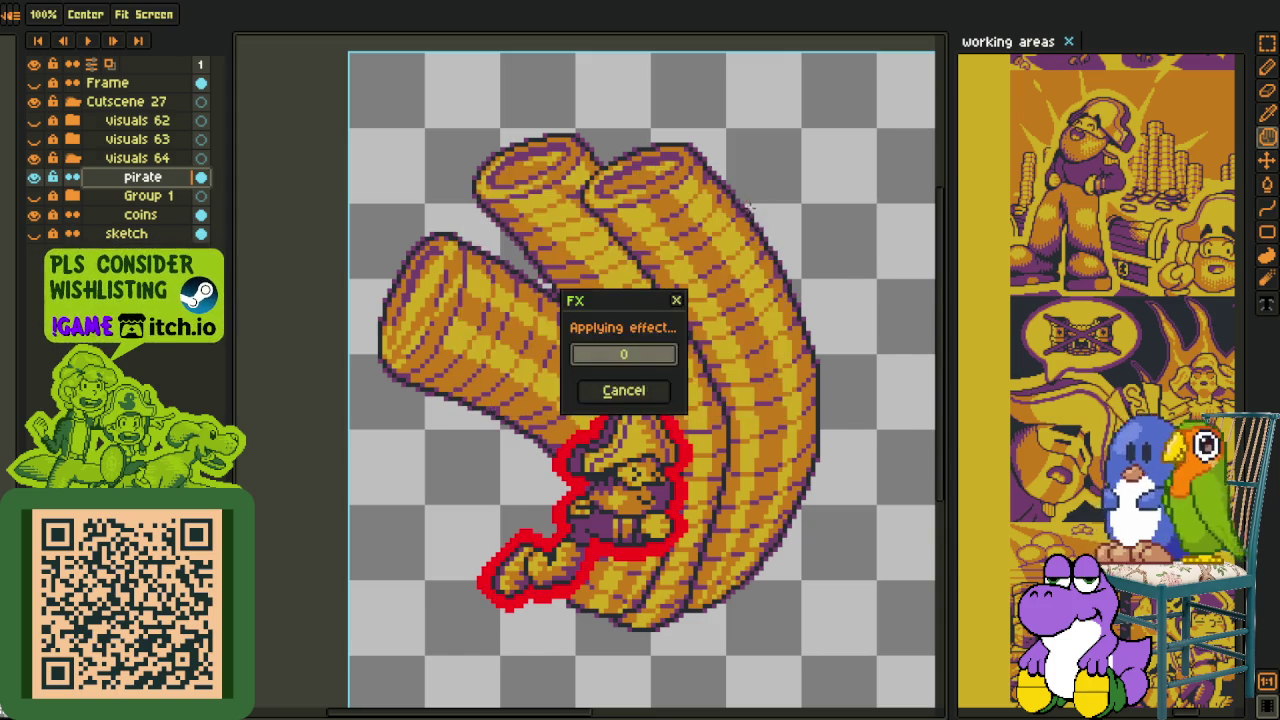
- Replace part of the red outline with a lighter red using Replace Color
scroll(702, 295, "down", 3)
scroll(694, 405, "up", 2)
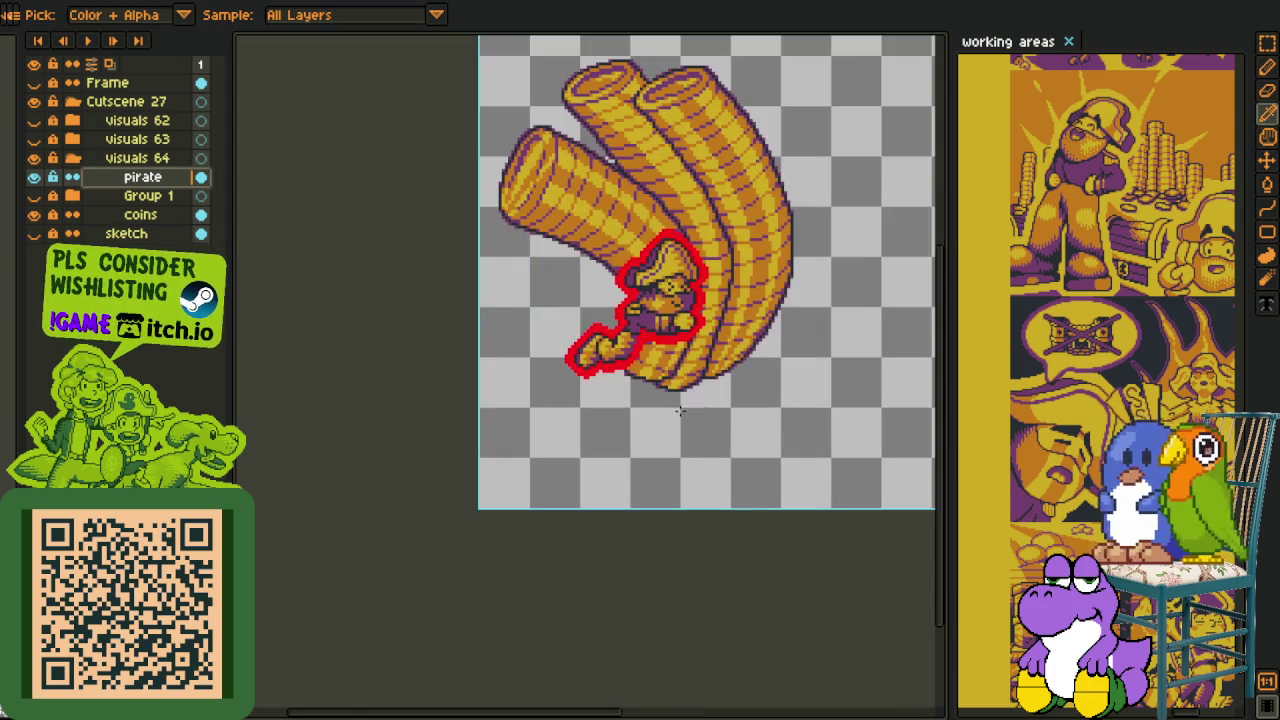
scroll(662, 350, "up", 3)
scroll(645, 262, "up", 1)
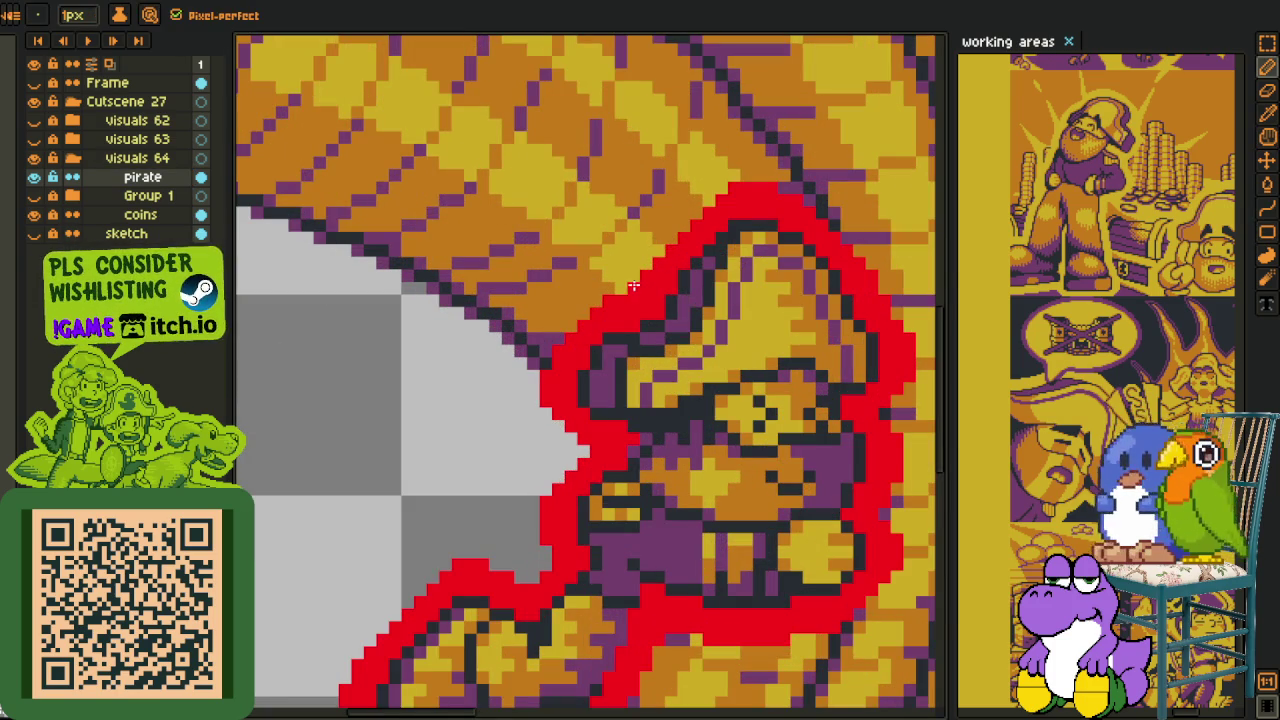
scroll(522, 458, "up", 1)
key("b")
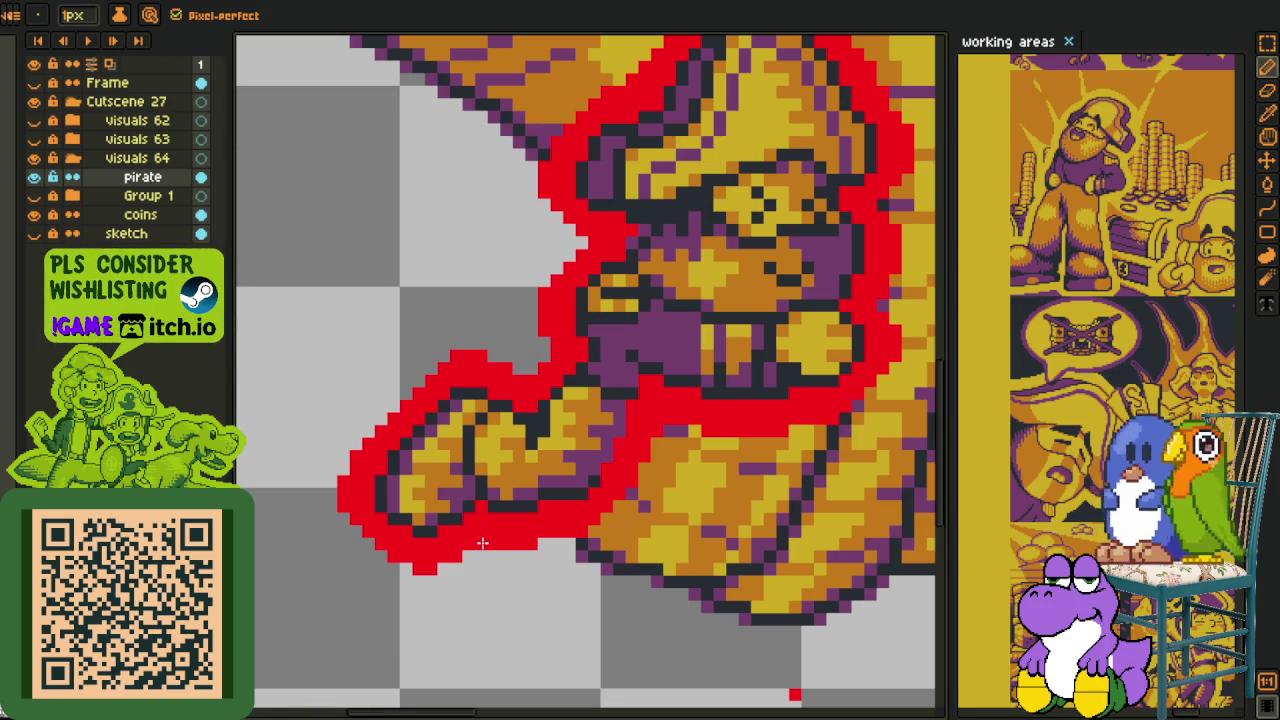
scroll(482, 542, "down", 2)
scroll(620, 610, "up", 1)
key("e")
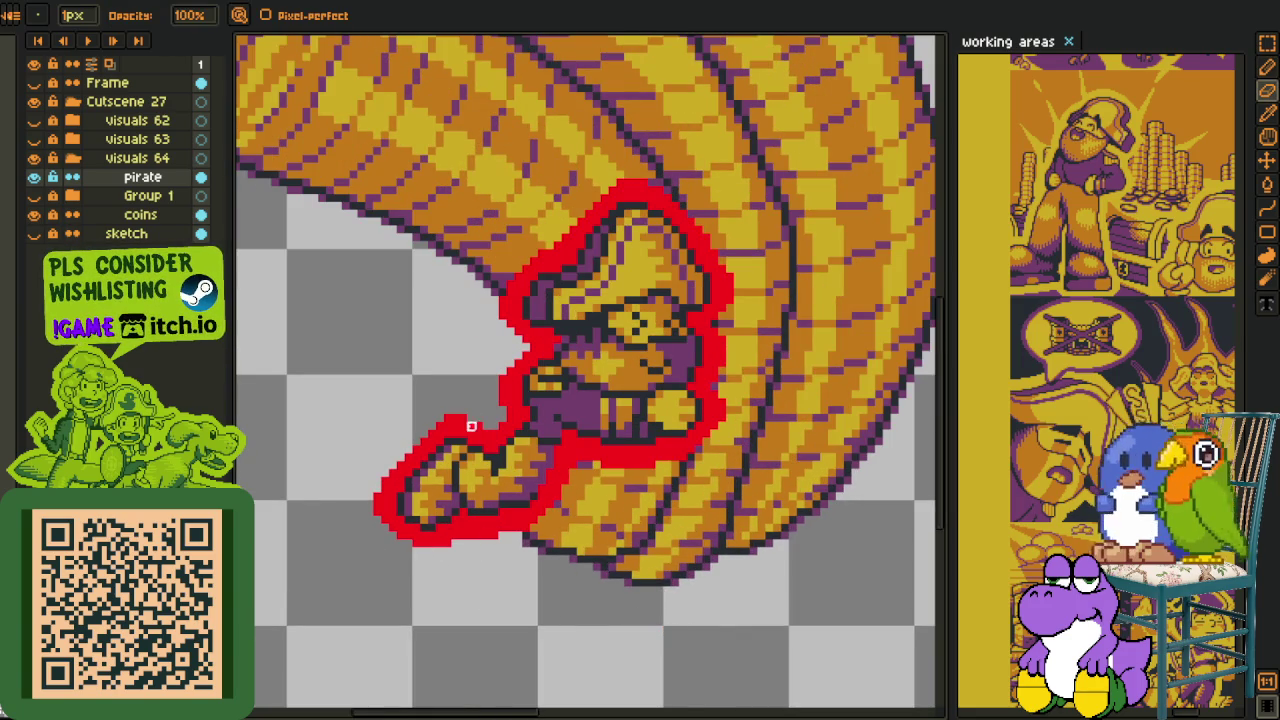
key("z")
scroll(534, 394, "down", 1)
scroll(541, 485, "up", 1)
key("i")
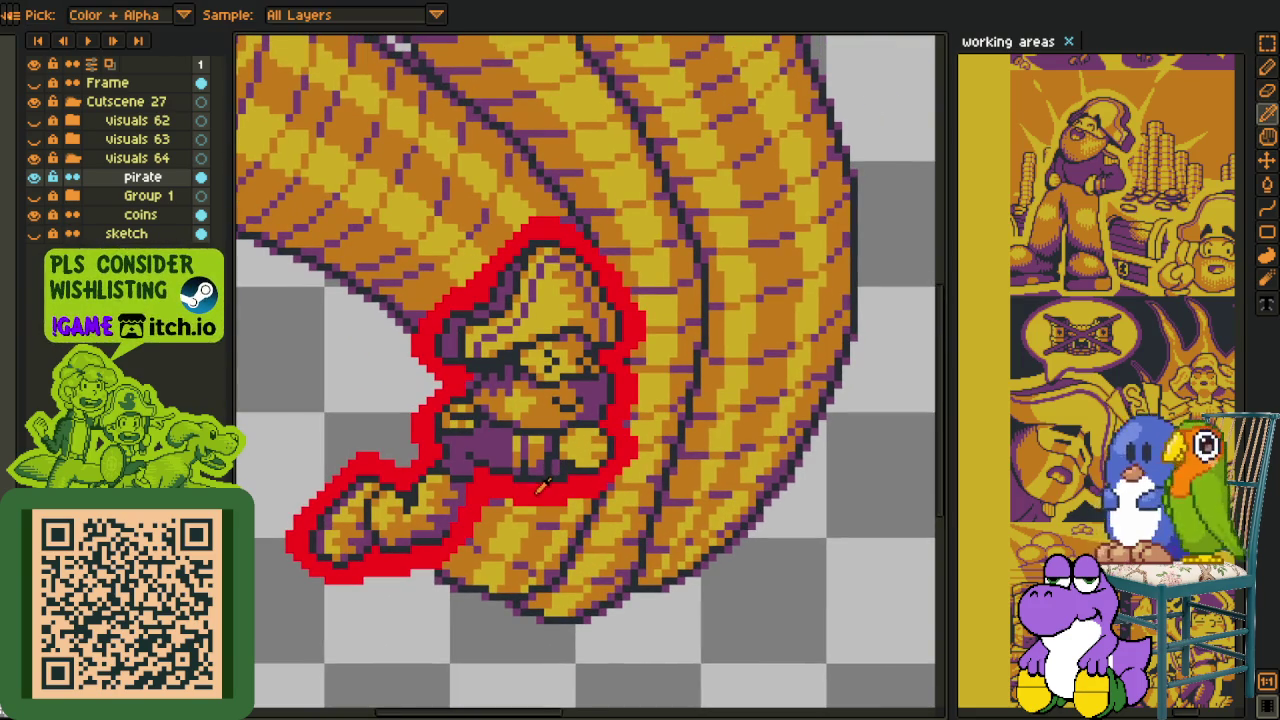
scroll(463, 517, "down", 1)
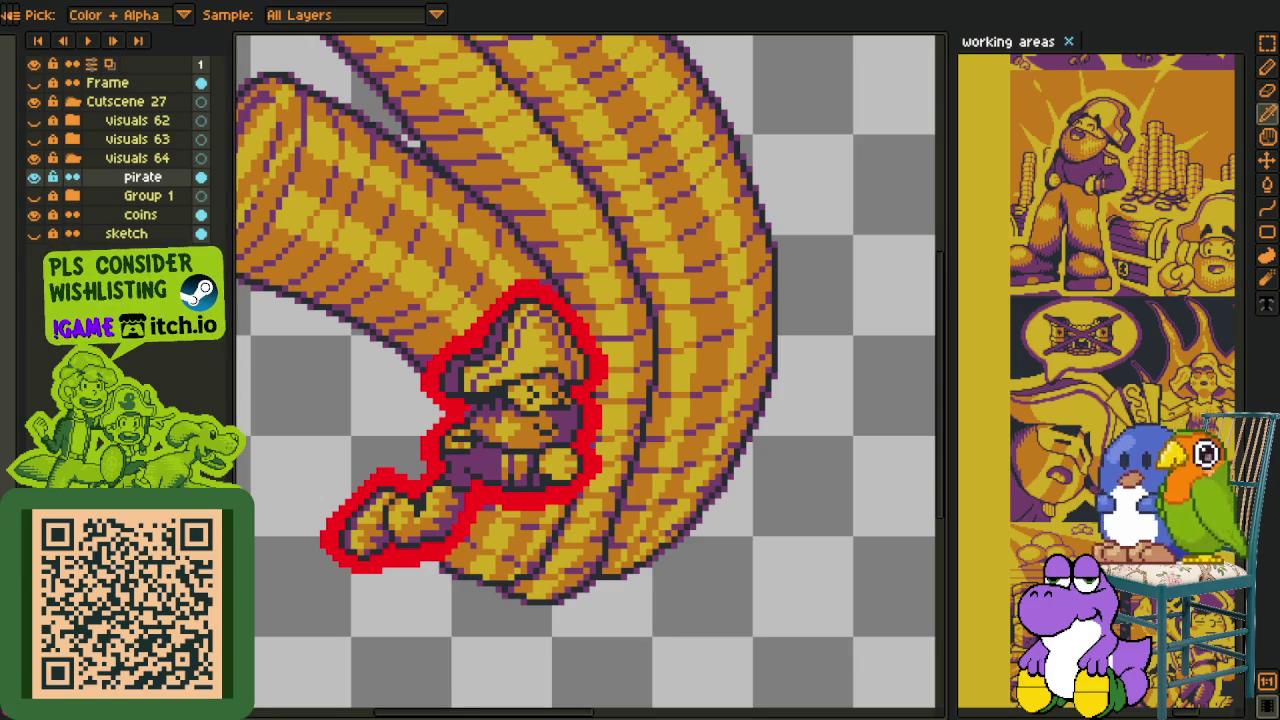
key("shift+r")
left_click(503, 562)
scroll(463, 605, "down", 3)
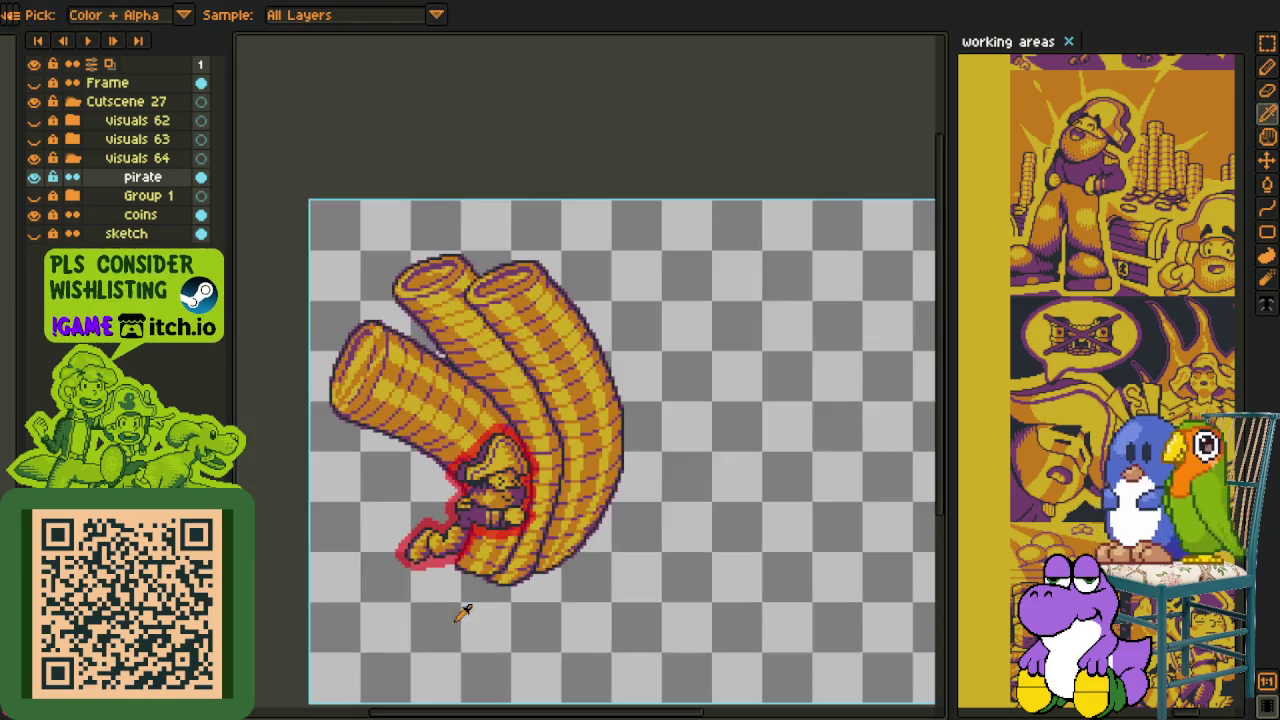
- Erase stray red outline pixels near the pirate's arm and along two vertical columns
scroll(461, 613, "up", 2)
scroll(440, 606, "up", 1)
scroll(430, 580, "up", 2)
scroll(410, 520, "up", 2)
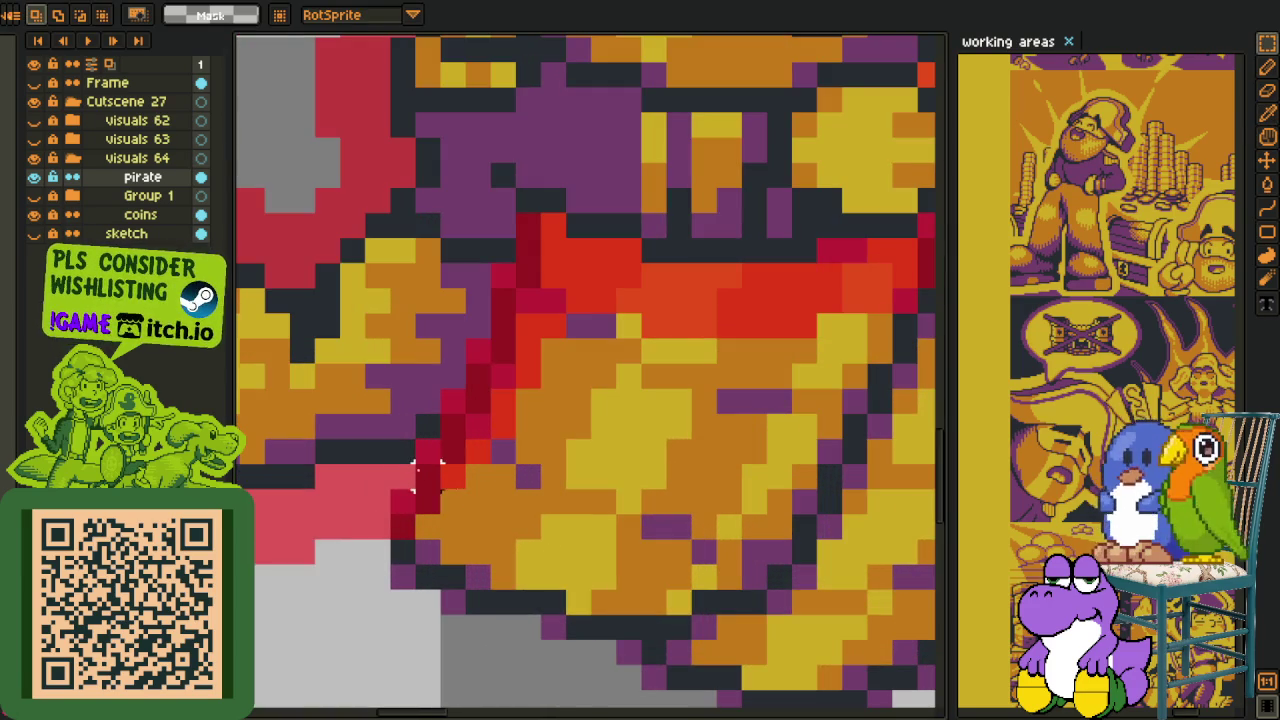
key("e")
mouse_move(403, 503)
left_mouse_down()
mouse_move(428, 427)
mouse_move(477, 426)
mouse_move(477, 351)
mouse_move(478, 452)
left_mouse_up()
mouse_move(503, 351)
left_mouse_down()
mouse_move(503, 274)
mouse_move(503, 427)
left_mouse_up()
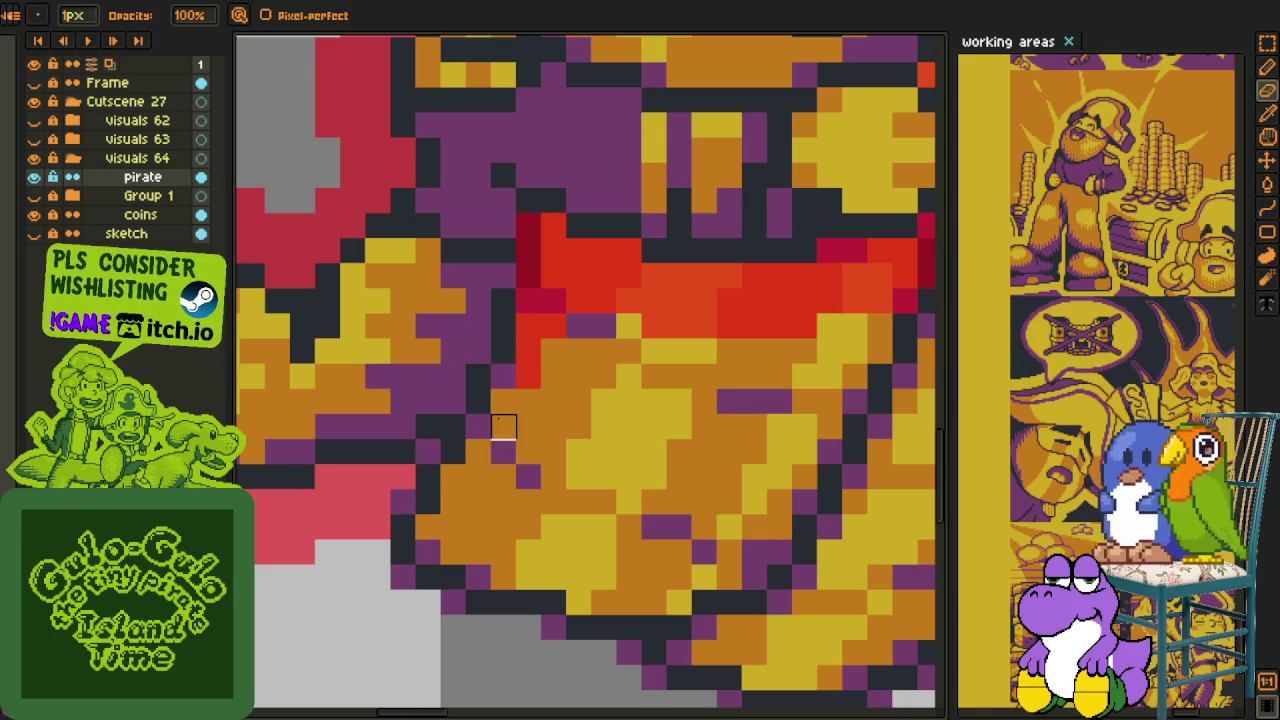
left_click_drag(528, 226, 528, 351)
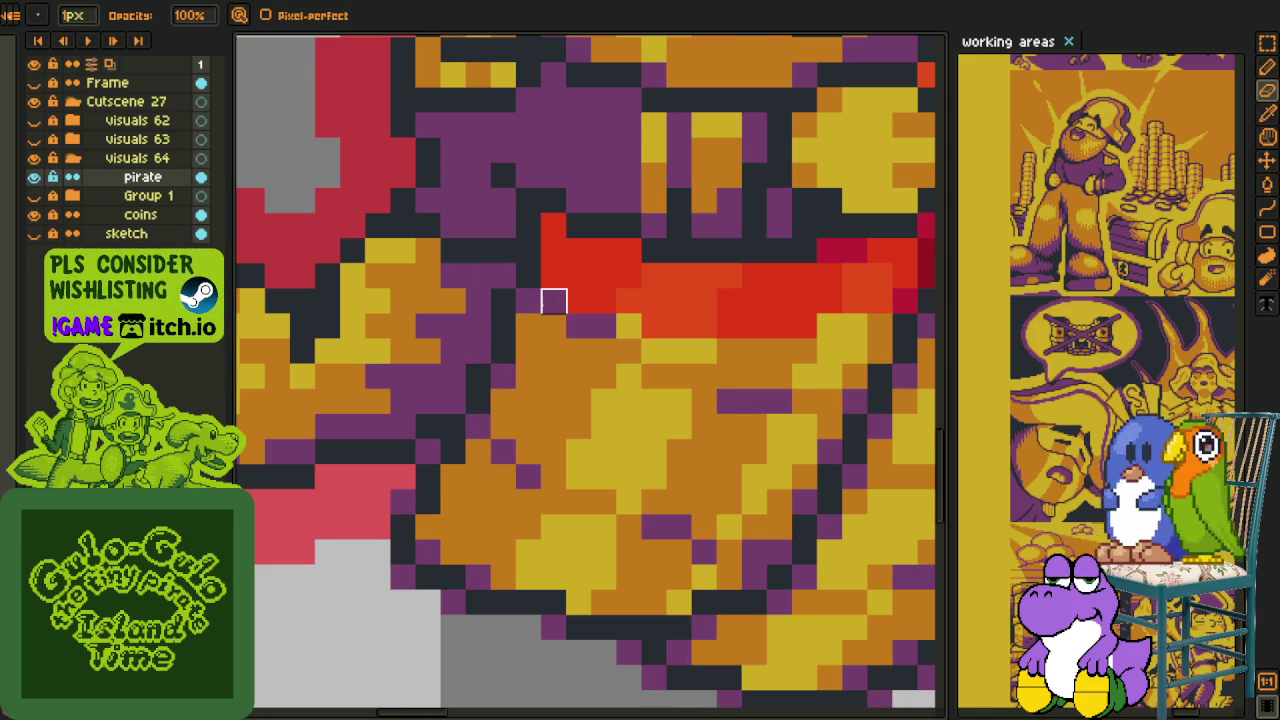
- Recolour the #FF0000 outline to yellow #d3aa0b with Replace Color
scroll(554, 301, "down", 3)
scroll(540, 320, "down", 2)
left_click_drag(515, 334, 505, 366)
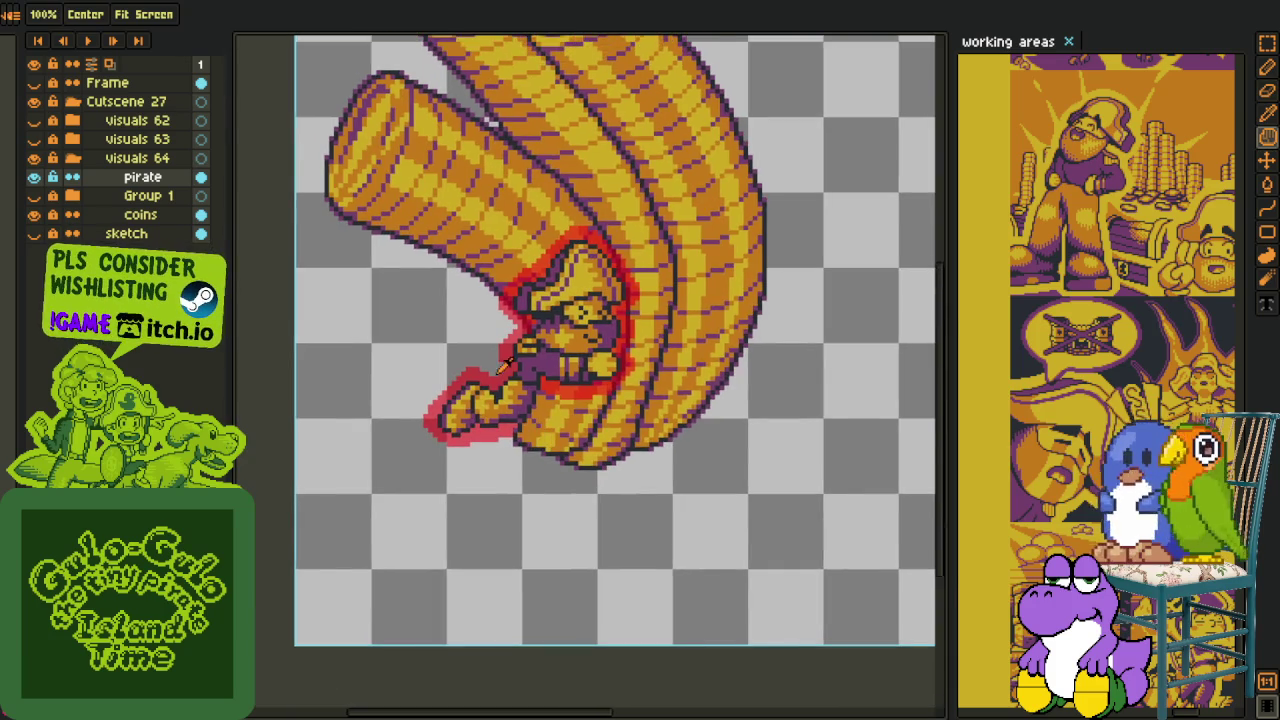
scroll(505, 365, "up", 2)
key("o")
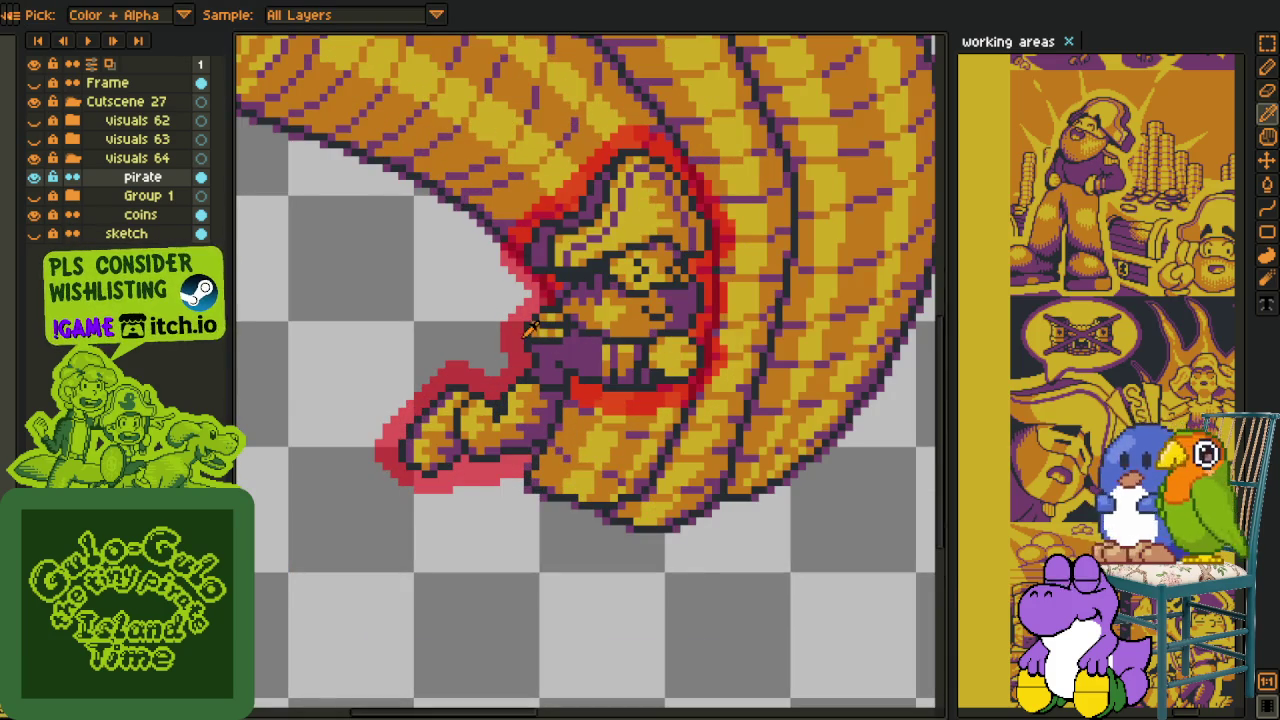
key("shift+r")
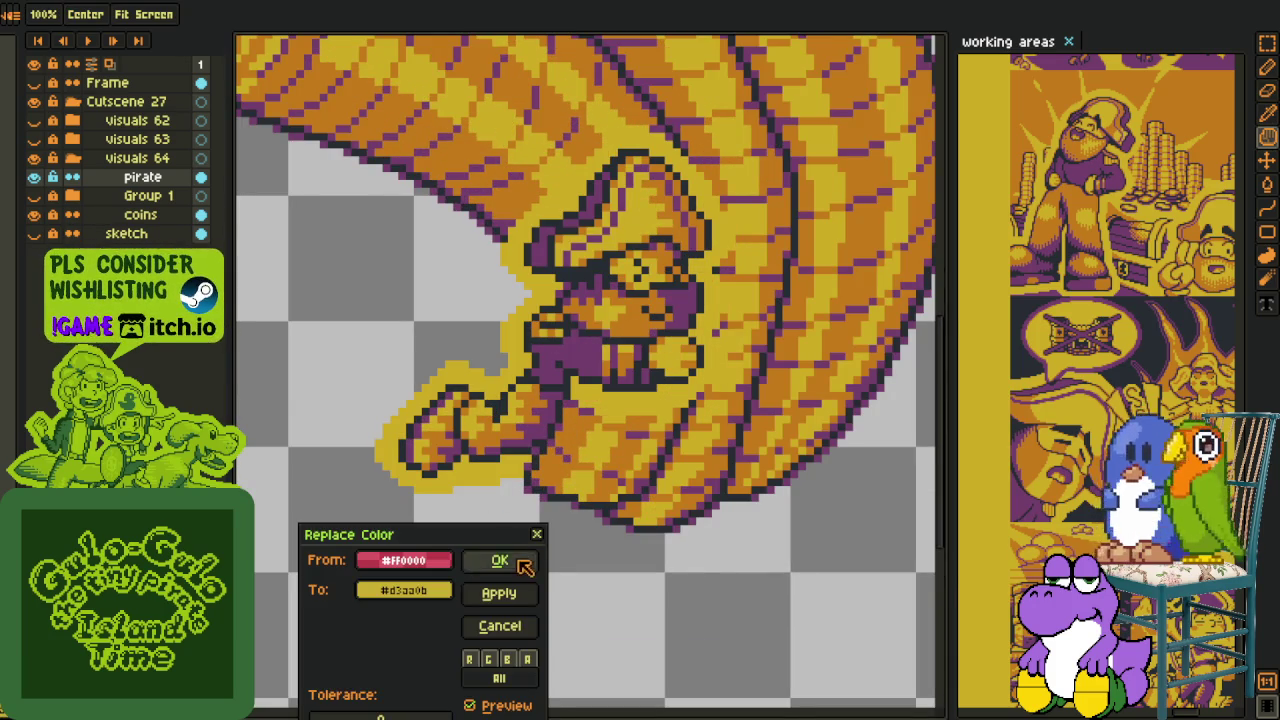
left_click(500, 561)
- Replace the yellow outline colour with red again
scroll(523, 600, "down", 3)
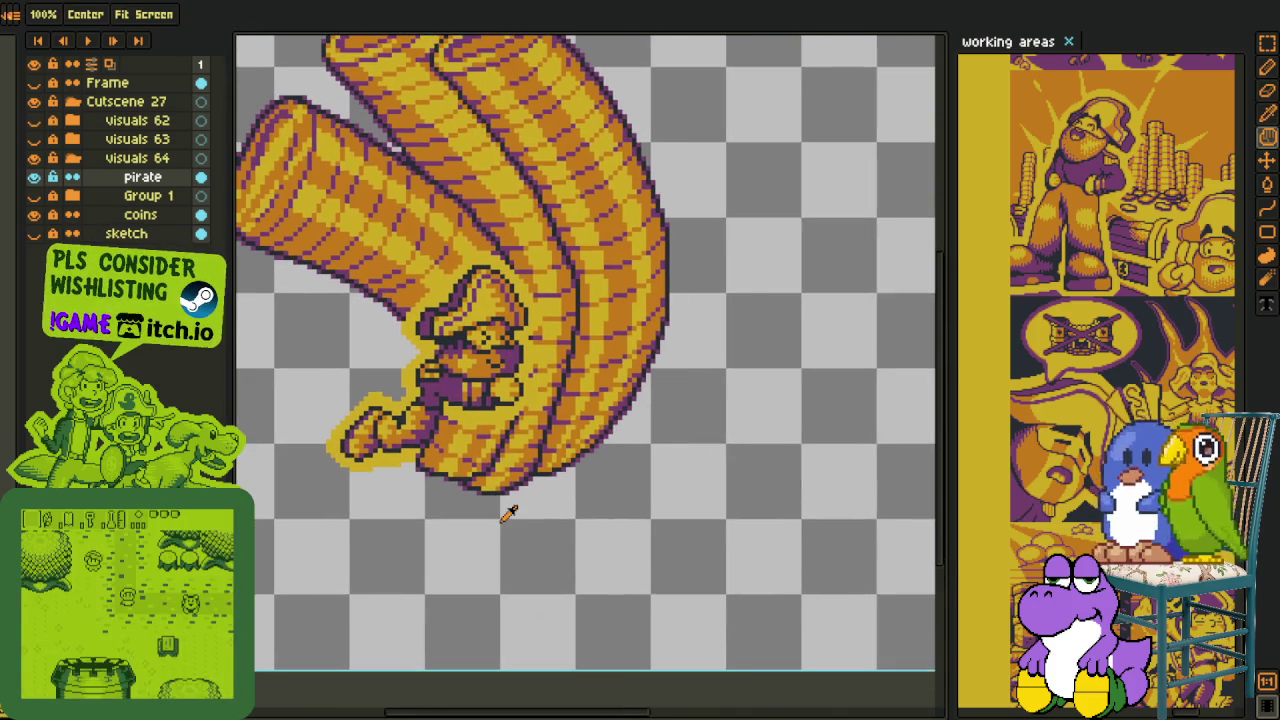
key("o")
scroll(509, 512, "down", 2)
scroll(562, 478, "up", 1)
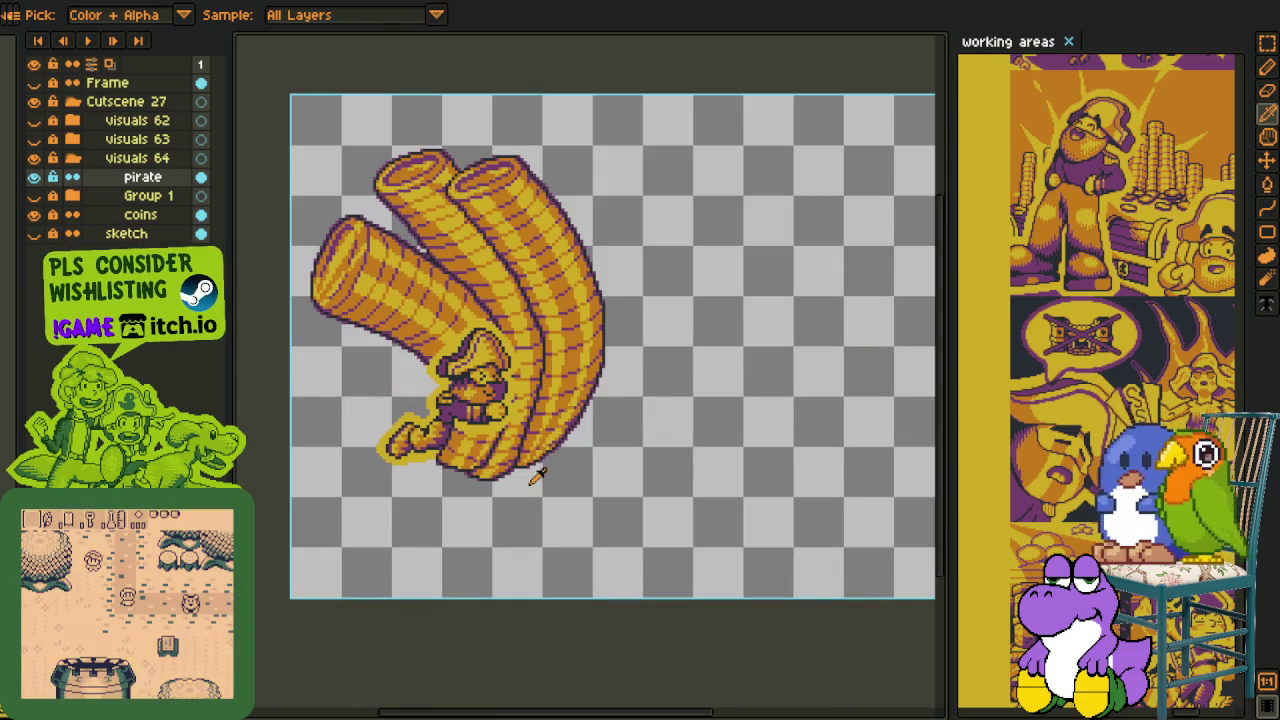
key("m")
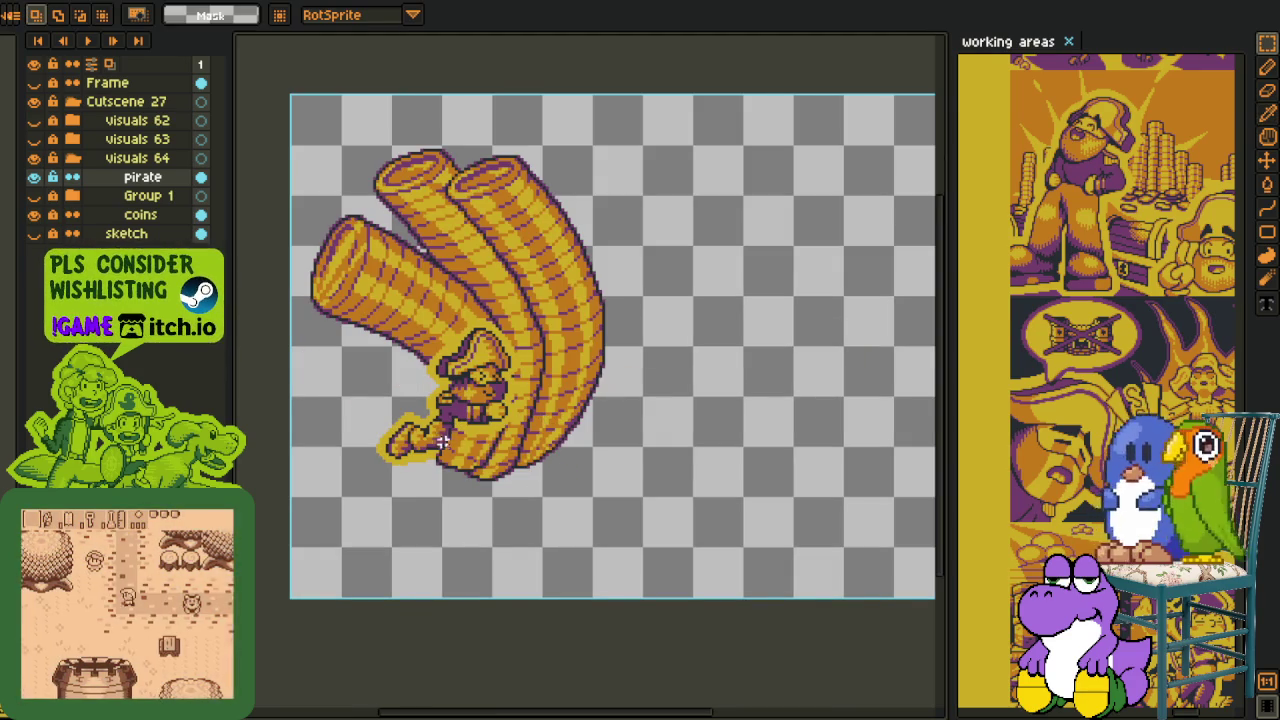
key("o")
scroll(447, 425, "up", 3)
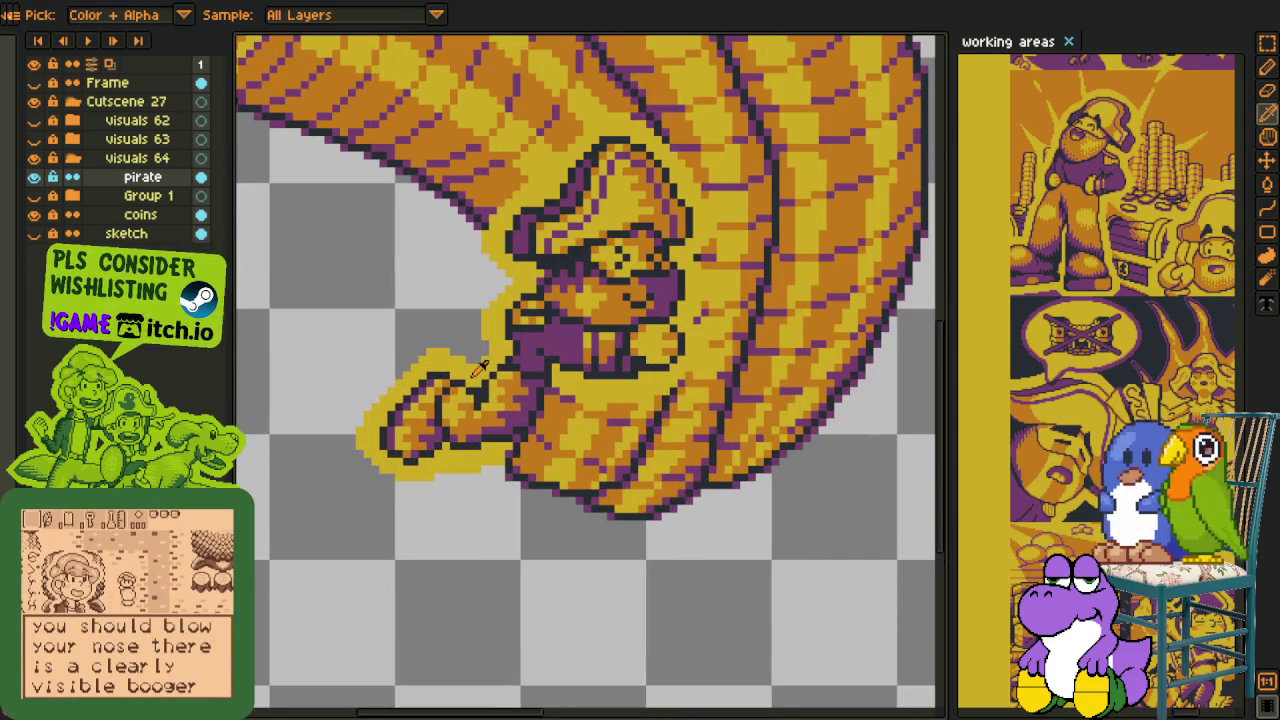
key("shift+r")
left_click(514, 564)
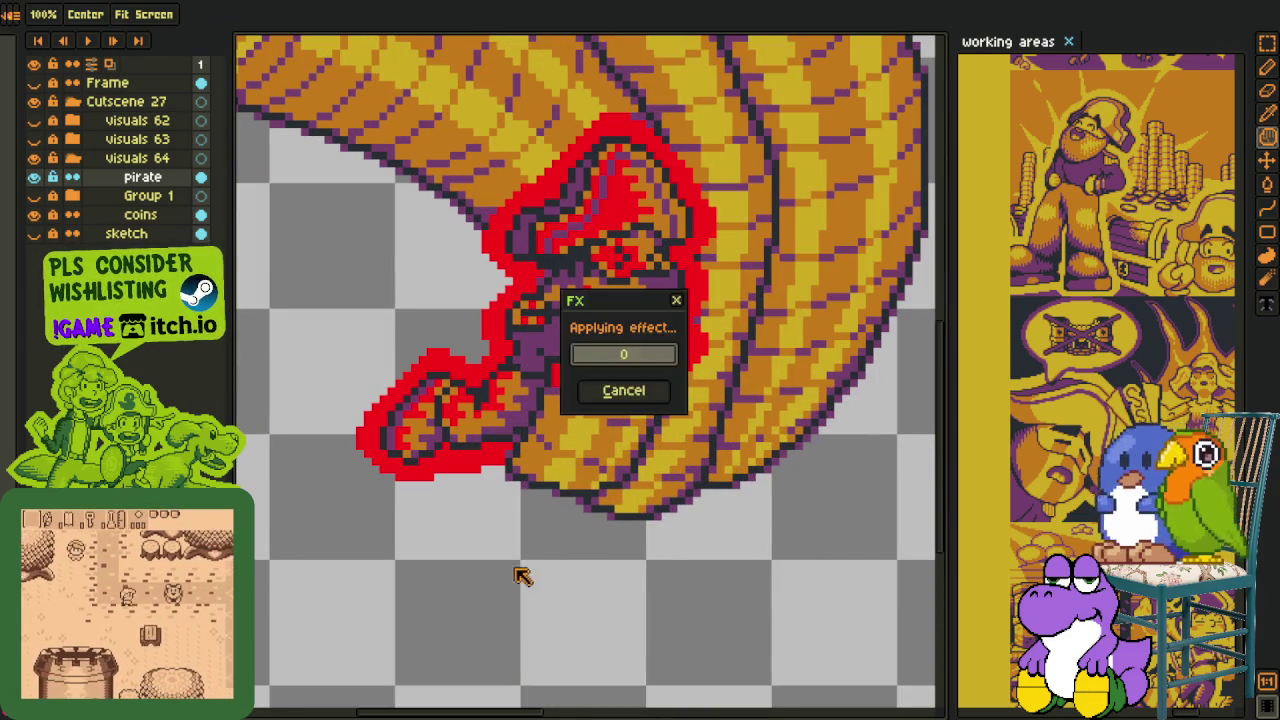
- Erase stray red edge pixels beside the pirate's face and along the hat
scroll(714, 323, "up", 3)
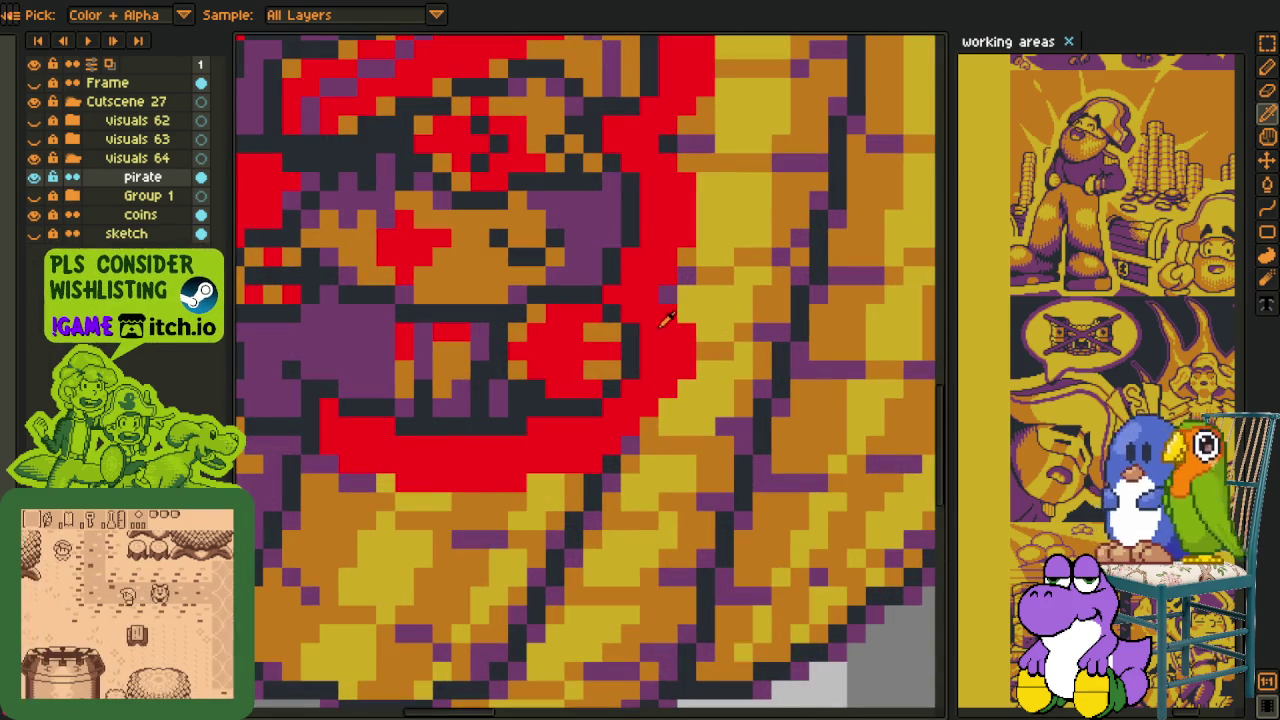
key("e")
mouse_move(687, 308)
left_mouse_down()
mouse_move(687, 378)
mouse_move(669, 415)
left_mouse_up()
left_click_drag(680, 300, 651, 423)
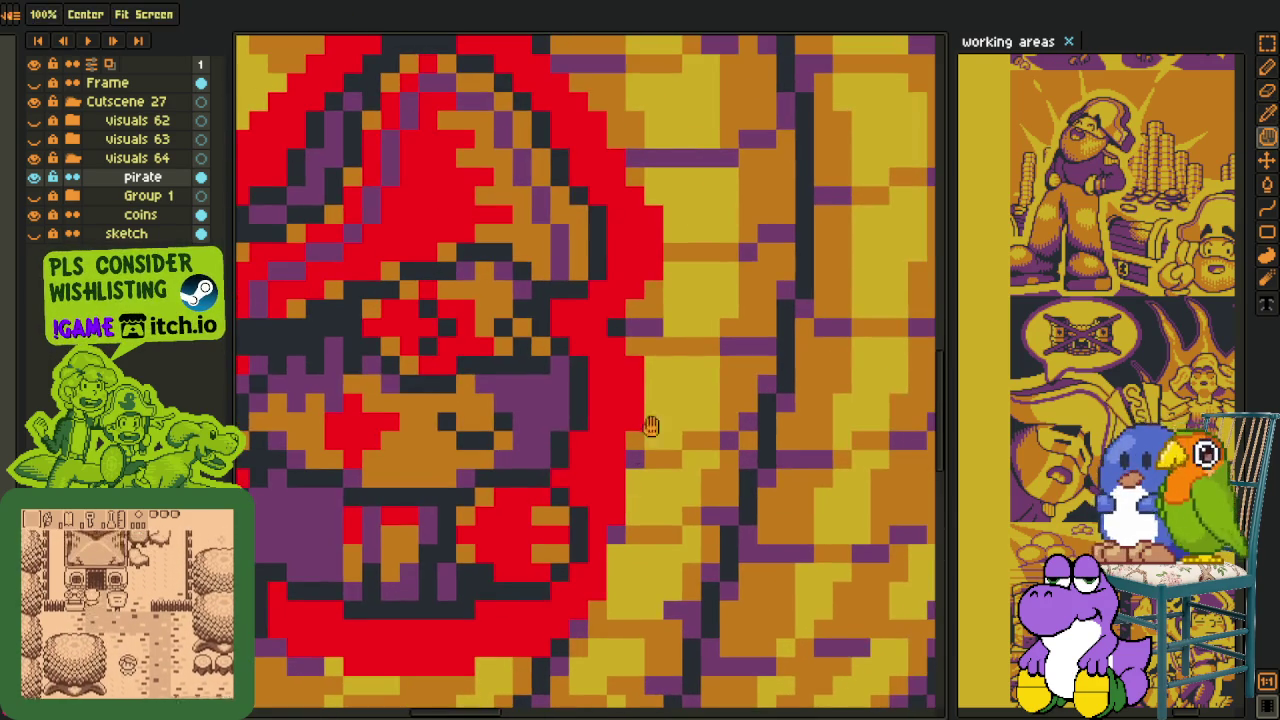
key("b")
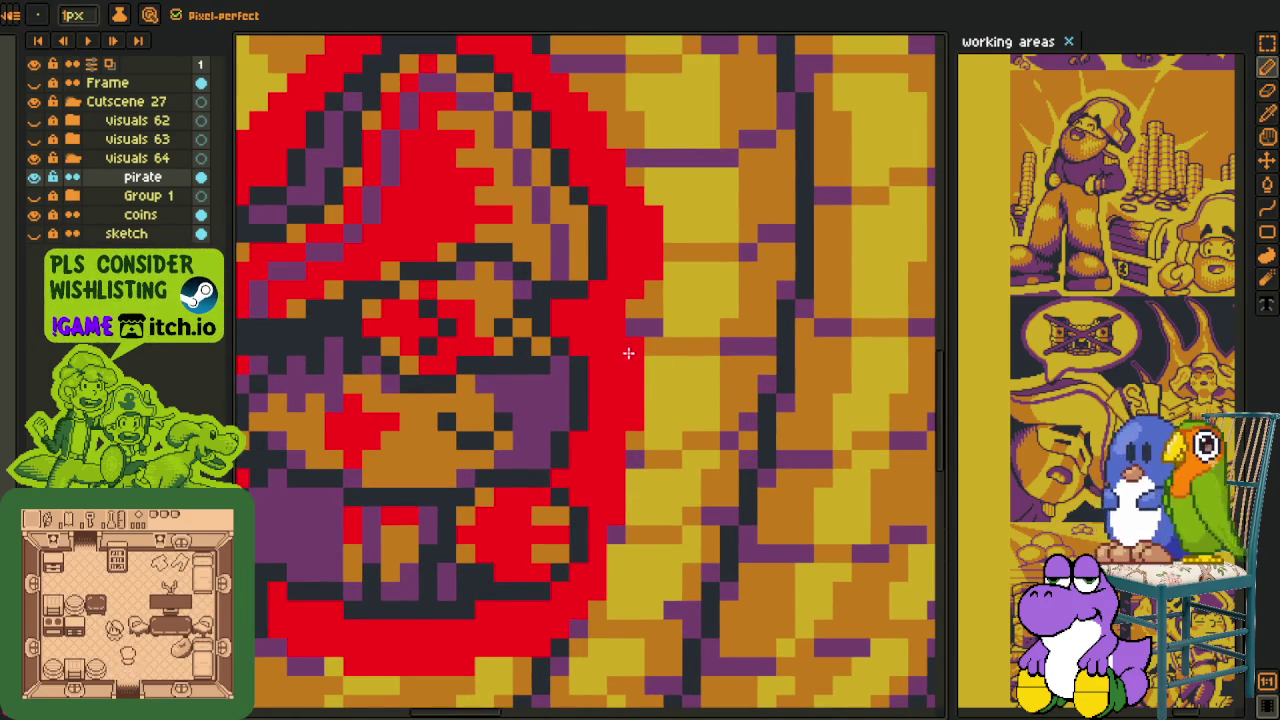
key("e")
left_click_drag(637, 340, 635, 459)
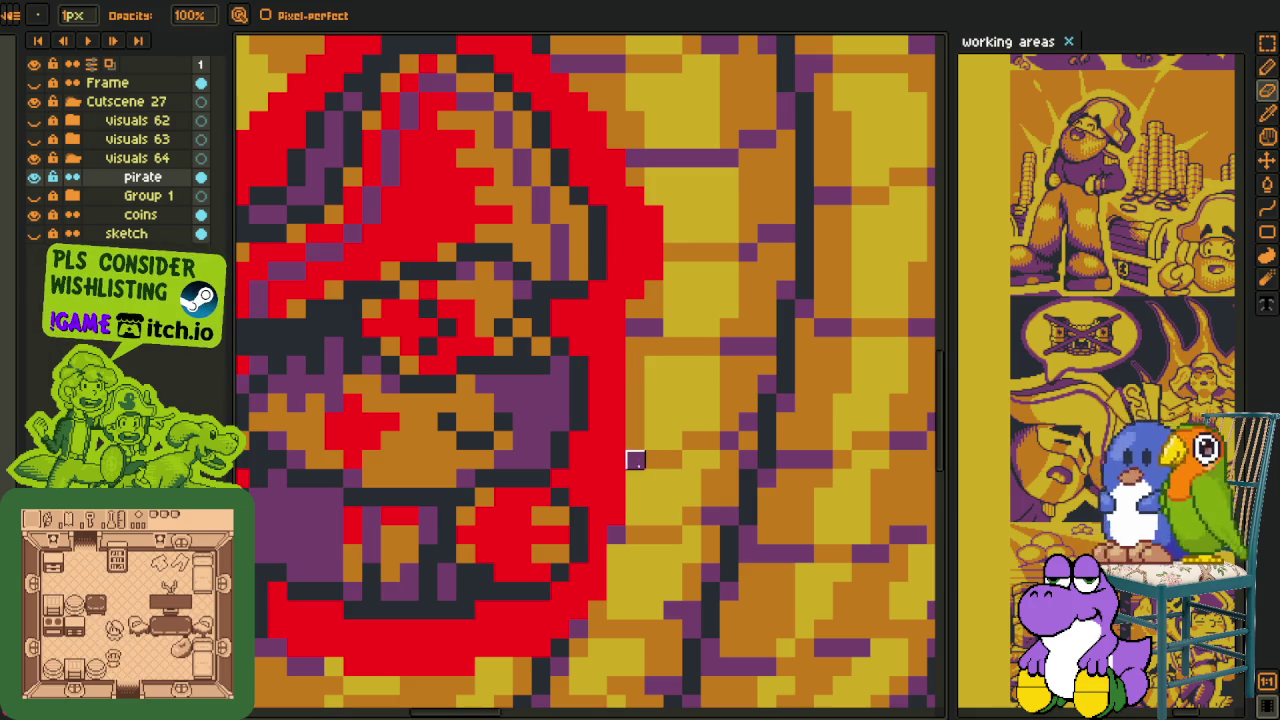
left_click_drag(654, 215, 654, 290)
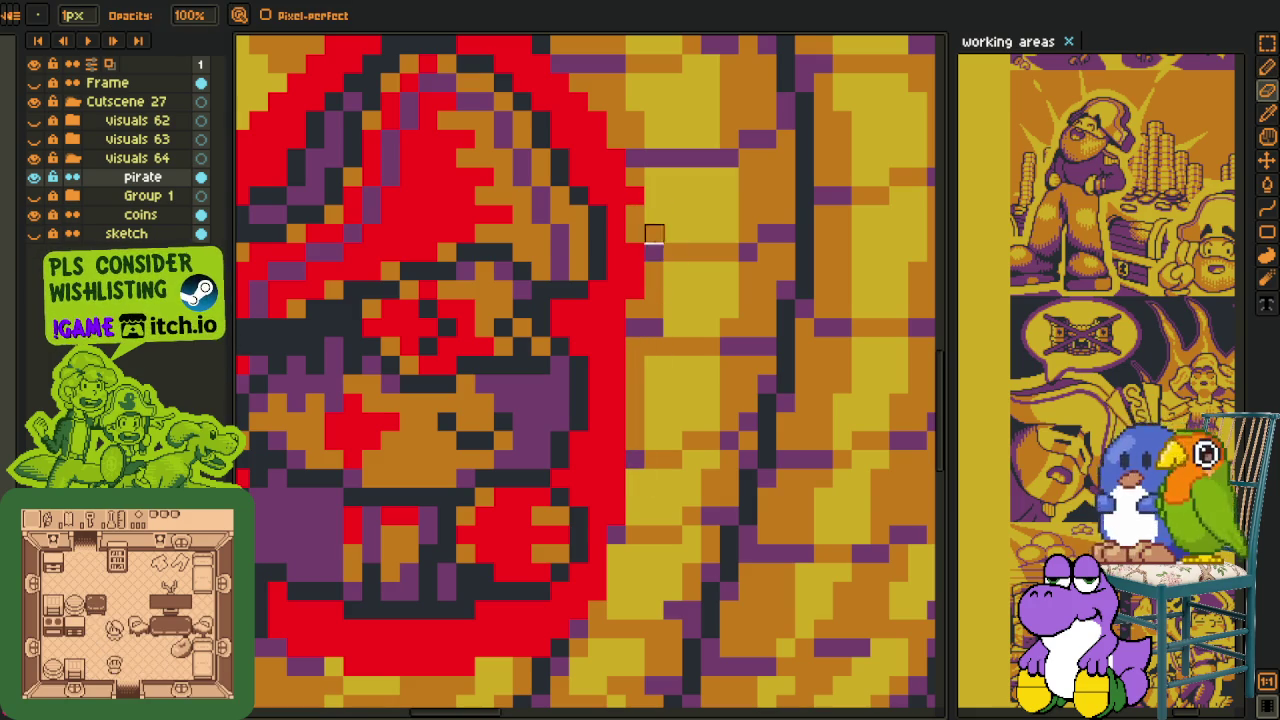
key("i")
key("e")
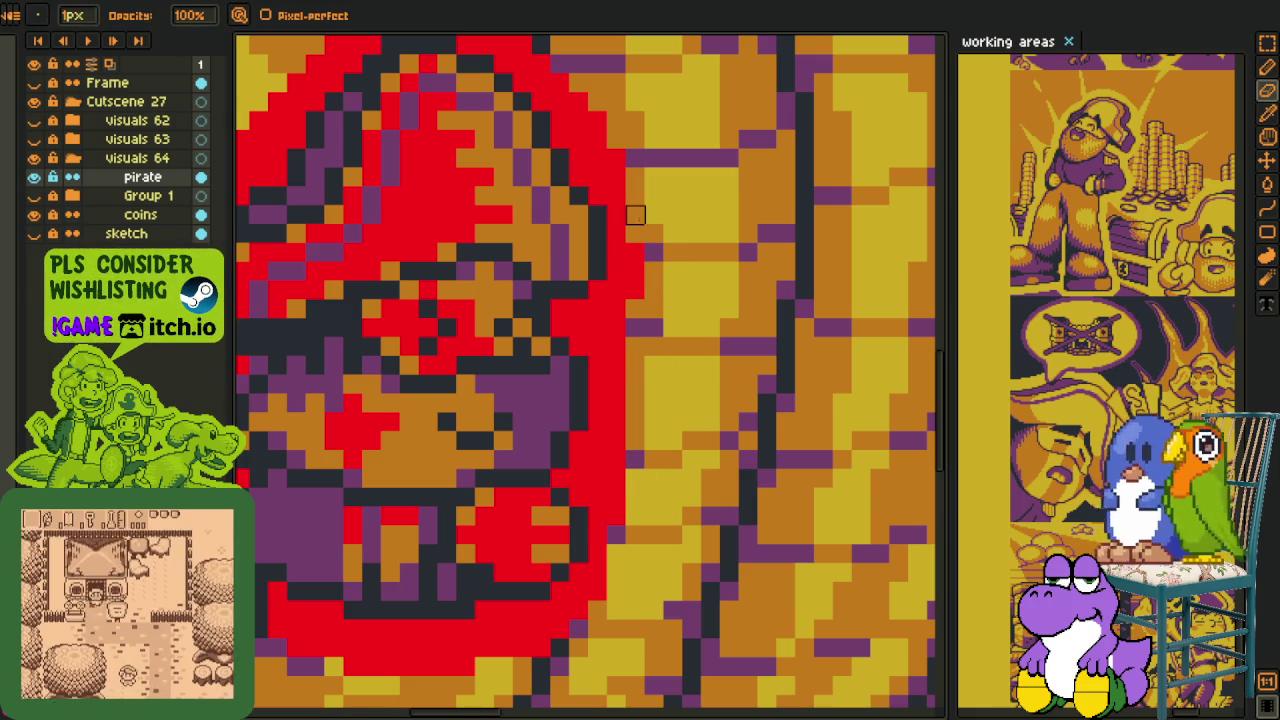
- Recolour the red outline #ff0000 to yellow #d3aa0b with Replace Color
scroll(597, 121, "down", 4)
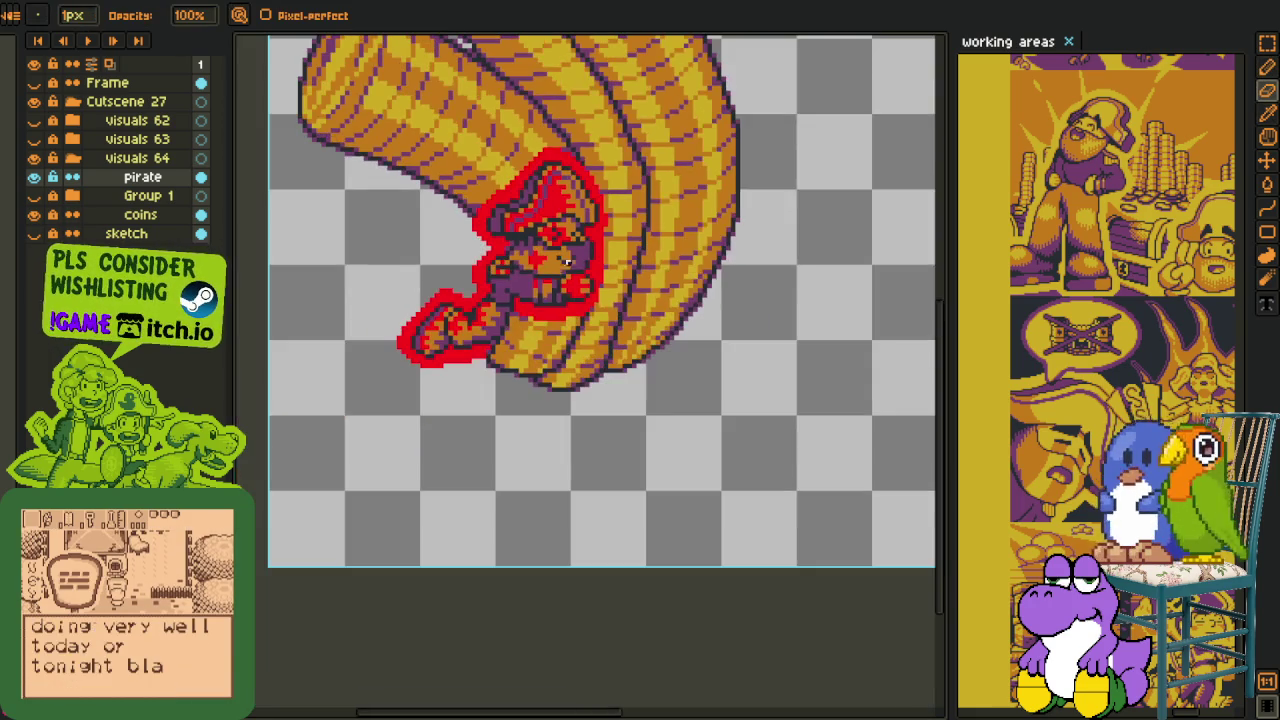
key("i")
scroll(481, 136, "up", 2)
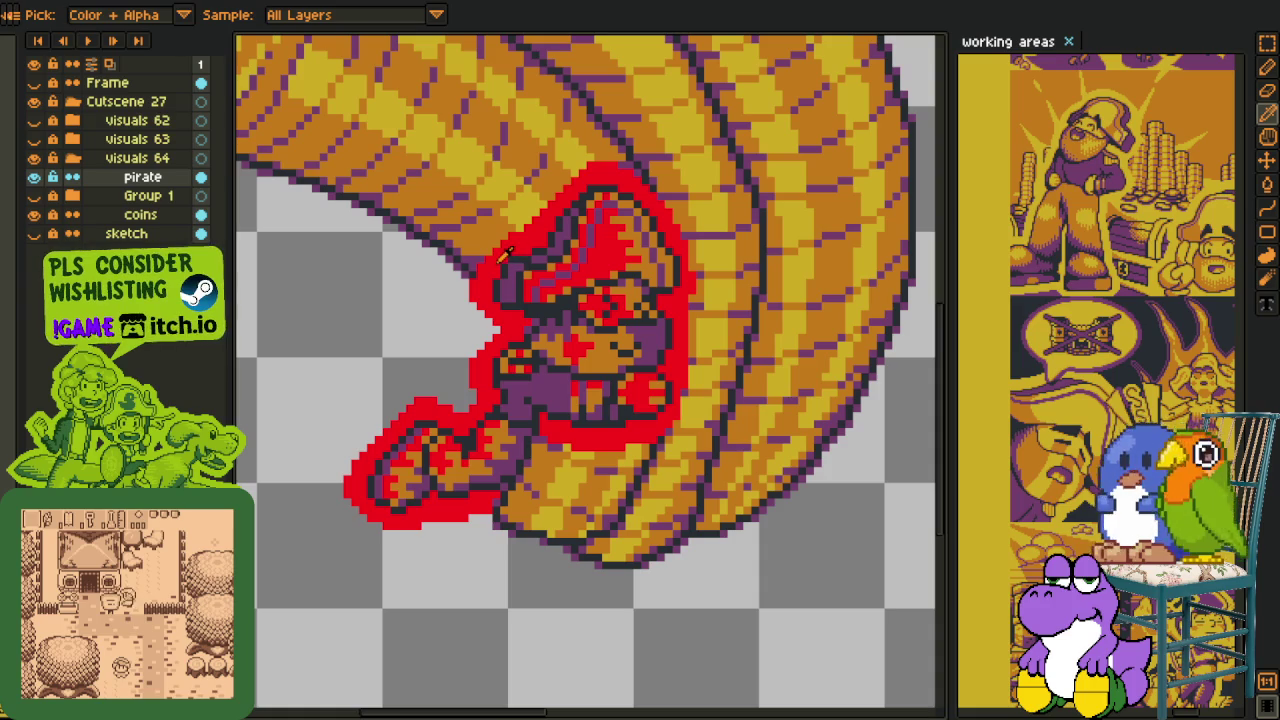
key("shift+r")
left_click(508, 560)
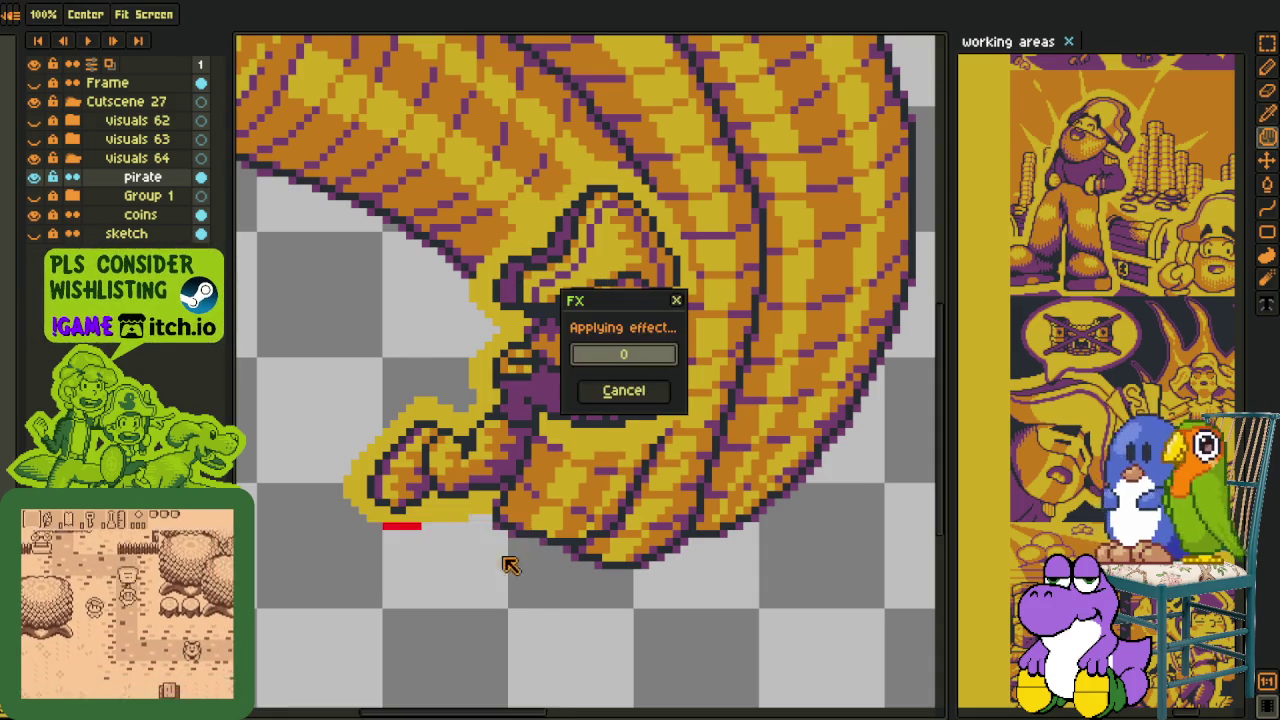
- Pan the outlined pirate into view and hide the coins layer
scroll(508, 560, "down", 3)
key("h")
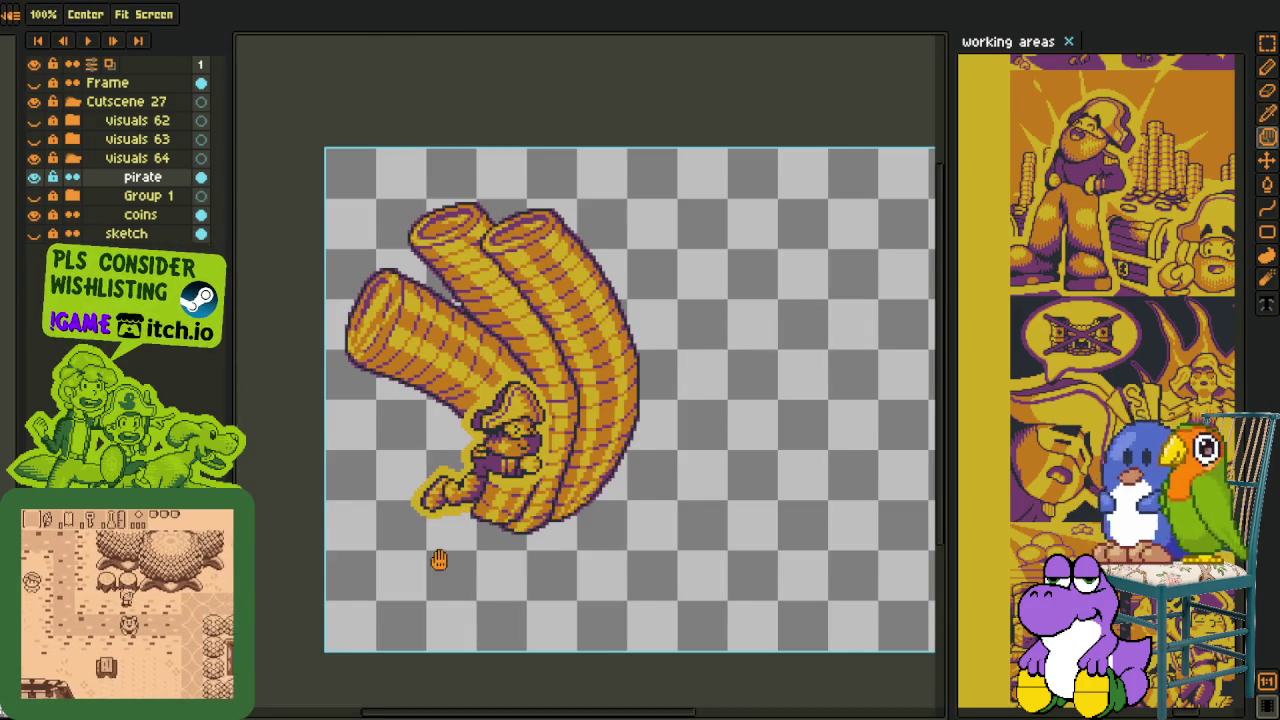
left_click_drag(437, 563, 466, 518)
scroll(433, 537, "up", 4)
key("o")
scroll(433, 537, "up", 1)
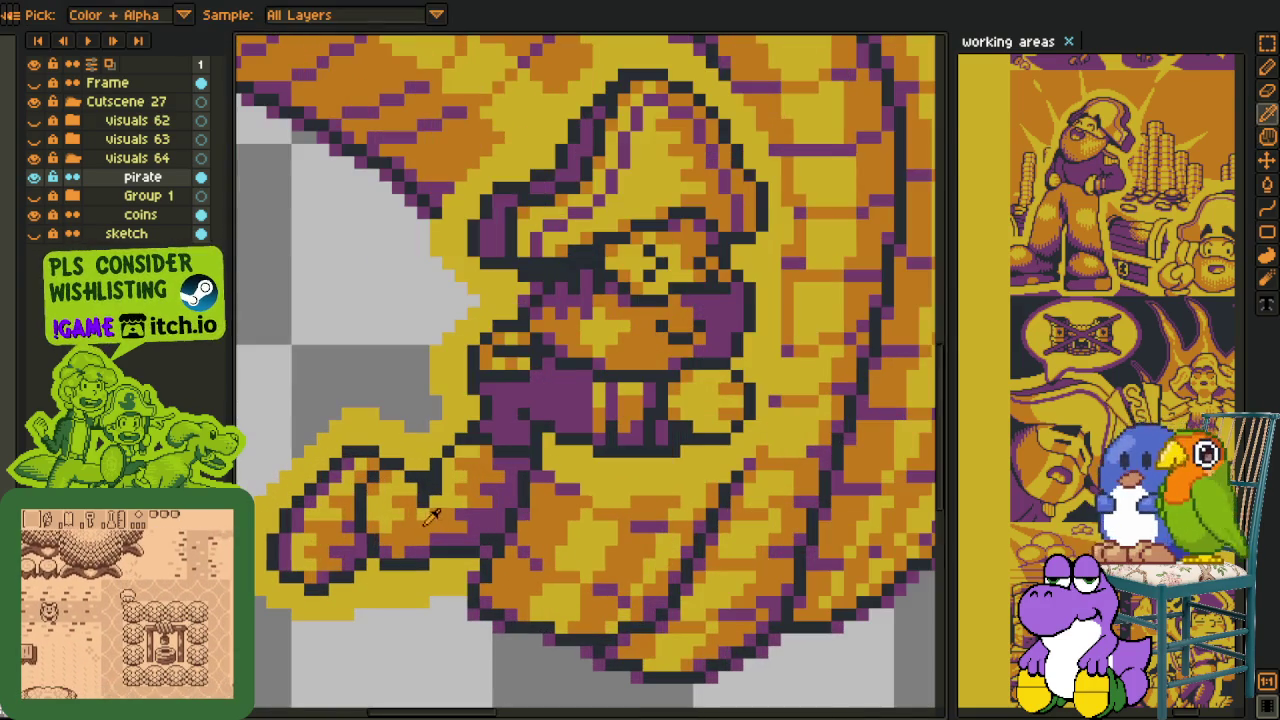
scroll(395, 527, "down", 1)
scroll(395, 527, "down", 1)
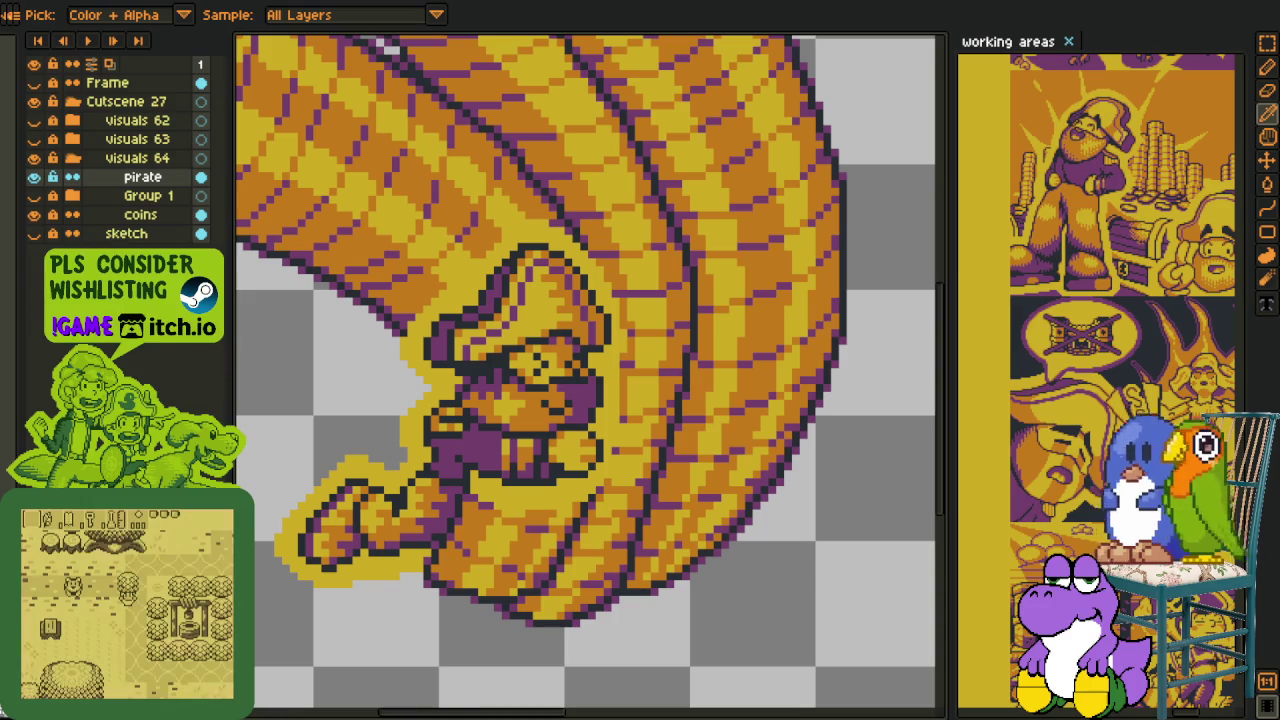
left_click(34, 214)
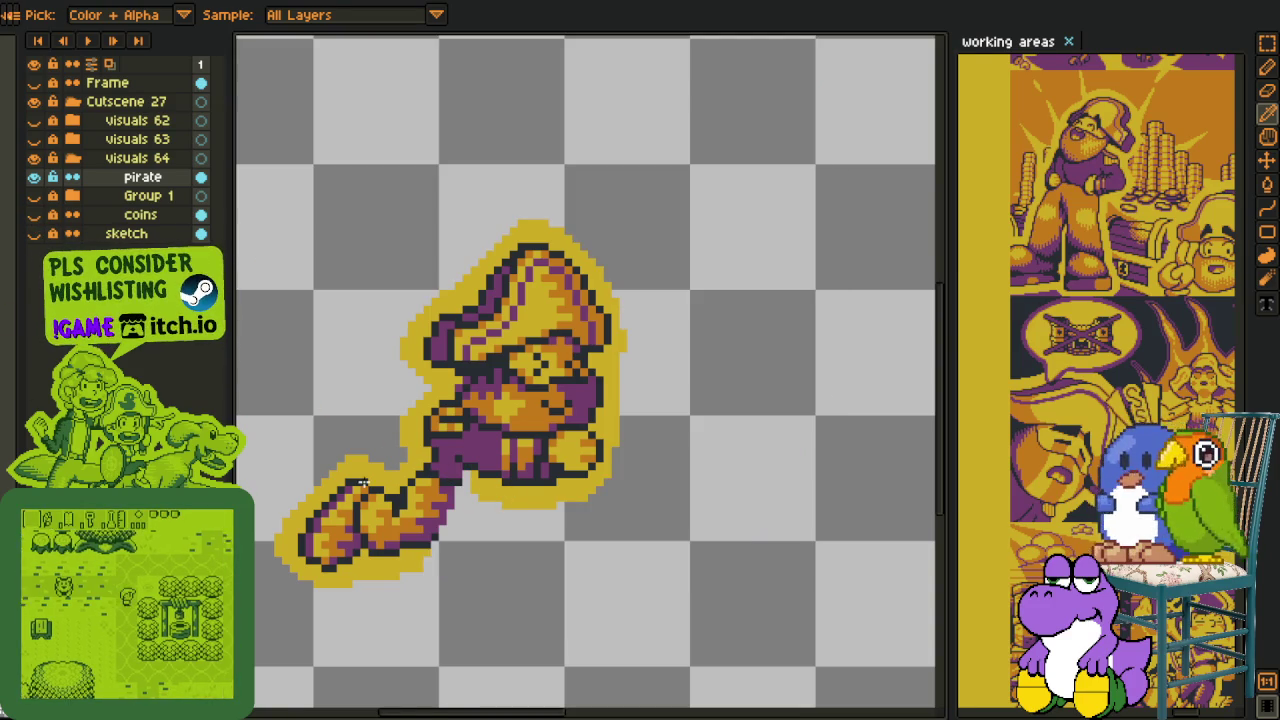
- Recolour the pirate's yellow outline to red
key("g")
scroll(371, 480, "up", 2)
left_click(371, 480)
scroll(386, 480, "down", 2)
key("i")
scroll(416, 500, "up", 1)
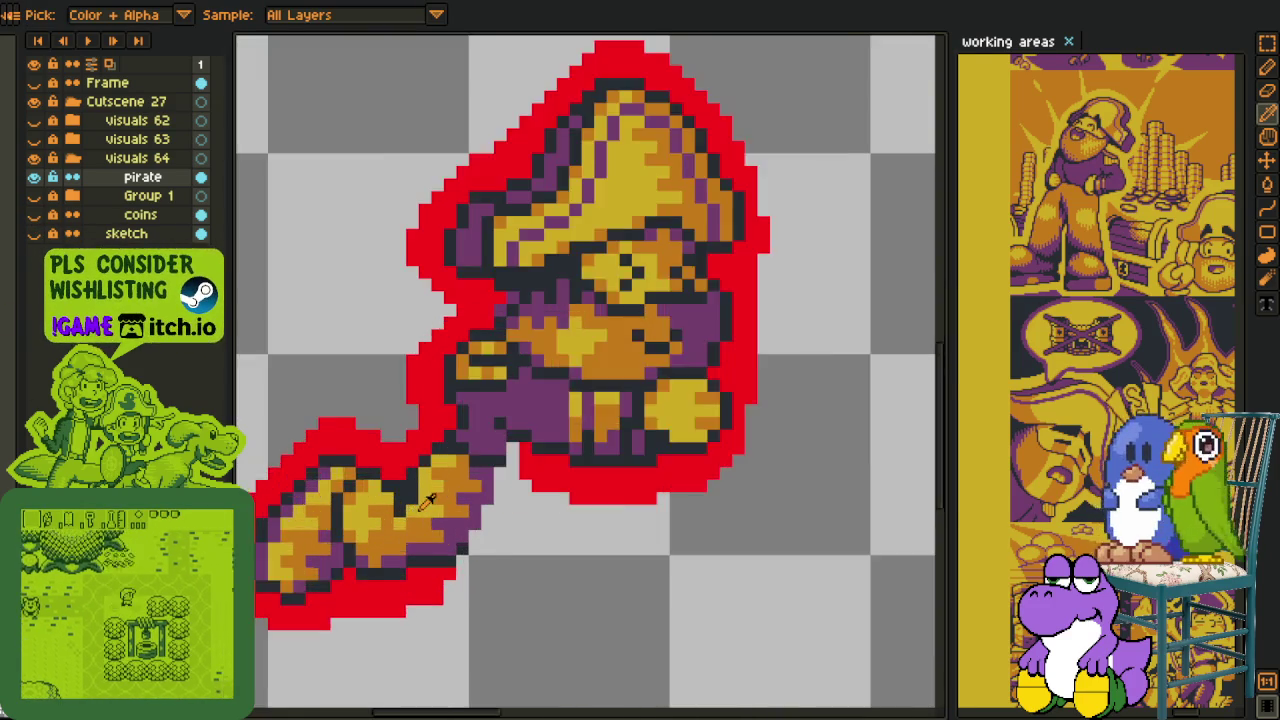
scroll(416, 500, "up", 1)
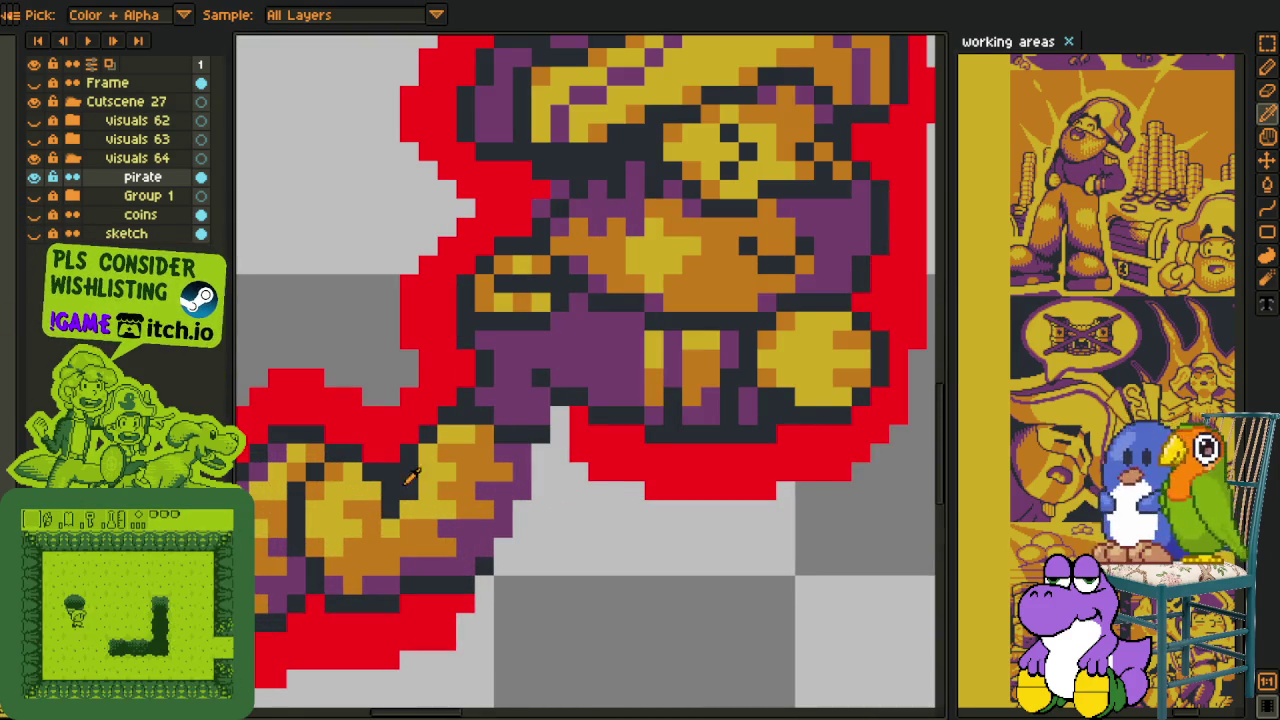
- Replace the yellow, purple and orange pixels of the pirate with the dark colour
key("shift+r")
left_click(500, 560)
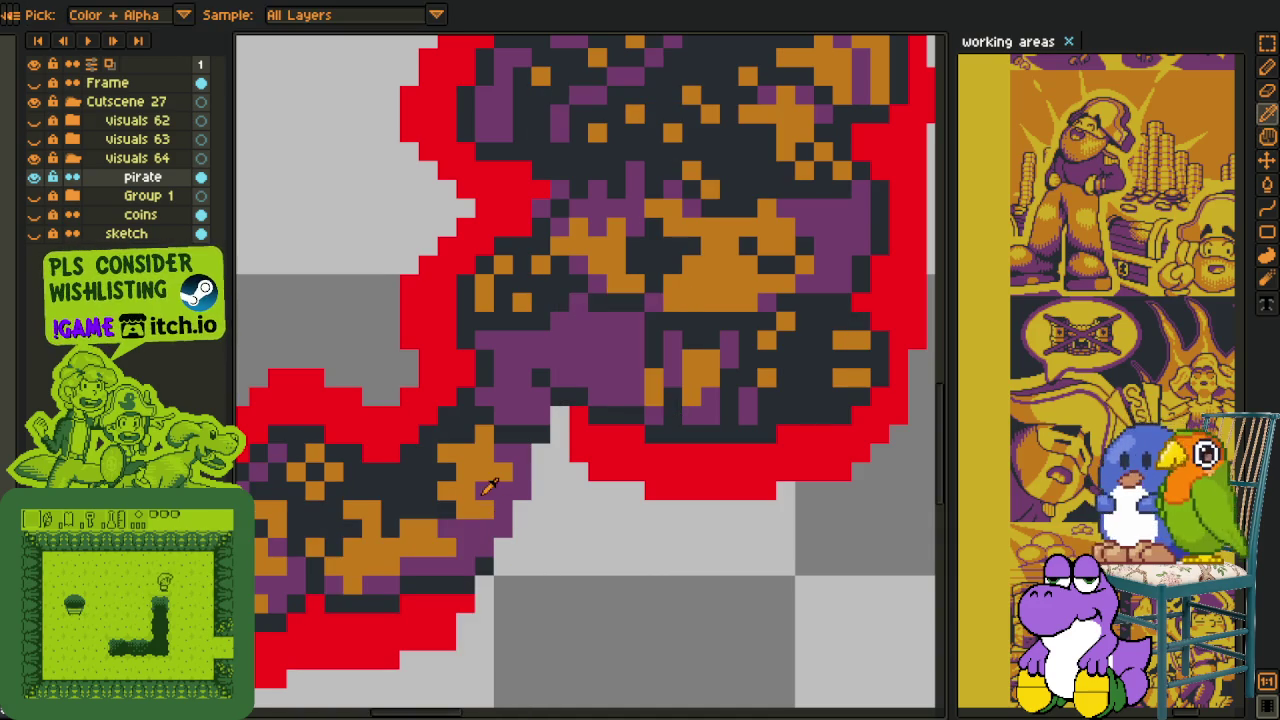
left_click(490, 486)
key("shift+r")
left_click(503, 560)
left_click(488, 524, "alt")
key("shift+r")
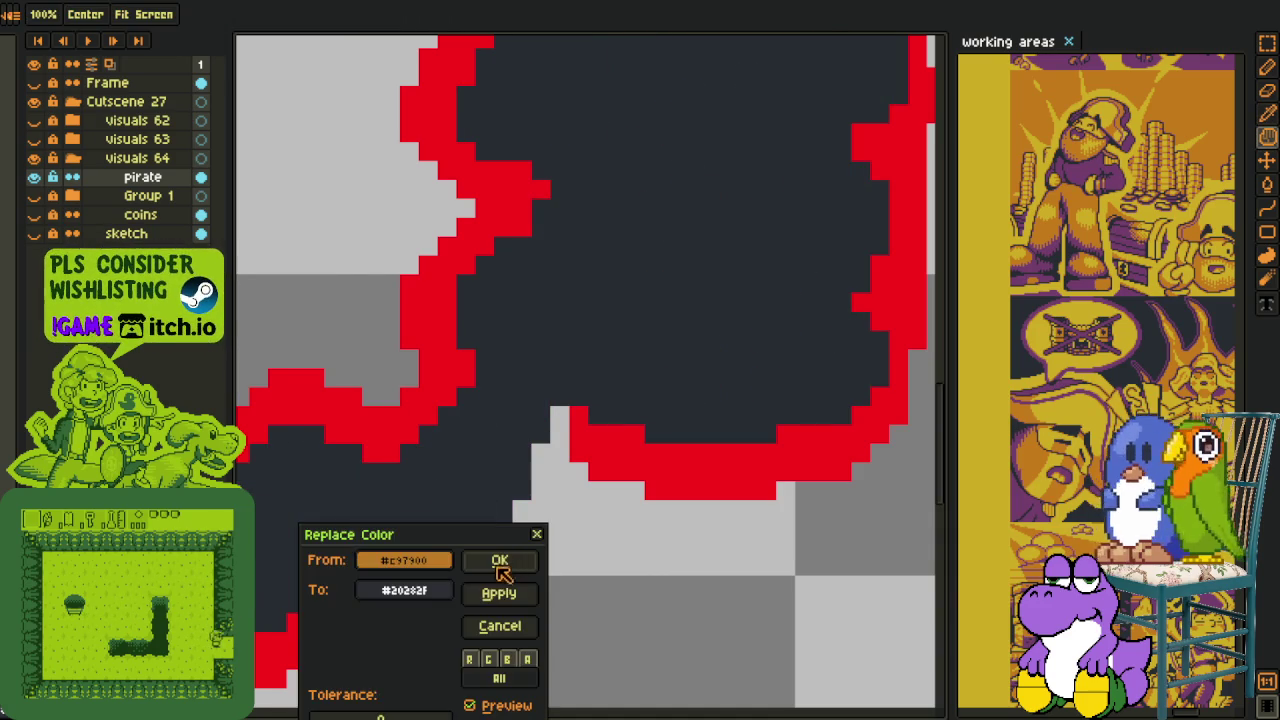
left_click(503, 560)
- Clear the dark fill so only the red outline remains
scroll(515, 565, "down", 3)
key("i")
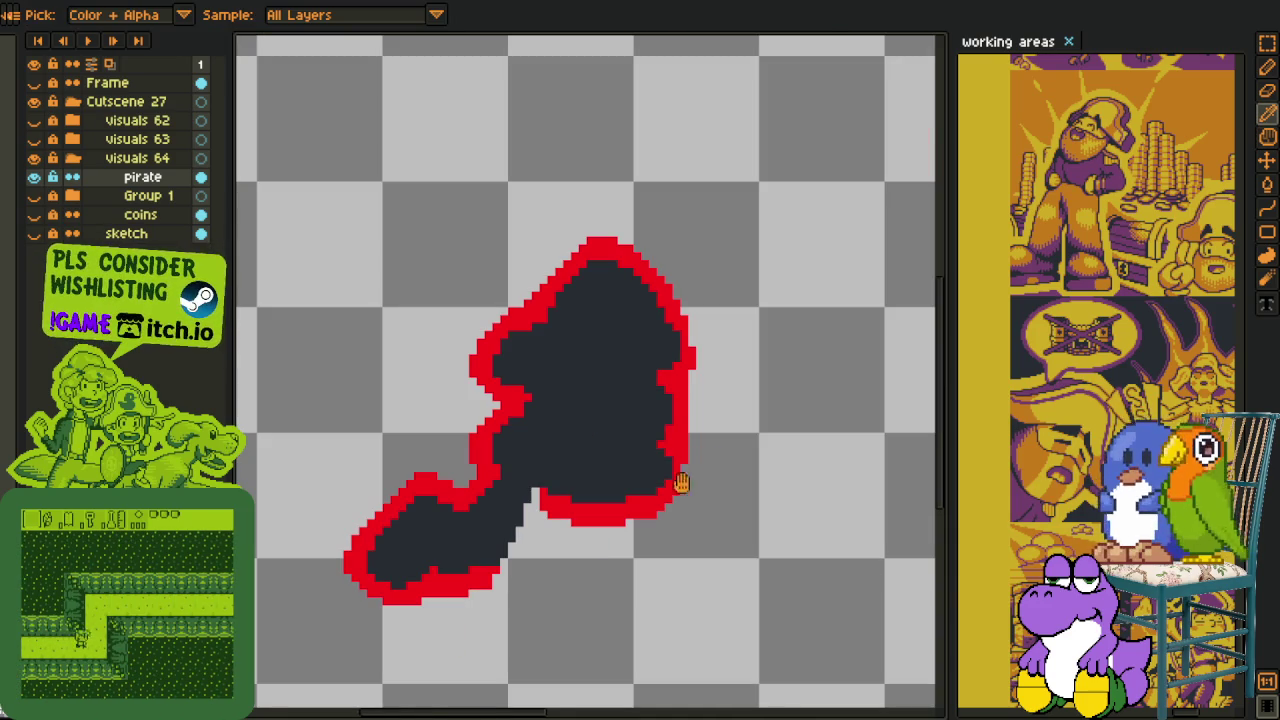
left_click(680, 483)
key("shift+r")
left_click(503, 560)
left_click(74, 196)
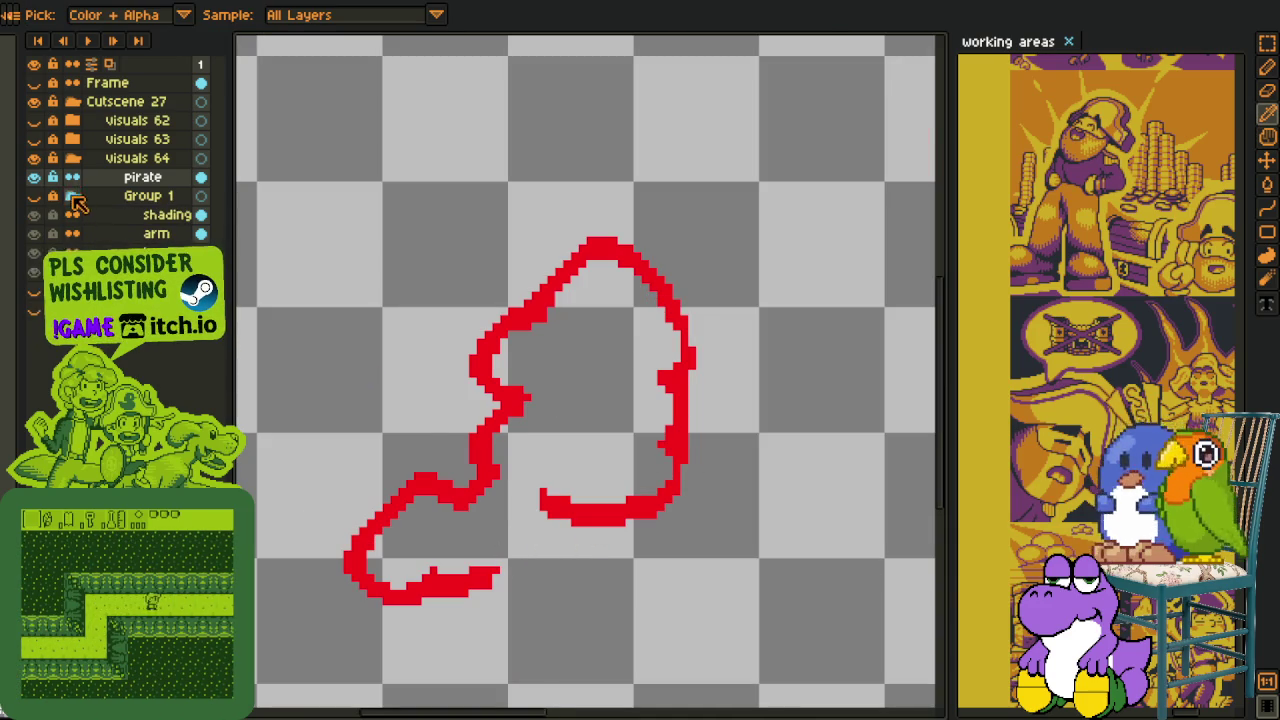
- Move the pirate layer into Group 1 and rename the group to pirate
mouse_move(128, 193)
left_mouse_down()
mouse_move(130, 218)
mouse_move(120, 186)
left_mouse_up()
right_click(125, 211)
left_click(110, 216)
double_click(138, 181)
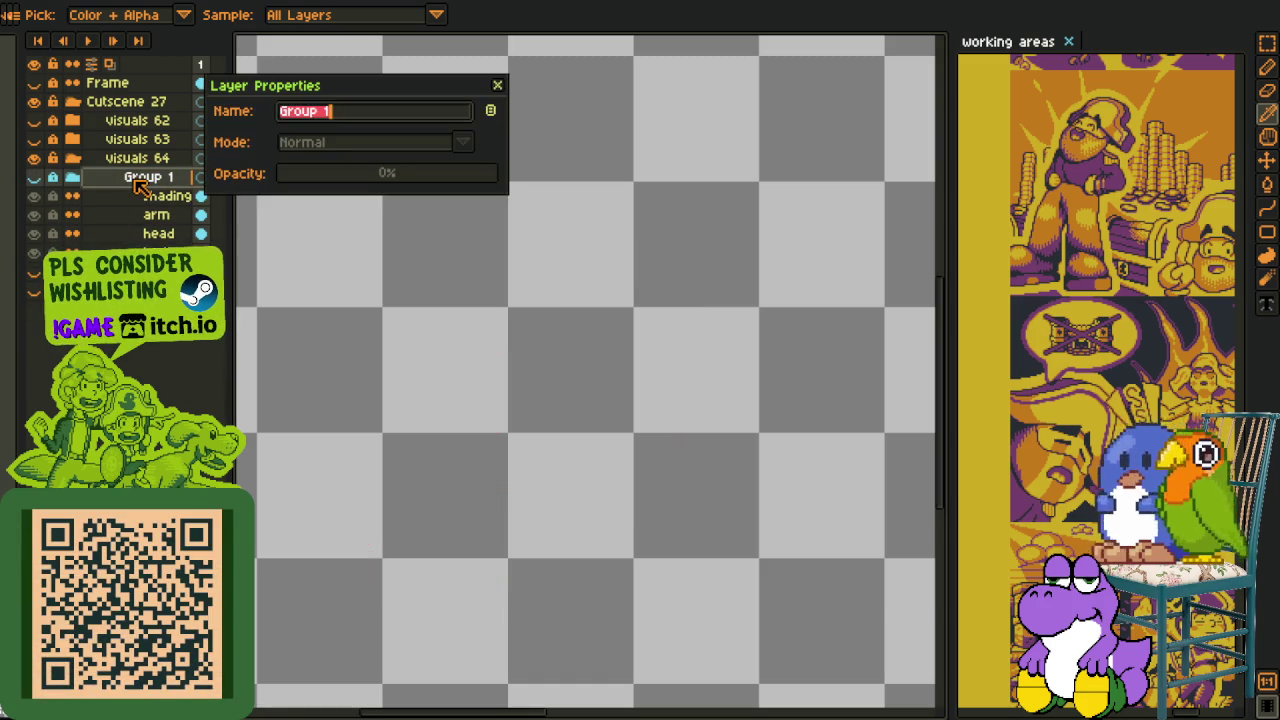
type("pirate")
key("Return")
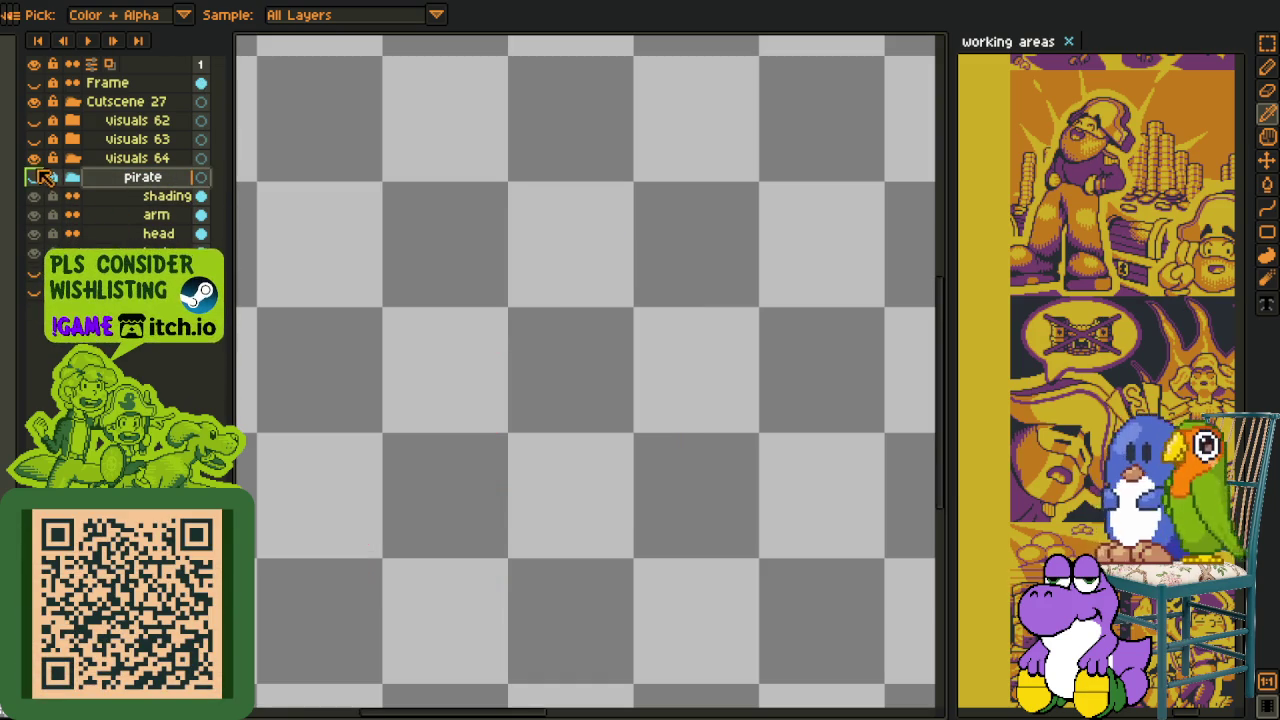
- Show the pirate group and recolour the red outline to yellow #d3aa0b on the shading layer
left_click(33, 177)
scroll(310, 282, "down", 1)
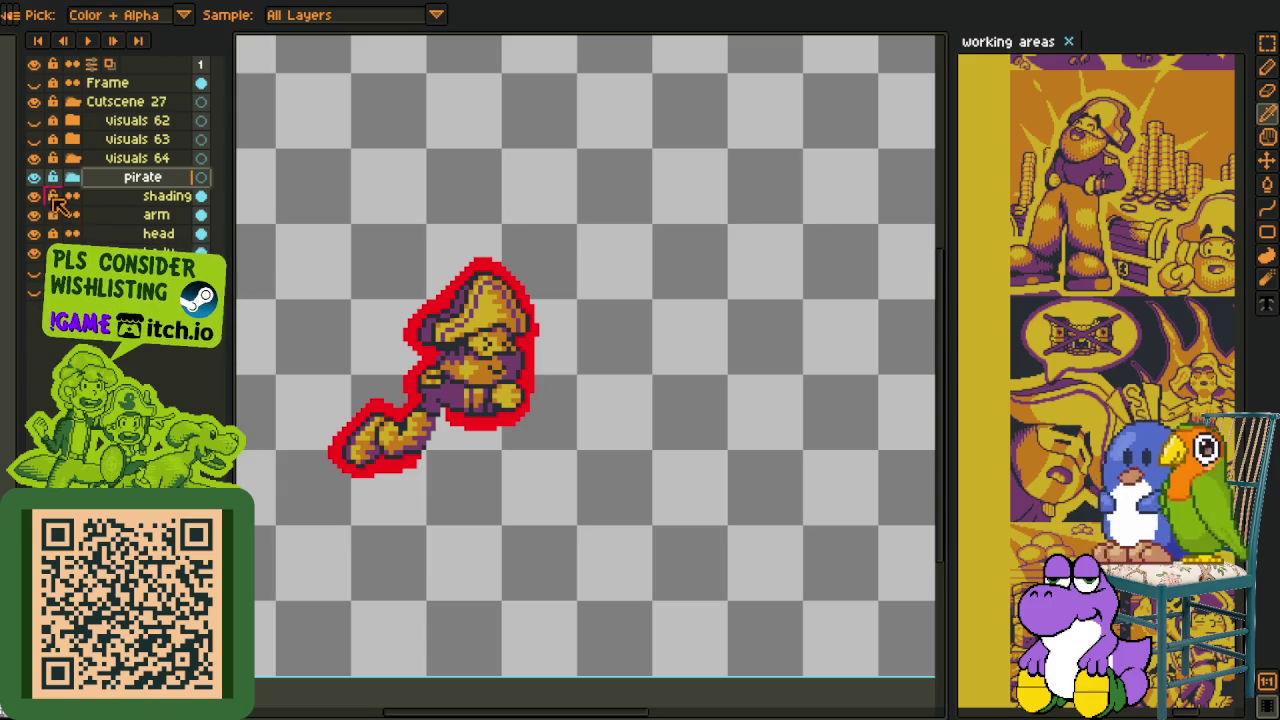
scroll(556, 318, "up", 1)
scroll(428, 290, "up", 1)
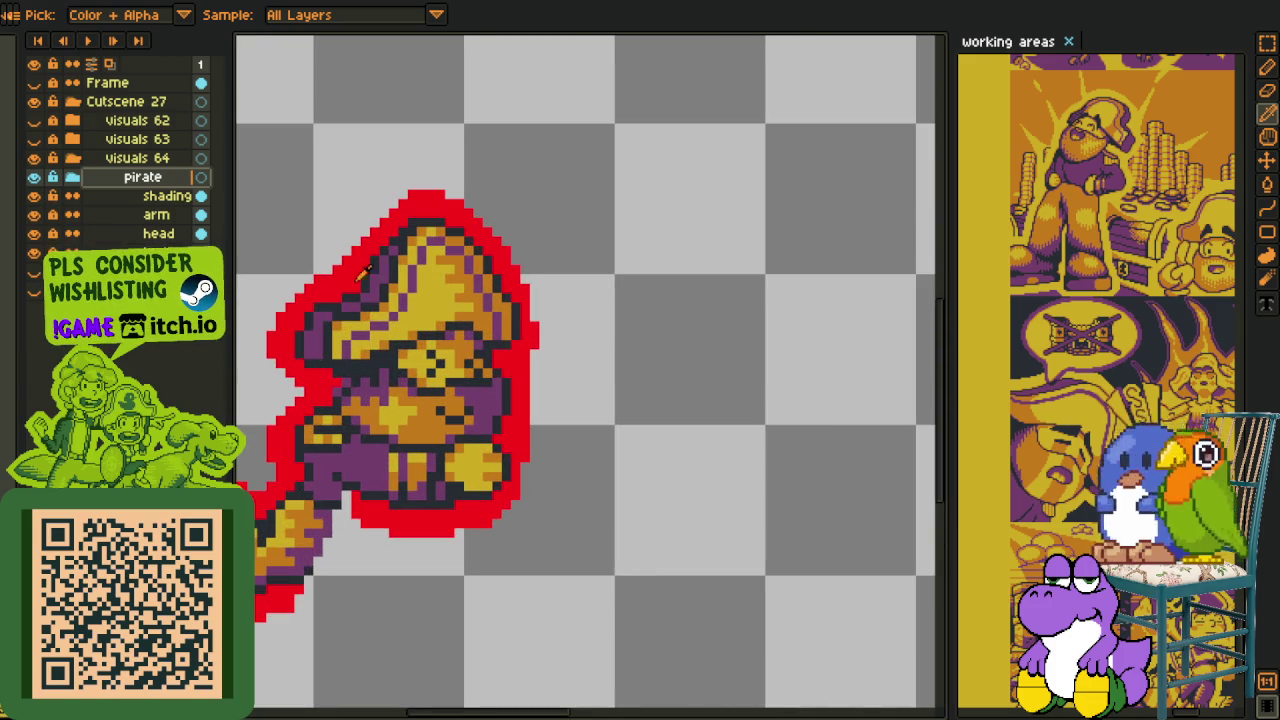
key("ctrl+alt+o")
left_click(620, 560)
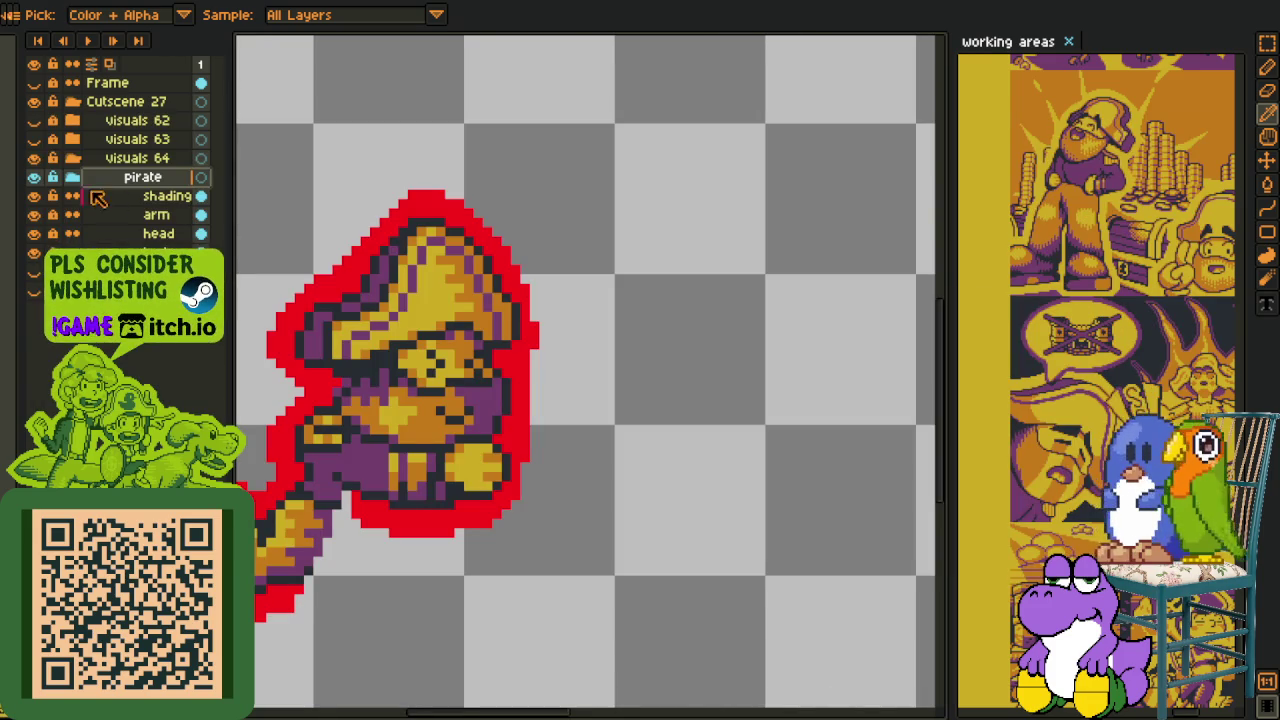
left_click(130, 199)
key("ctrl+alt+o")
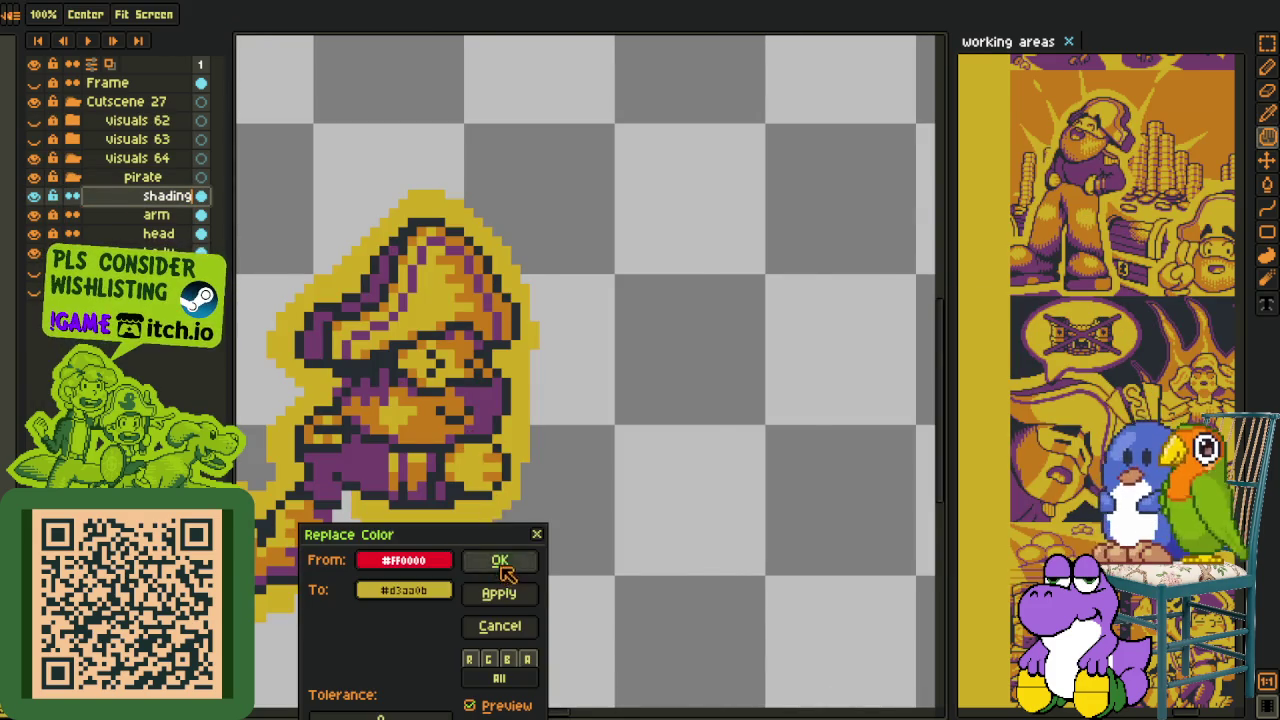
left_click(503, 563)
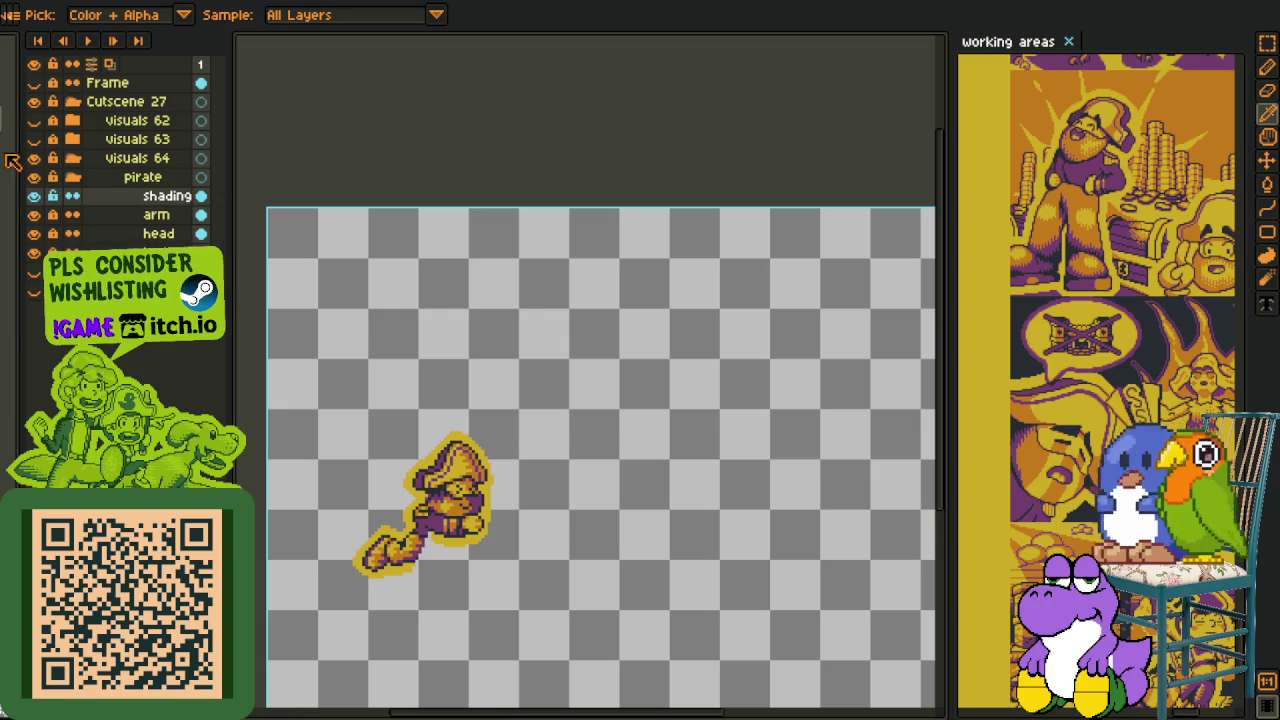
- Briefly show the coin columns to view the whole scene, then hide the tube layer
left_click(33, 254)
key("h")
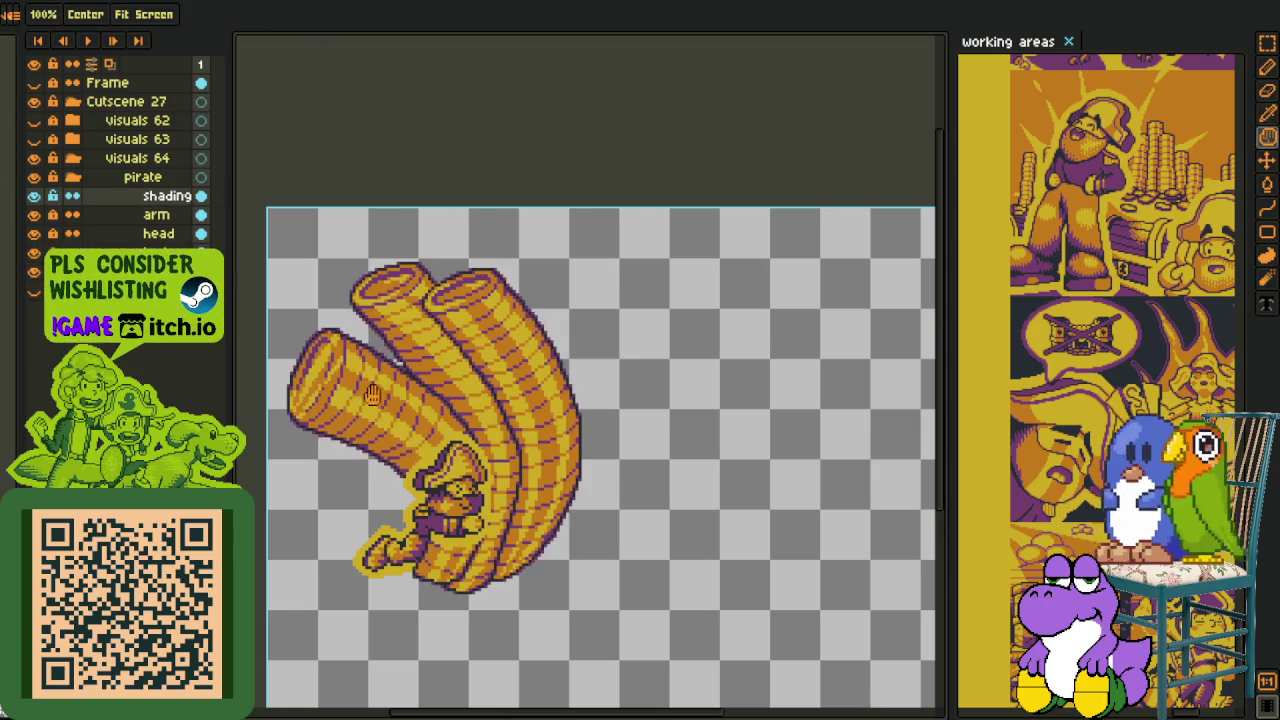
left_click_drag(227, 387, 281, 215)
left_click(33, 254)
key("i")
scroll(665, 300, "up", 3)
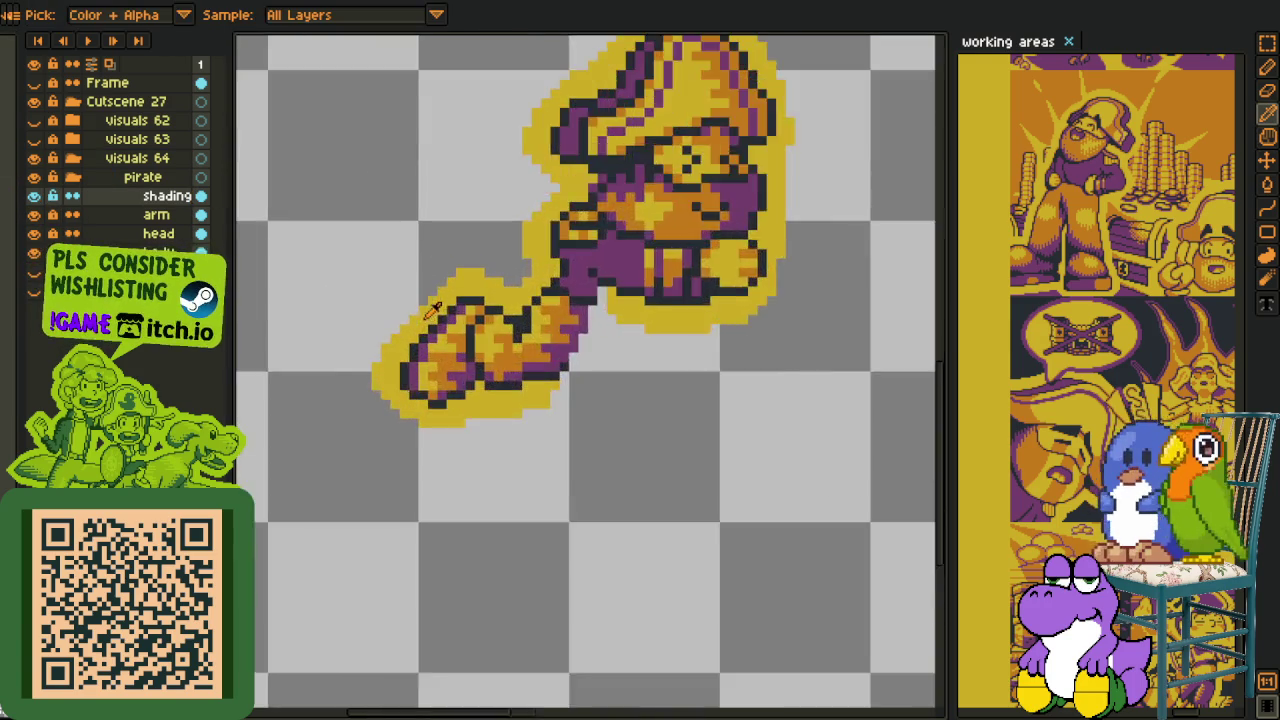
- Sample orange and paint highlight pixels and a line along the pirate's arm outline
scroll(665, 300, "up", 3)
left_click(752, 330)
key("b")
left_click(666, 497)
left_click(545, 497)
left_click(515, 522)
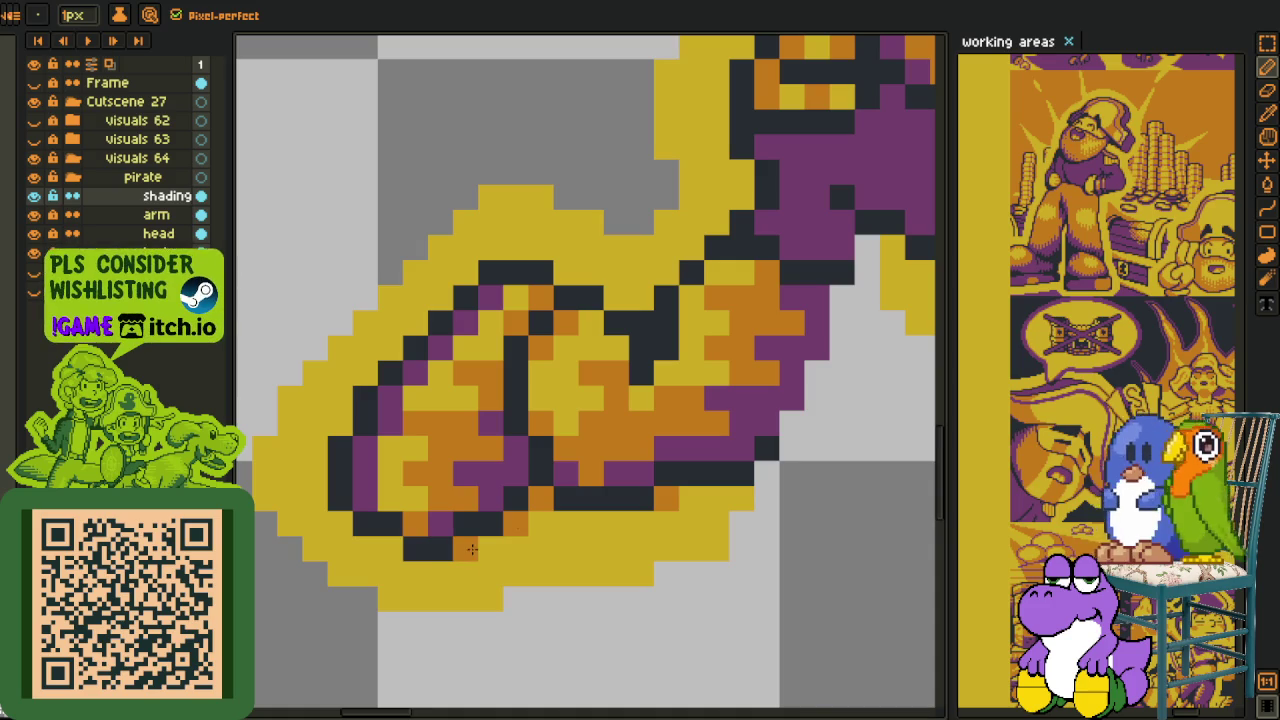
left_click(340, 447)
left_click(340, 425)
key("l")
left_click_drag(350, 442, 538, 268)
left_click(540, 272)
left_click(628, 297)
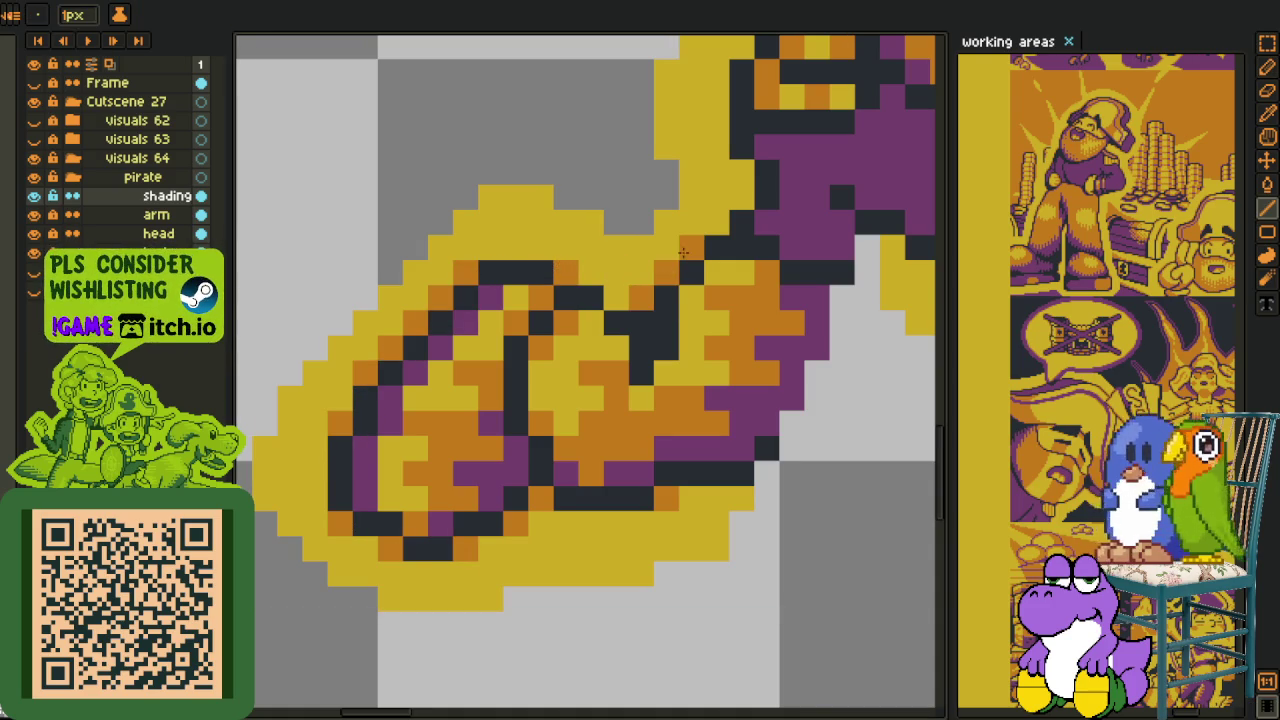
- Add orange highlight pixels on the face's left edge and the hat outline, undoing one line
left_click_drag(742, 171, 470, 469)
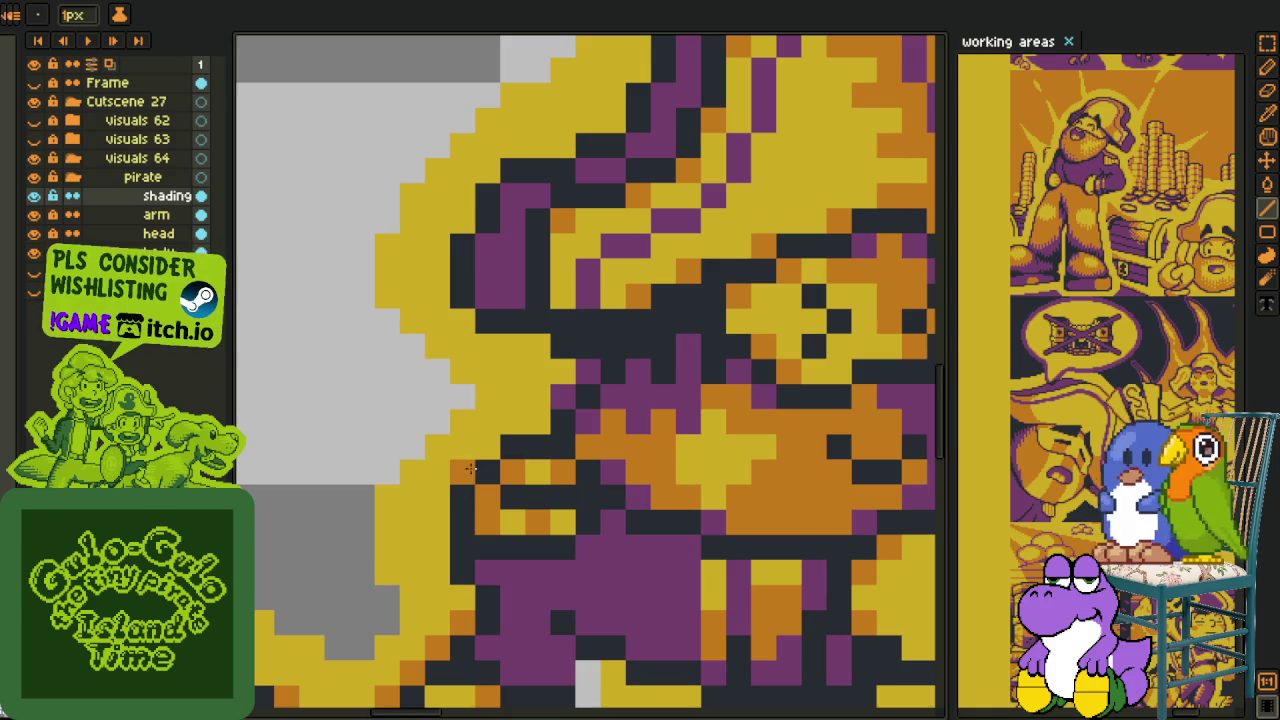
scroll(564, 372, "down", 5)
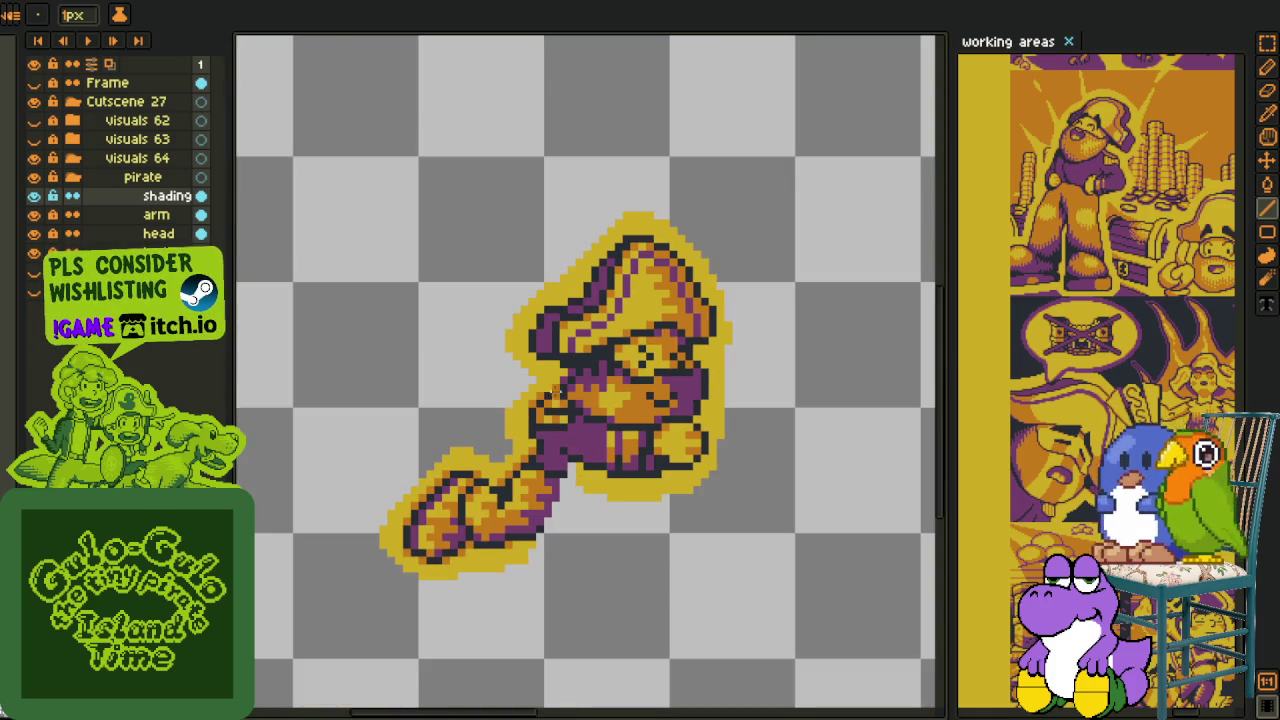
scroll(561, 392, "up", 5)
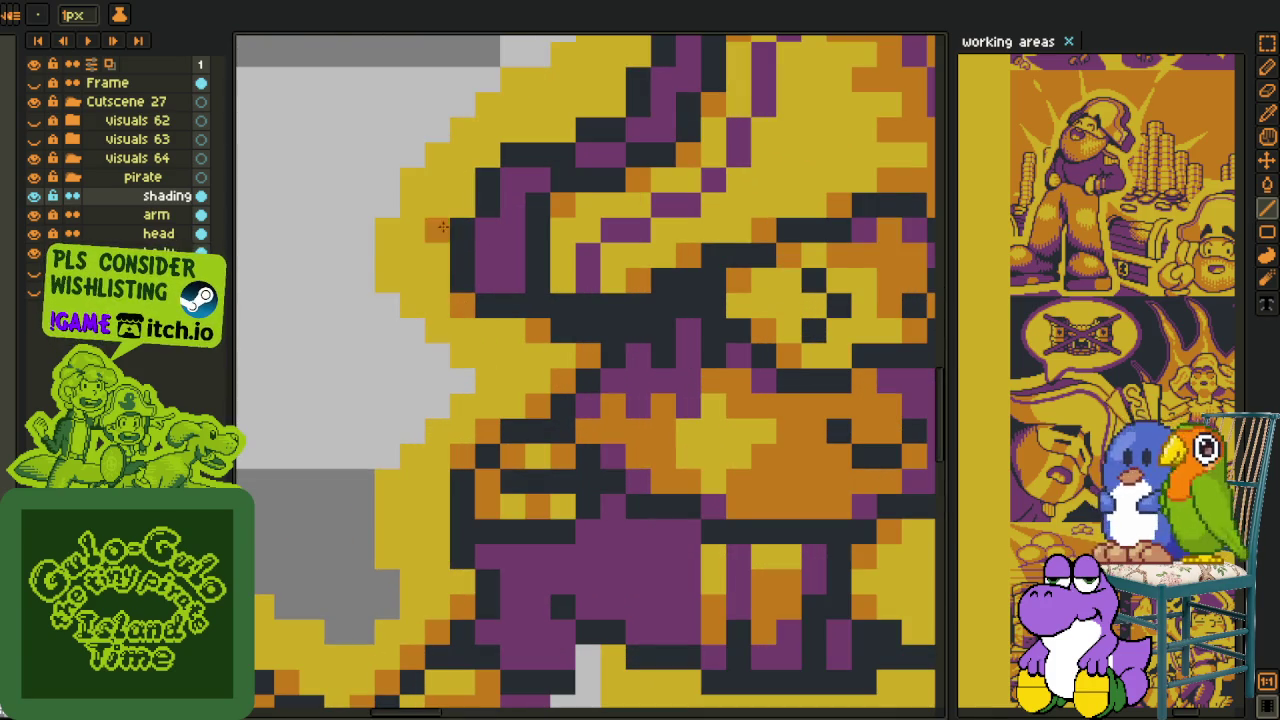
left_click(462, 205)
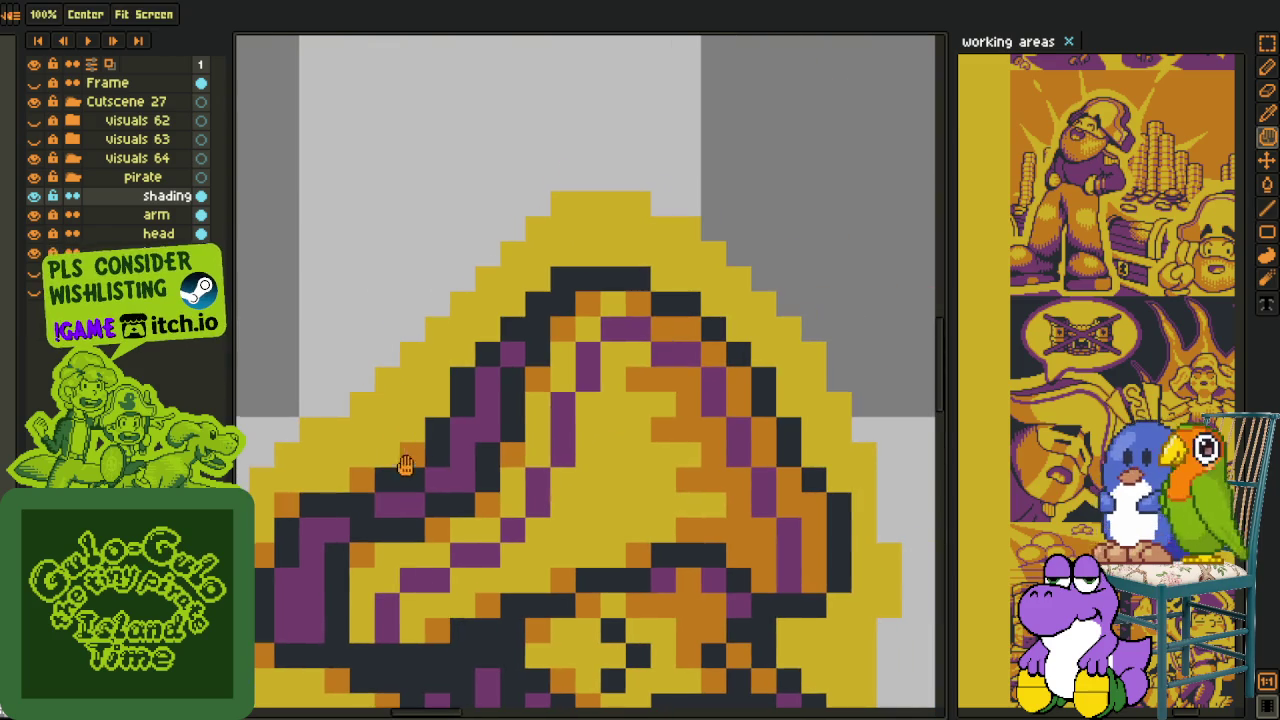
left_click_drag(548, 127, 438, 398)
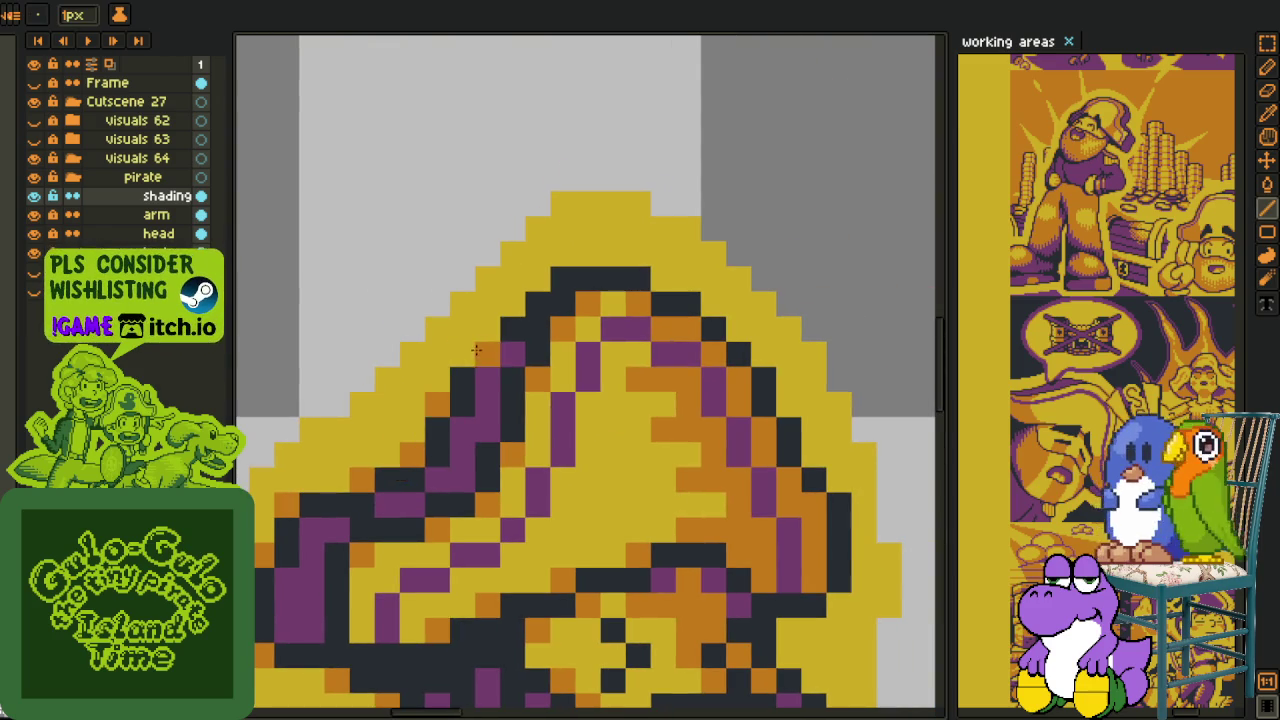
left_click(462, 355)
left_click(513, 305)
left_click(662, 278)
left_click(737, 328)
left_click(712, 303)
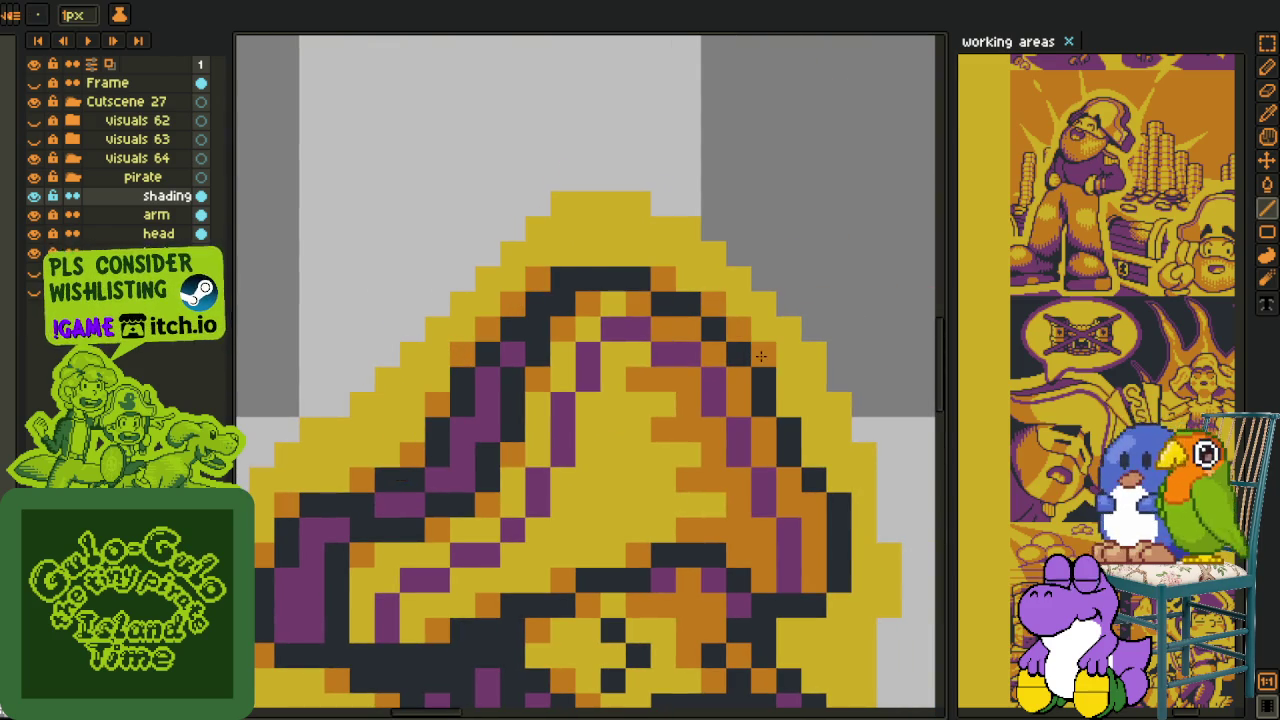
left_click(789, 403)
key("ctrl+z")
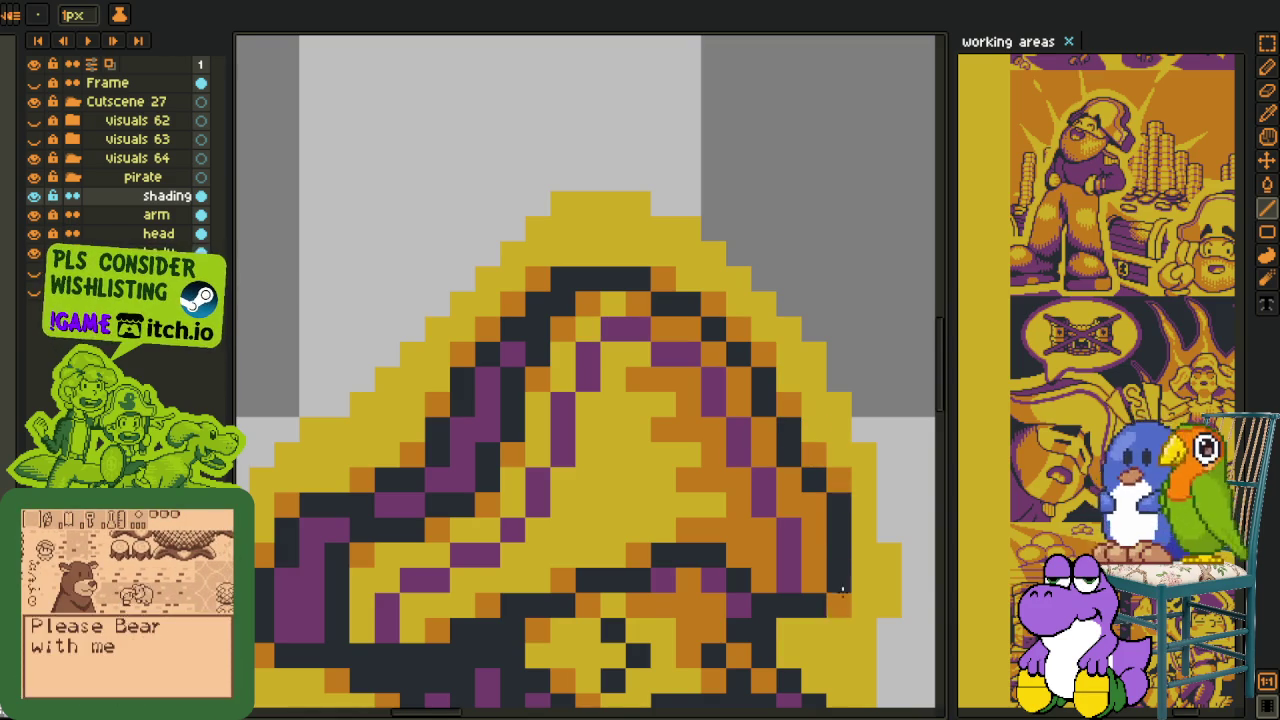
- Add an orange highlight pixel near the pirate's chin outline
left_click_drag(842, 493, 512, 280)
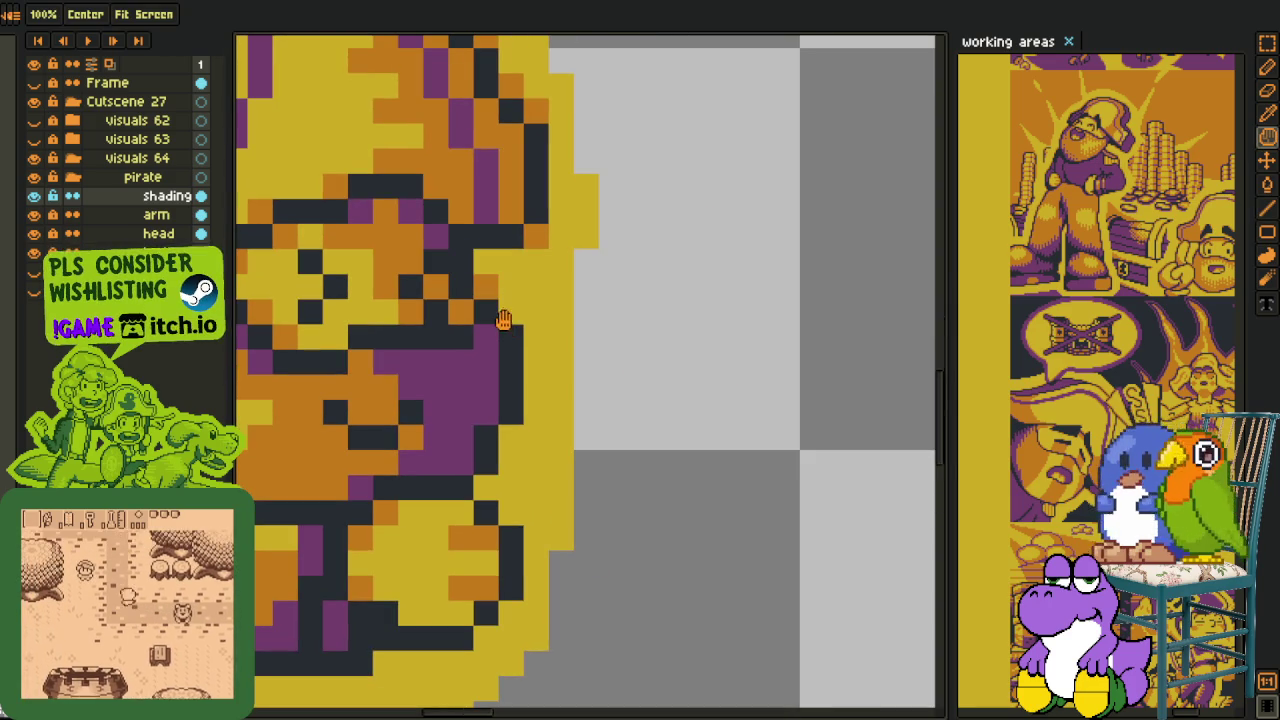
key("b")
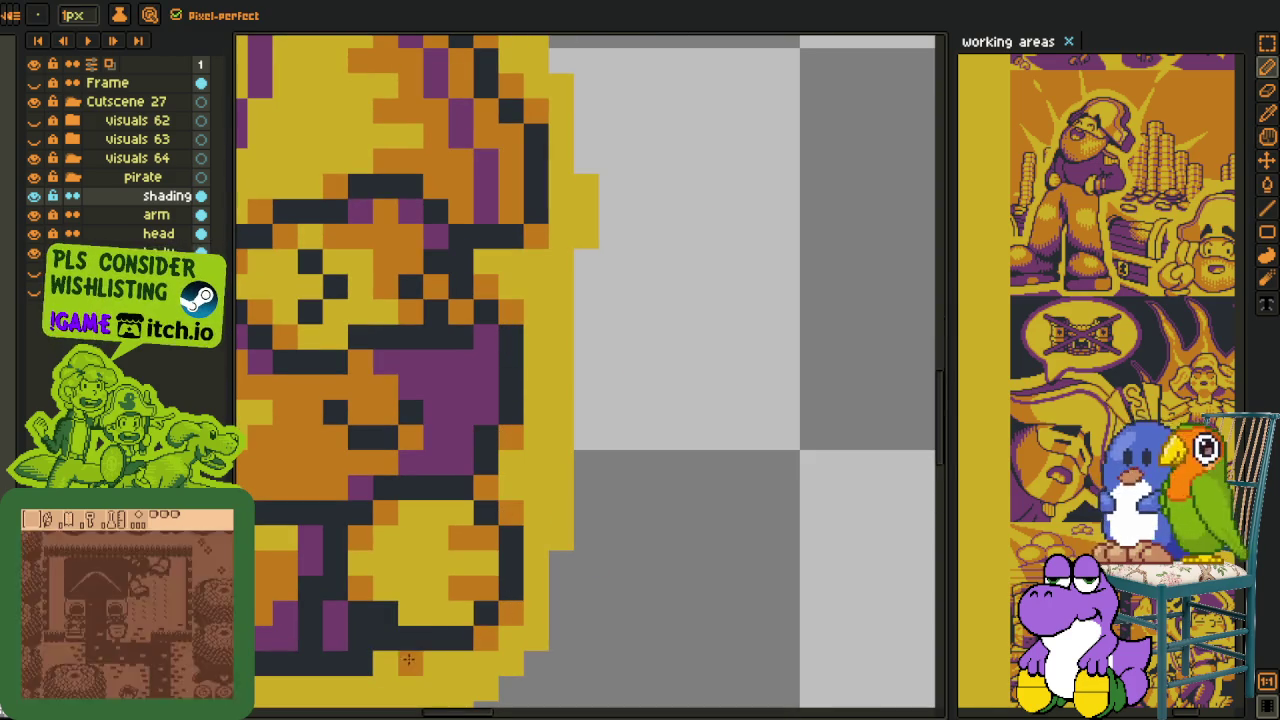
left_click_drag(387, 664, 385, 320)
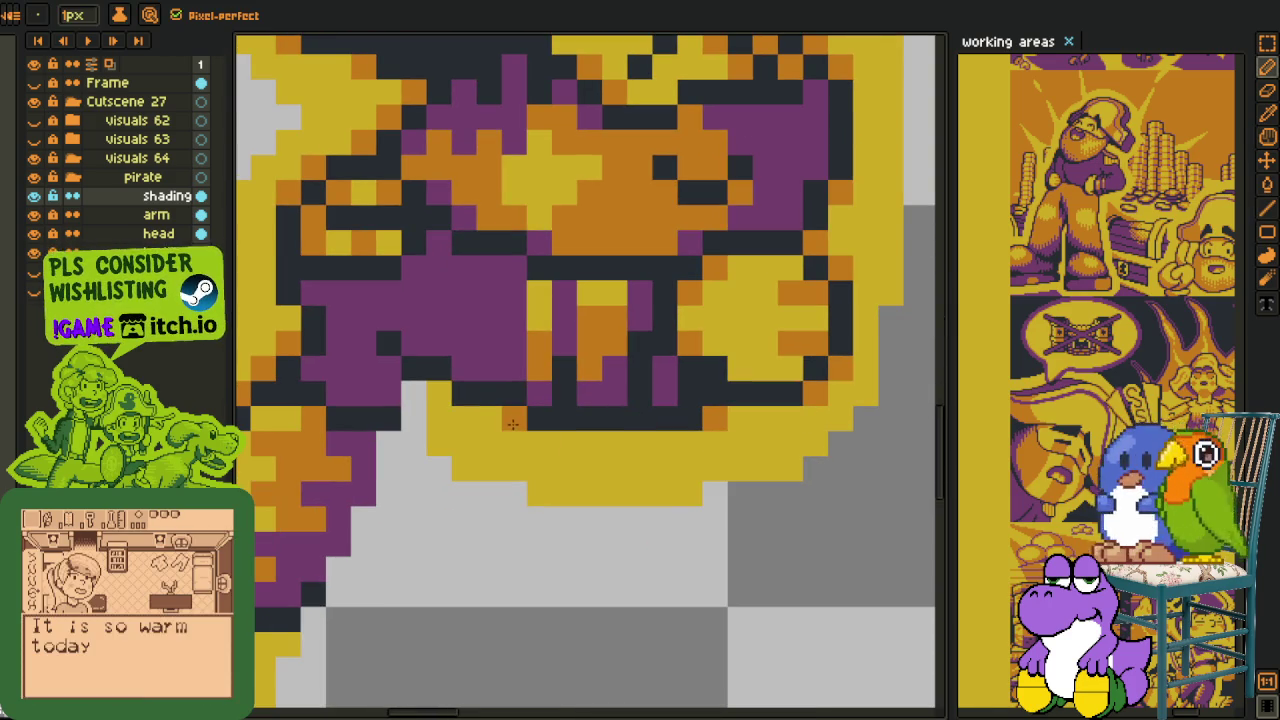
left_click_drag(766, 346, 590, 478)
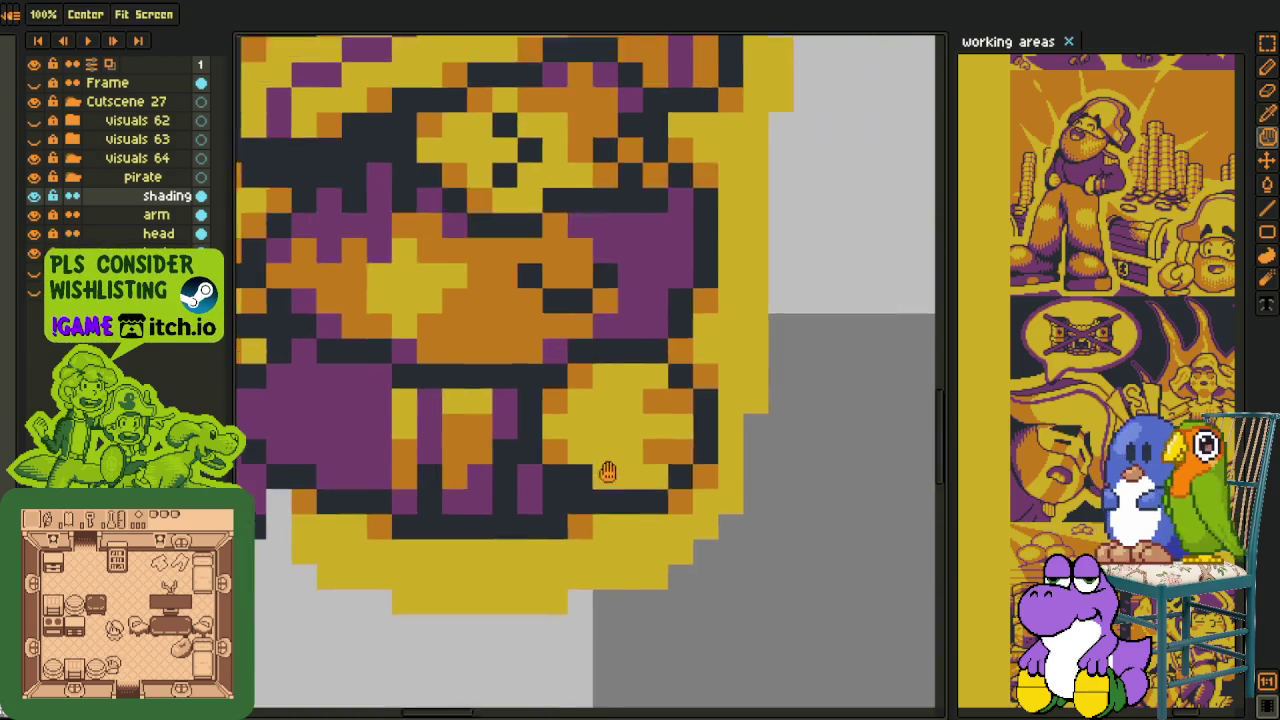
left_click(546, 508)
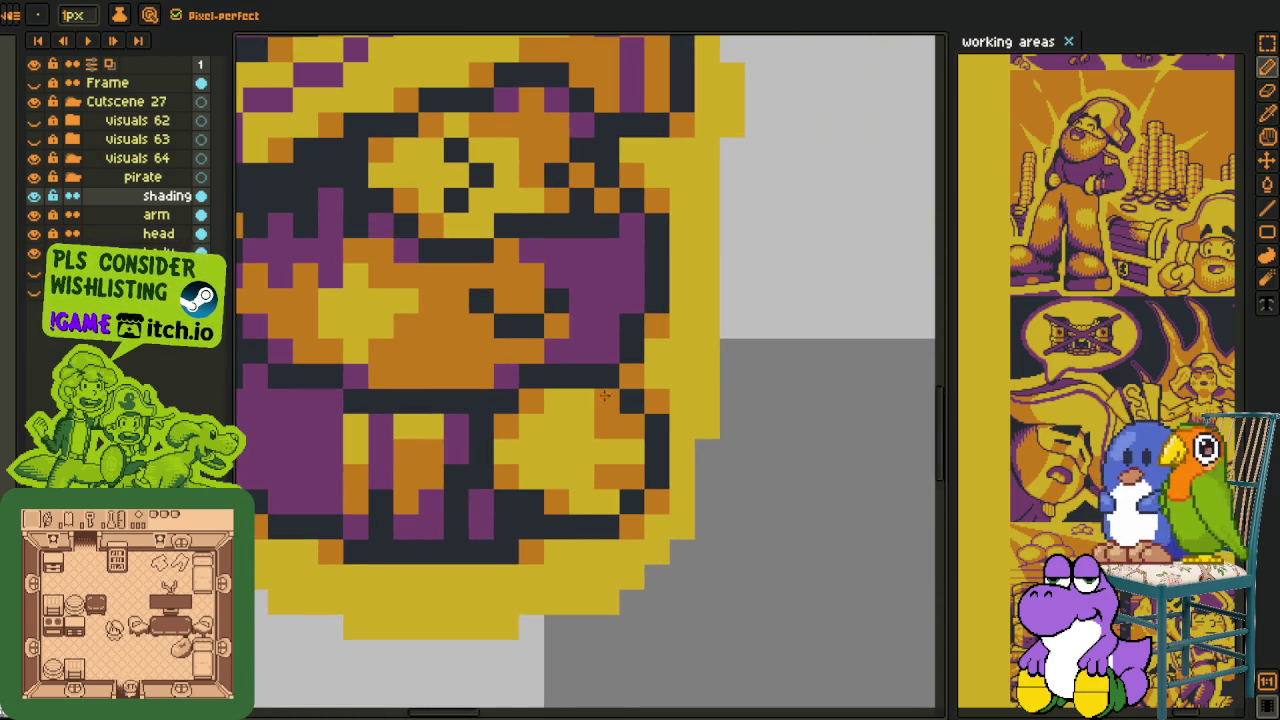
scroll(600, 392, "down", 1)
scroll(563, 370, "down", 1)
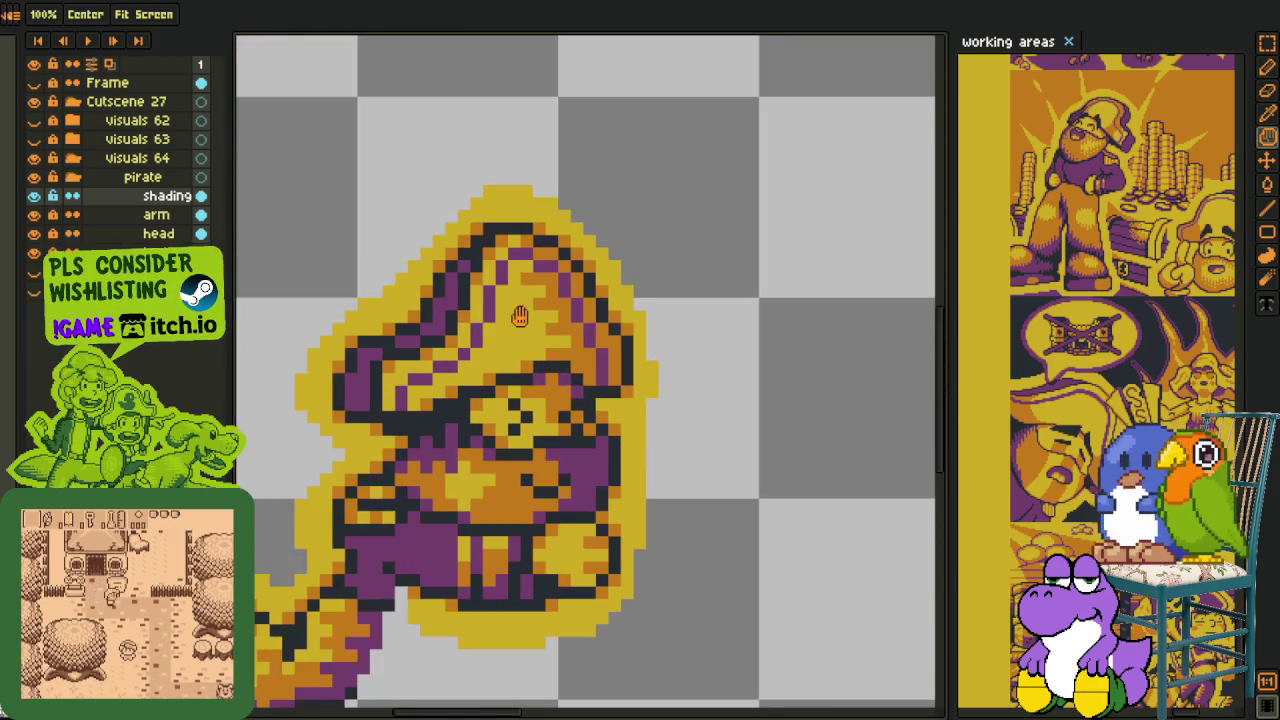
scroll(520, 316, "up", 2)
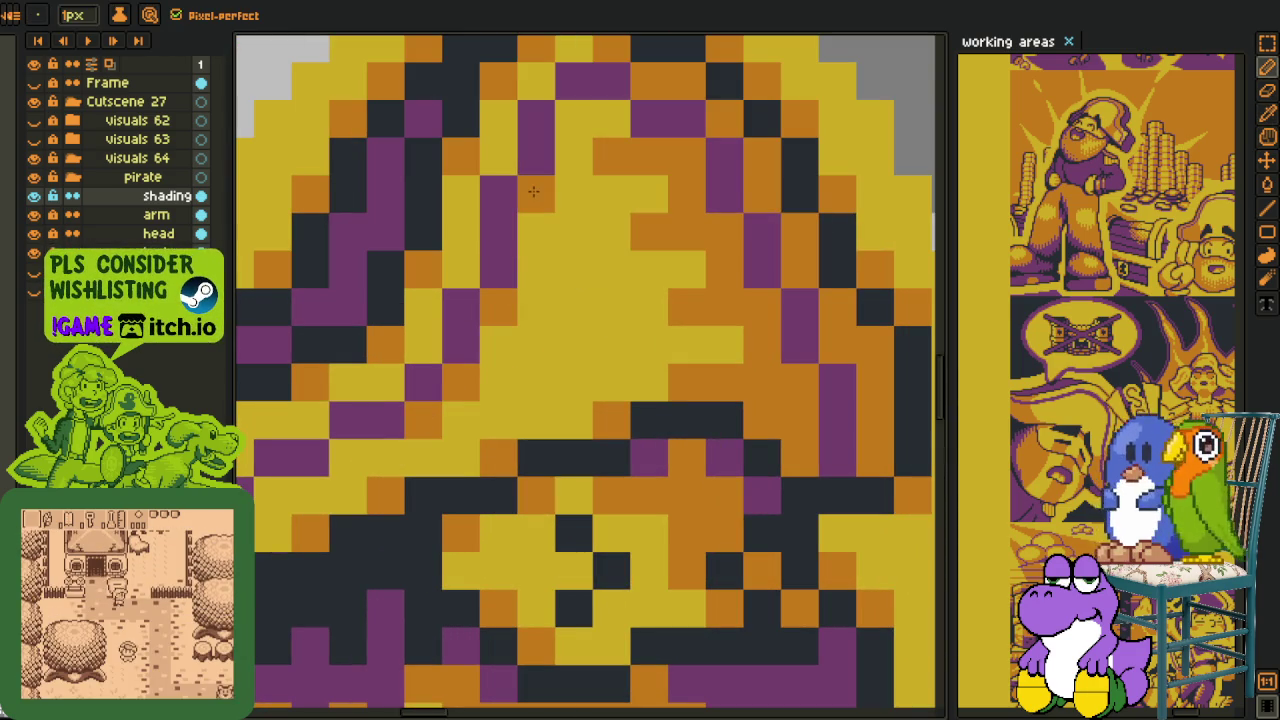
scroll(468, 300, "down", 2)
scroll(468, 295, "up", 1)
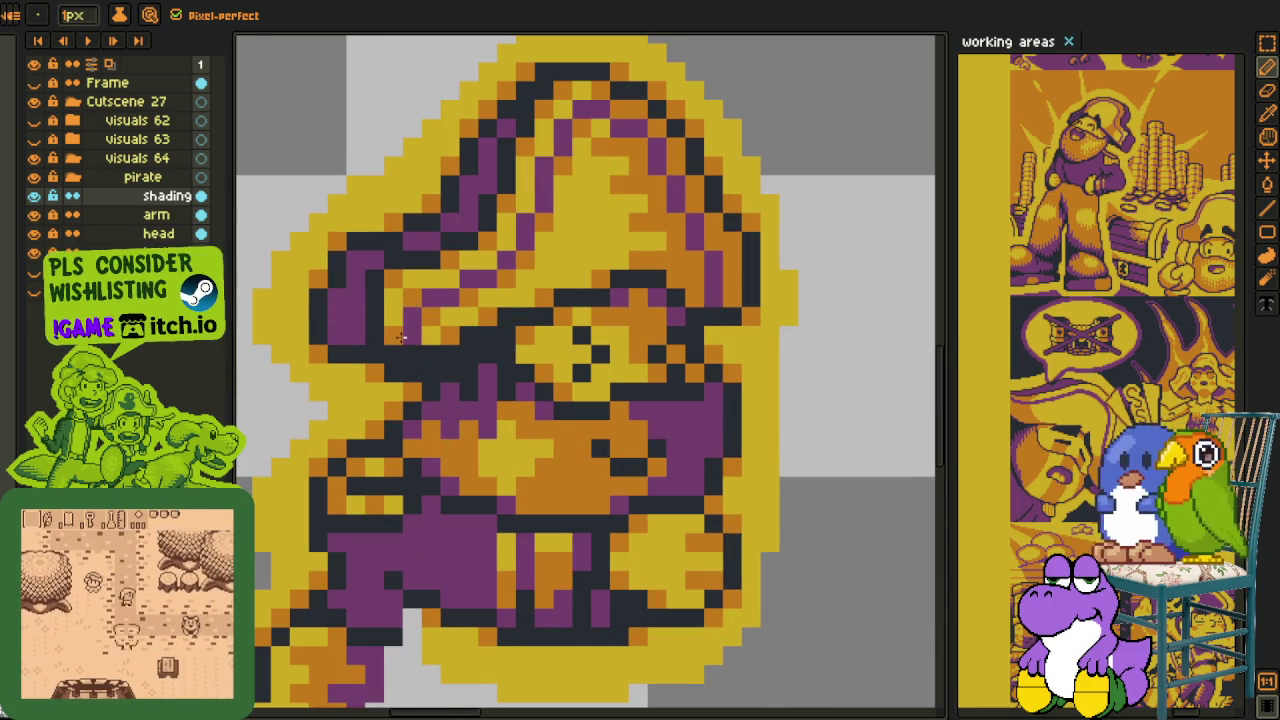
scroll(409, 335, "down", 2)
- Collapse the pirate layer group
key("i")
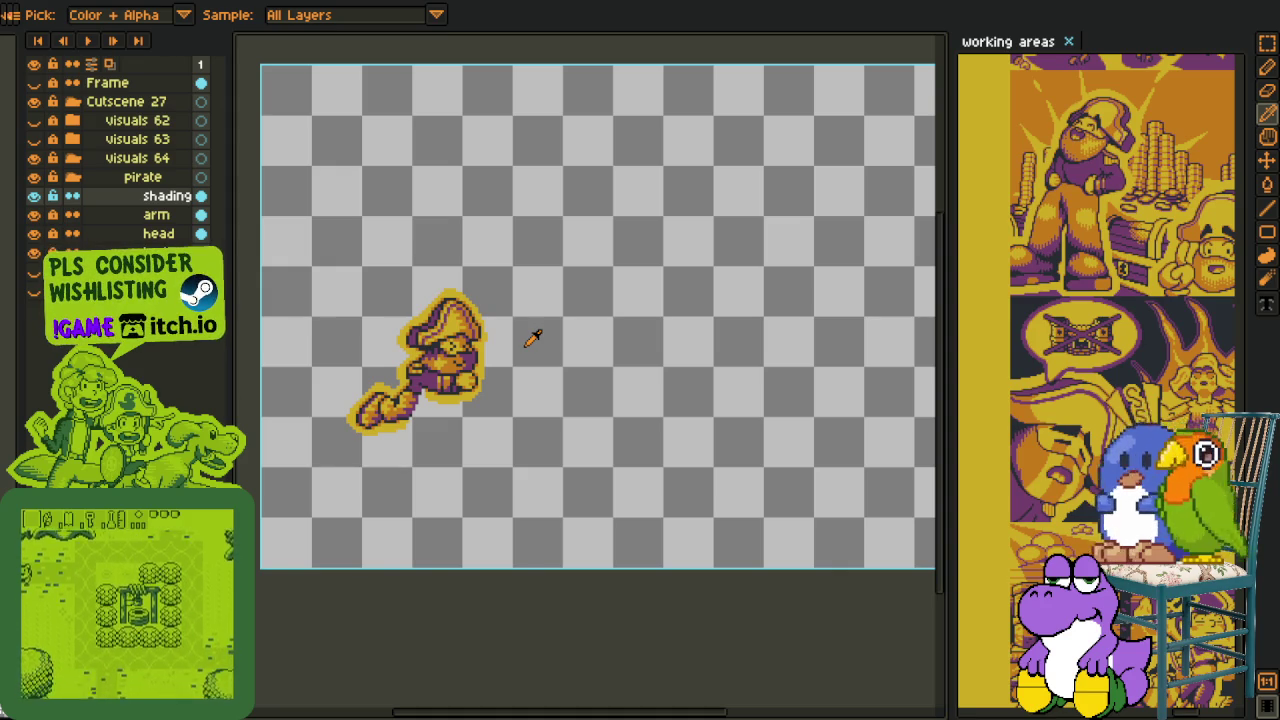
scroll(400, 214, "up", 2)
scroll(460, 290, "up", 2)
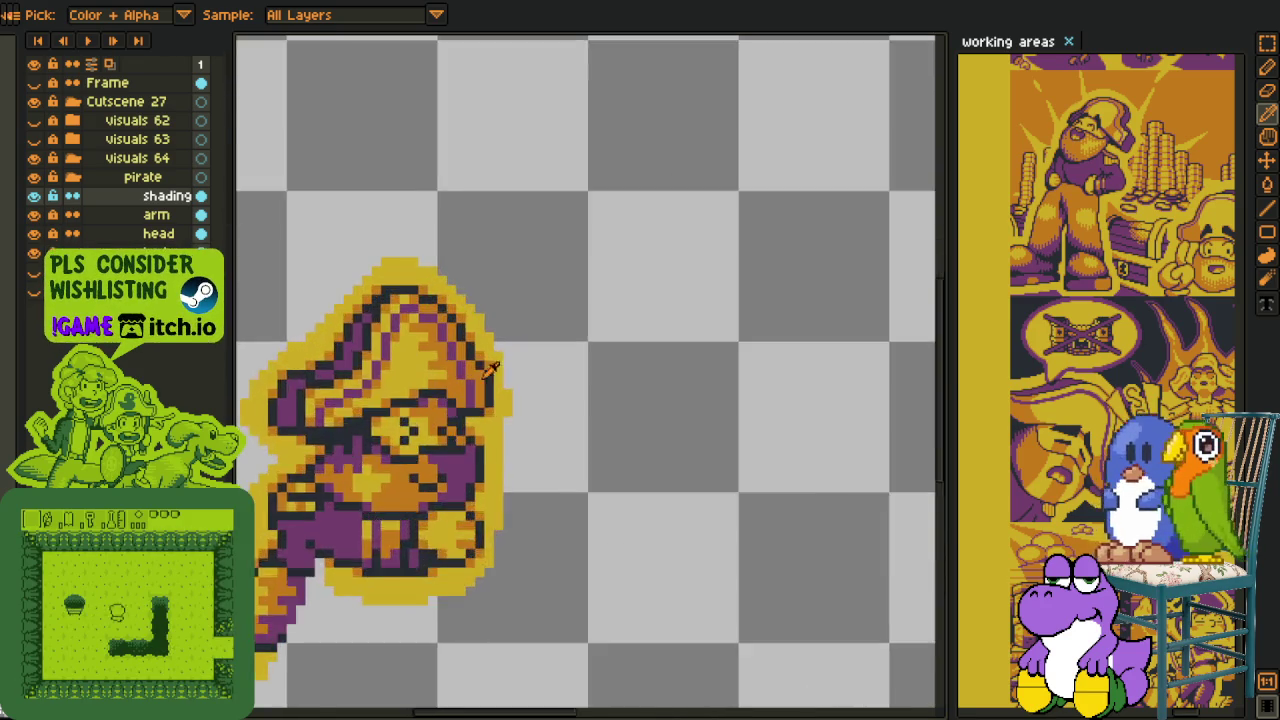
scroll(515, 349, "up", 2)
key("b")
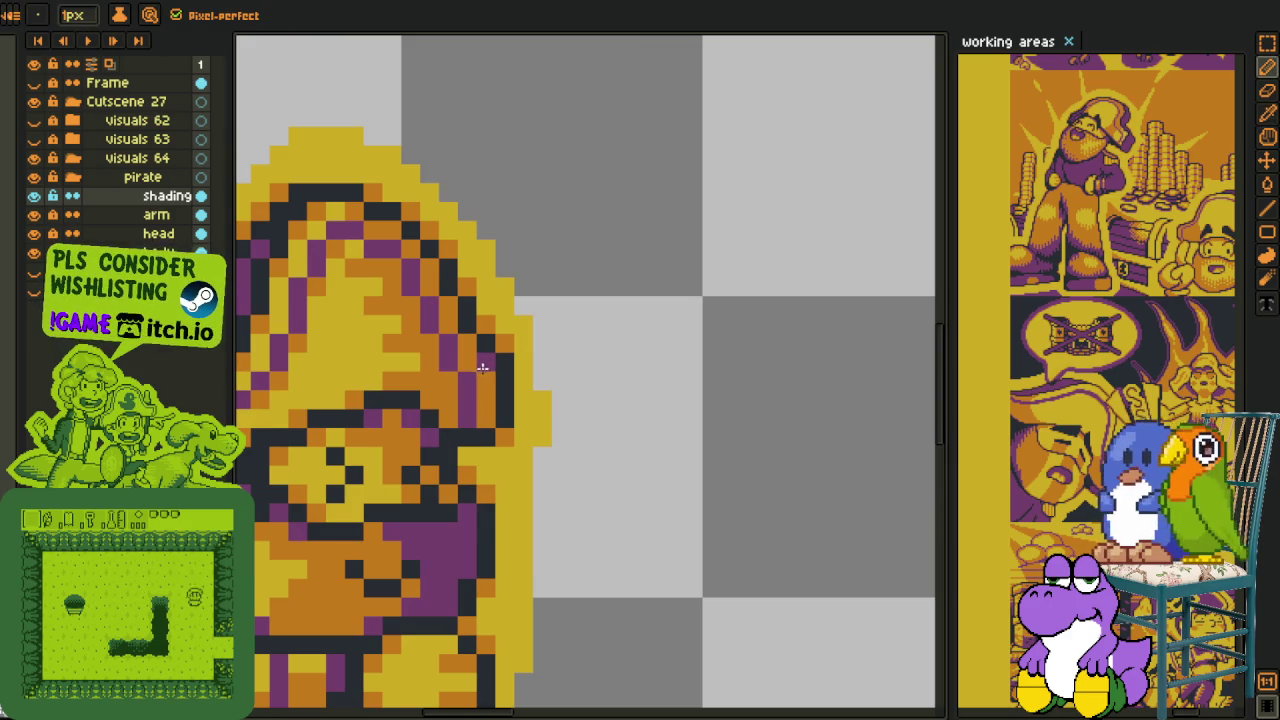
scroll(426, 401, "down", 5)
key("i")
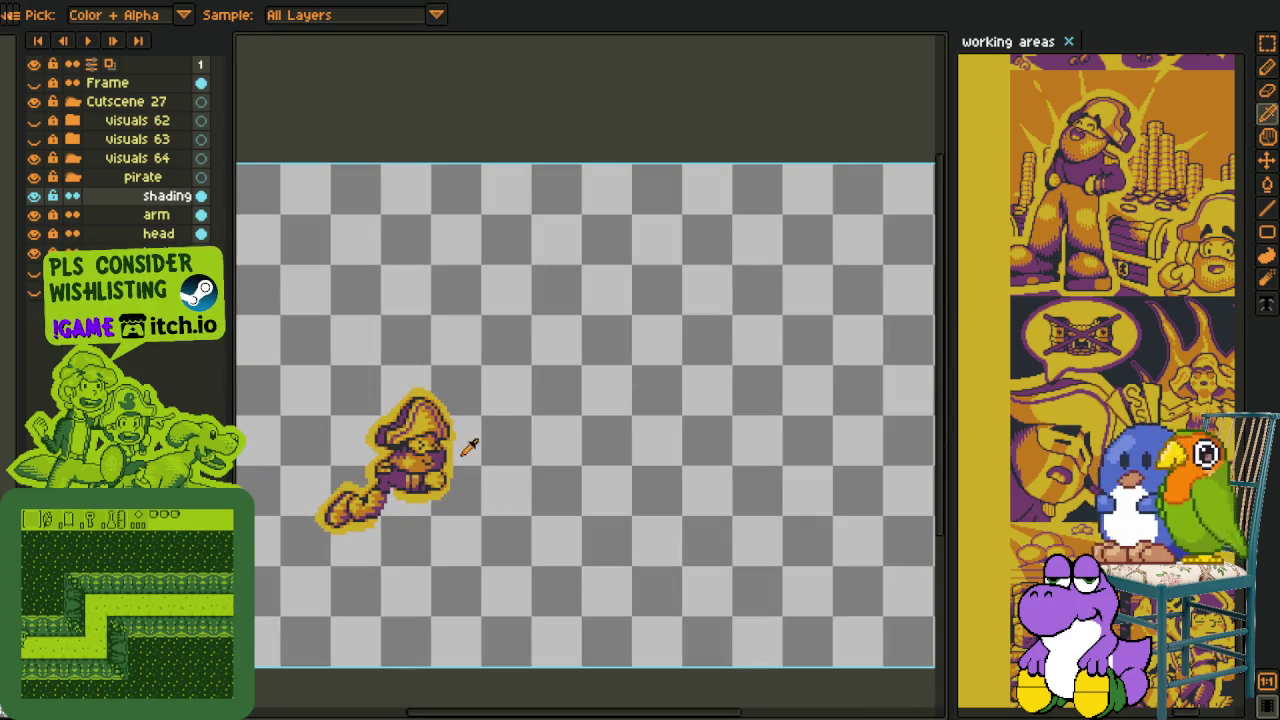
scroll(300, 520, "up", 1)
scroll(383, 482, "up", 2)
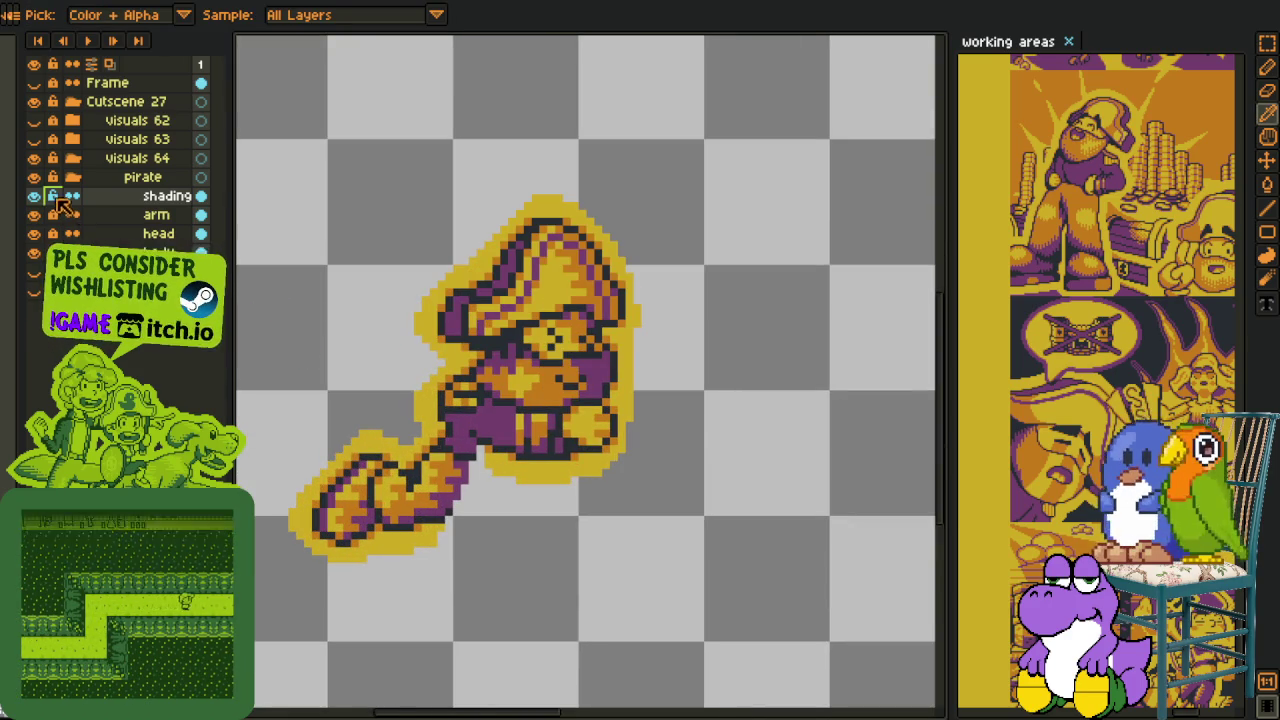
left_click(73, 178)
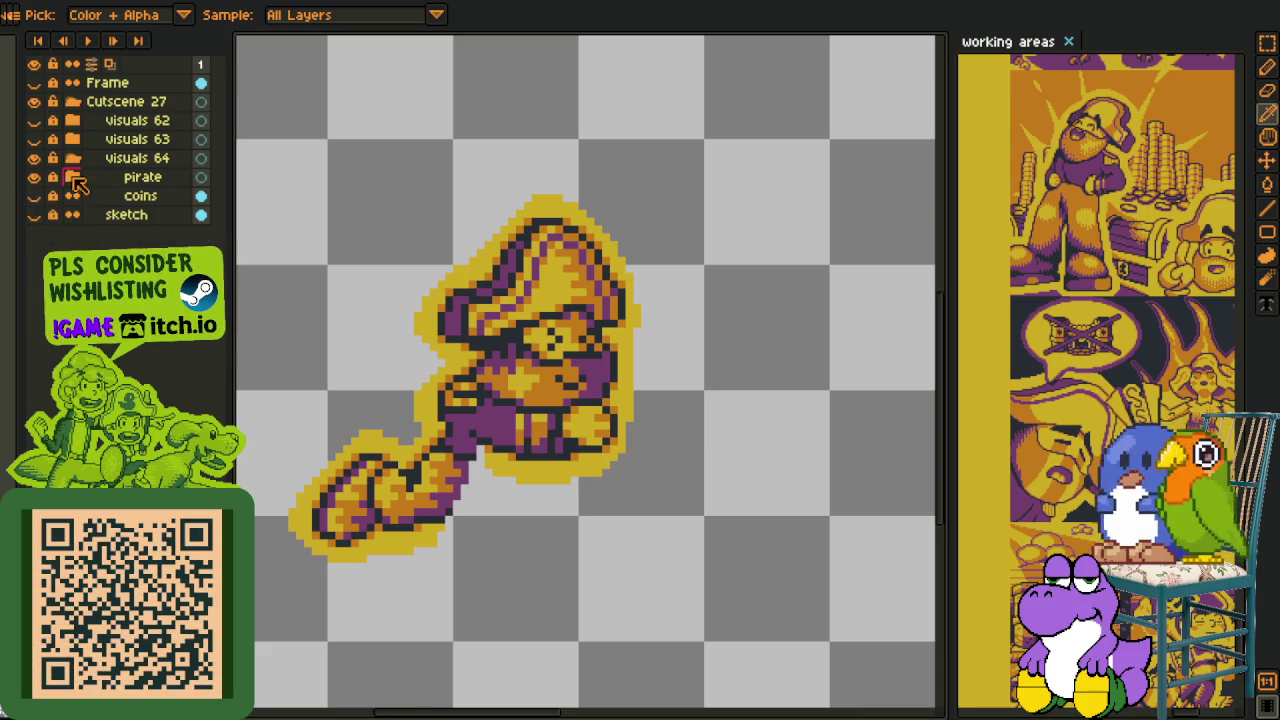
- Show the coins layer and the Frame layer
left_click(36, 197)
scroll(320, 286, "down", 2)
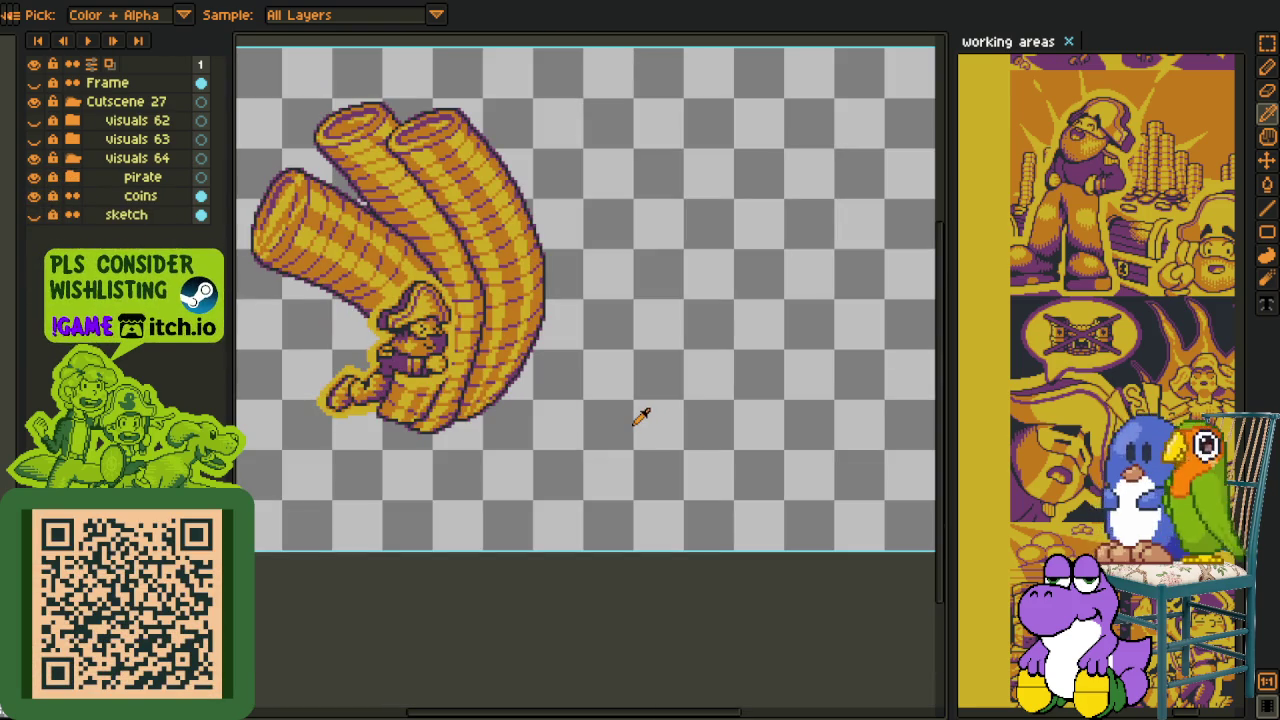
scroll(604, 386, "down", 2)
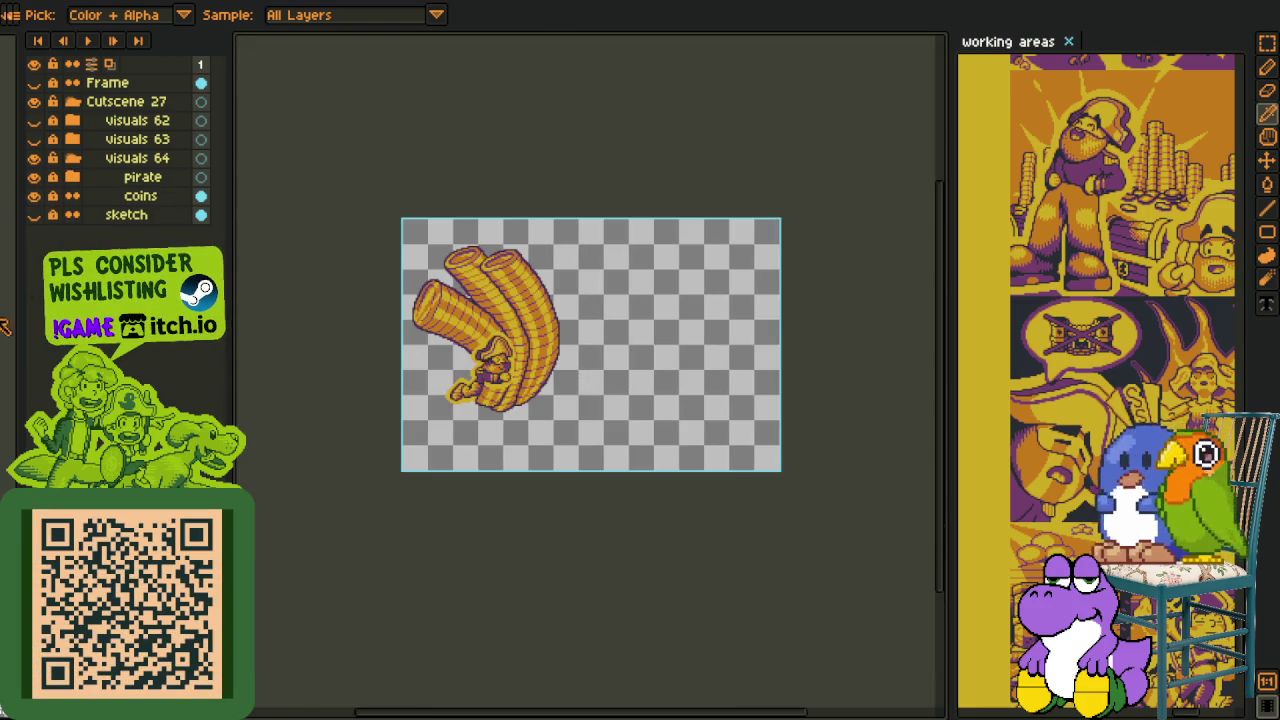
left_click(34, 82)
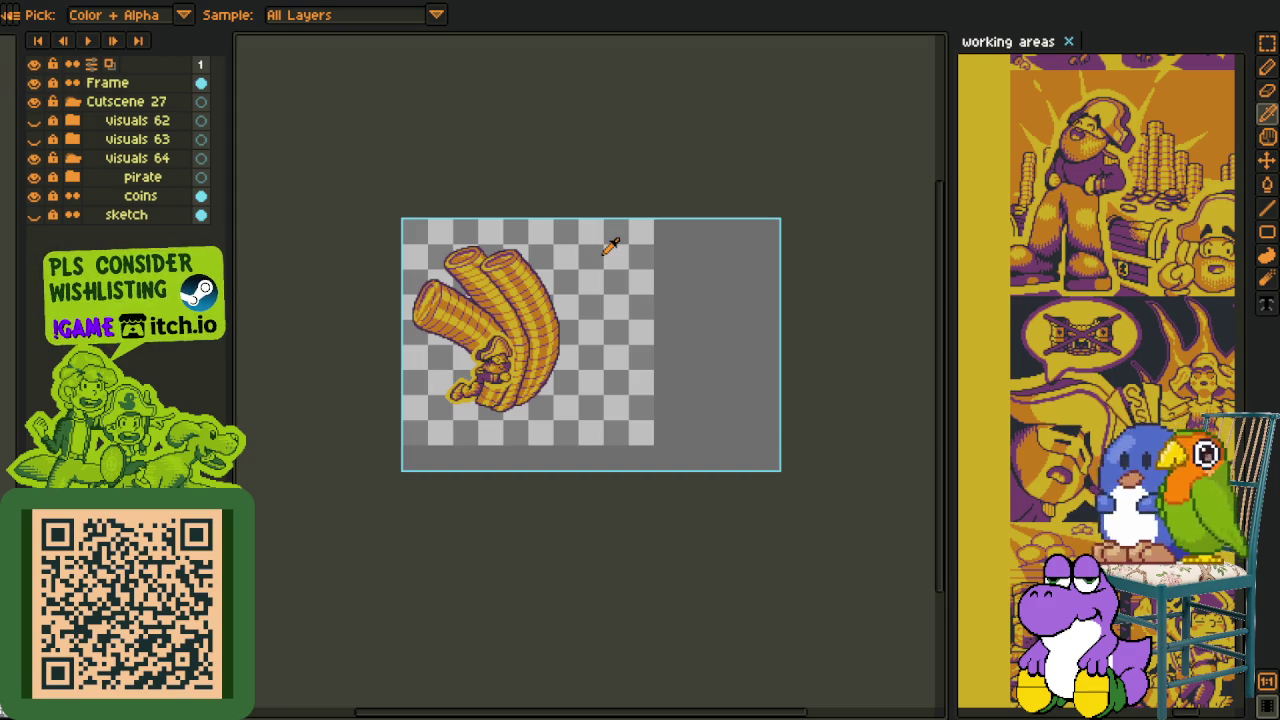
scroll(577, 238, "up", 4)
- Make a rectangular selection over the top of the coin stacks
key("m")
left_click_drag(487, 82, 765, 189)
scroll(871, 190, "down", 5)
scroll(740, 300, "up", 1)
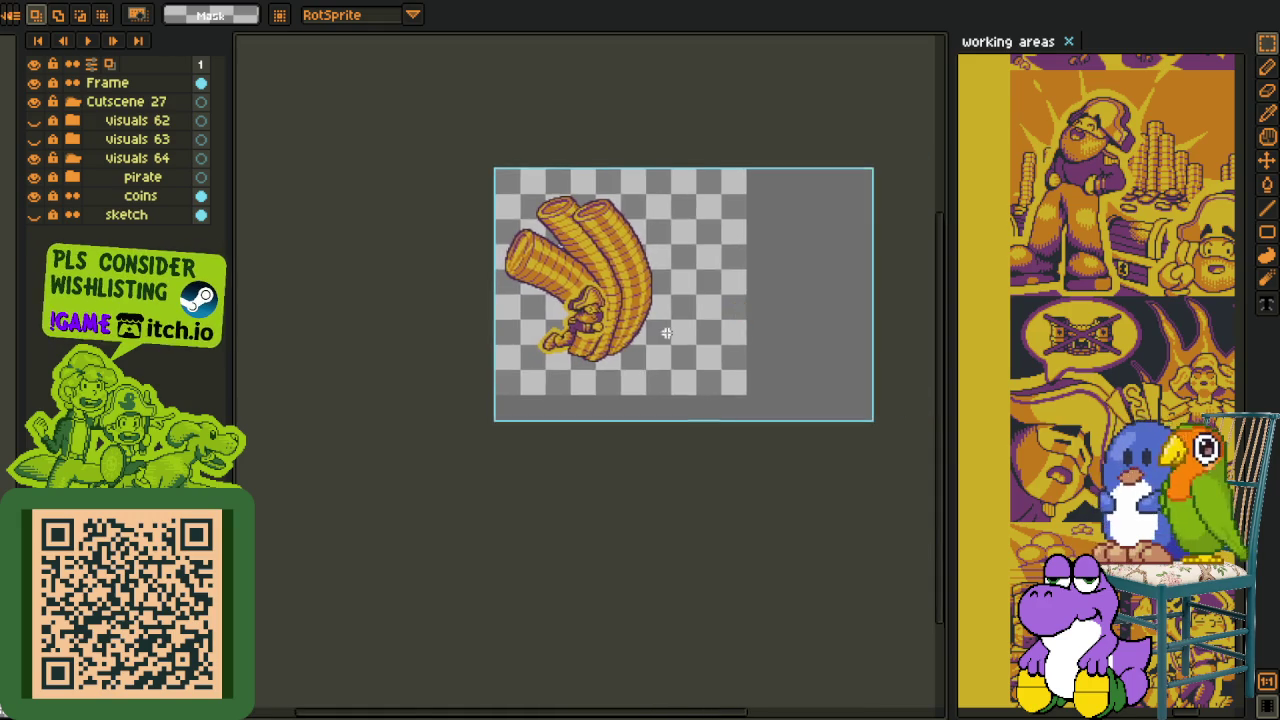
scroll(700, 330, "up", 3)
- Show the sketch layer and hide the visuals 64 group
left_click(34, 215)
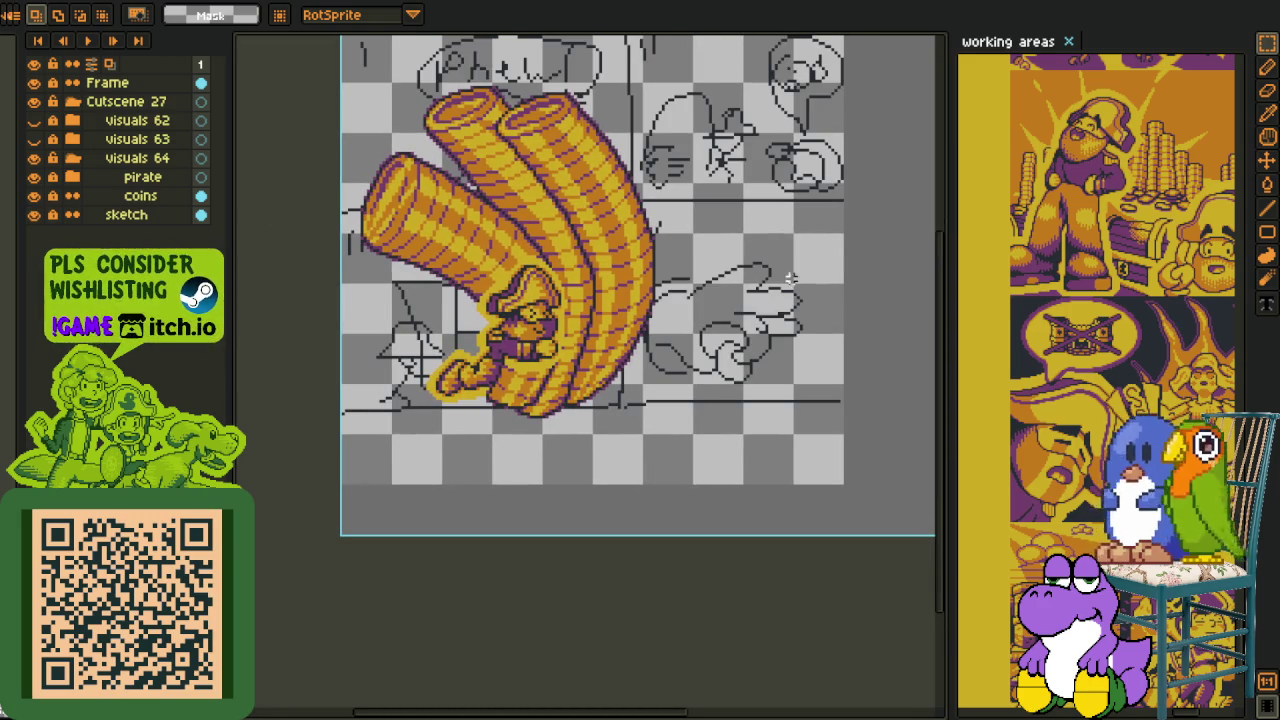
scroll(610, 327, "down", 1)
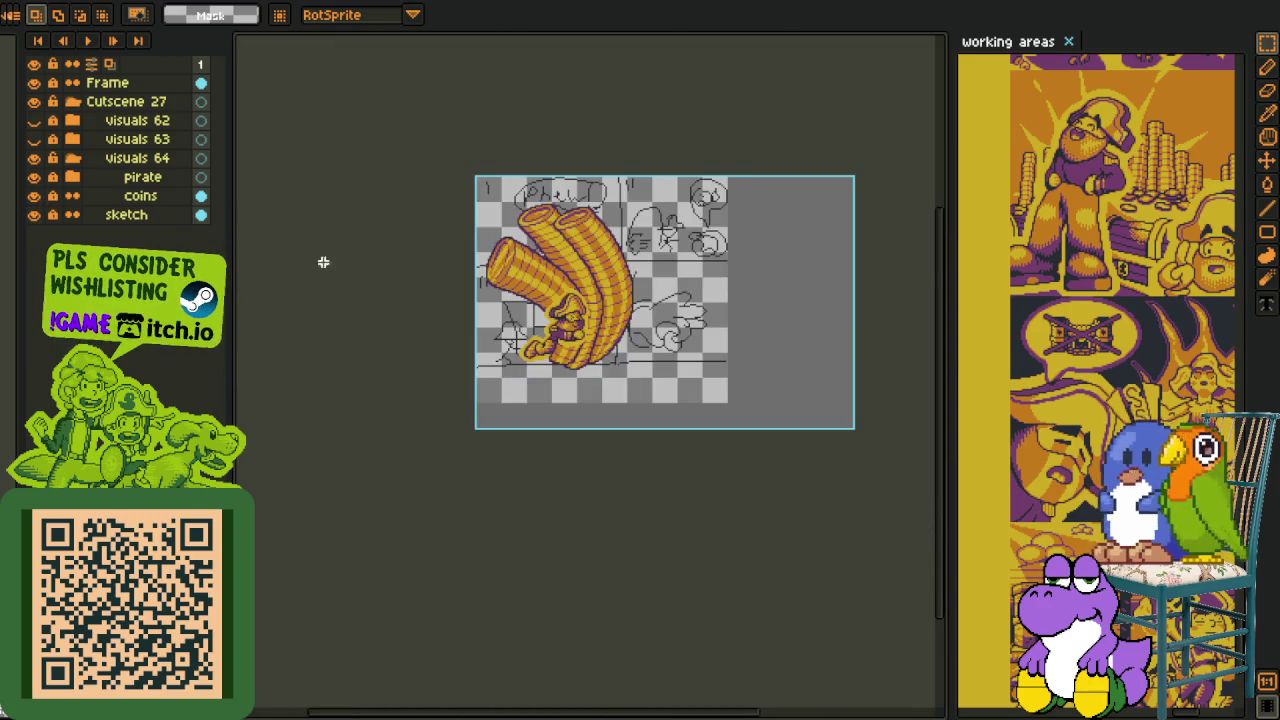
scroll(685, 340, "up", 1)
scroll(685, 340, "down", 1)
scroll(609, 318, "up", 1)
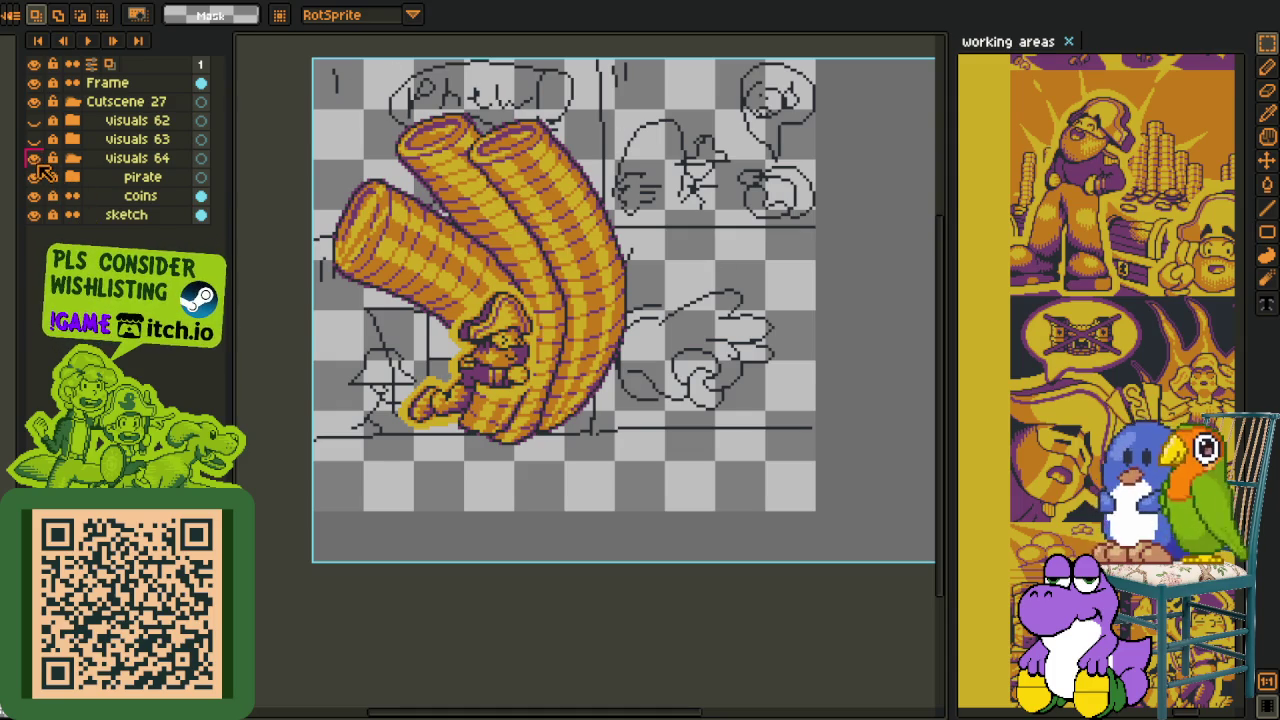
left_click(34, 158)
scroll(380, 313, "up", 1)
- Select the pirate and nearby sketch area, show visuals 64 again, and pan the full sprite into view
mouse_move(306, 243)
left_mouse_down()
mouse_move(502, 490)
mouse_move(503, 535)
left_mouse_up()
left_click(34, 158)
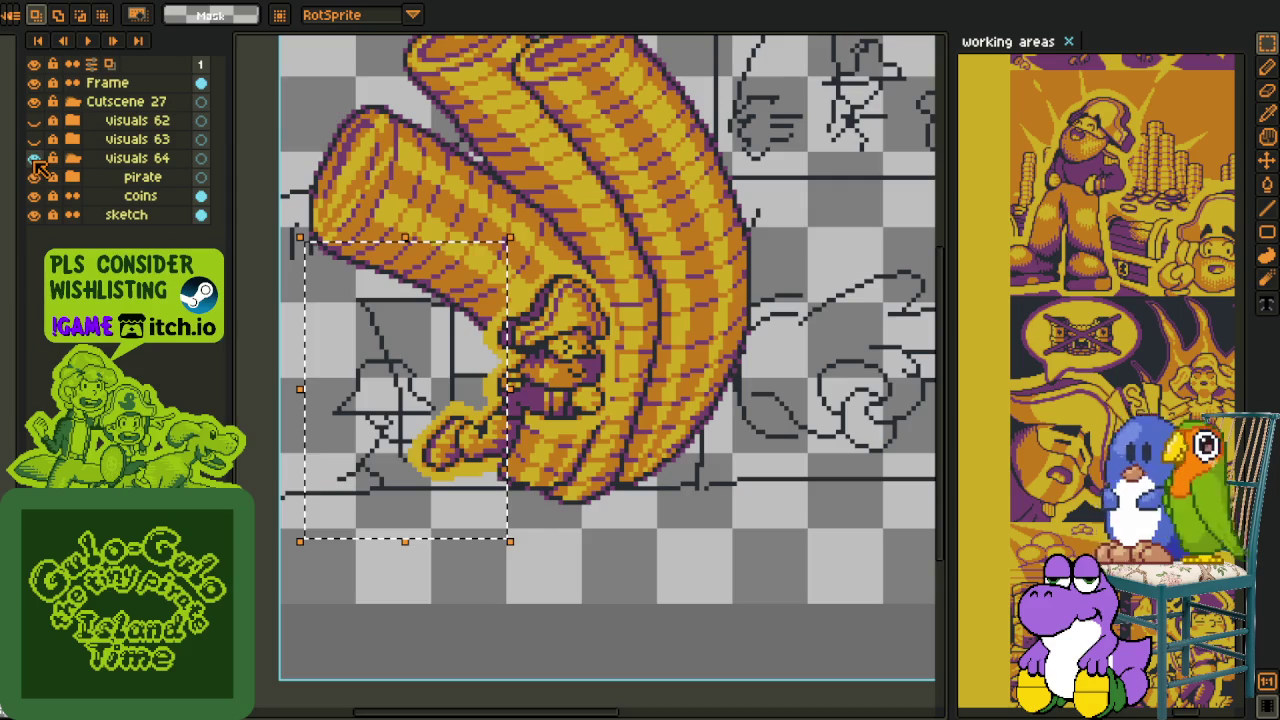
scroll(786, 390, "down", 1)
scroll(780, 400, "down", 1)
left_click_drag(773, 410, 665, 398)
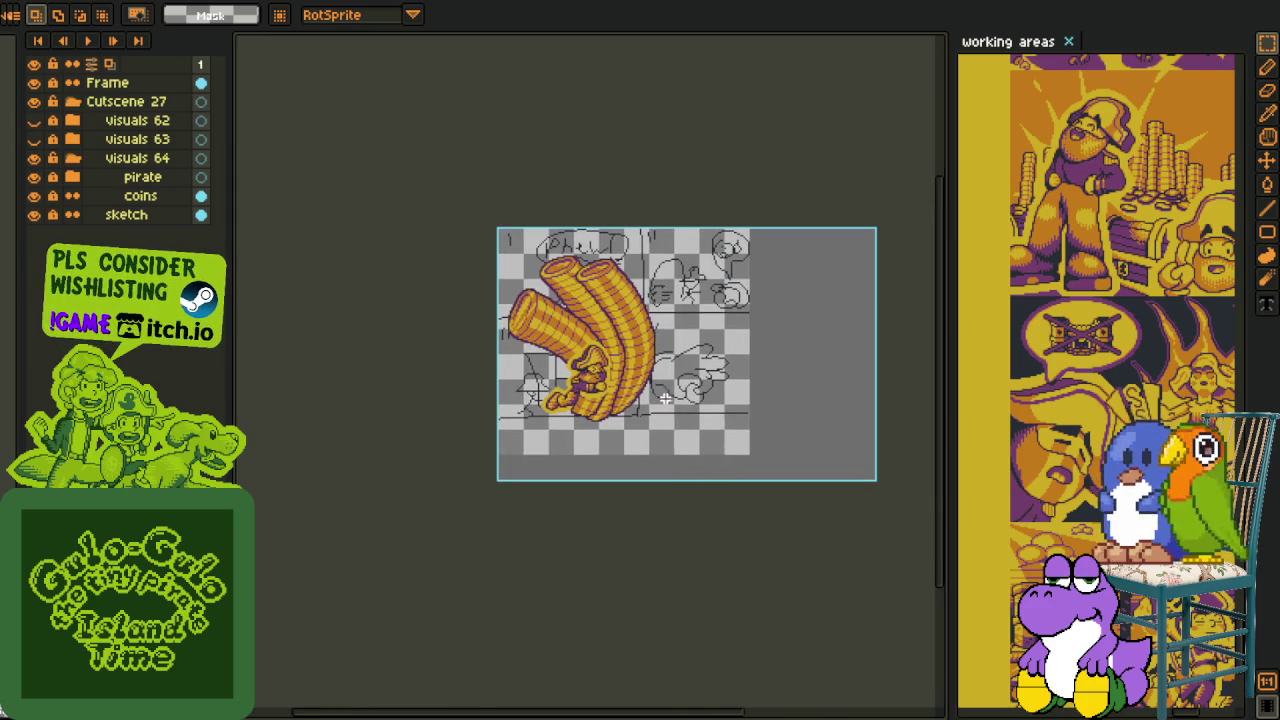
left_click_drag(82, 196, 118, 184)
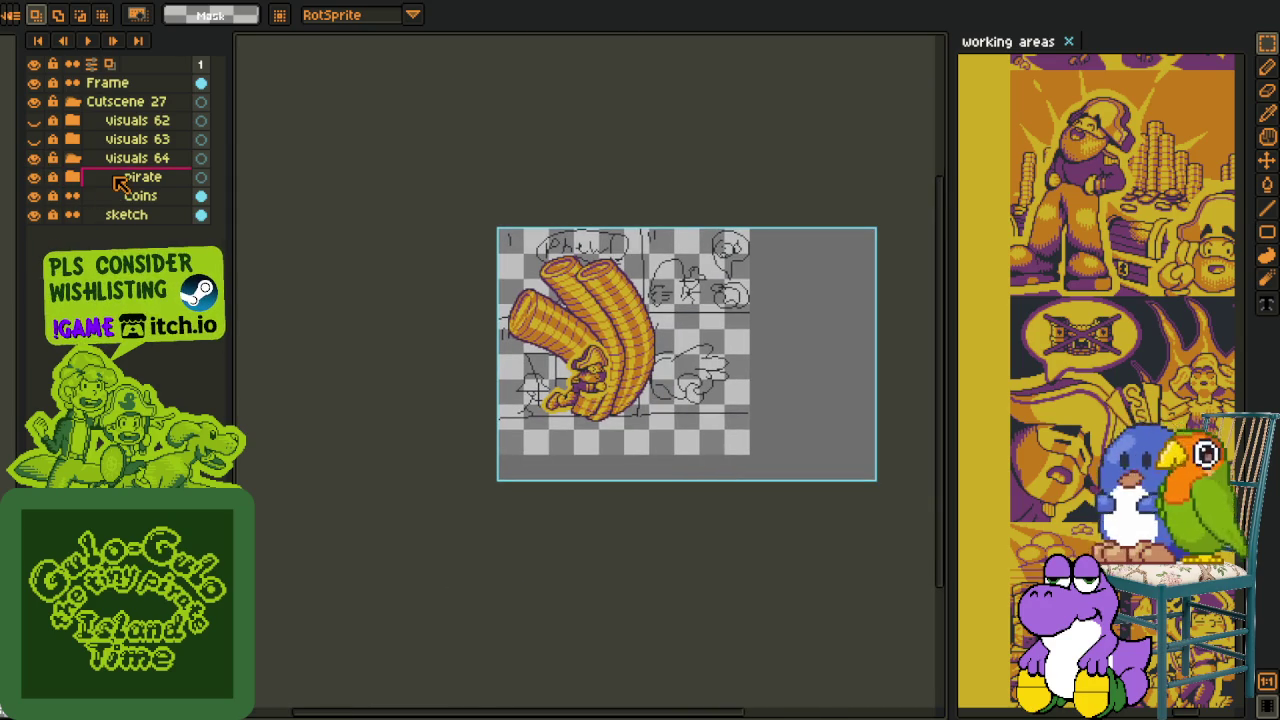
right_click(118, 184)
mouse_move(155, 211)
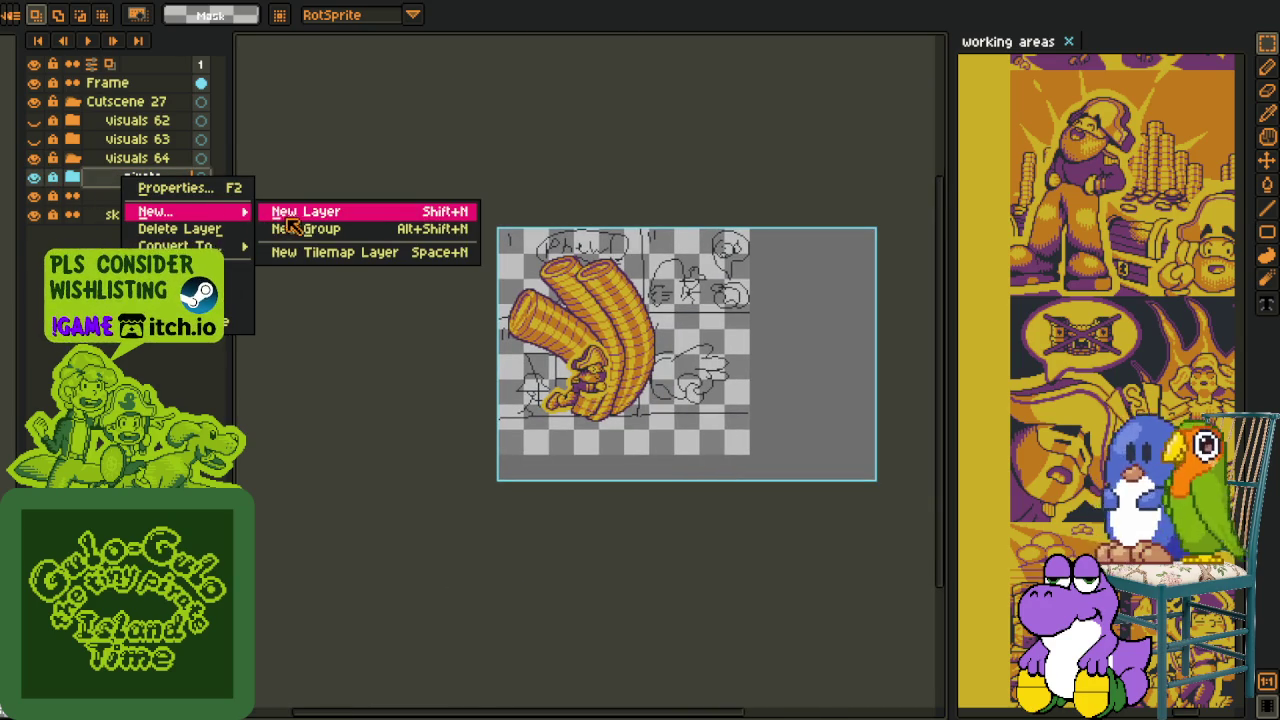
- Add a new layer and a new group above pirate, naming the group char_1
left_click(337, 216)
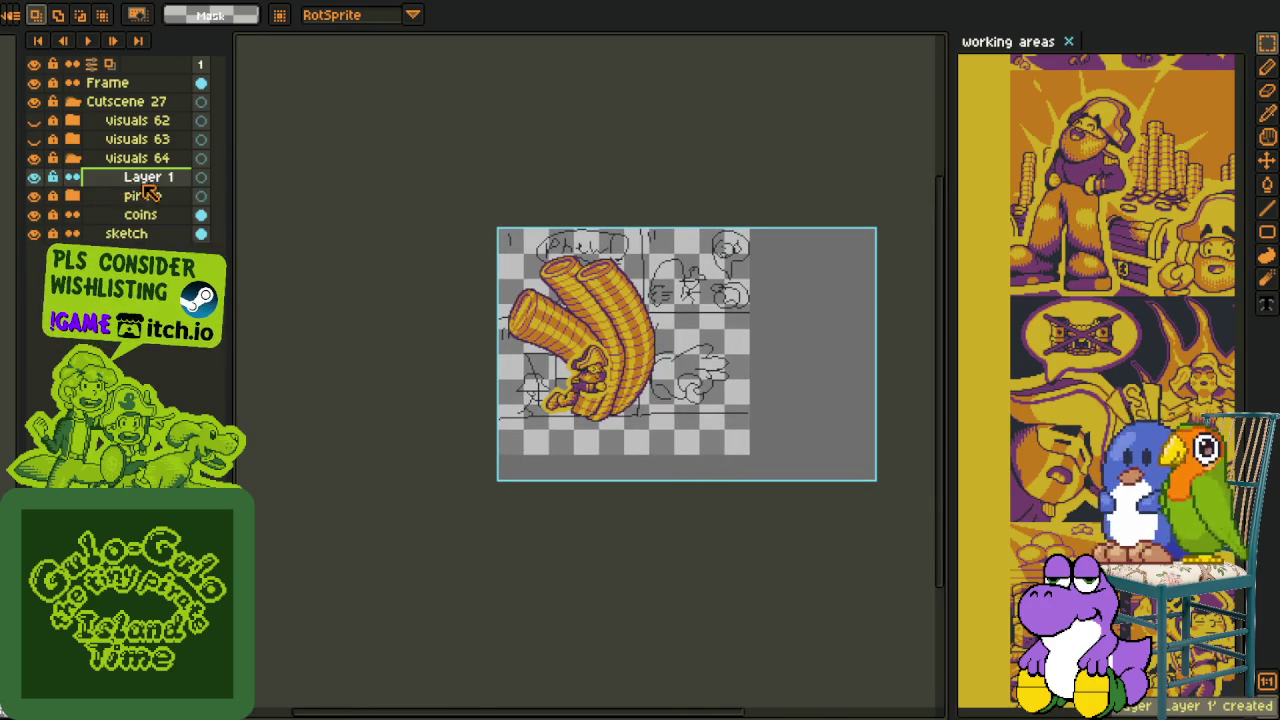
right_click(161, 180)
mouse_move(190, 213)
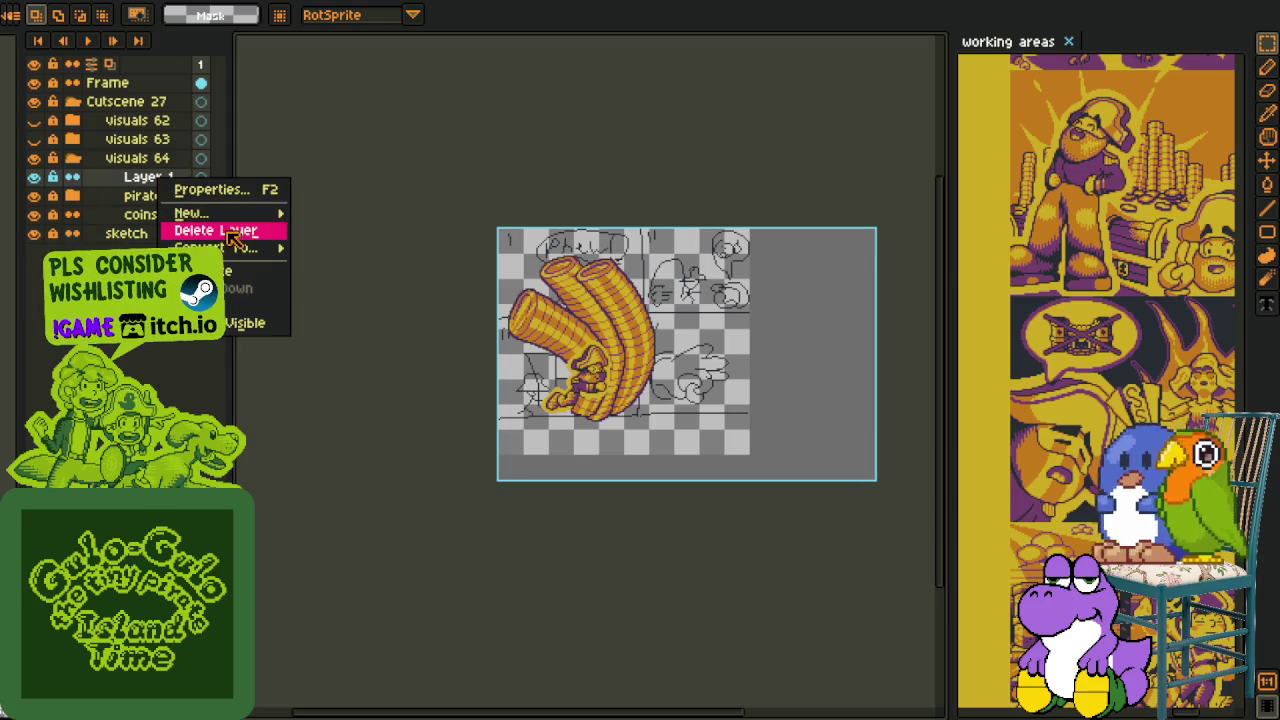
left_click(320, 240)
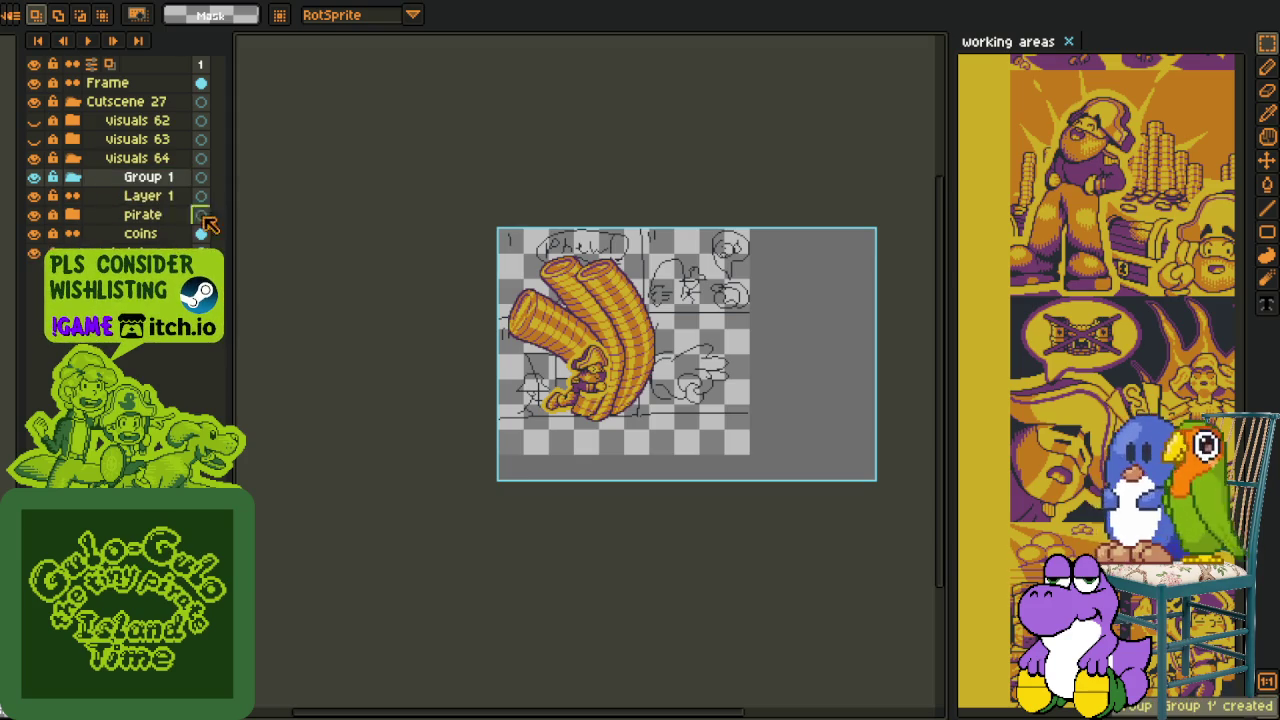
double_click(153, 182)
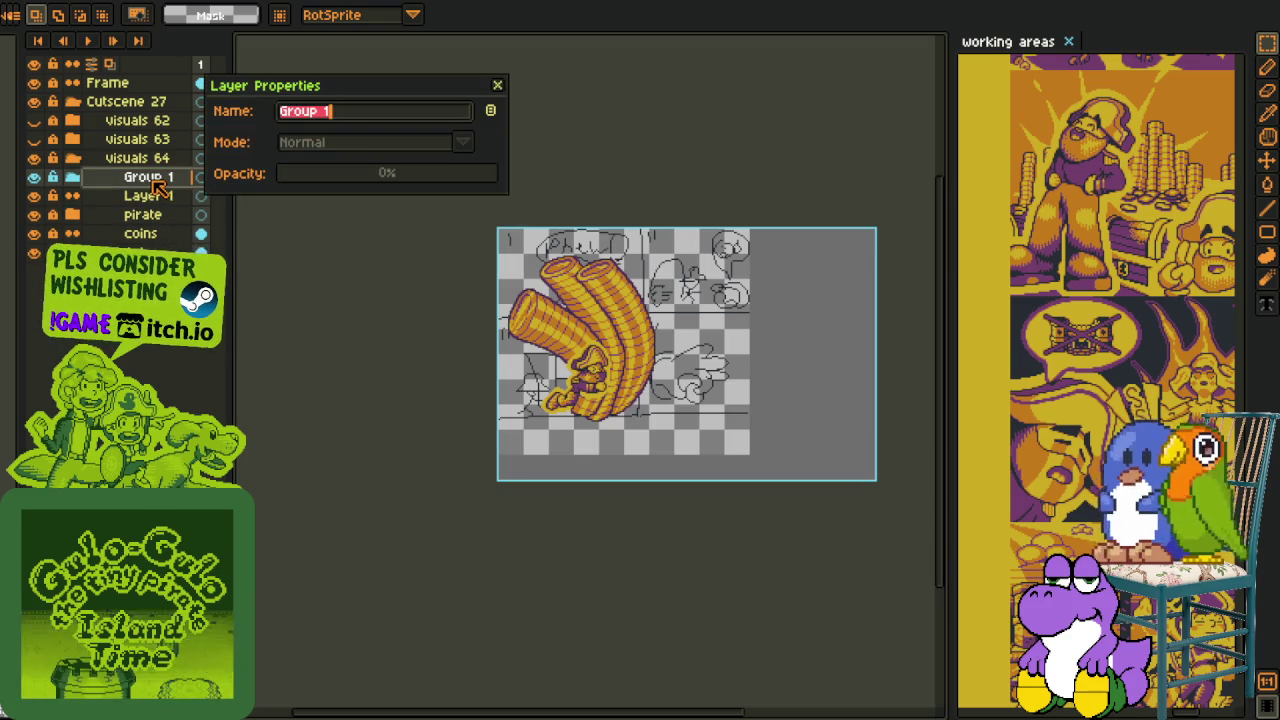
type("char 1")
key("Return")
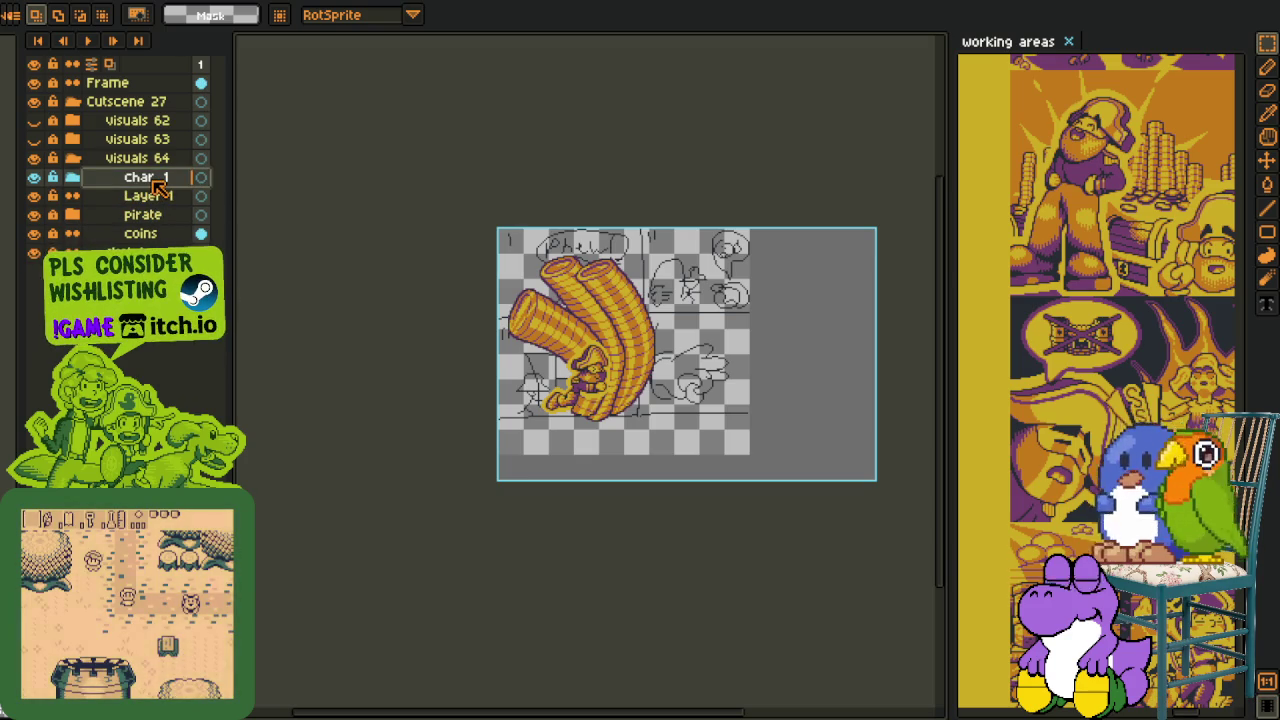
- Name the new layer rough and hide the black line sketch layer
double_click(155, 198)
type("rough")
key("Return")
scroll(383, 323, "up", 5)
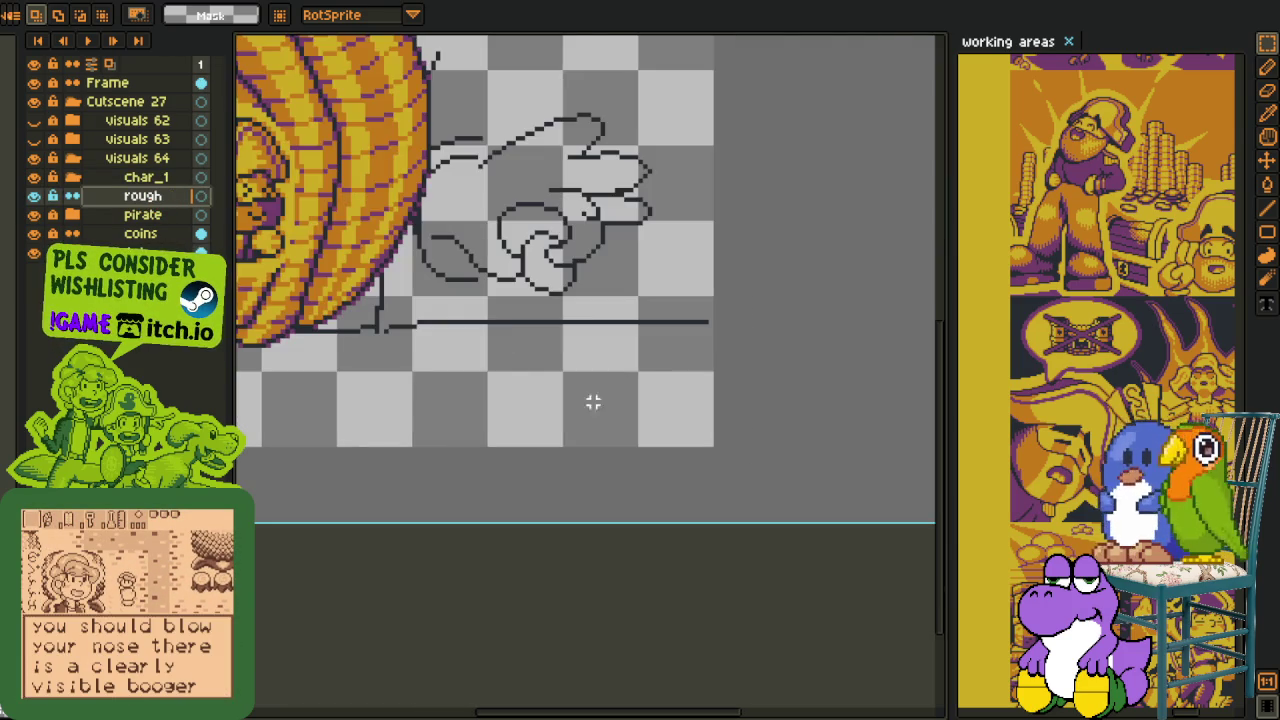
left_click_drag(677, 457, 687, 461)
left_click(34, 139)
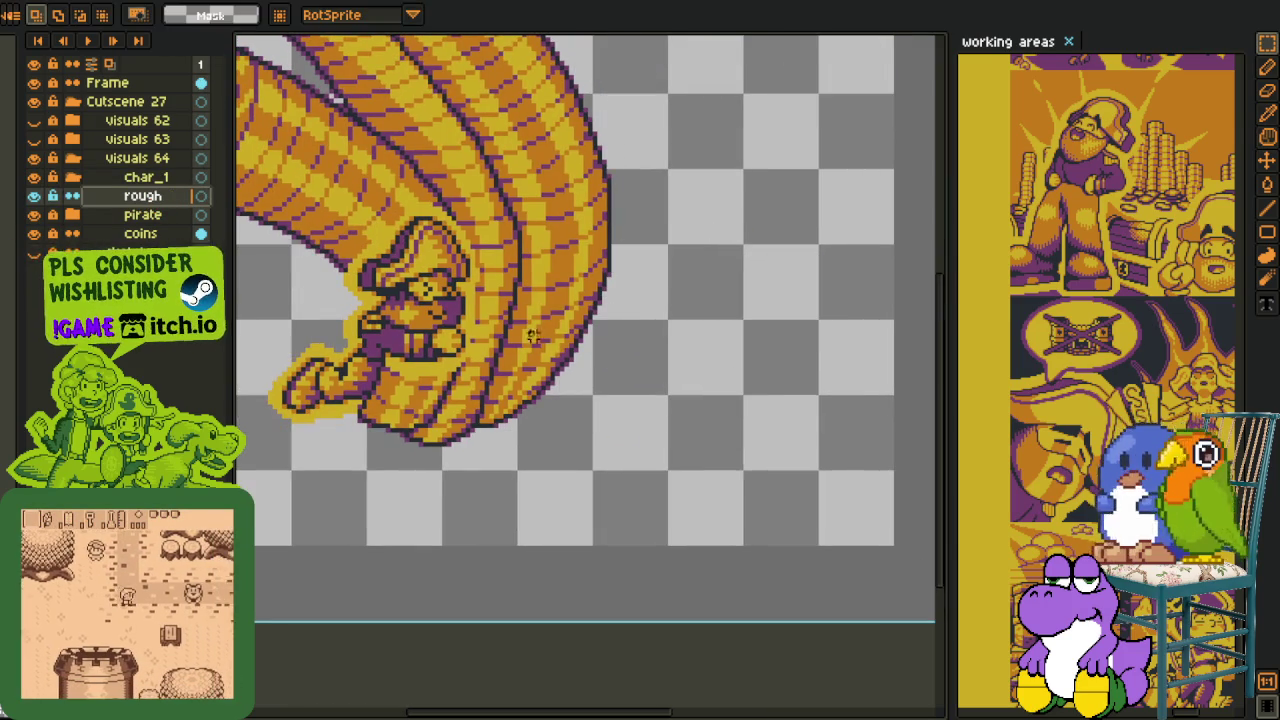
- Draw a red circle right of the coin columns on rough, with a line down through it
scroll(363, 309, "down", 3)
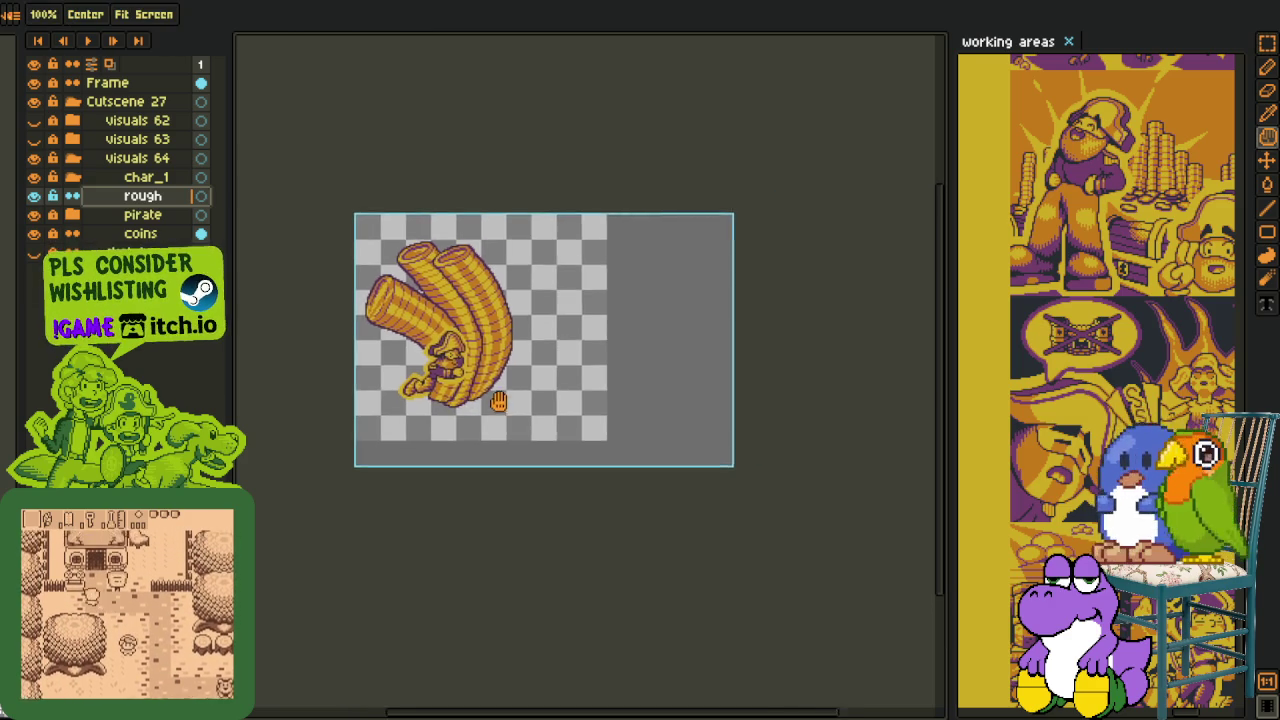
scroll(527, 376, "up", 3)
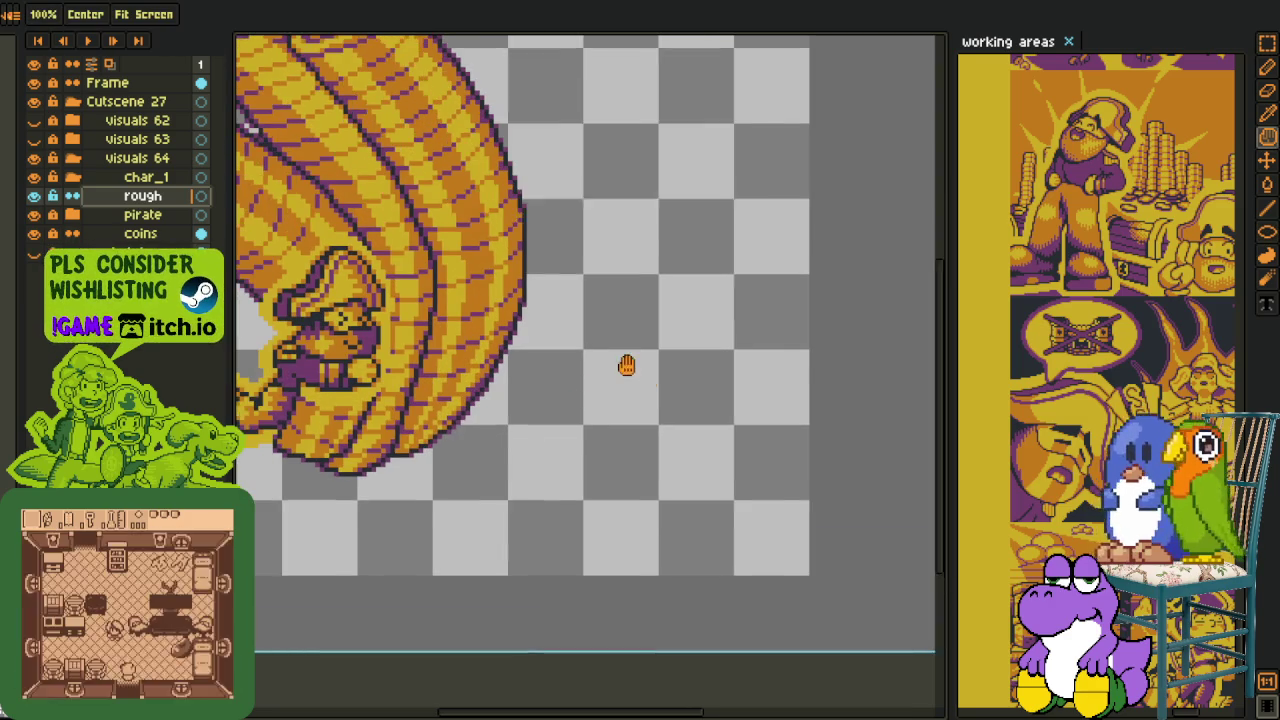
key("u")
left_click_drag(543, 318, 710, 477)
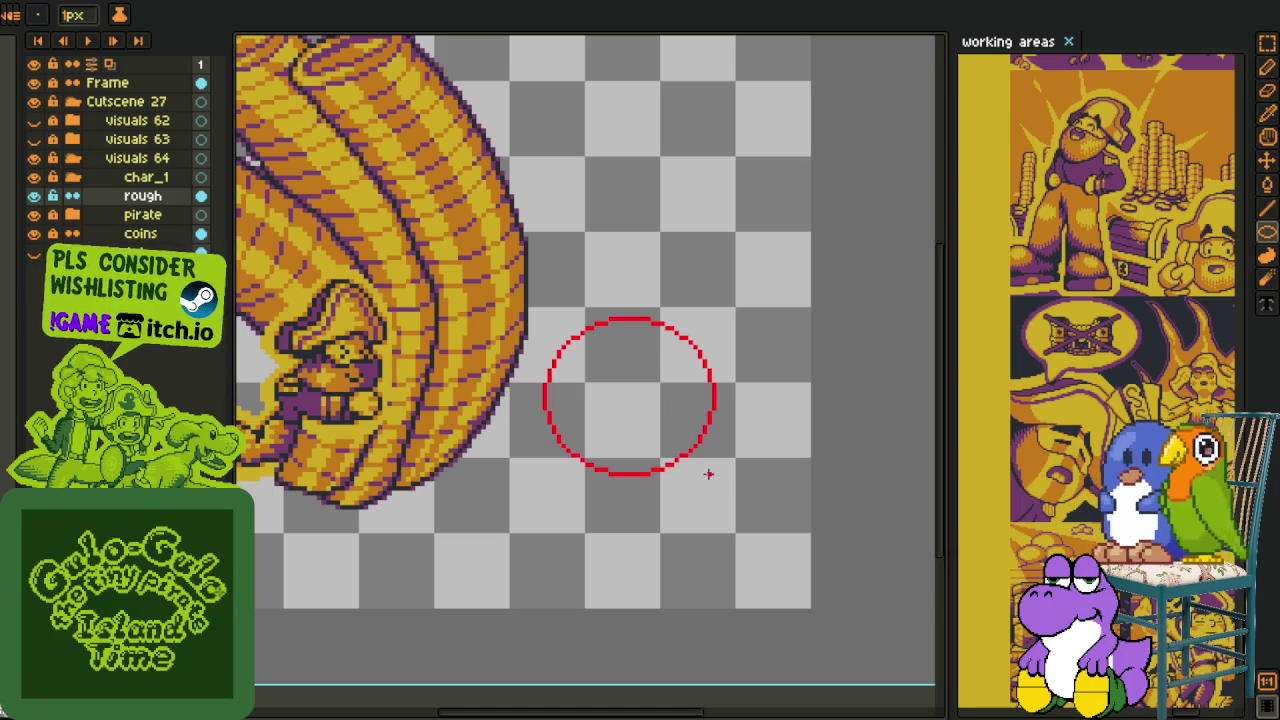
scroll(656, 413, "up", 1)
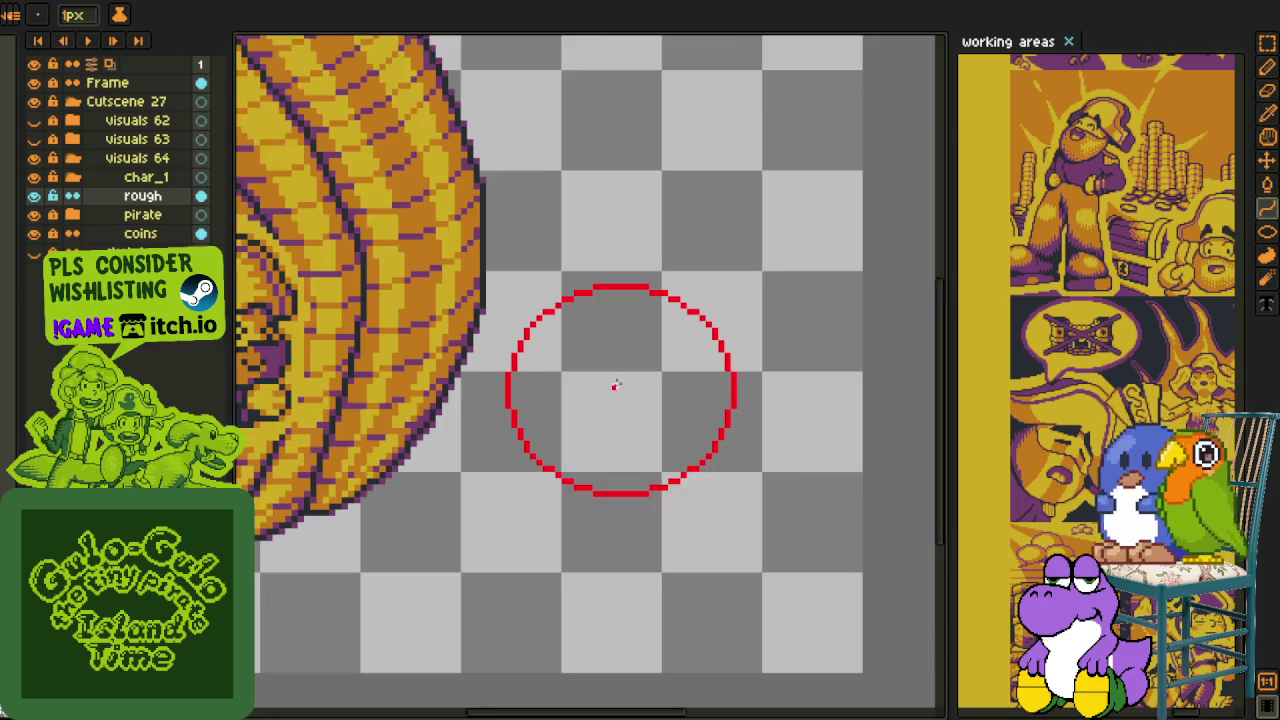
scroll(614, 382, "up", 1)
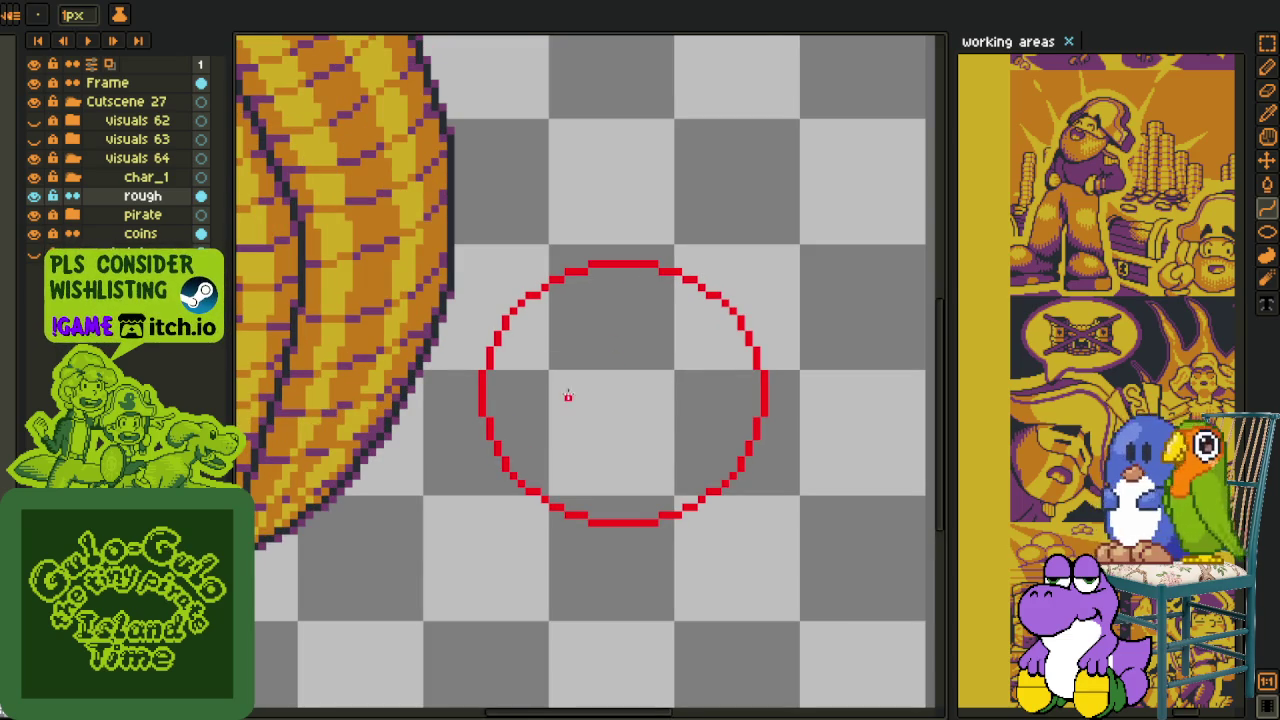
scroll(568, 396, "up", 2)
scroll(657, 394, "up", 1)
scroll(634, 383, "up", 1)
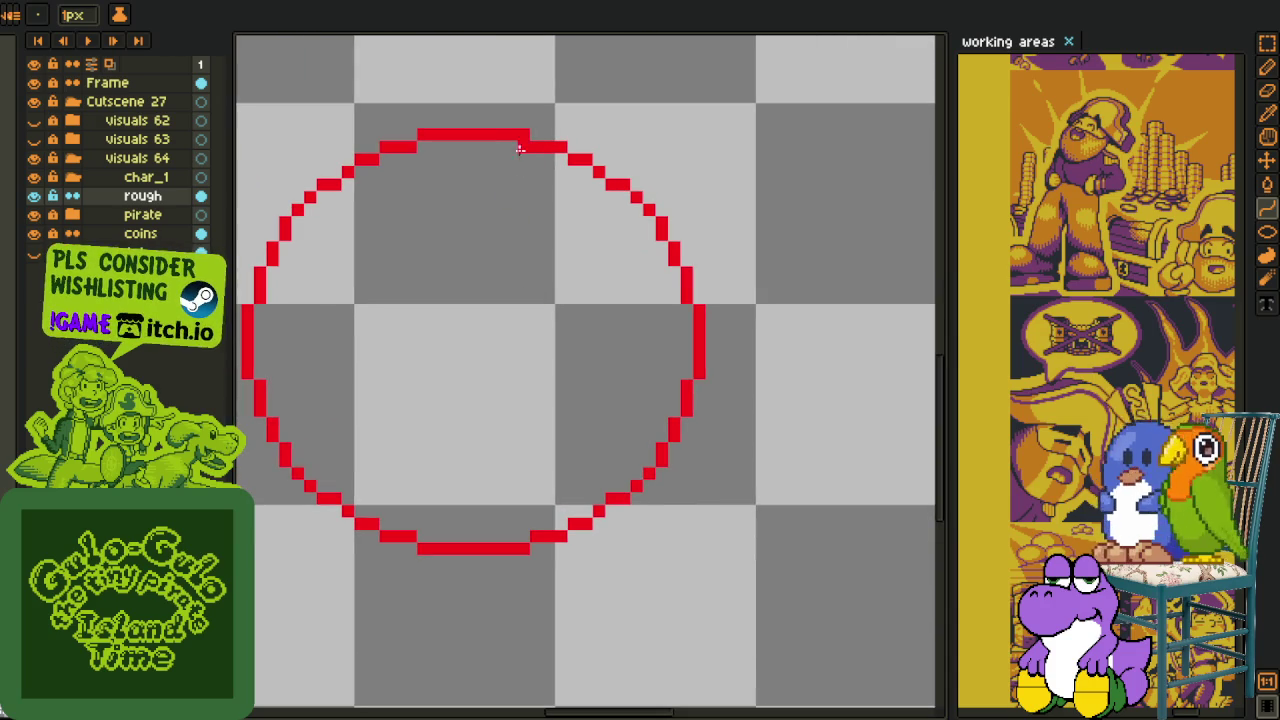
mouse_move(511, 138)
left_mouse_down()
mouse_move(511, 612)
mouse_move(622, 432)
left_mouse_up()
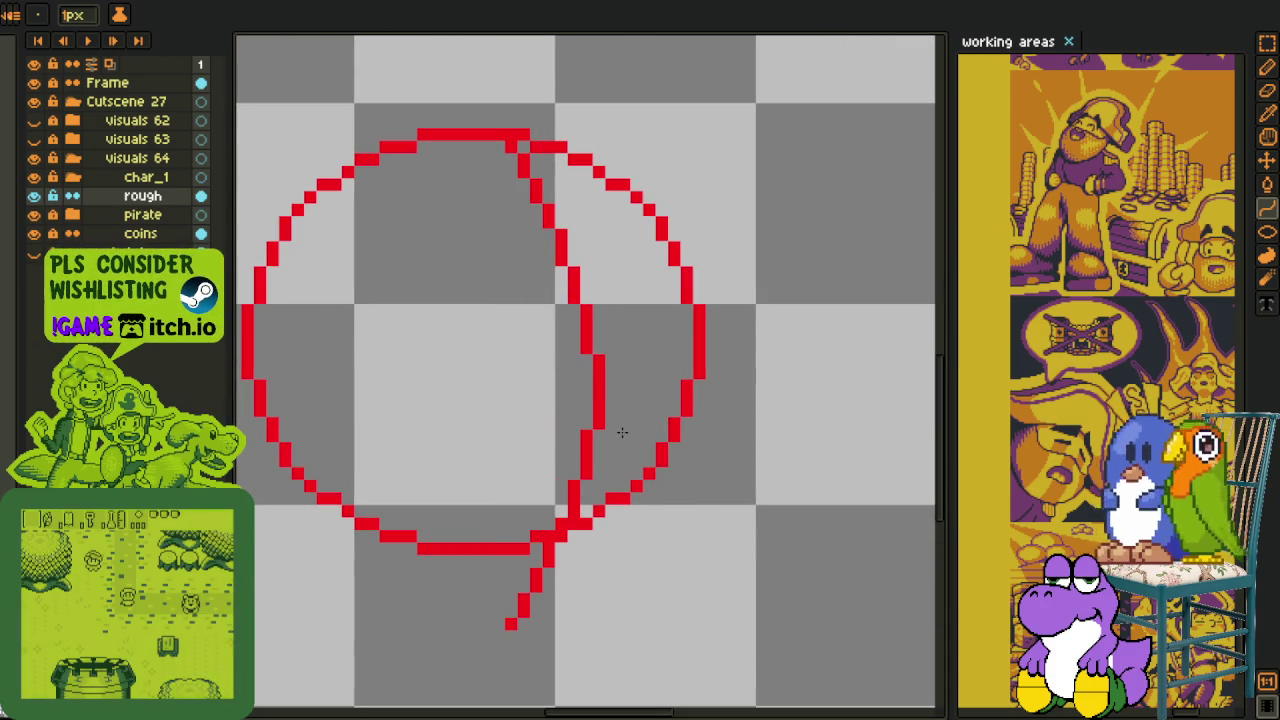
- With the Pencil, draw a red curved bulge on the circle's right side and extend the bottom stroke left
scroll(622, 432, "down", 1)
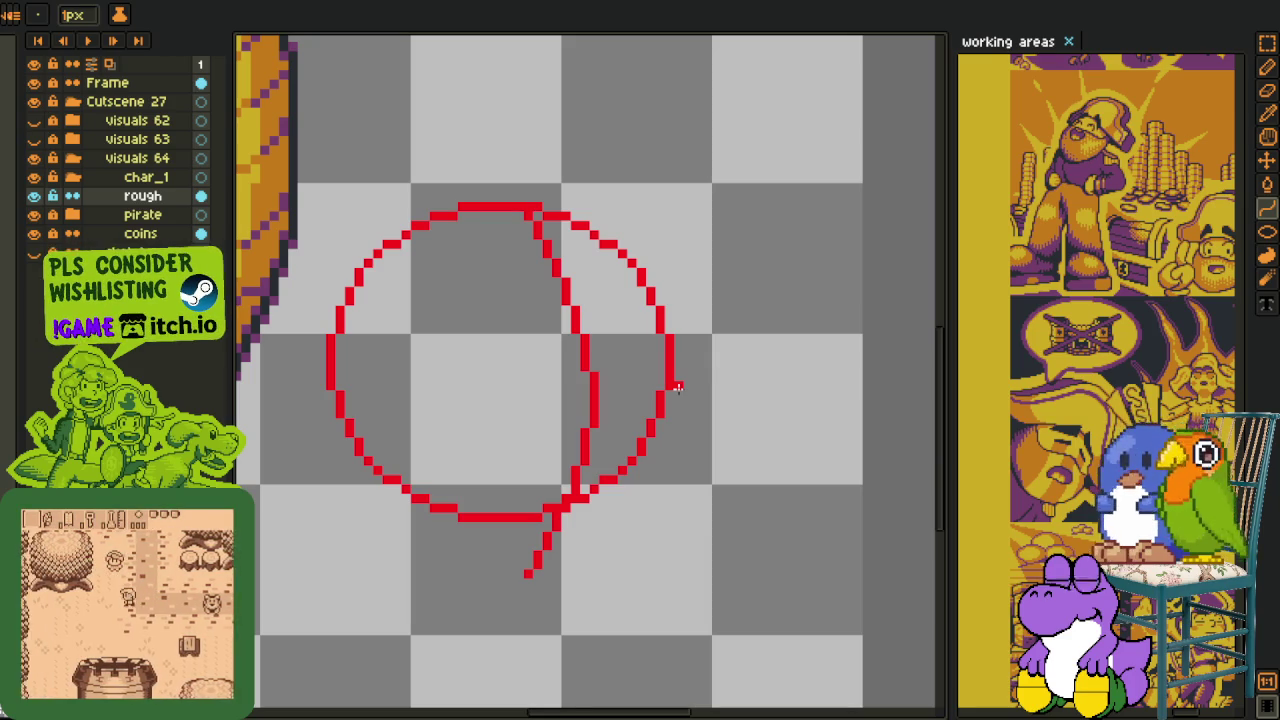
key("b")
mouse_move(677, 387)
left_mouse_down()
mouse_move(704, 431)
mouse_move(677, 514)
mouse_move(530, 570)
left_mouse_up()
scroll(614, 552, "up", 1)
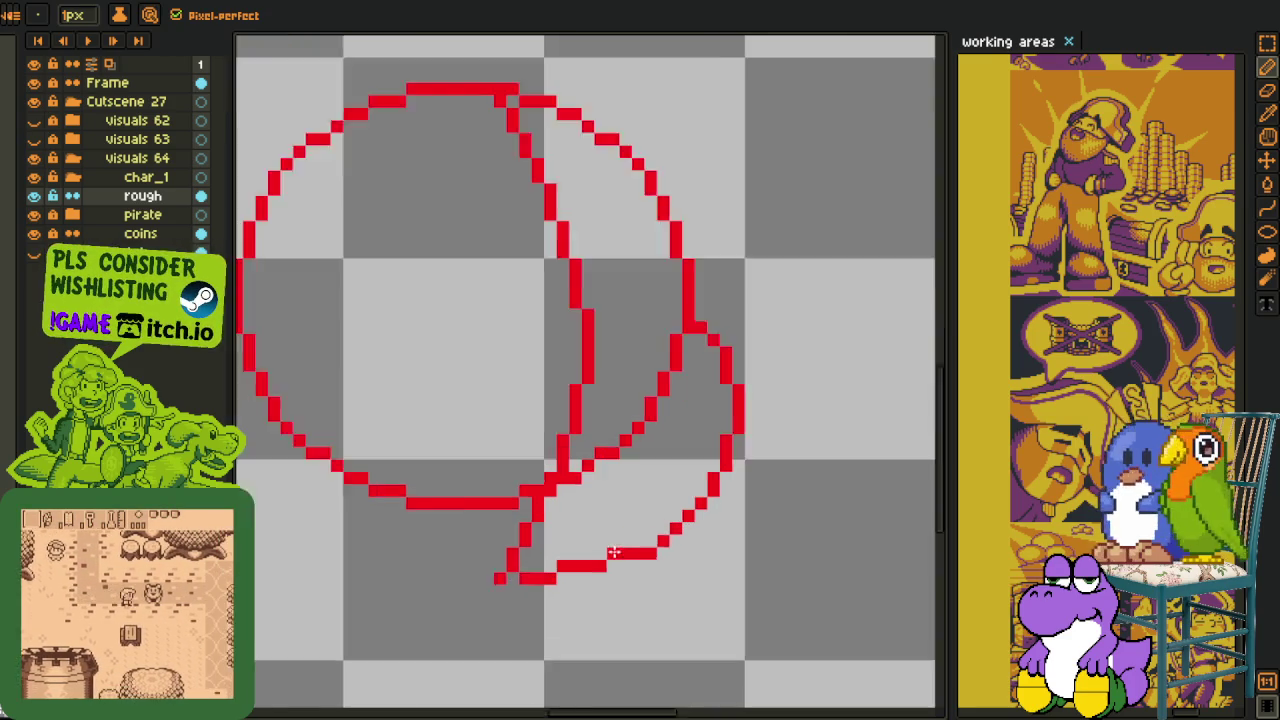
scroll(614, 552, "up", 1)
scroll(666, 540, "down", 3)
scroll(549, 571, "up", 2)
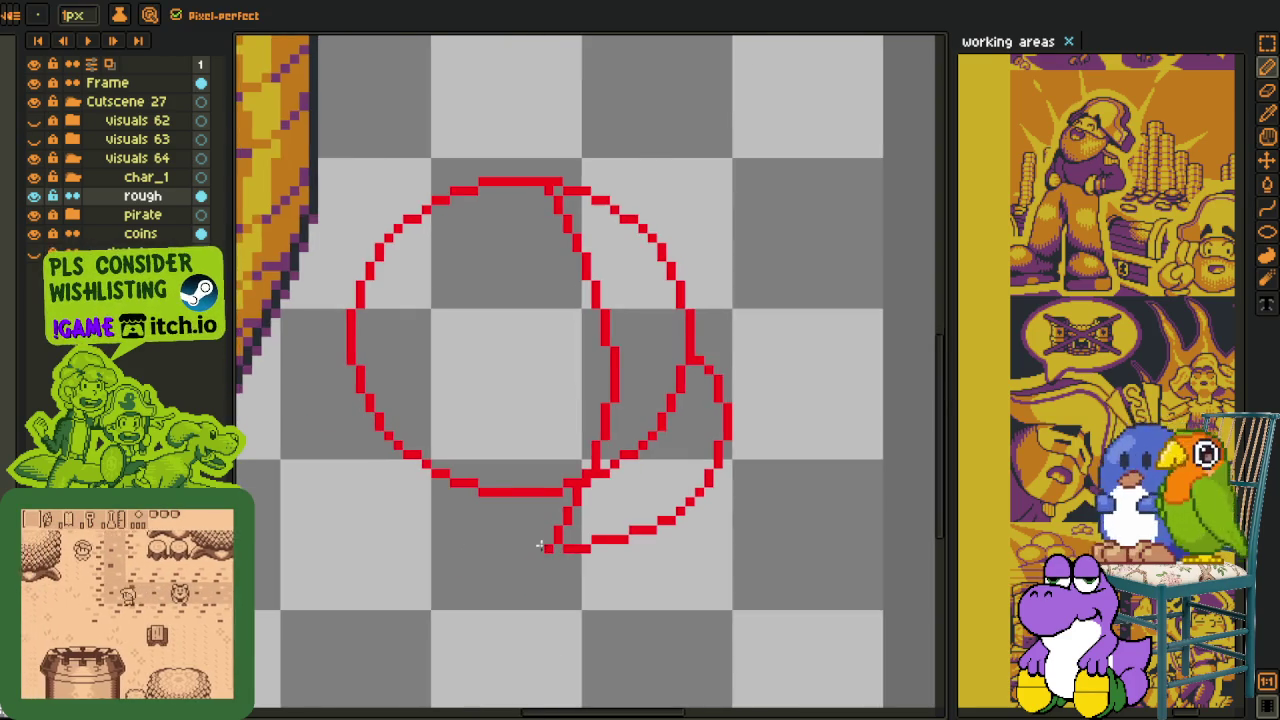
scroll(540, 545, "up", 1)
left_click_drag(552, 548, 537, 548)
- Add a larger red arc around the circle's lower left
scroll(550, 544, "down", 1)
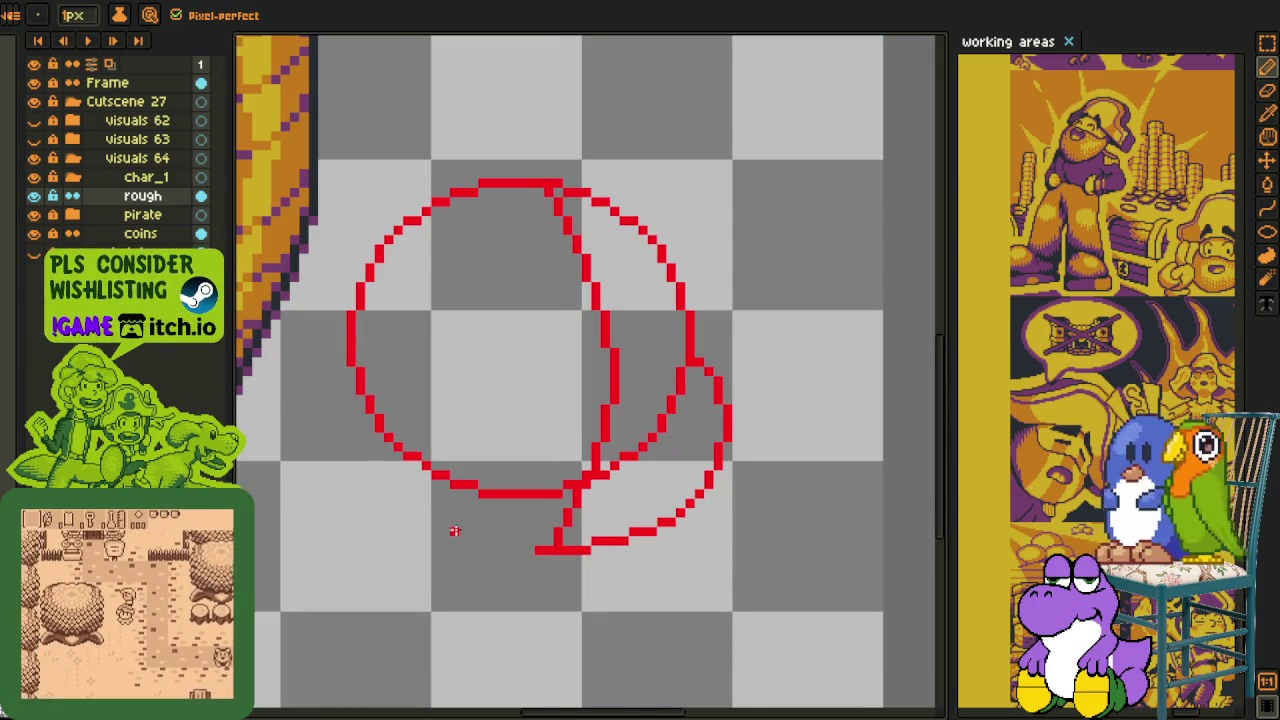
scroll(471, 494, "up", 1)
mouse_move(410, 375)
left_mouse_down()
mouse_move(352, 340)
mouse_move(457, 465)
mouse_move(556, 478)
mouse_move(533, 483)
left_mouse_up()
scroll(556, 478, "up", 1)
scroll(533, 483, "down", 2)
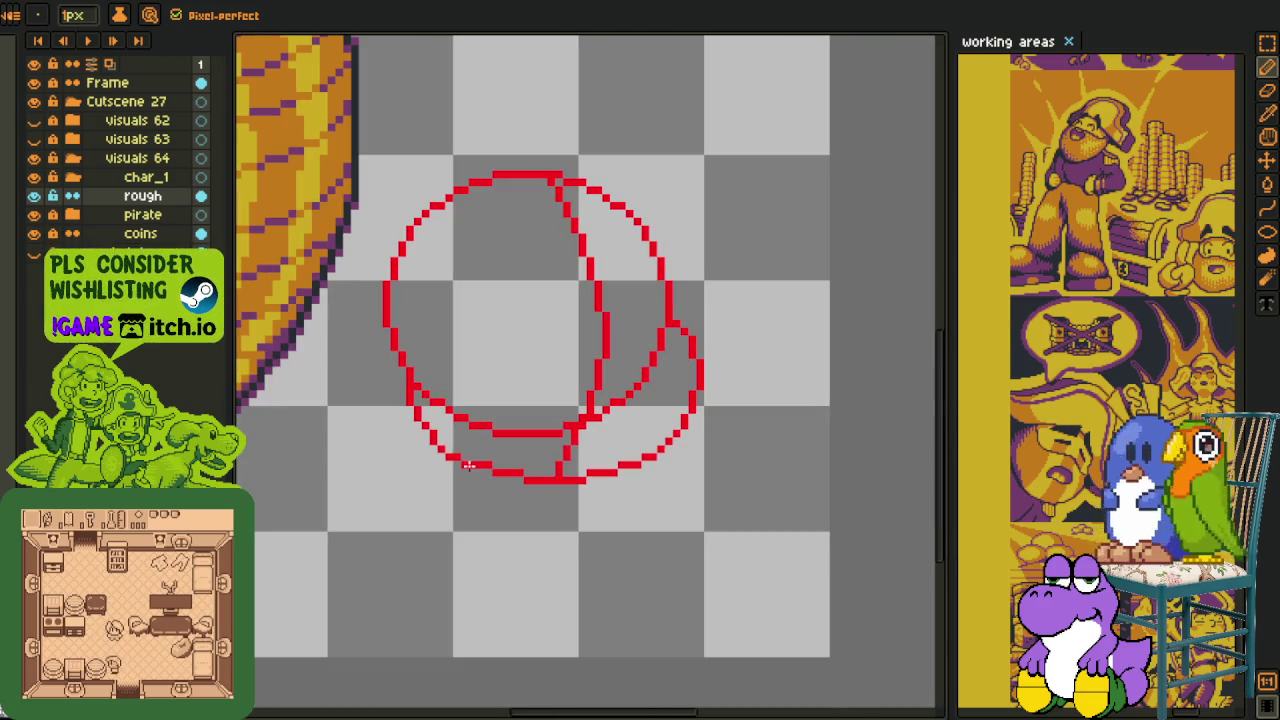
scroll(433, 423, "up", 1)
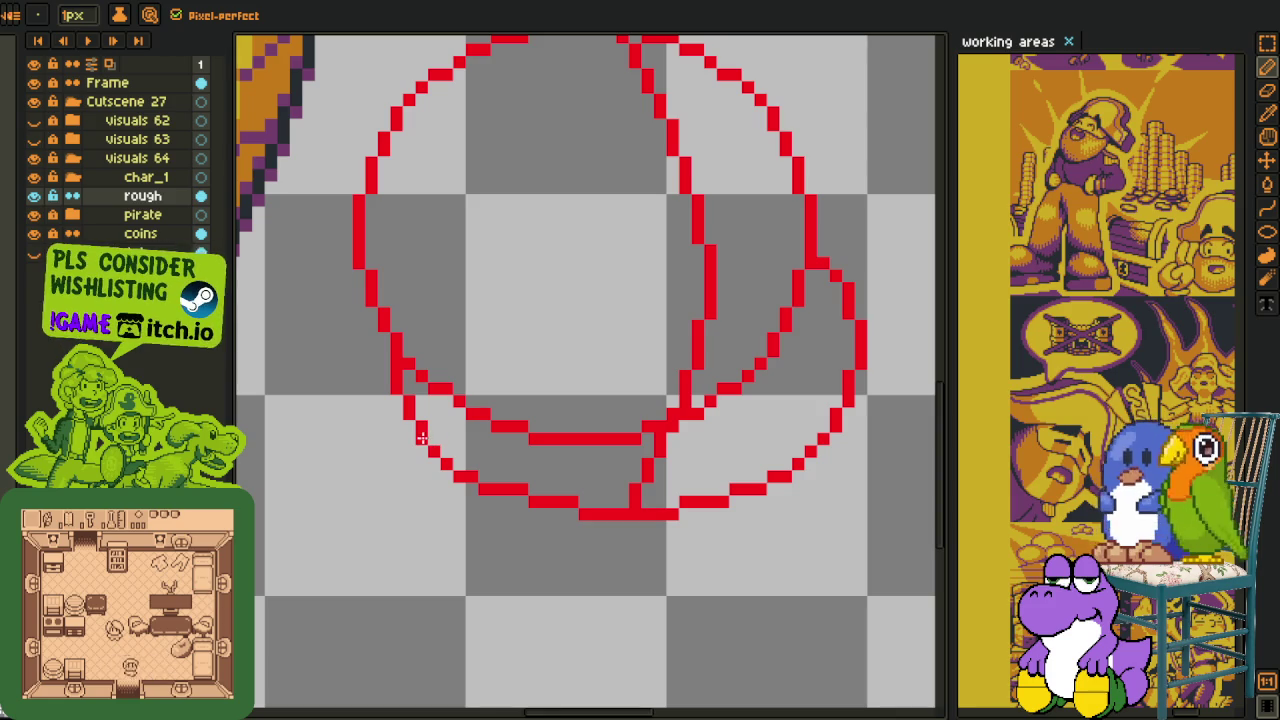
- Erase the stair-step pixels at lower left and the extra inner diagonal stroke
left_click(409, 376)
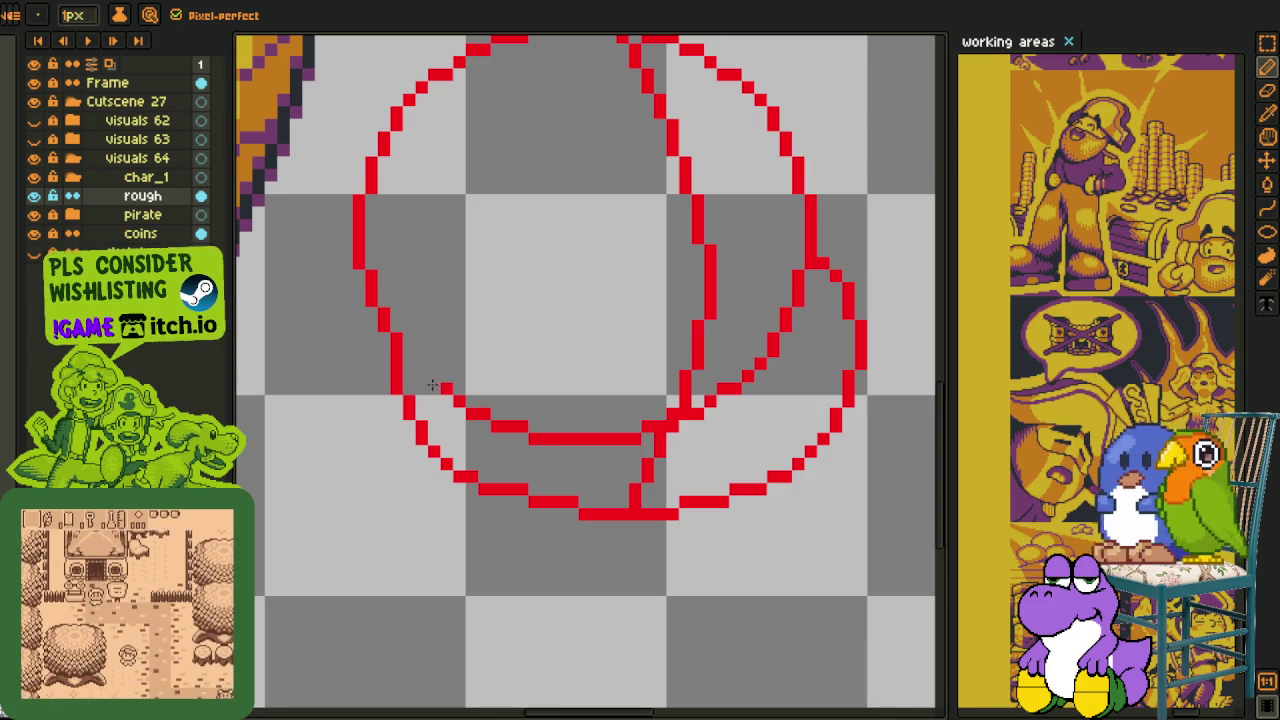
mouse_move(470, 412)
left_mouse_down()
mouse_move(636, 431)
mouse_move(672, 412)
mouse_move(555, 440)
left_mouse_up()
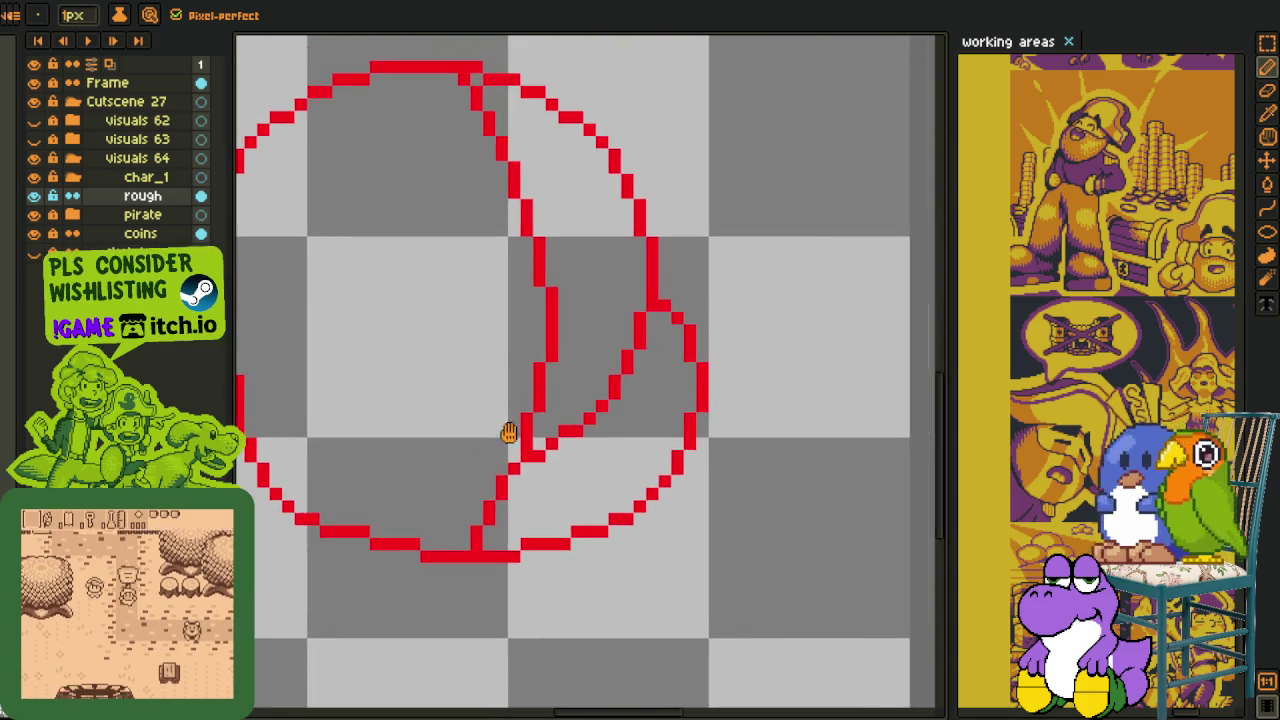
scroll(508, 428, "up", 1)
scroll(617, 323, "up", 1)
left_click_drag(686, 274, 636, 377)
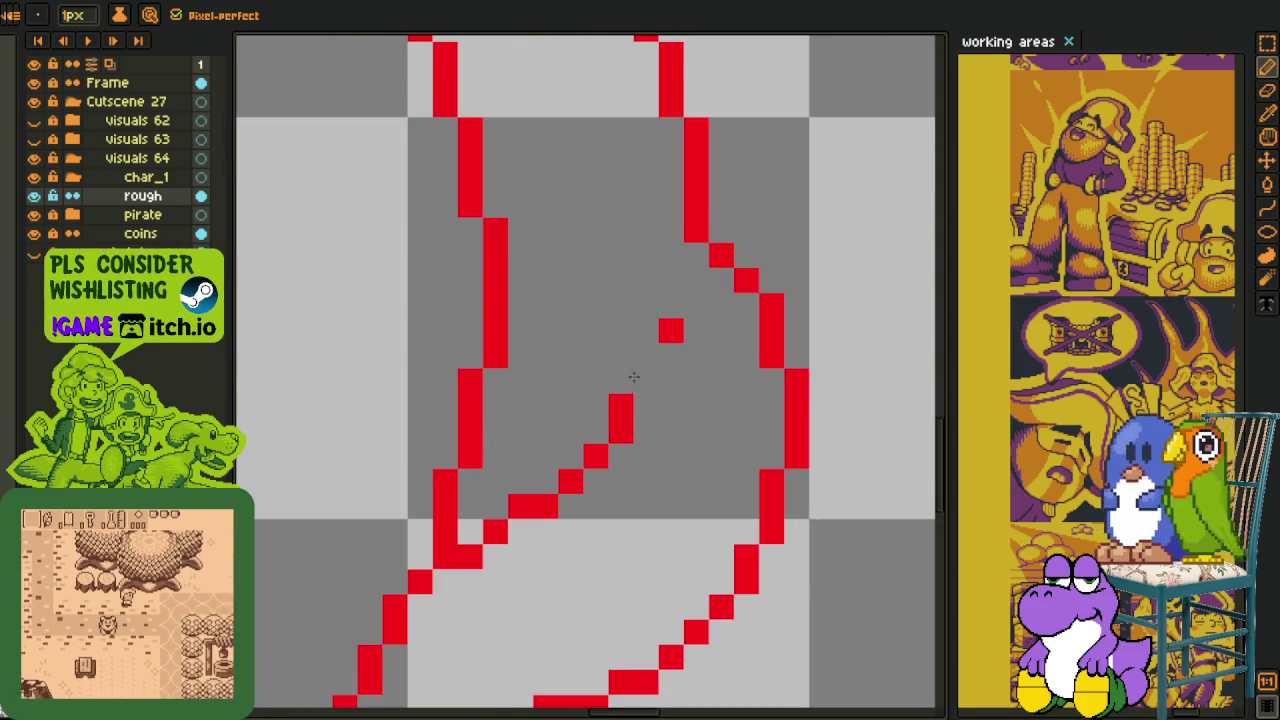
mouse_move(600, 450)
left_mouse_down()
mouse_move(552, 503)
mouse_move(520, 505)
left_mouse_up()
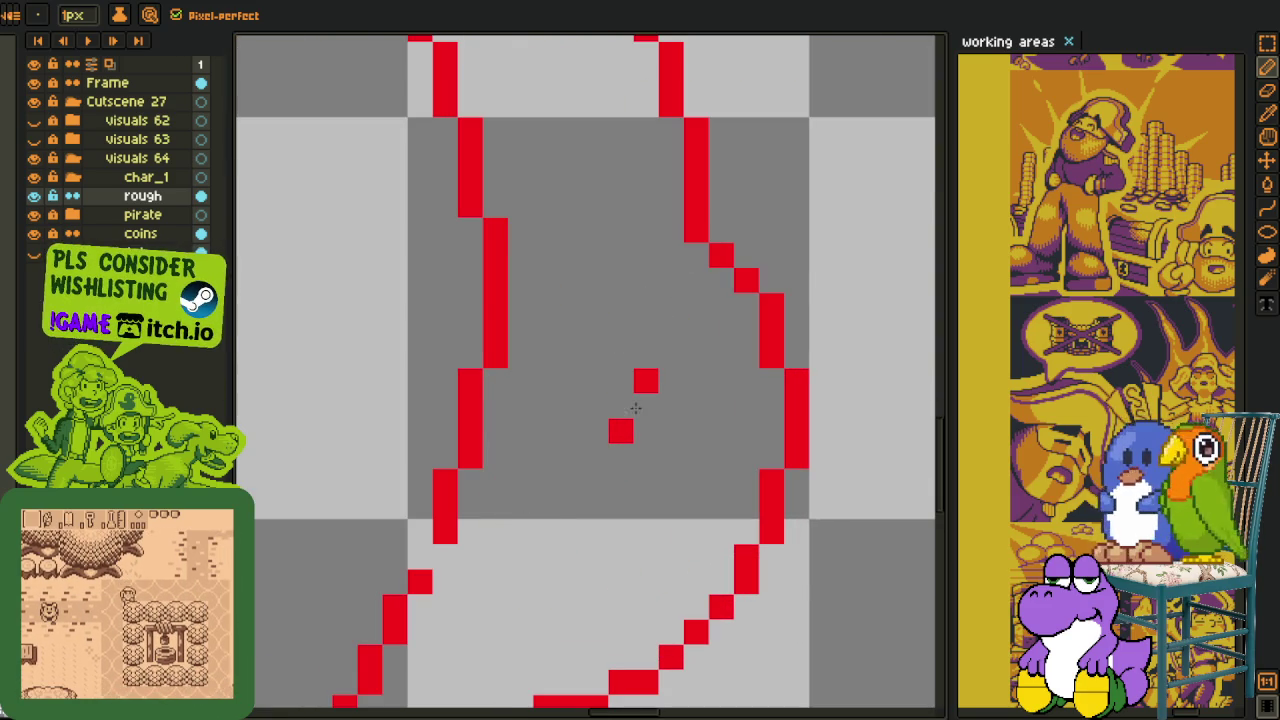
left_click_drag(645, 380, 620, 430)
- Toggle the coin cutscene and girl-and-campfire reference layers on and off to compare the sketch
scroll(636, 418, "down", 2)
scroll(636, 418, "down", 2)
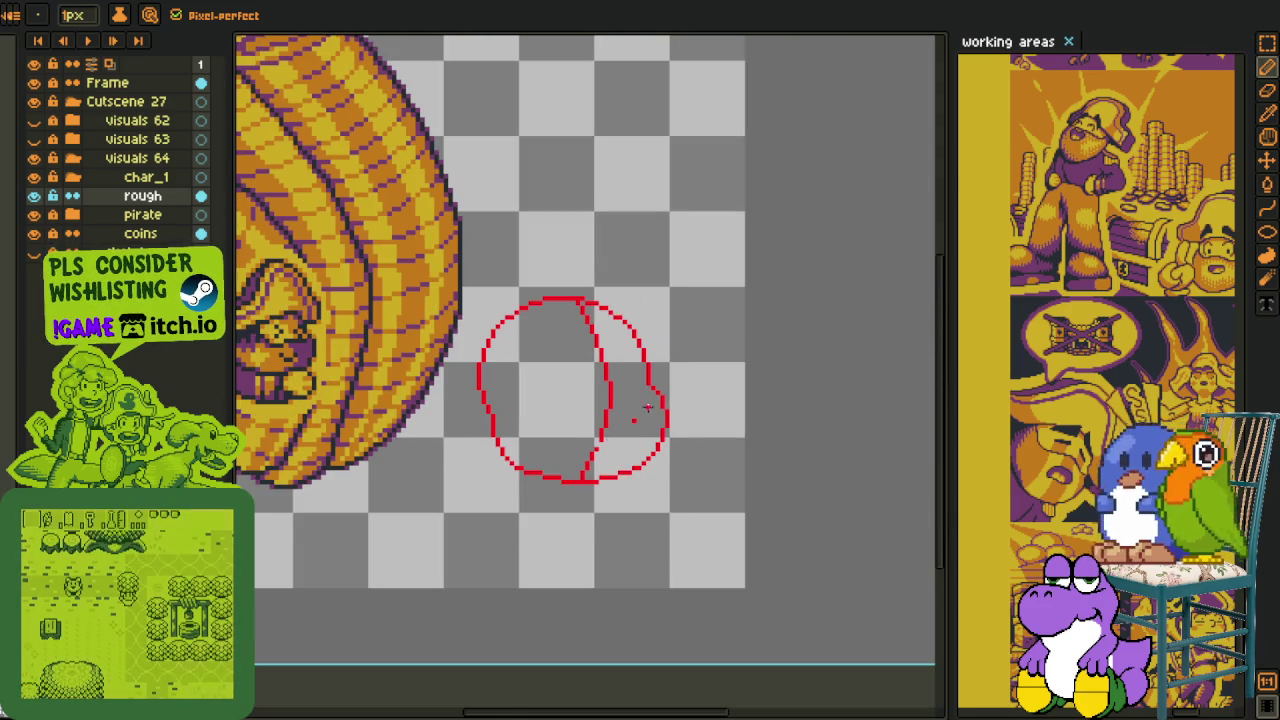
scroll(636, 424, "up", 1)
scroll(635, 430, "down", 1)
scroll(630, 430, "up", 1)
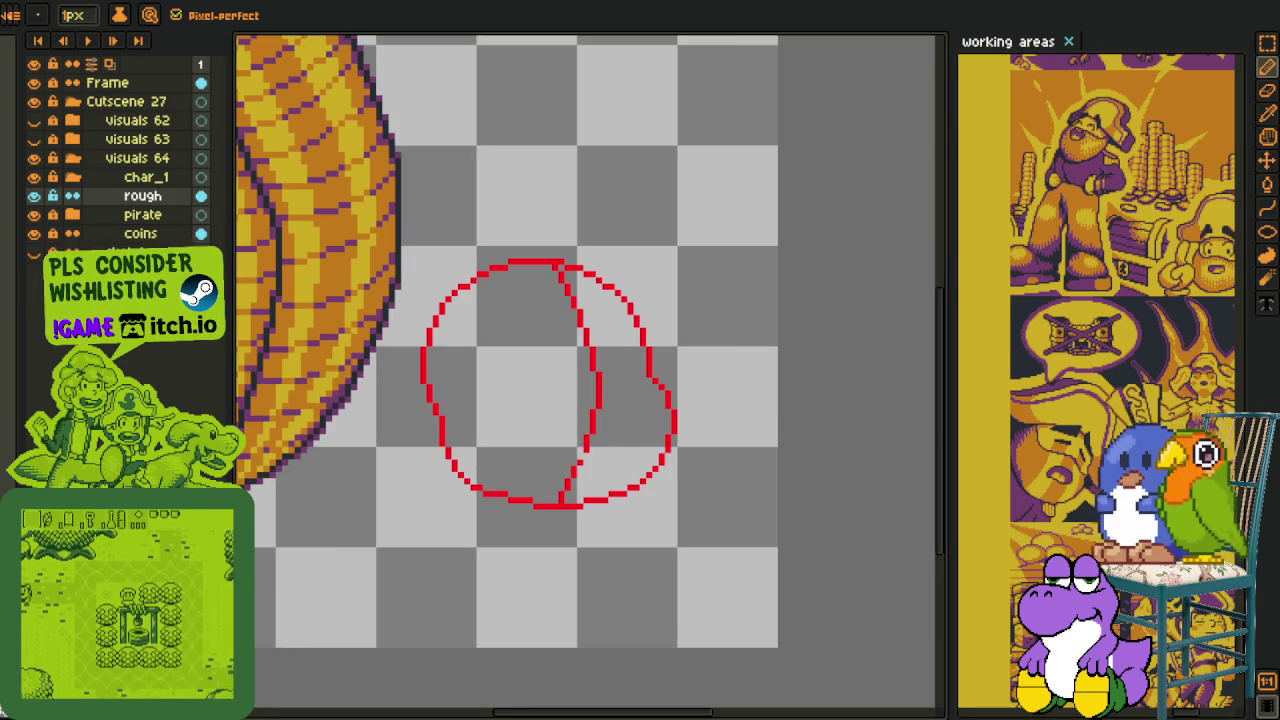
scroll(541, 460, "down", 2)
left_click(34, 141)
left_click(34, 139)
left_click(33, 120)
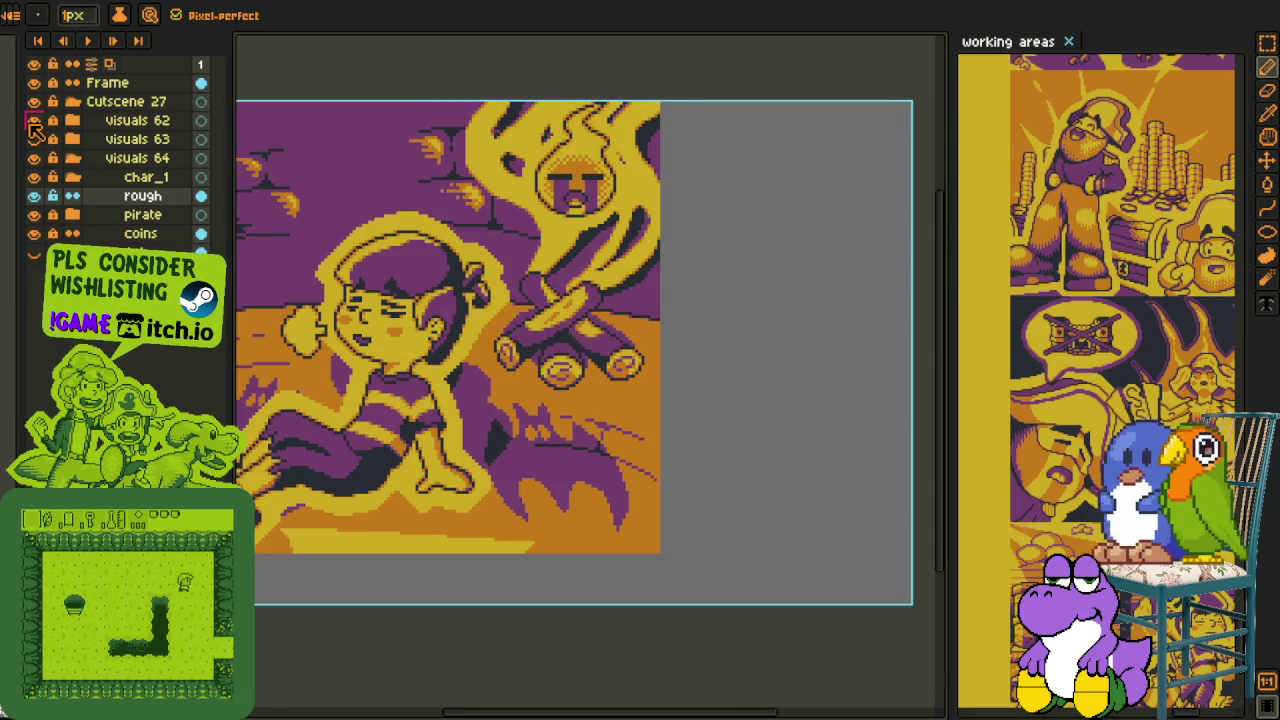
left_click(34, 120)
scroll(560, 430, "up", 2)
key("v")
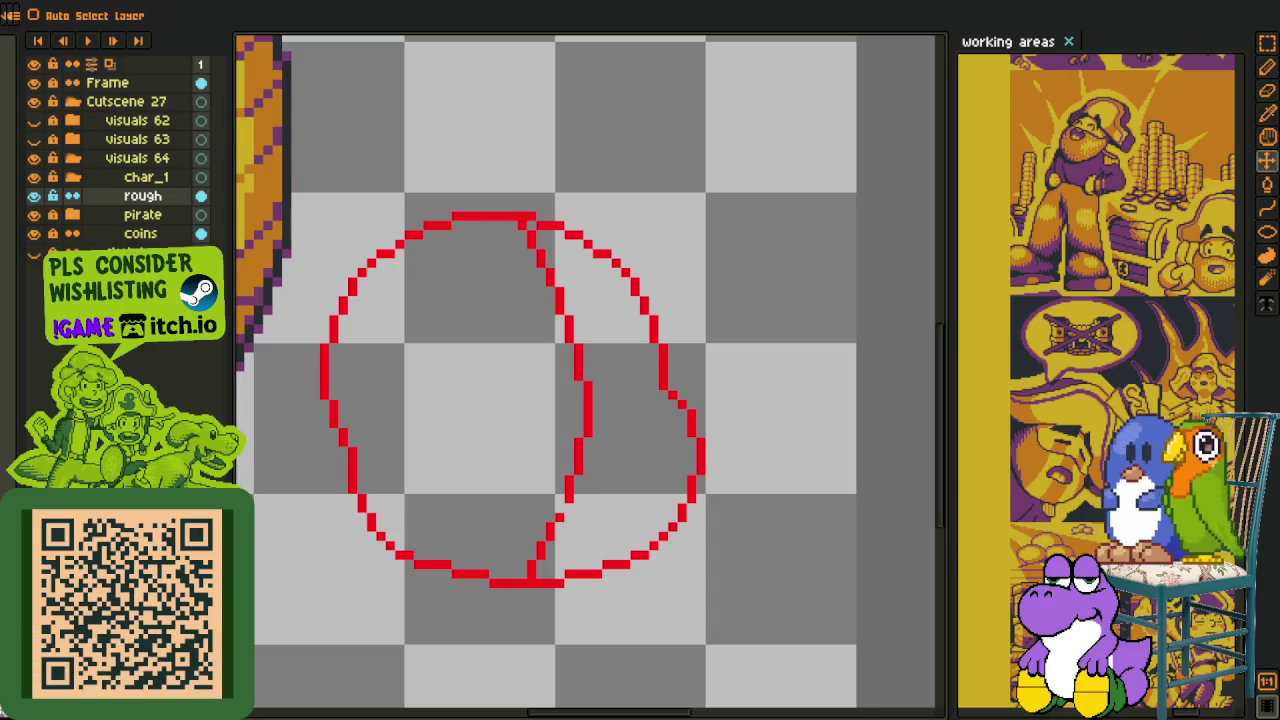
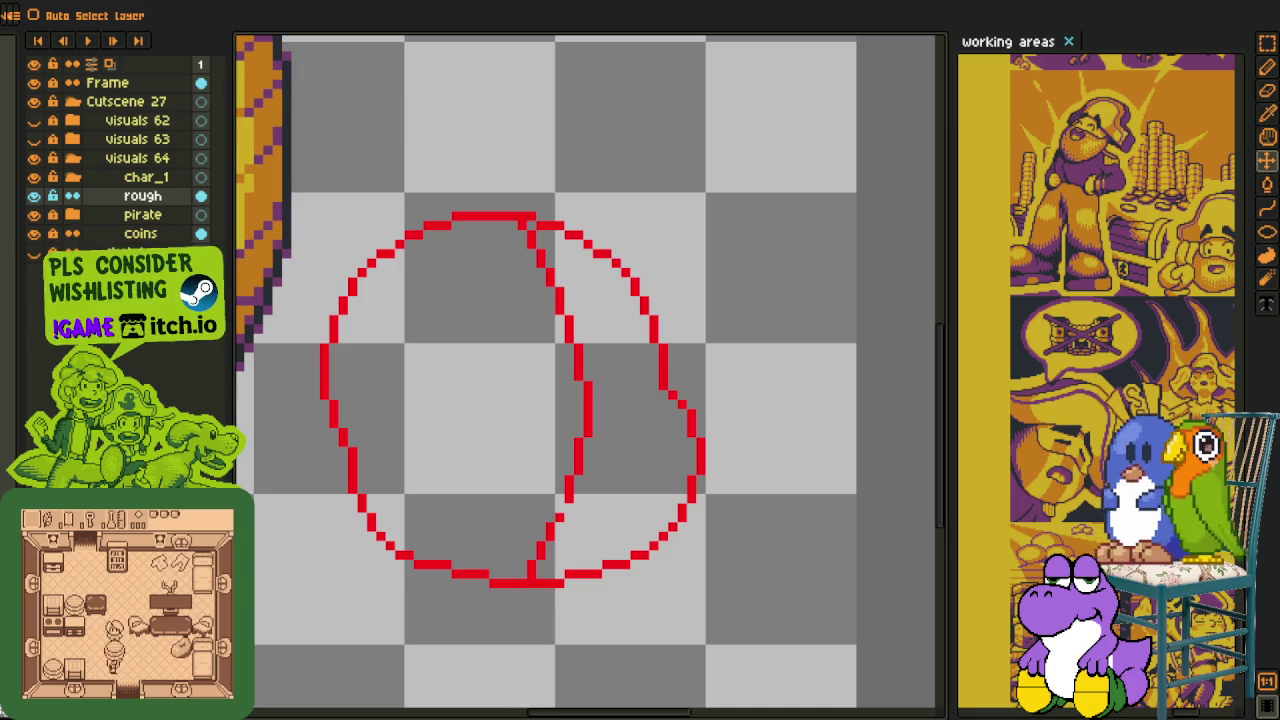
- Create a 321×279 sprite, paste the anime girl reference into it, and dock it beside the sketch
left_click(10, 15)
left_click(40, 12)
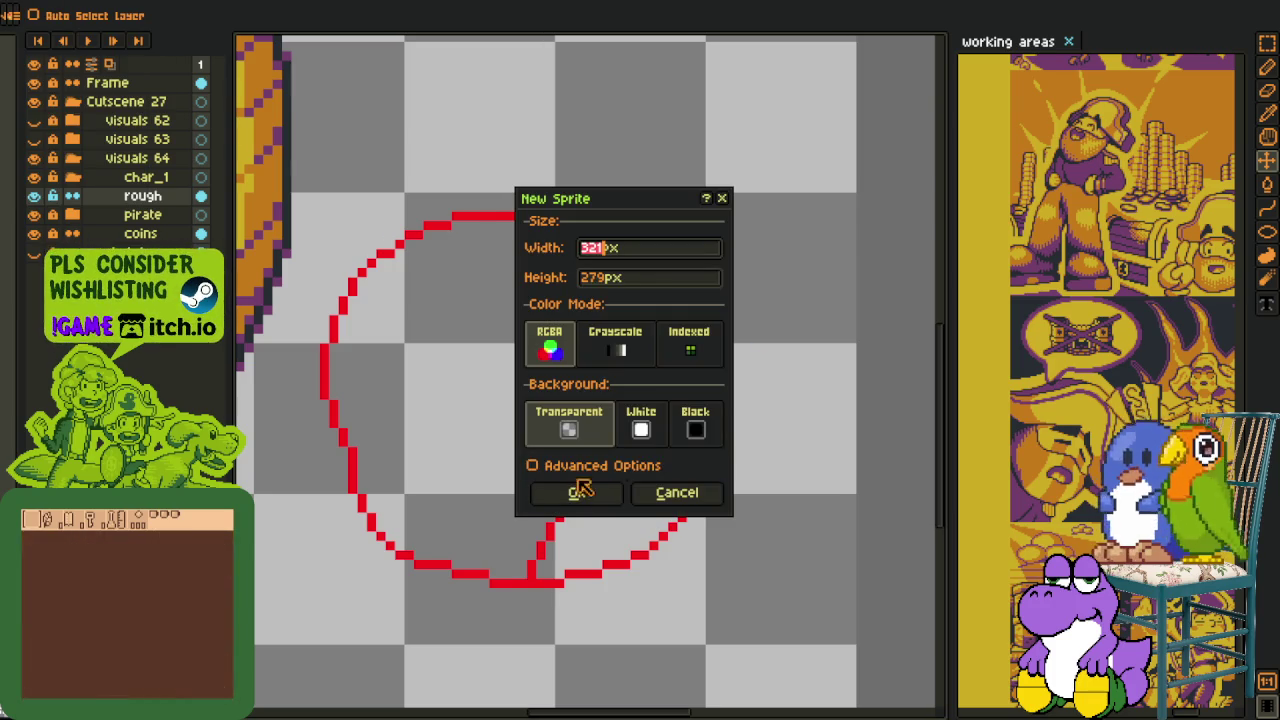
left_click(586, 506)
key("ctrl+v")
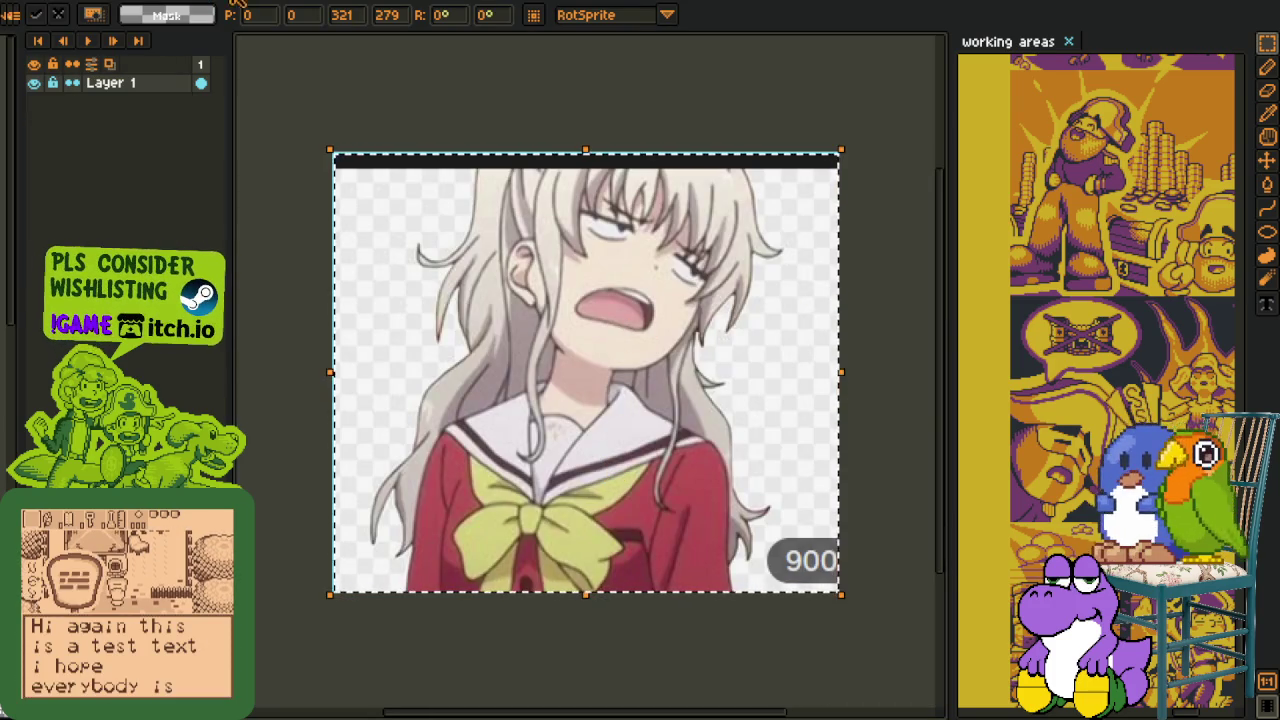
left_click_drag(443, 71, 1000, 440)
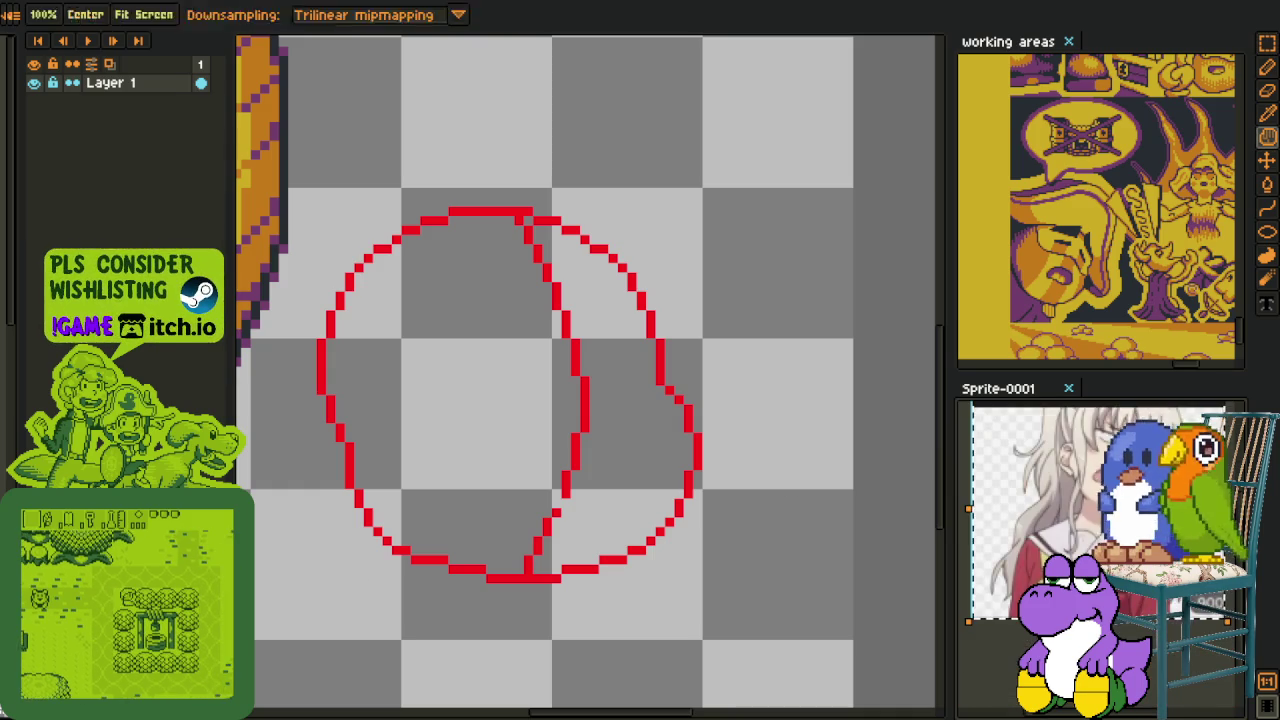
key("Return")
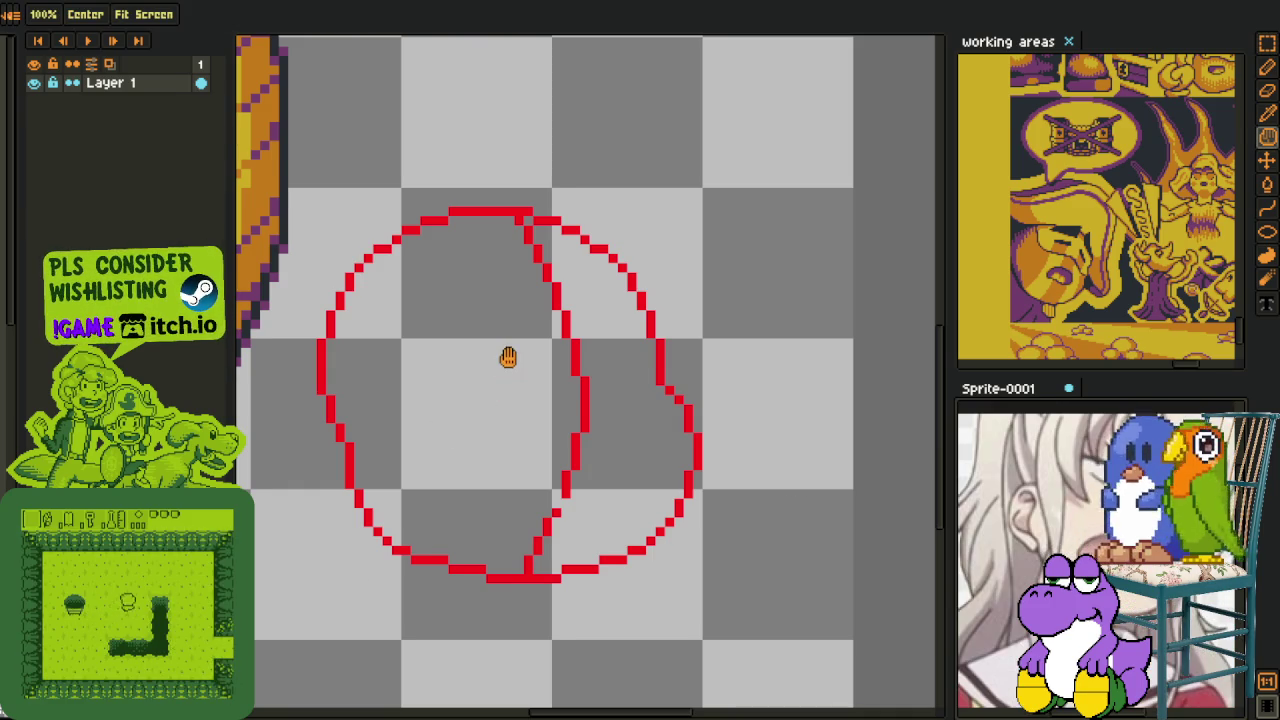
- Draw a red line across the circle's middle, bending upward on the right
scroll(506, 360, "up", 1)
scroll(569, 371, "up", 1)
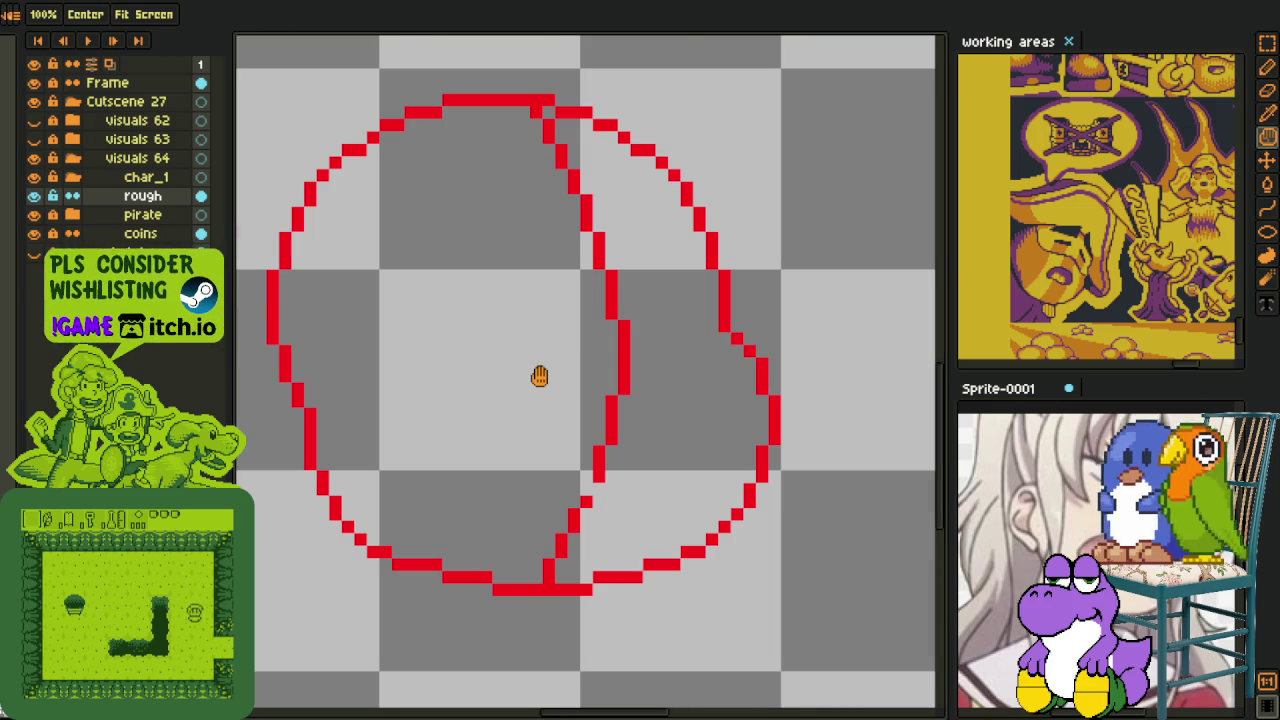
scroll(540, 376, "down", 1)
key("l")
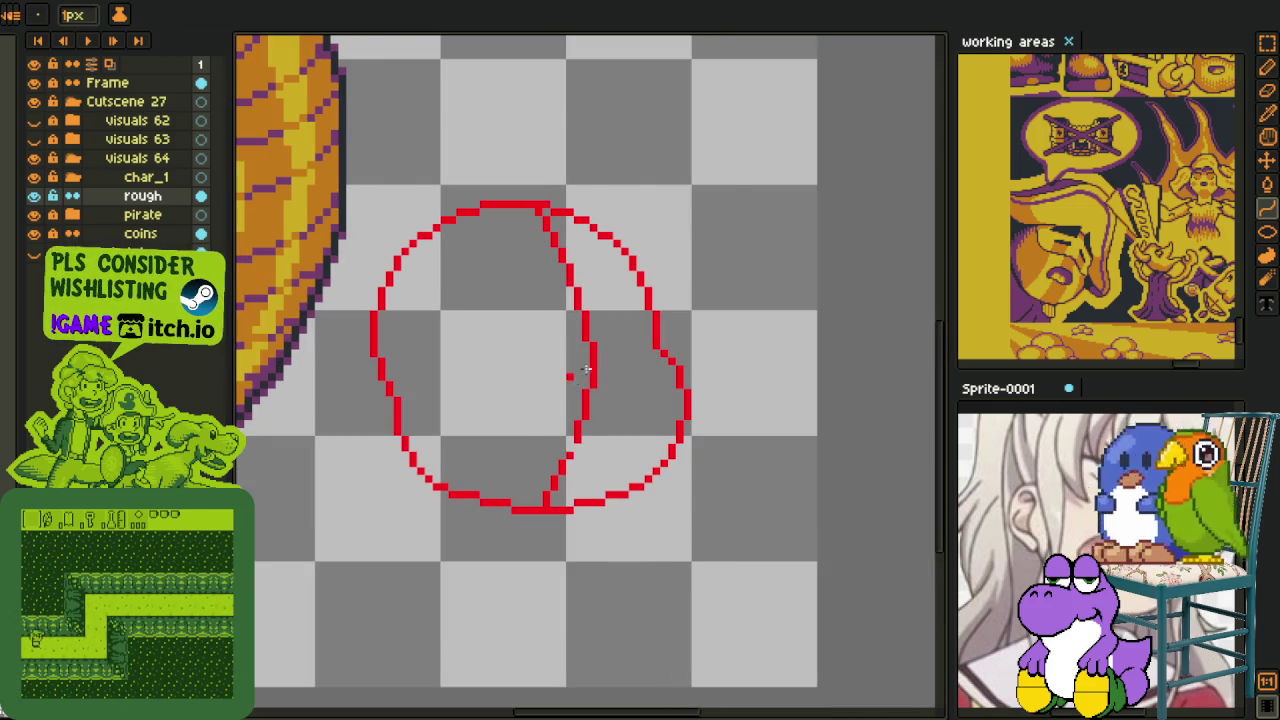
scroll(600, 352, "up", 1)
scroll(596, 330, "down", 1)
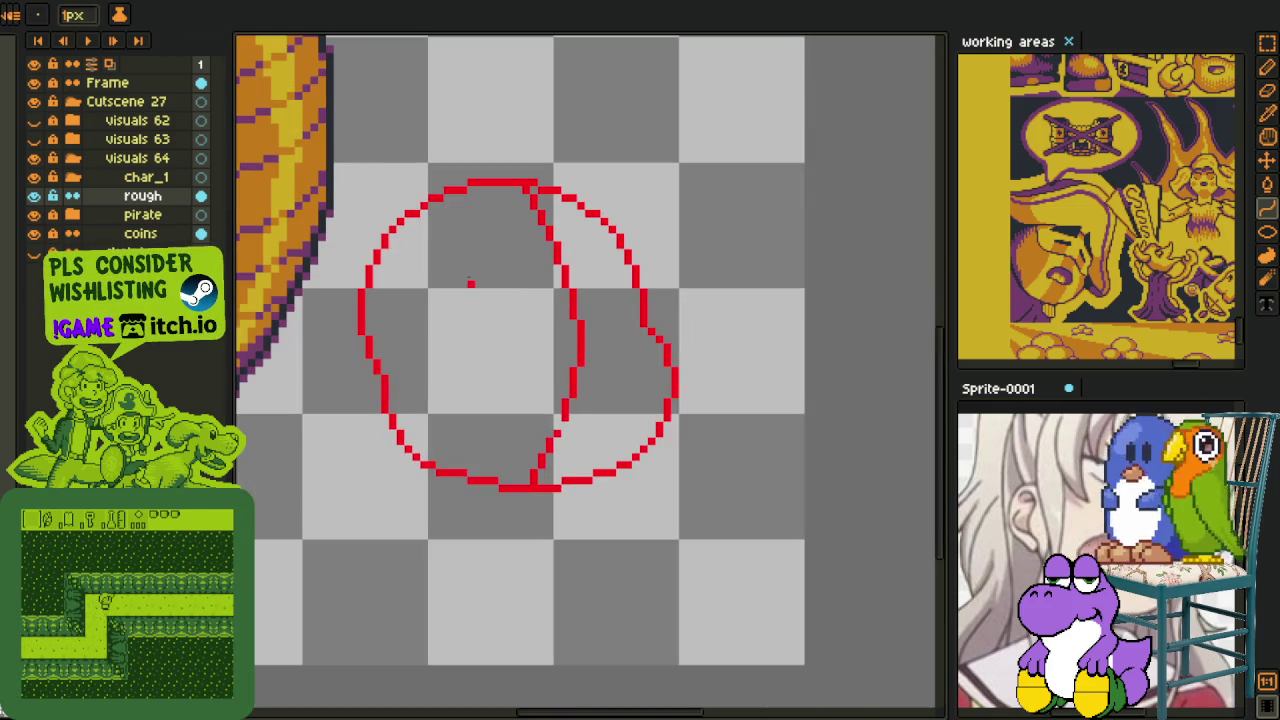
key("m")
scroll(391, 366, "up", 1)
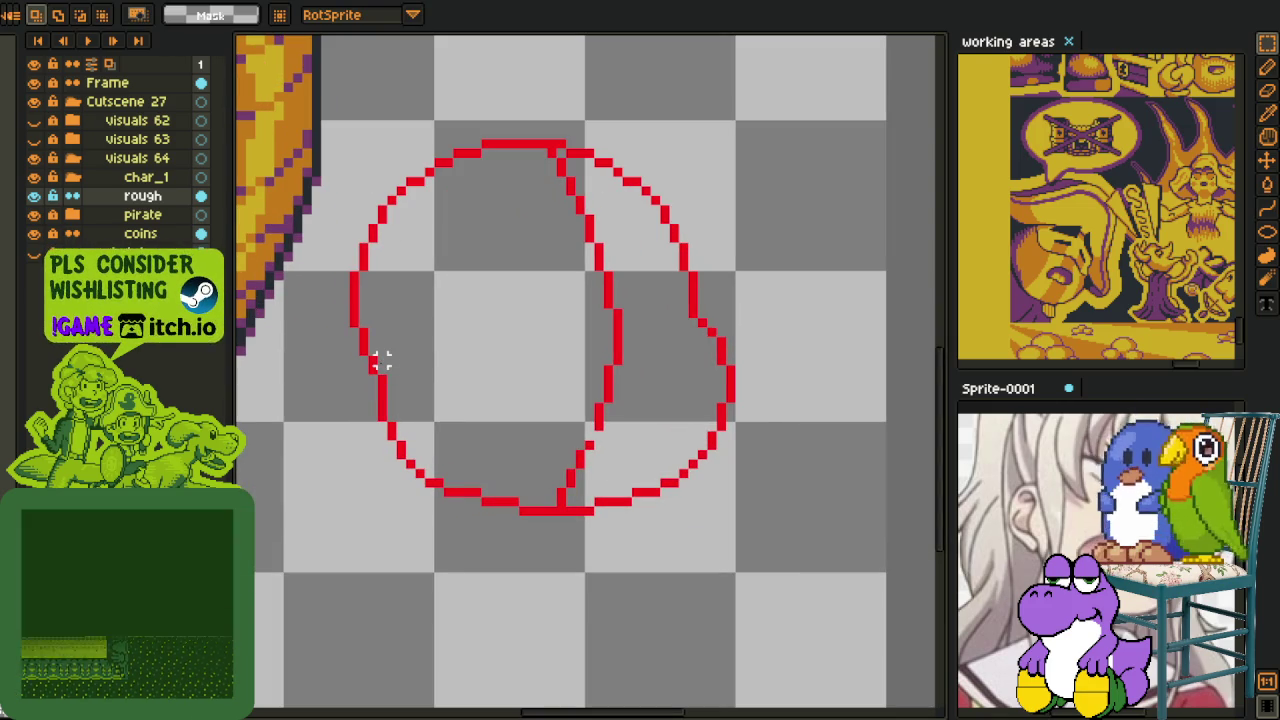
key("shift")
key("l")
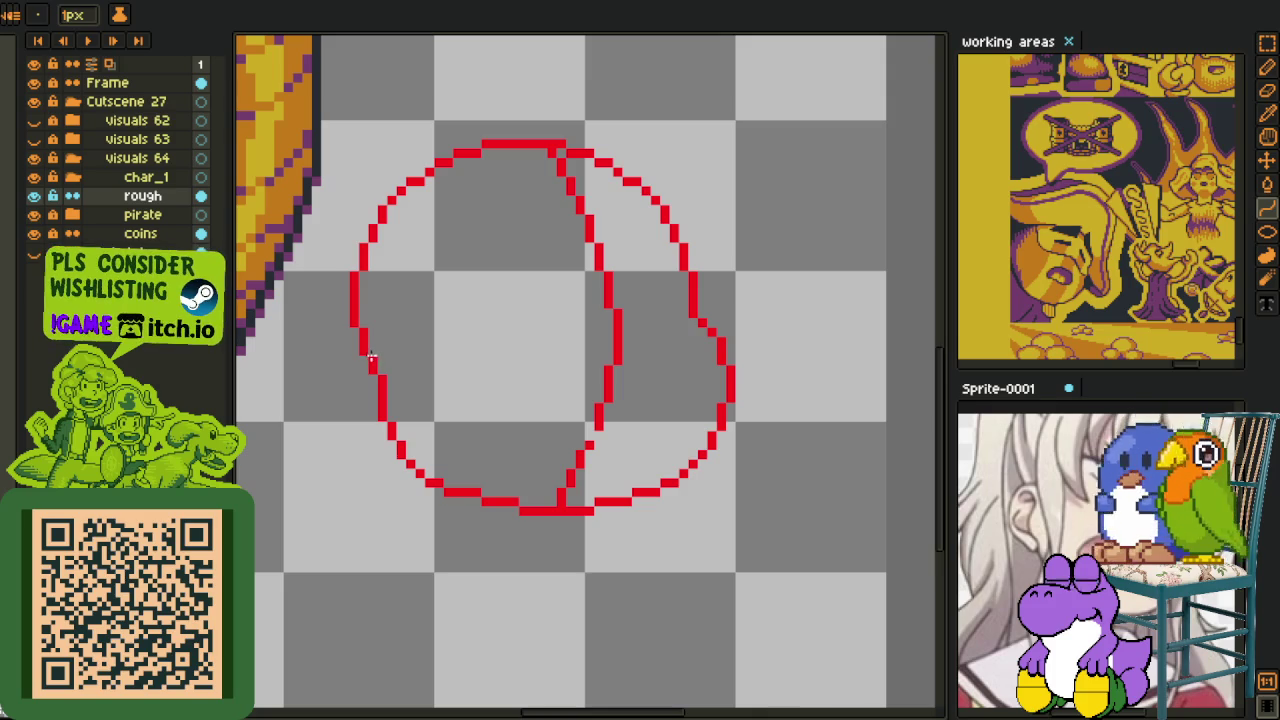
left_click_drag(370, 366, 706, 322)
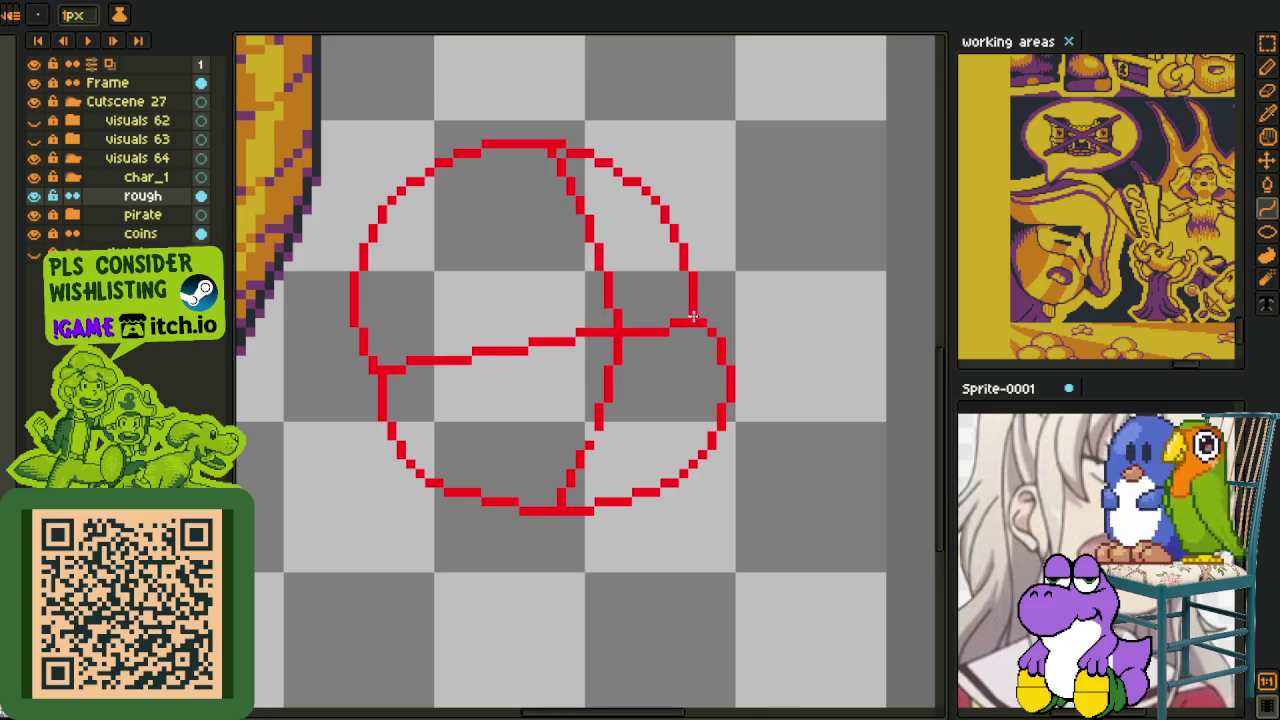
left_click_drag(615, 313, 615, 308)
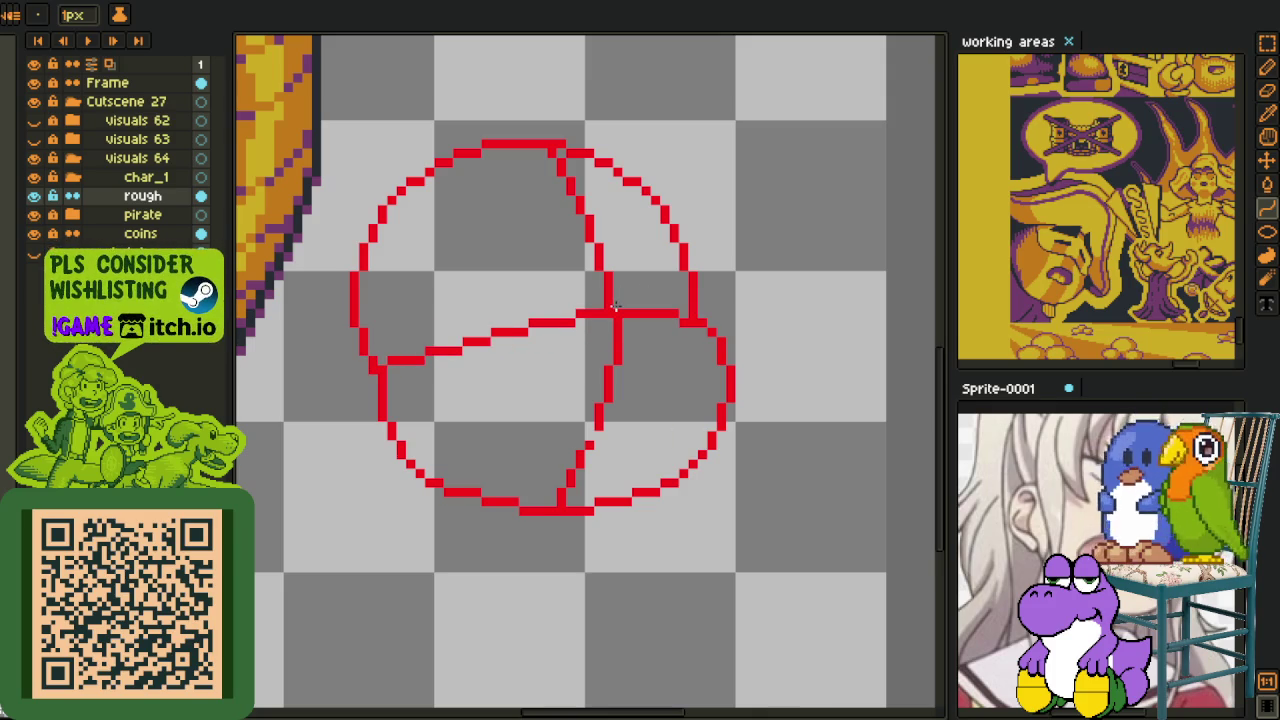
- Sample the mustard yellow from the neighbouring artwork for filling
key("i")
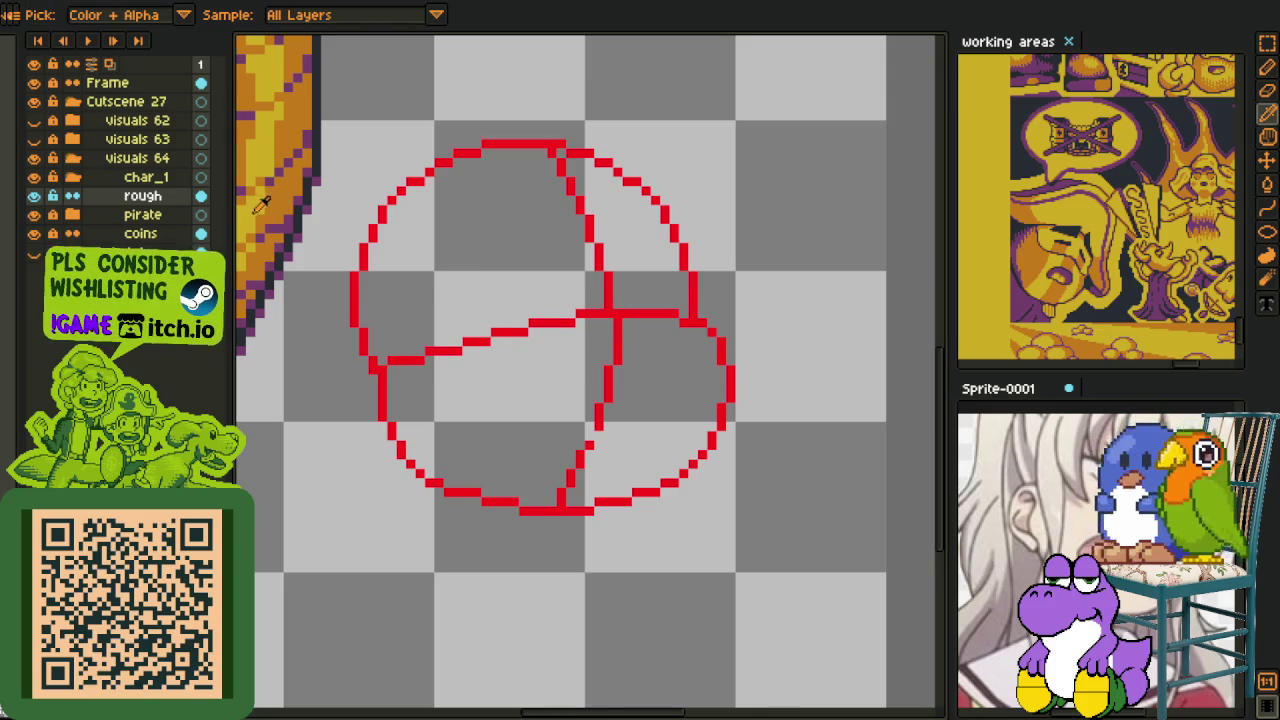
key("g")
left_click(510, 252)
- Bucket-fill the circle's regions yellow, then select and tilt the head about -8.8°
left_click(630, 220)
left_click(637, 337)
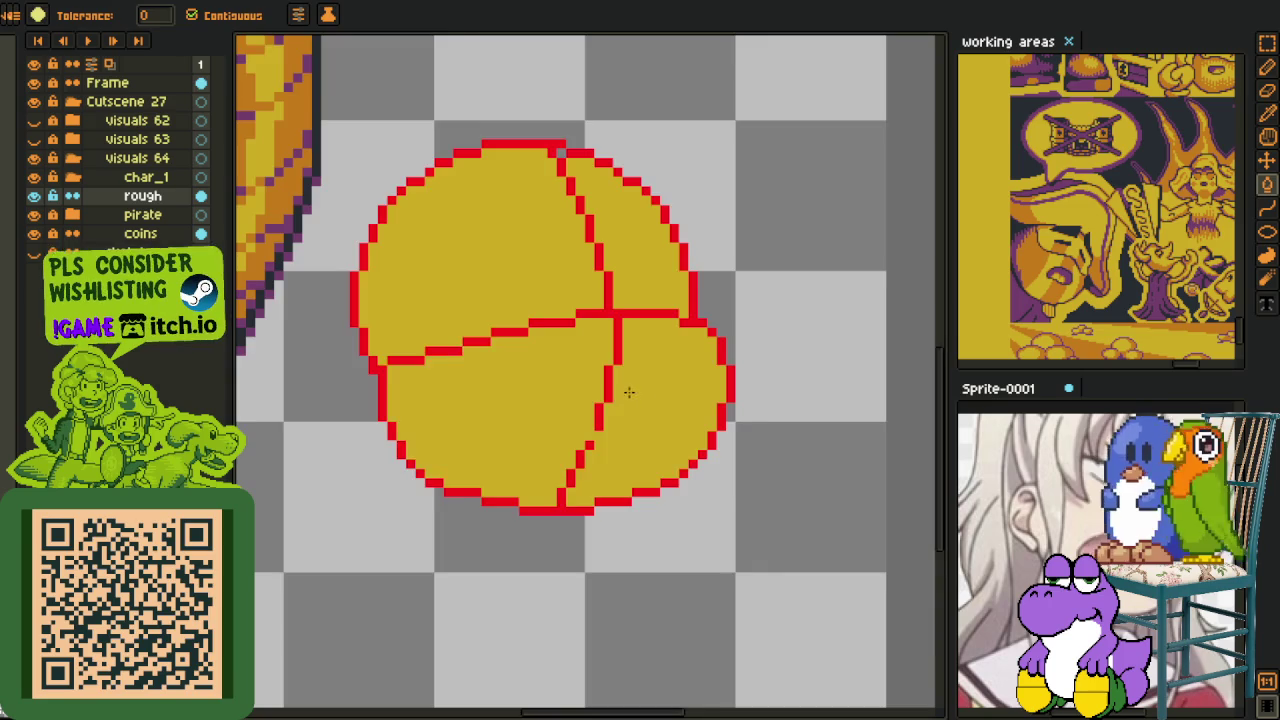
key("i")
scroll(688, 335, "down", 1)
key("m")
left_click_drag(449, 209, 769, 503)
key("ctrl+d")
- Sample the yellow from inside the circle
scroll(735, 492, "down", 1)
scroll(700, 470, "up", 1)
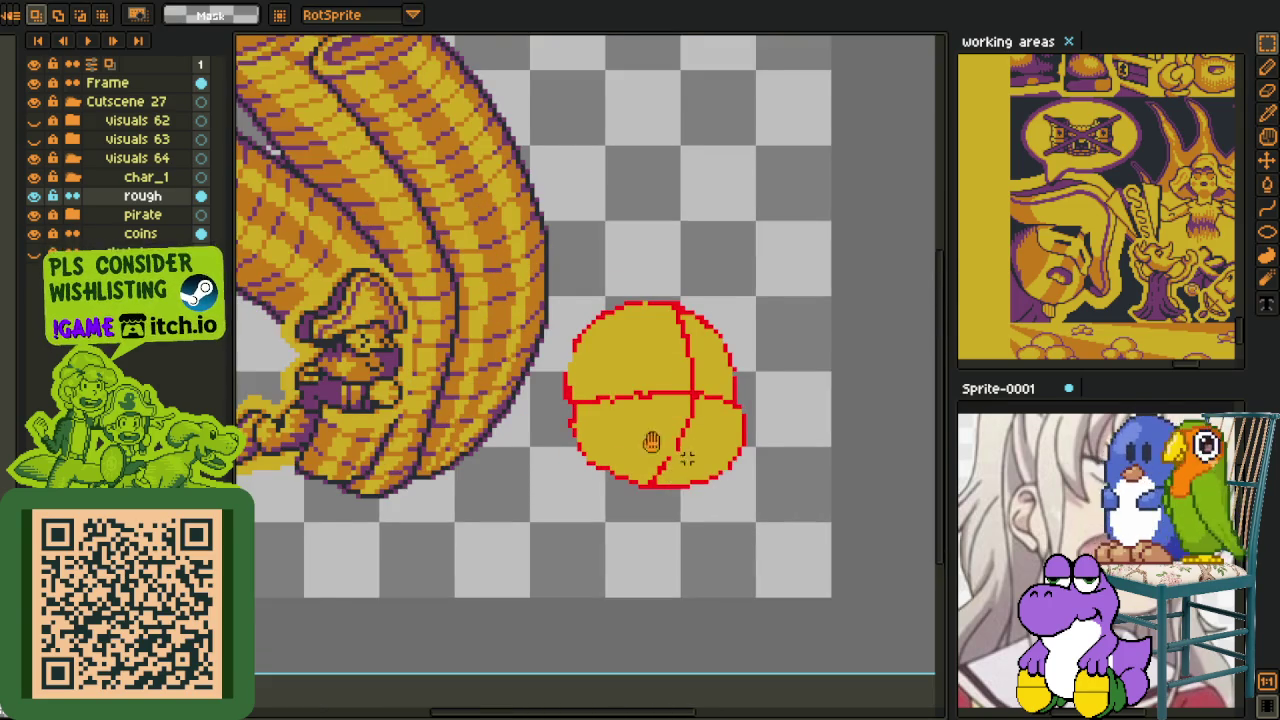
scroll(651, 443, "up", 1)
key("i")
scroll(608, 408, "up", 1)
scroll(630, 372, "up", 1)
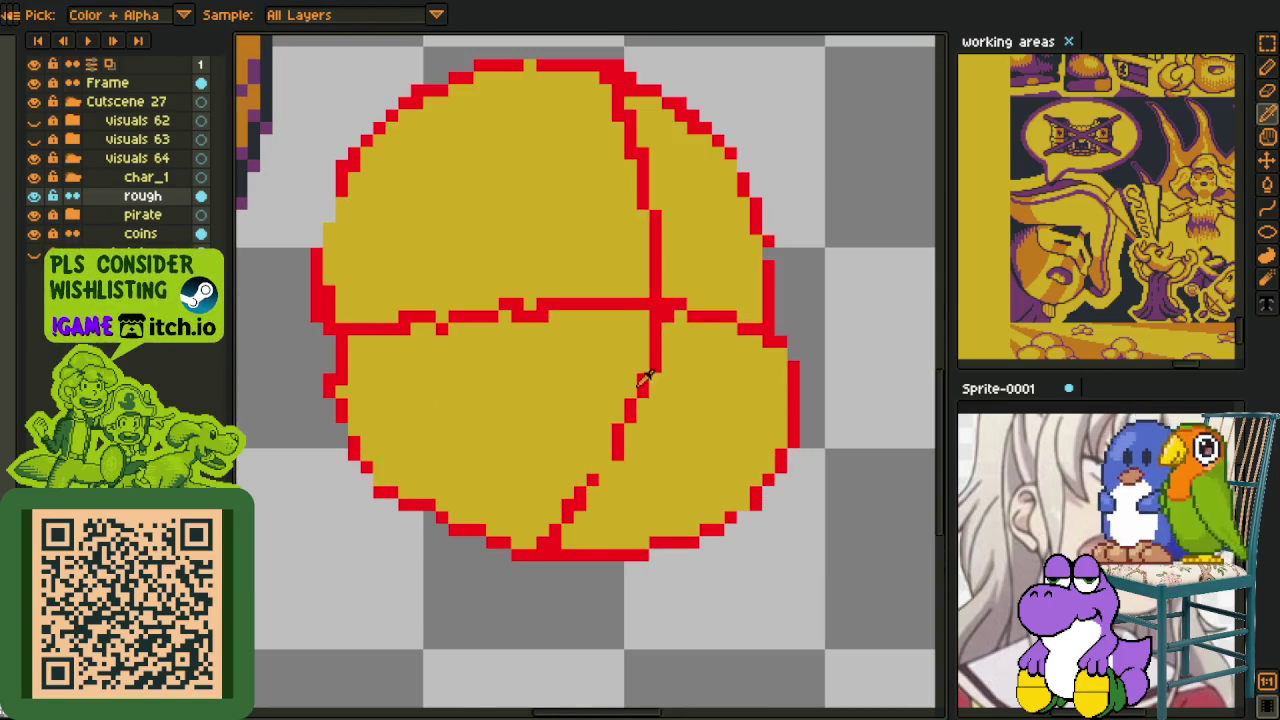
left_click(630, 443)
- Paint over the lower red diagonal and right horizontal segment in yellow
key("b")
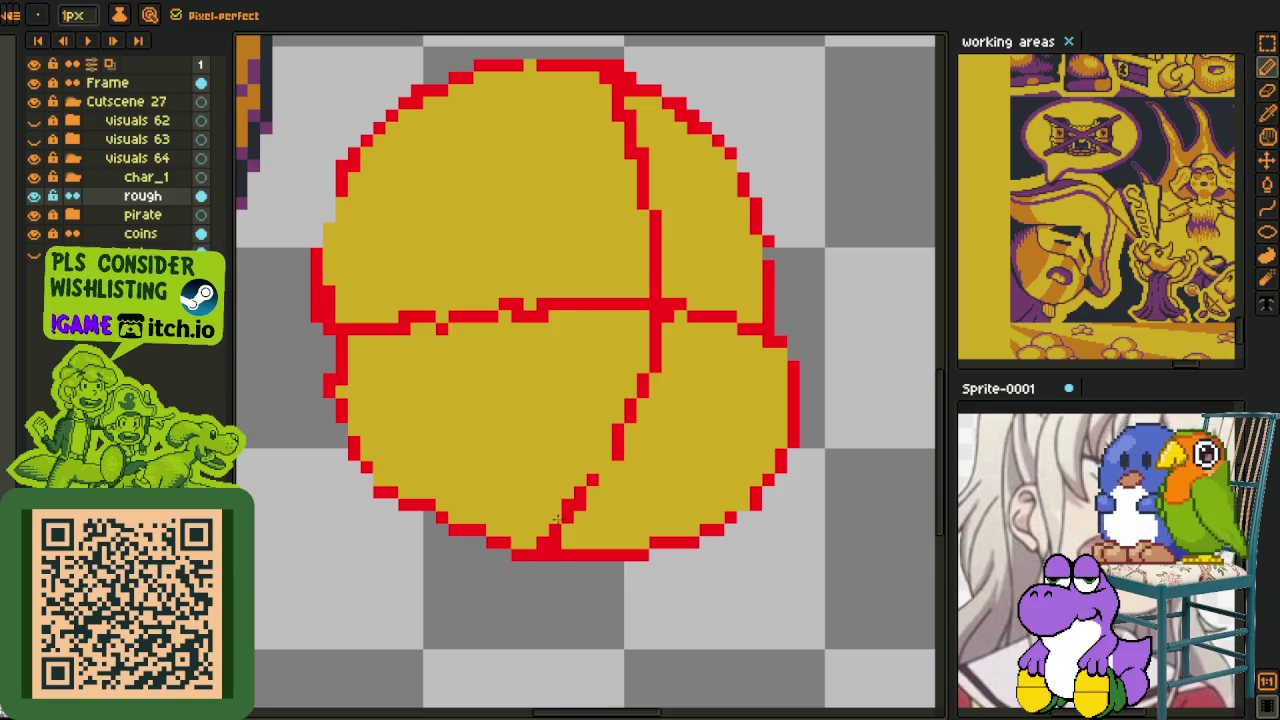
left_click_drag(553, 540, 568, 512)
left_click_drag(617, 458, 654, 366)
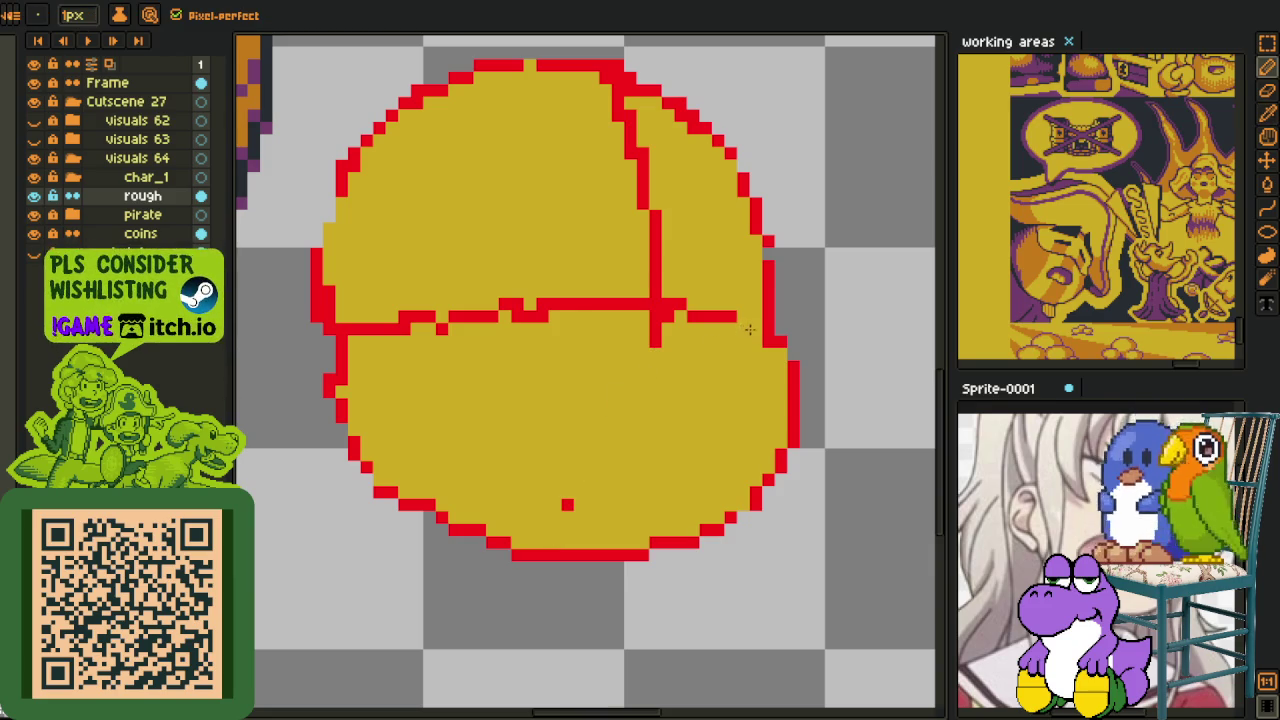
left_click_drag(749, 329, 705, 316)
- Draw a small red hook-shaped curl on the right, below the crossing line
scroll(638, 313, "up", 2)
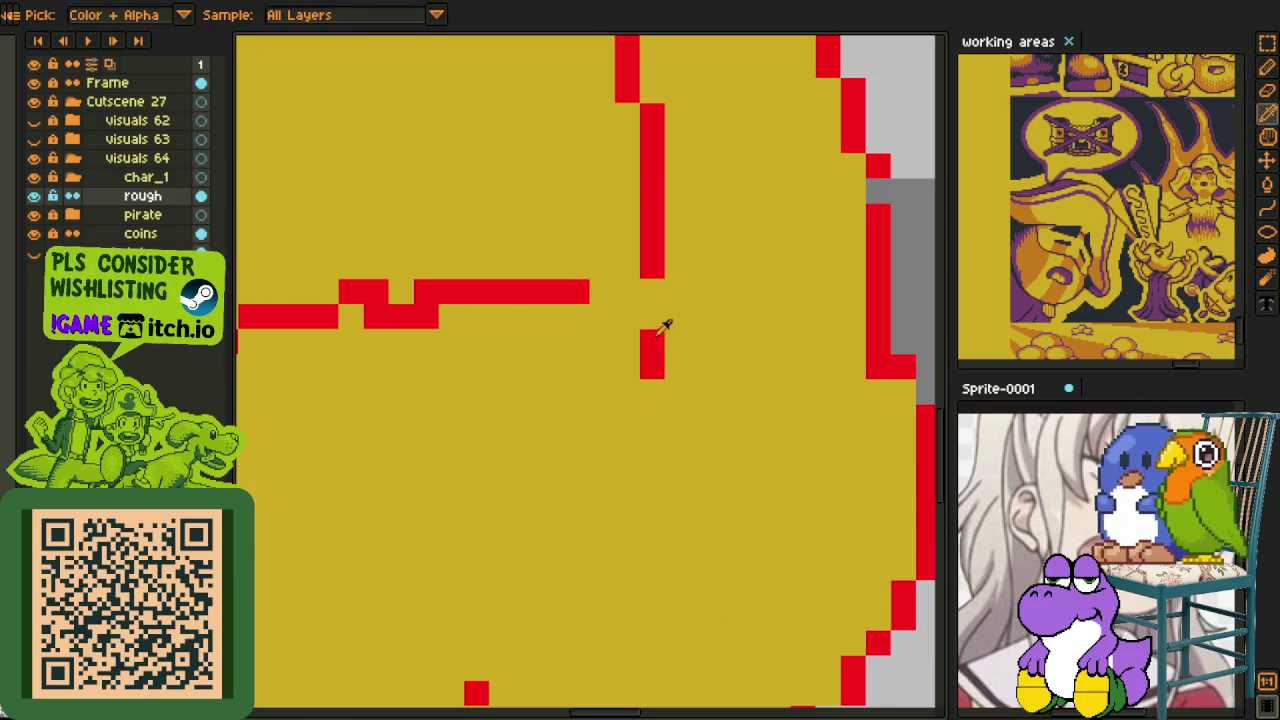
mouse_move(642, 313)
left_mouse_down()
mouse_move(695, 370)
mouse_move(651, 320)
left_mouse_up()
scroll(676, 297, "down", 3)
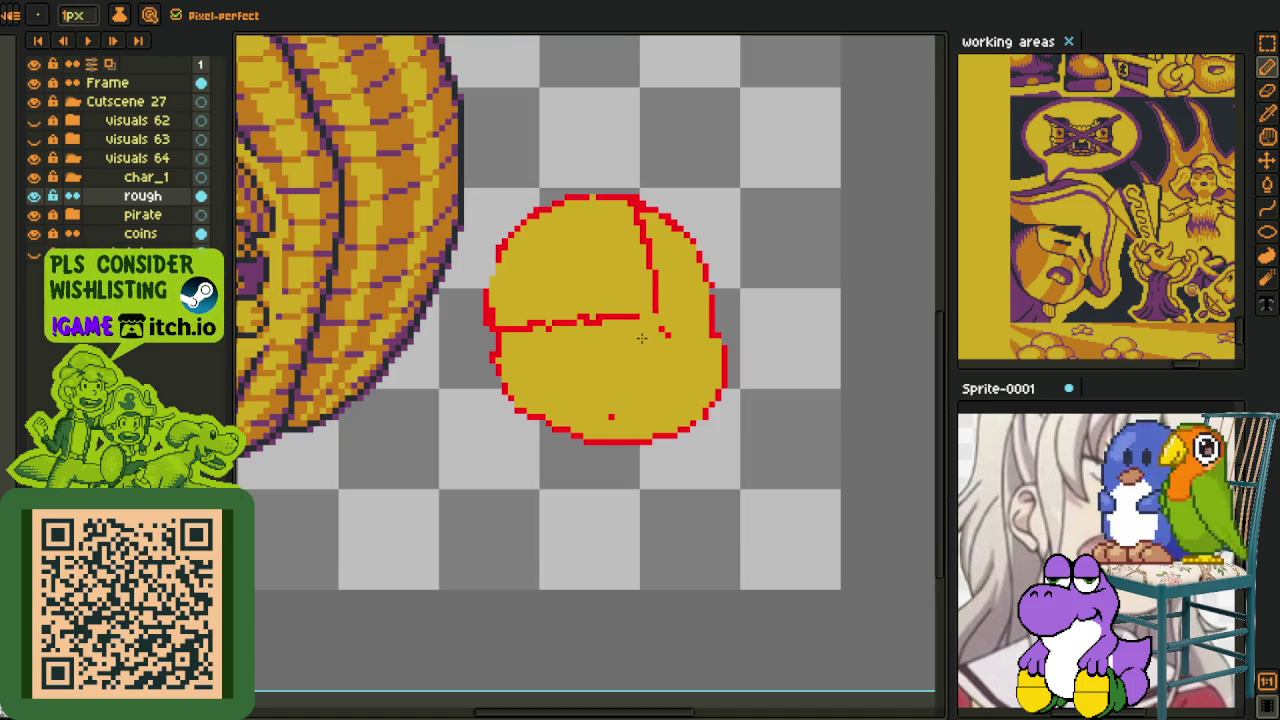
scroll(641, 338, "up", 1)
scroll(688, 315, "up", 3)
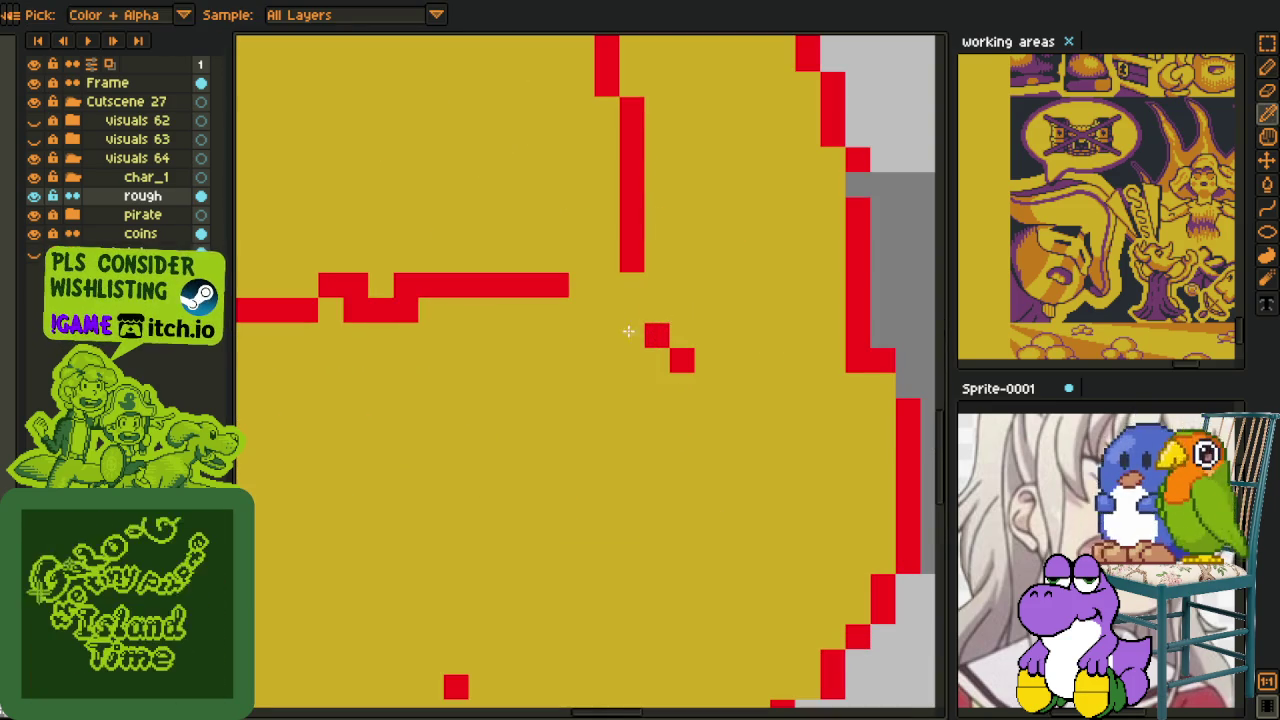
key("l")
mouse_move(630, 333)
left_mouse_down()
mouse_move(715, 352)
mouse_move(729, 380)
mouse_move(729, 429)
mouse_move(632, 460)
left_mouse_up()
key("b")
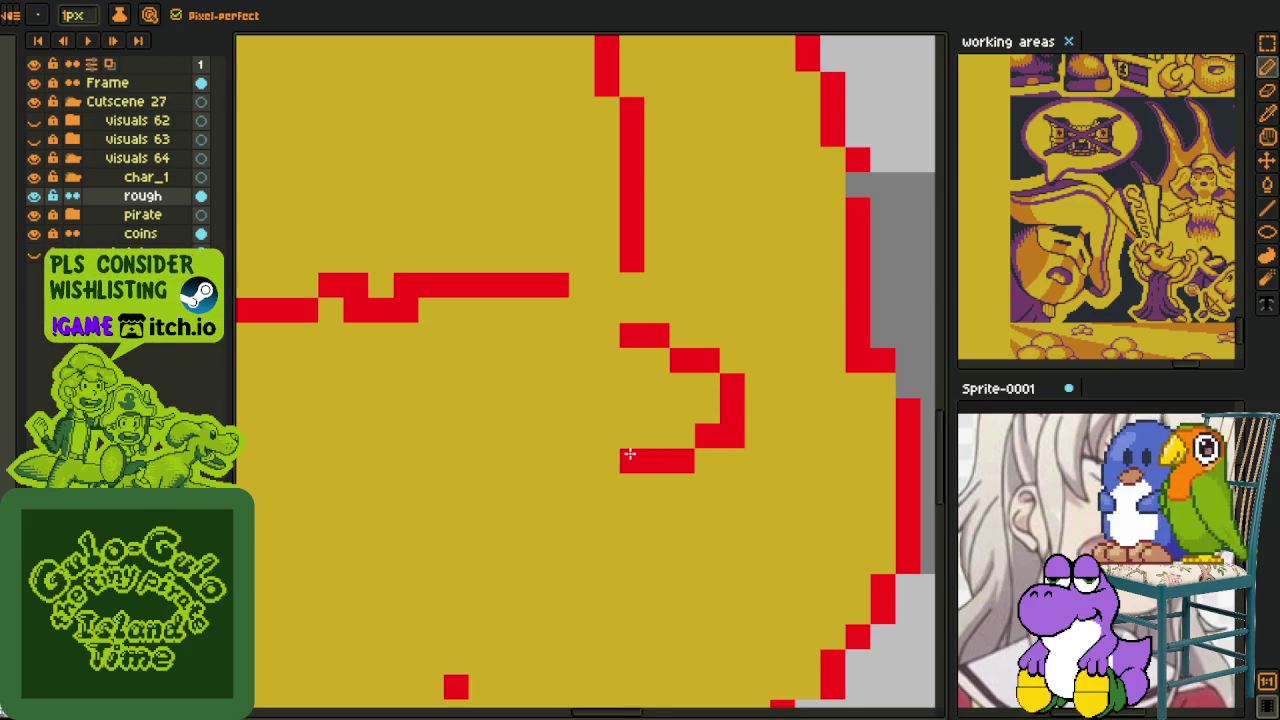
scroll(650, 440, "down", 2)
scroll(650, 430, "down", 1)
key("h")
scroll(655, 420, "down", 1)
key("b")
scroll(670, 400, "up", 2)
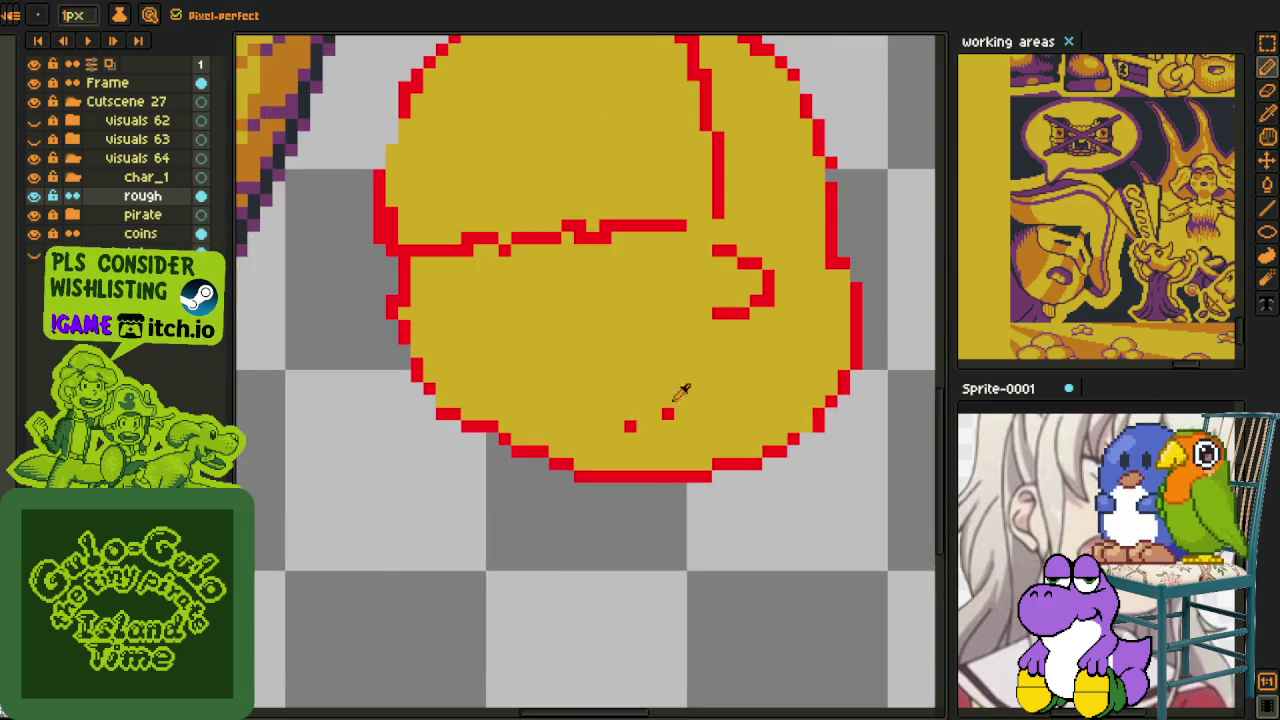
scroll(777, 309, "up", 2)
scroll(786, 217, "down", 1)
scroll(786, 217, "down", 2)
- Pick the head's yellow and paint out a stray red pixel
key("i")
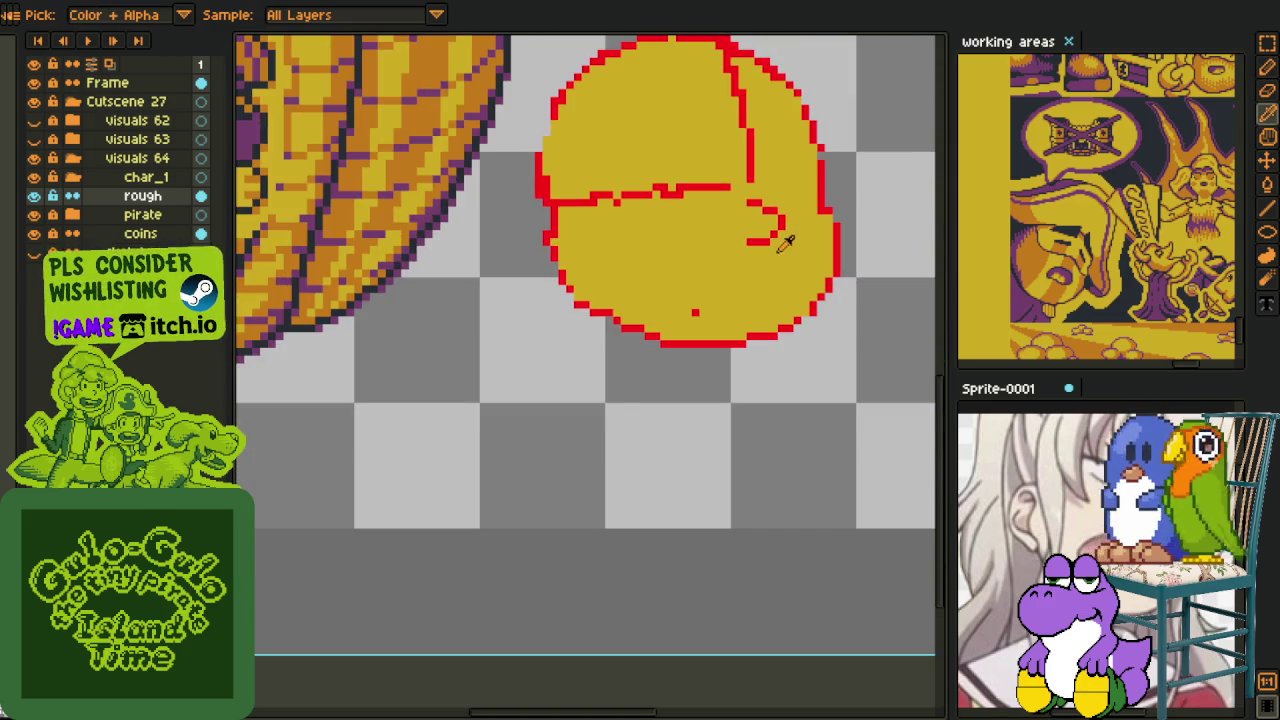
scroll(687, 325, "up", 2)
left_click(648, 370)
key("b")
left_click(624, 375)
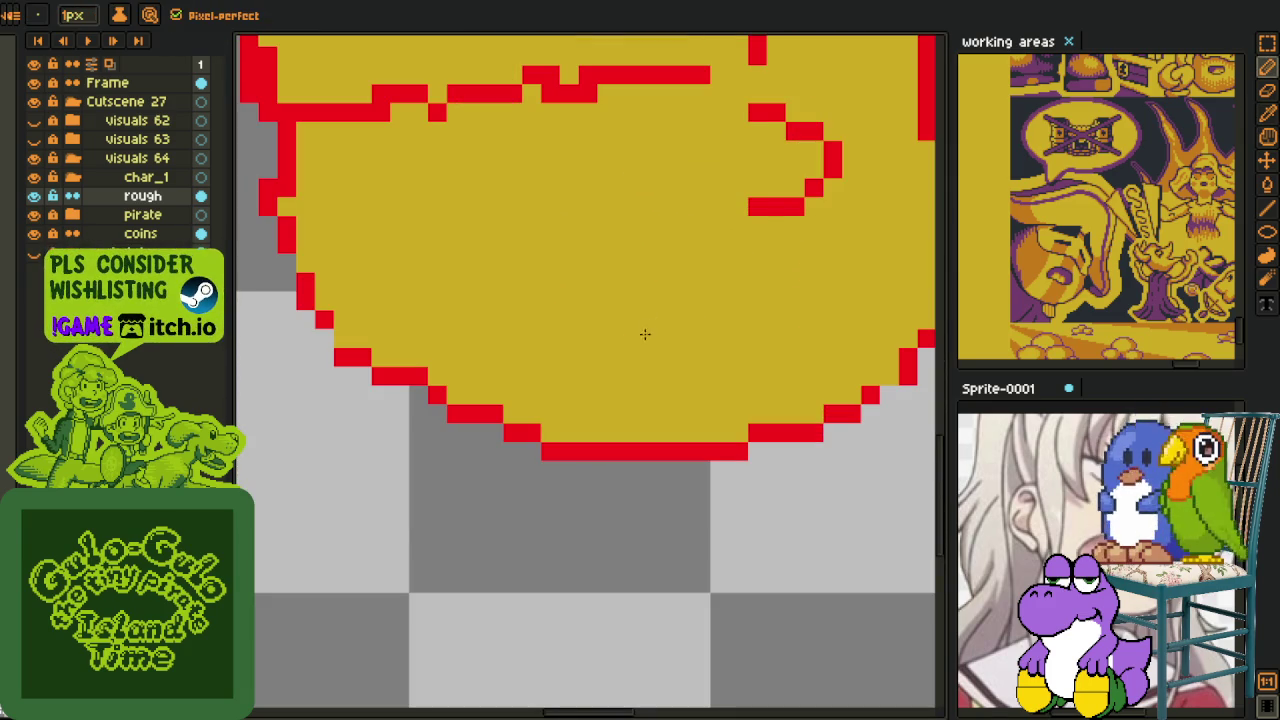
- Sketch a red open-mouth outline on the right side of the head
key("i")
key("b")
mouse_move(700, 244)
left_mouse_down()
mouse_move(714, 243)
mouse_move(623, 271)
mouse_move(542, 342)
mouse_move(548, 378)
mouse_move(665, 340)
mouse_move(600, 372)
mouse_move(734, 354)
left_mouse_up()
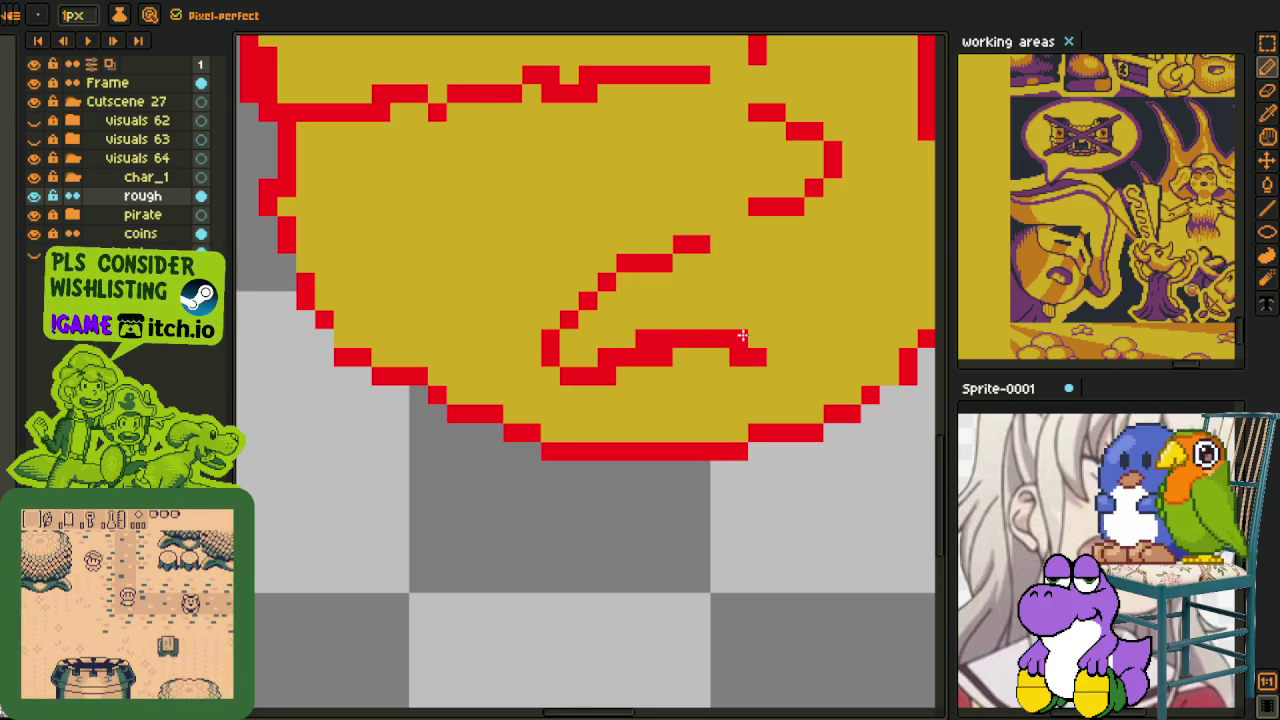
mouse_move(712, 245)
left_mouse_down()
mouse_move(771, 263)
mouse_move(782, 286)
mouse_move(772, 340)
left_mouse_up()
- Sample yellow and paint over the stray red pixels around the mouth
key("alt")
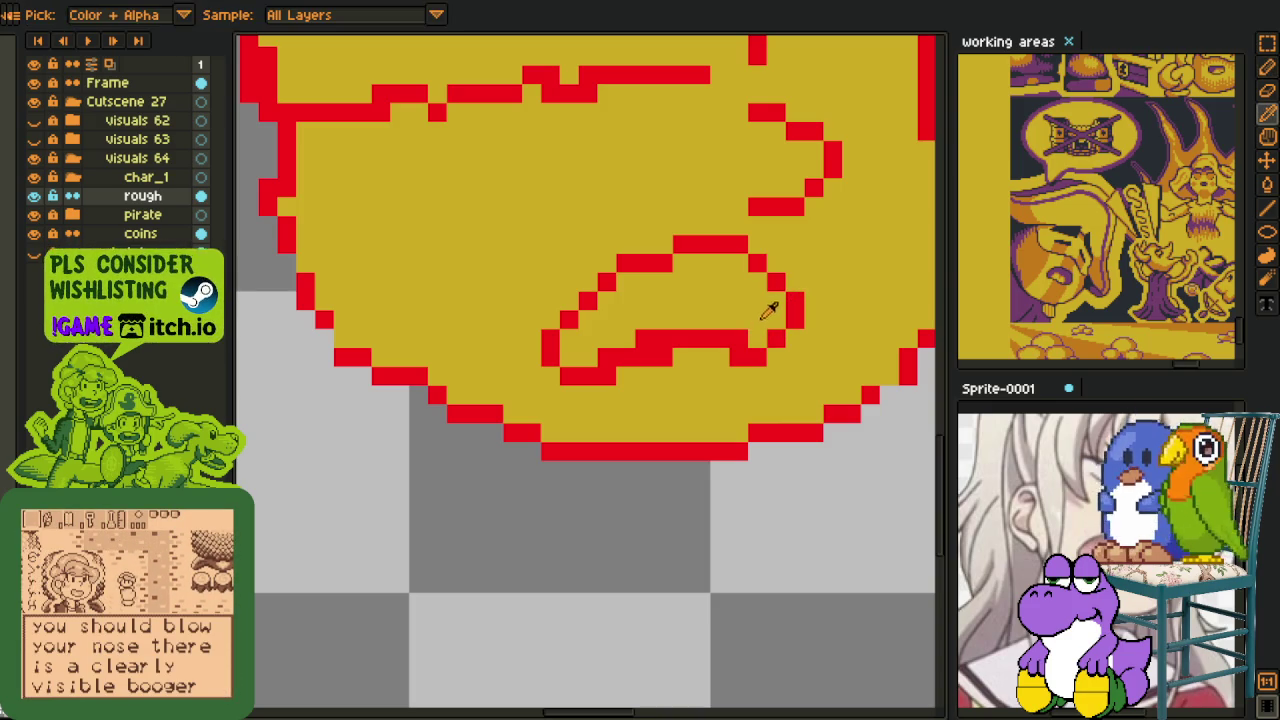
left_click(770, 310, "alt")
left_click(737, 338)
left_click_drag(668, 338, 645, 338)
left_click(607, 357)
left_click(661, 257)
- Paint out the red line across the middle of the head in yellow
key("alt")
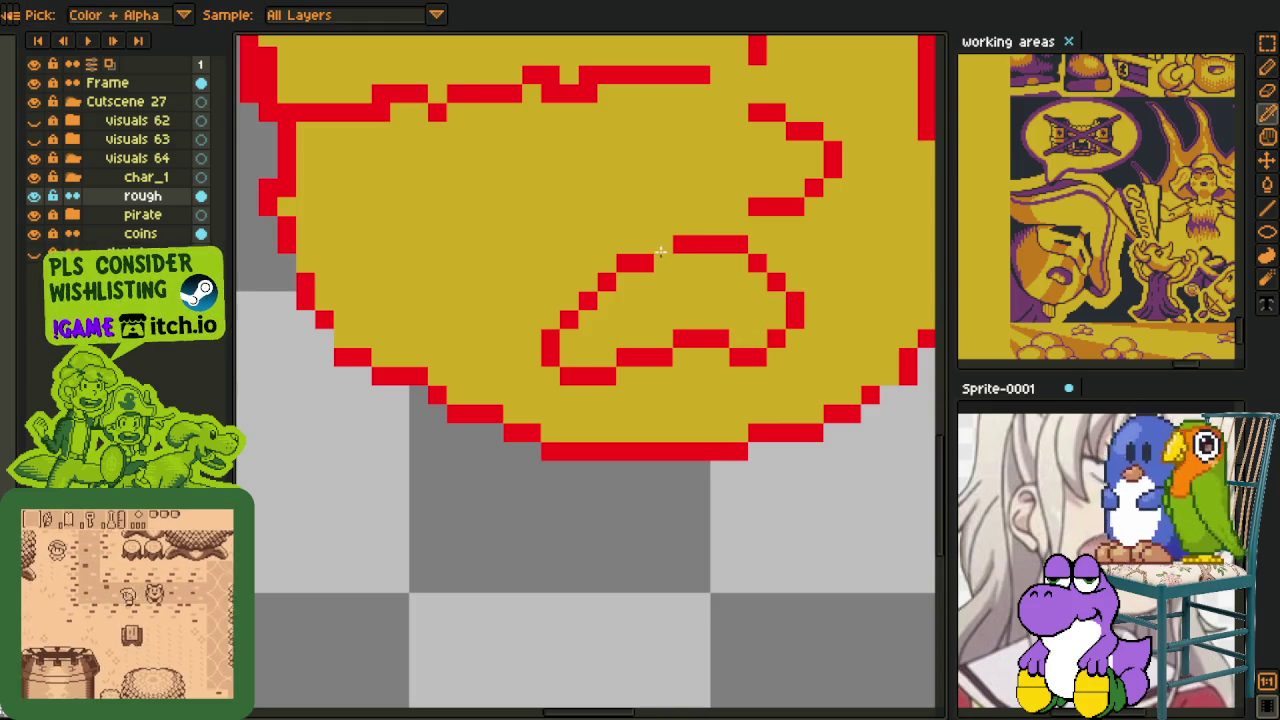
scroll(757, 223, "down", 4)
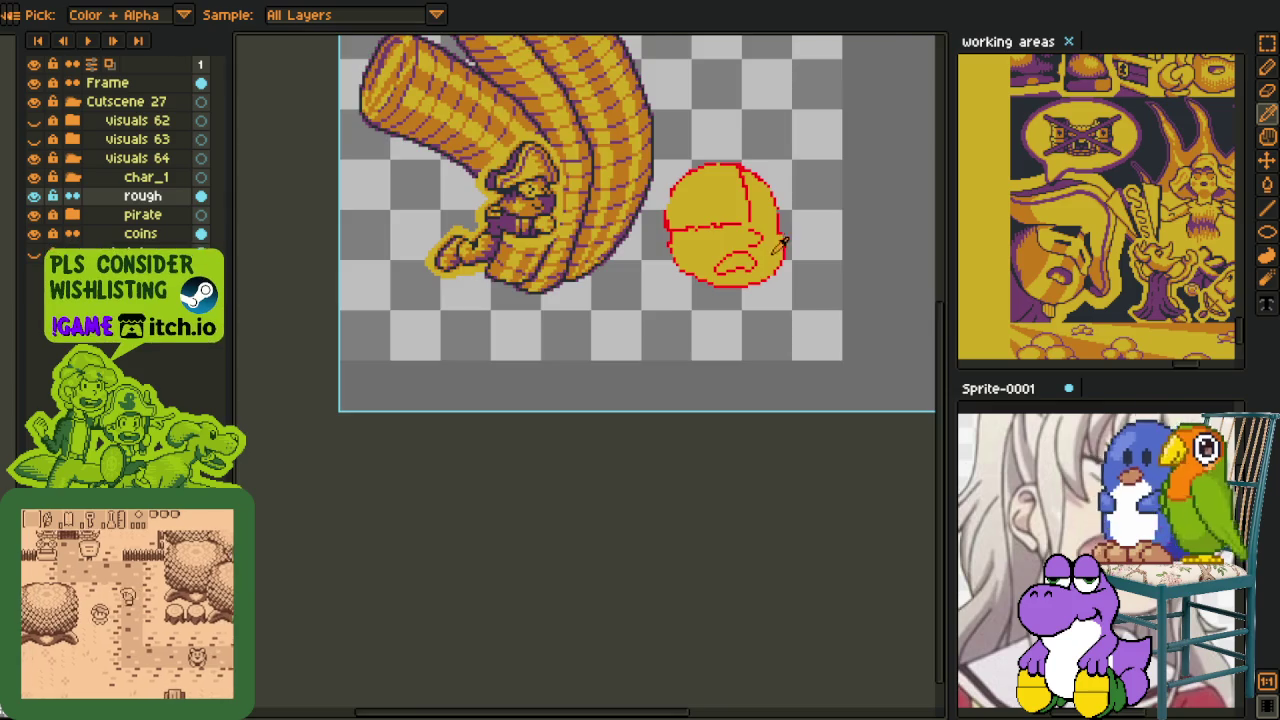
scroll(783, 243, "up", 1)
scroll(638, 305, "up", 2)
scroll(638, 305, "up", 1)
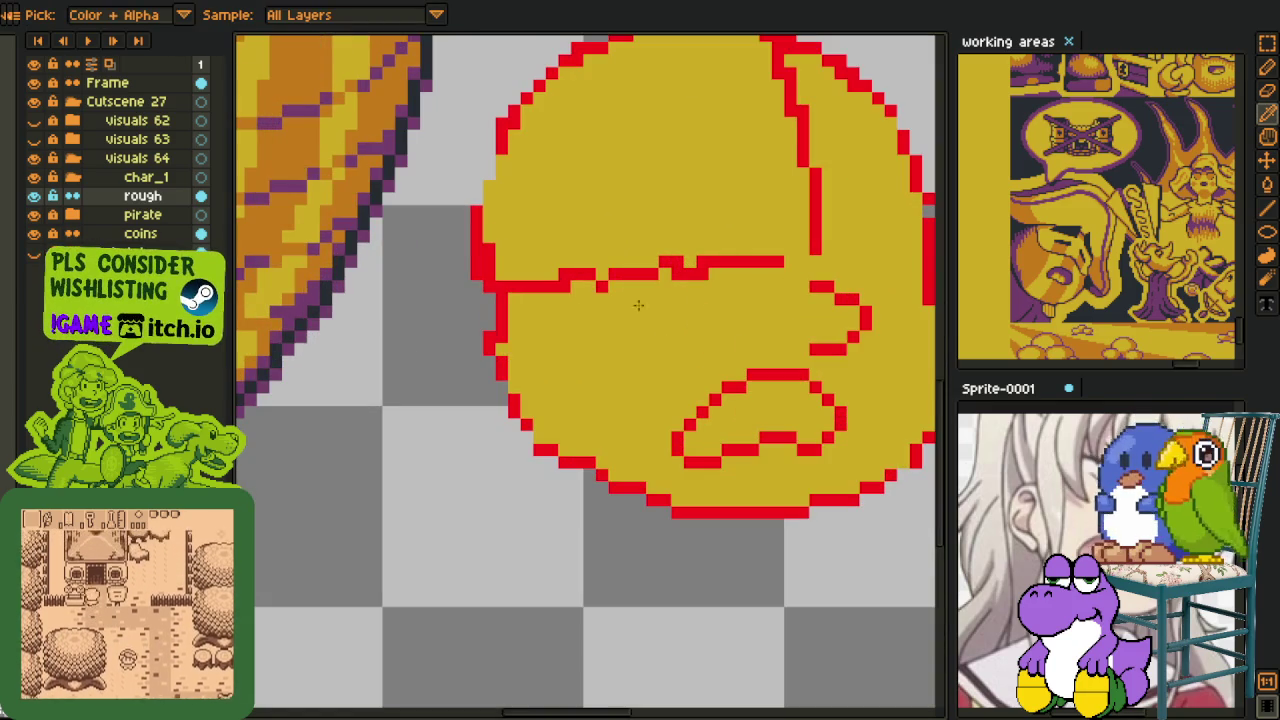
mouse_move(510, 292)
left_mouse_down()
mouse_move(740, 262)
mouse_move(668, 262)
left_mouse_up()
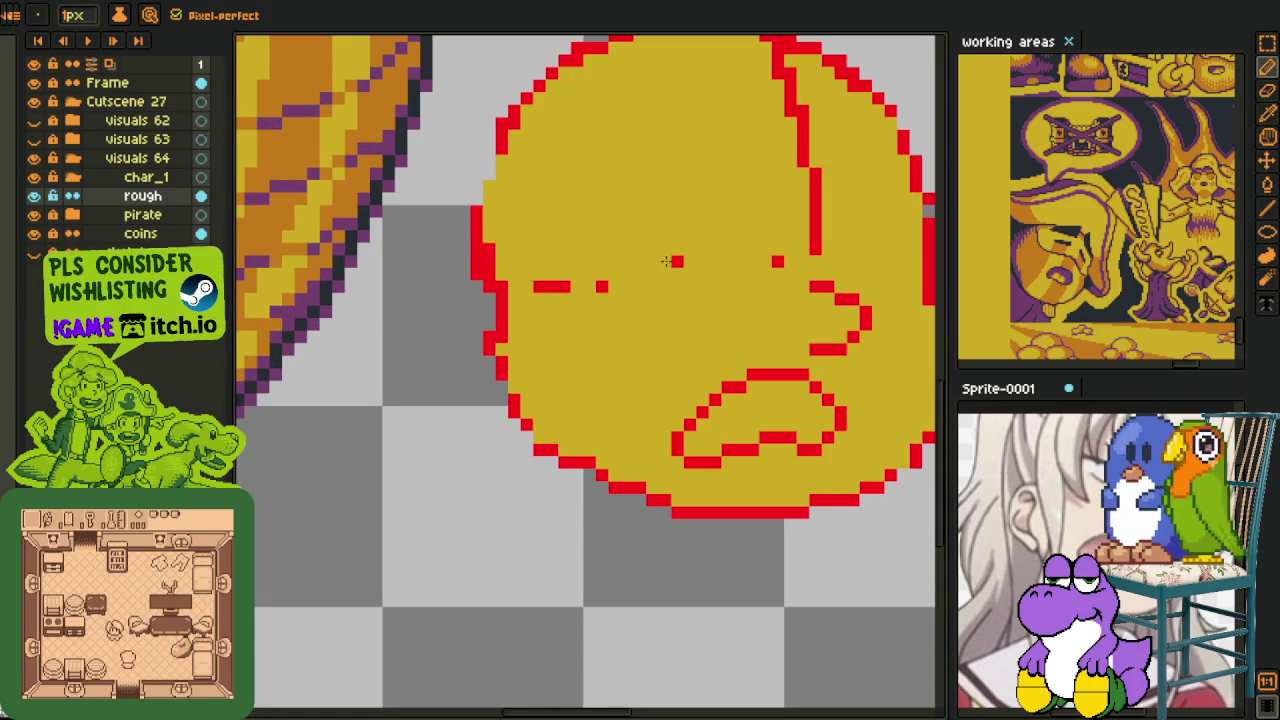
scroll(640, 275, "down", 3)
scroll(724, 278, "up", 2)
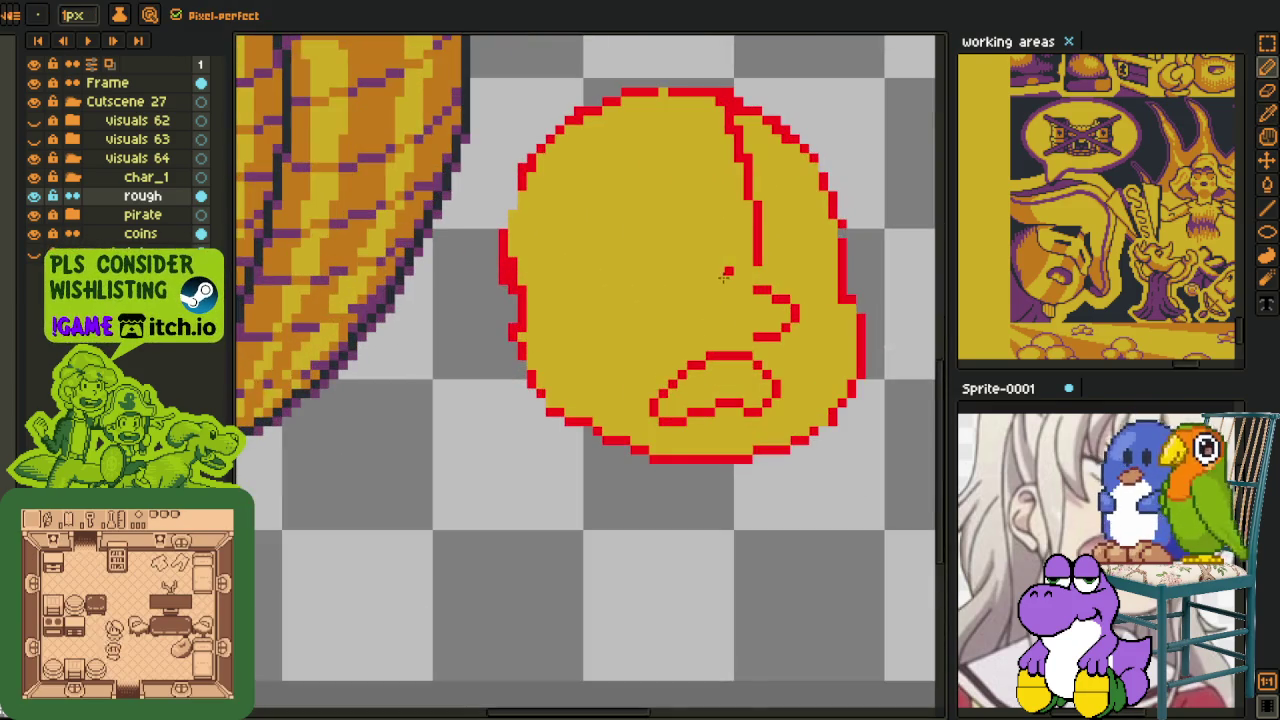
scroll(734, 268, "down", 3)
- Undo the face marks back to the cross guidelines, keeping the yellow fill
key("m")
key("ctrl+z")
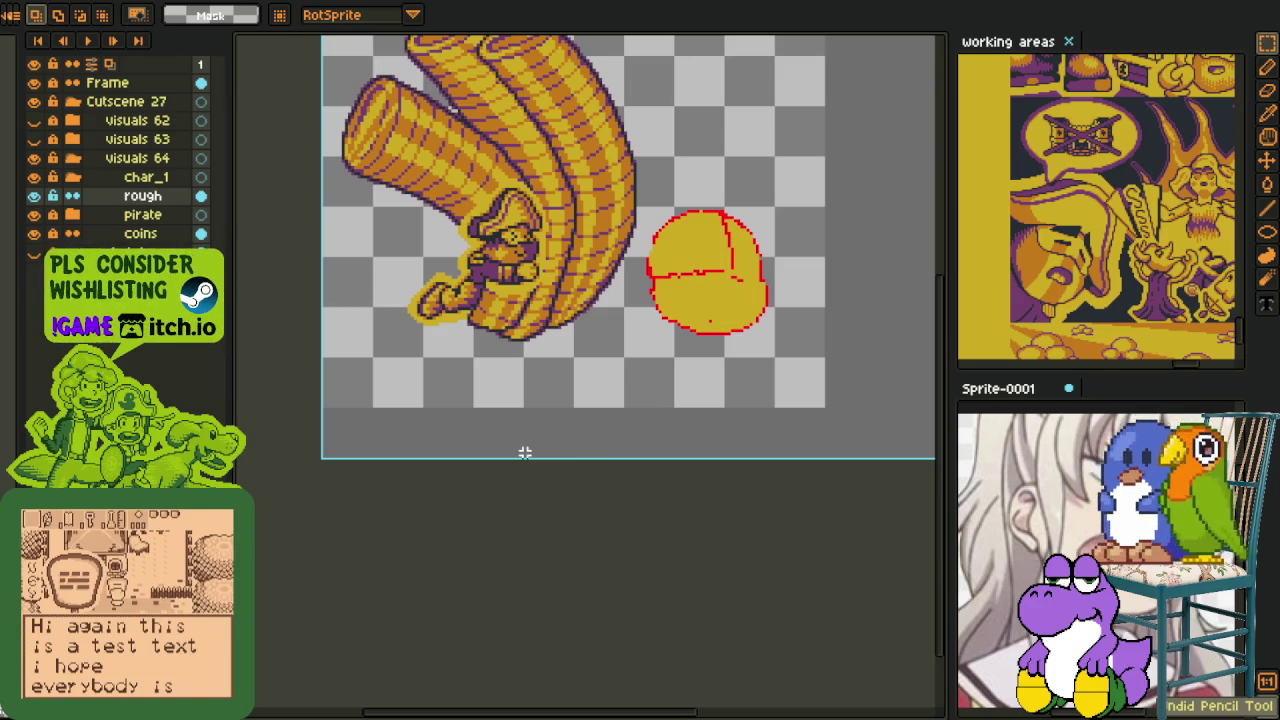
key("ctrl+z")
key("ctrl+z")
key("ctrl+z")
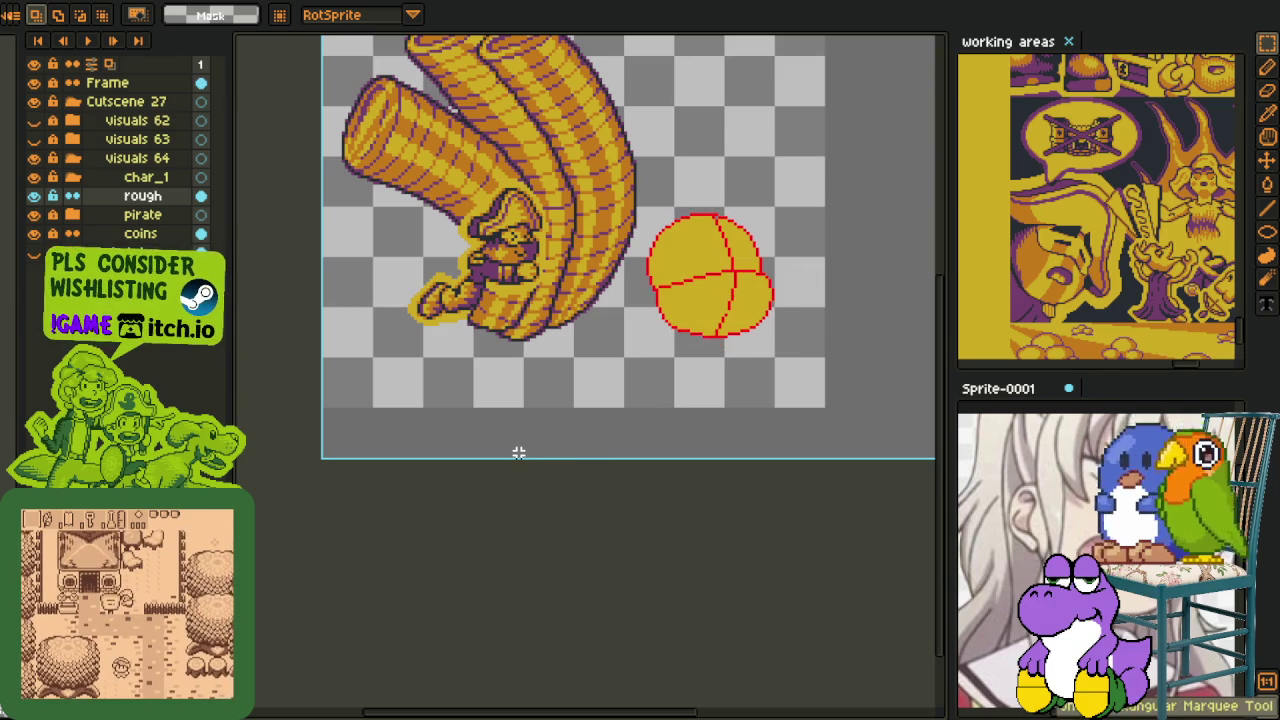
key("ctrl+z")
key("ctrl+z")
key("ctrl+y")
key("ctrl+y")
key("ctrl+y")
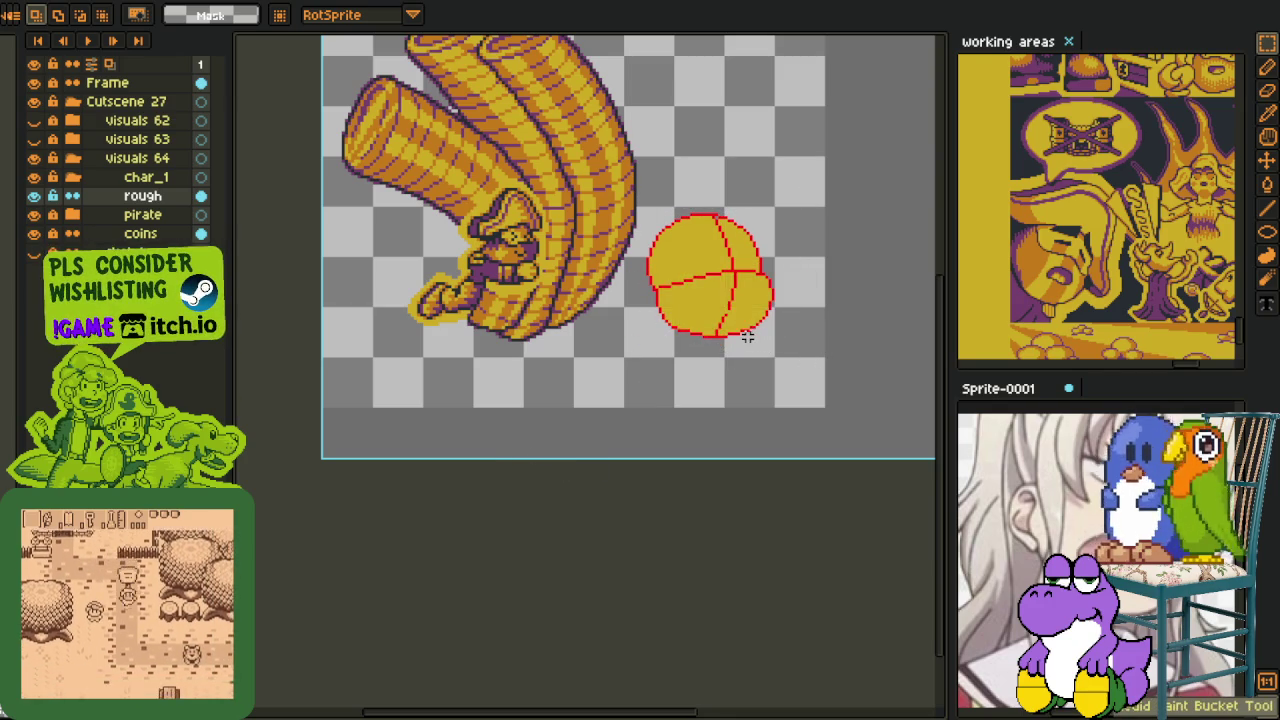
- Trim the horizontal and vertical guidelines and add a short red stroke on the face
scroll(755, 330, "up", 3)
scroll(670, 349, "up", 1)
scroll(597, 391, "up", 2)
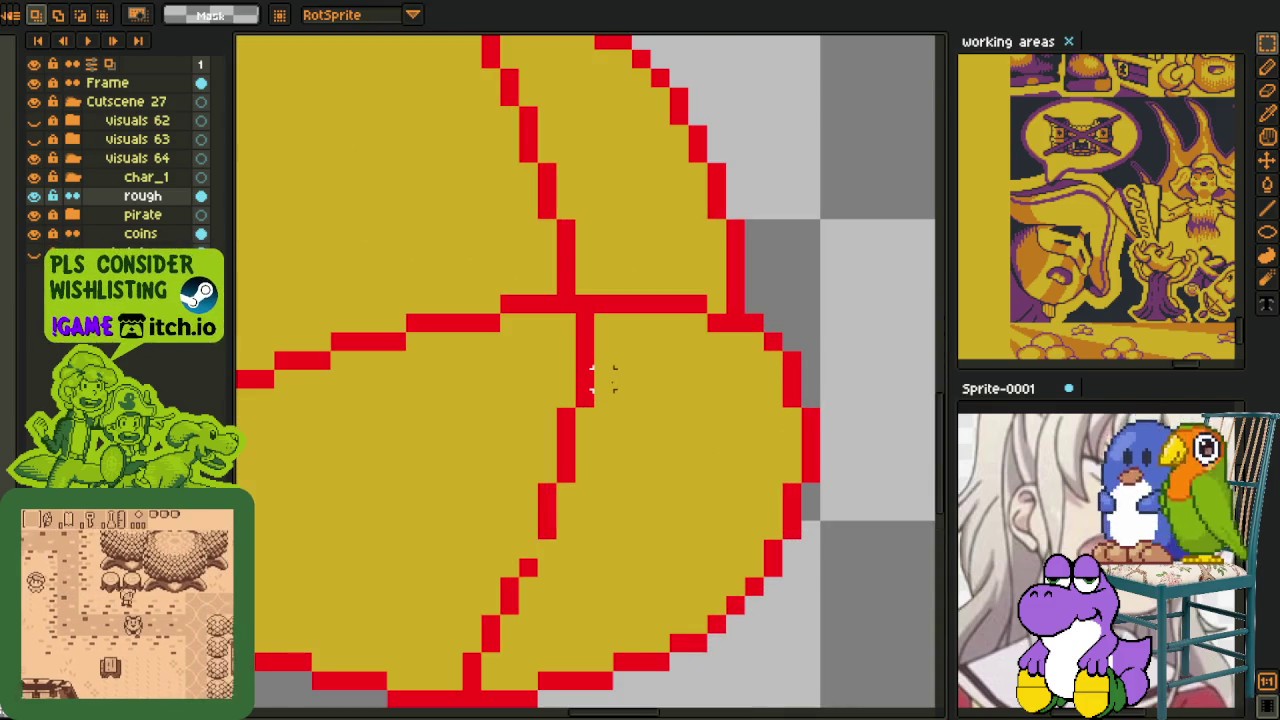
left_click_drag(585, 330, 585, 385)
left_click_drag(545, 305, 602, 316)
left_click_drag(585, 398, 566, 430)
mouse_move(470, 320)
left_mouse_down()
mouse_move(565, 285)
mouse_move(616, 287)
mouse_move(640, 370)
mouse_move(578, 376)
left_mouse_up()
left_click(570, 246, "alt")
- Paint yellow over the right horizontal stroke and the middle red lines
left_click(651, 300, "alt")
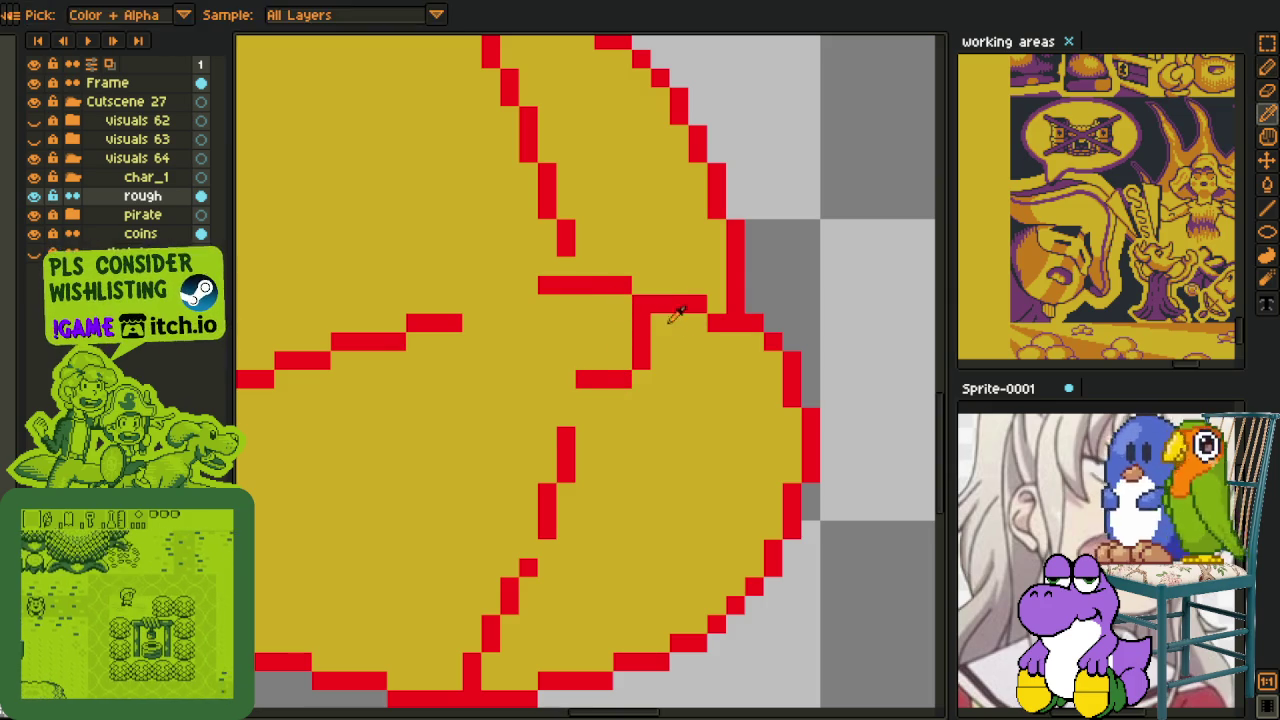
left_click_drag(651, 305, 718, 327)
left_click(697, 304)
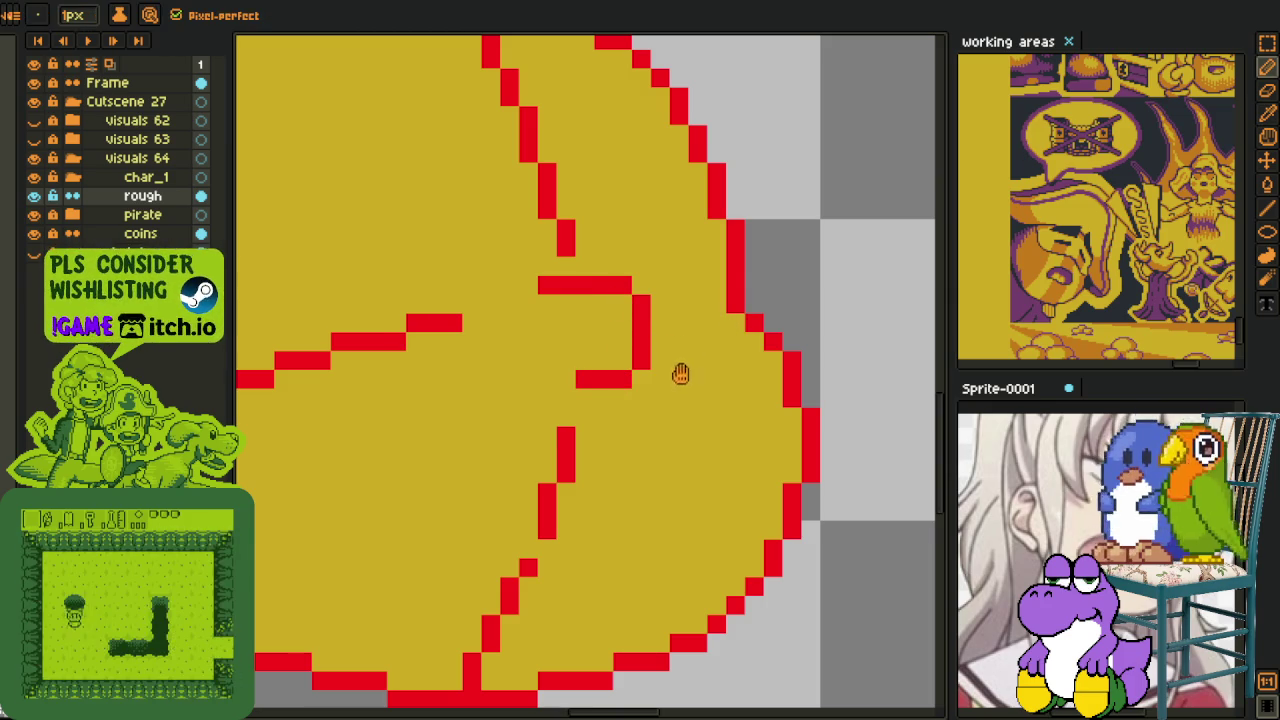
scroll(630, 365, "down", 3)
mouse_move(591, 352)
left_mouse_down()
mouse_move(590, 392)
mouse_move(495, 580)
mouse_move(531, 477)
mouse_move(561, 450)
left_mouse_up()
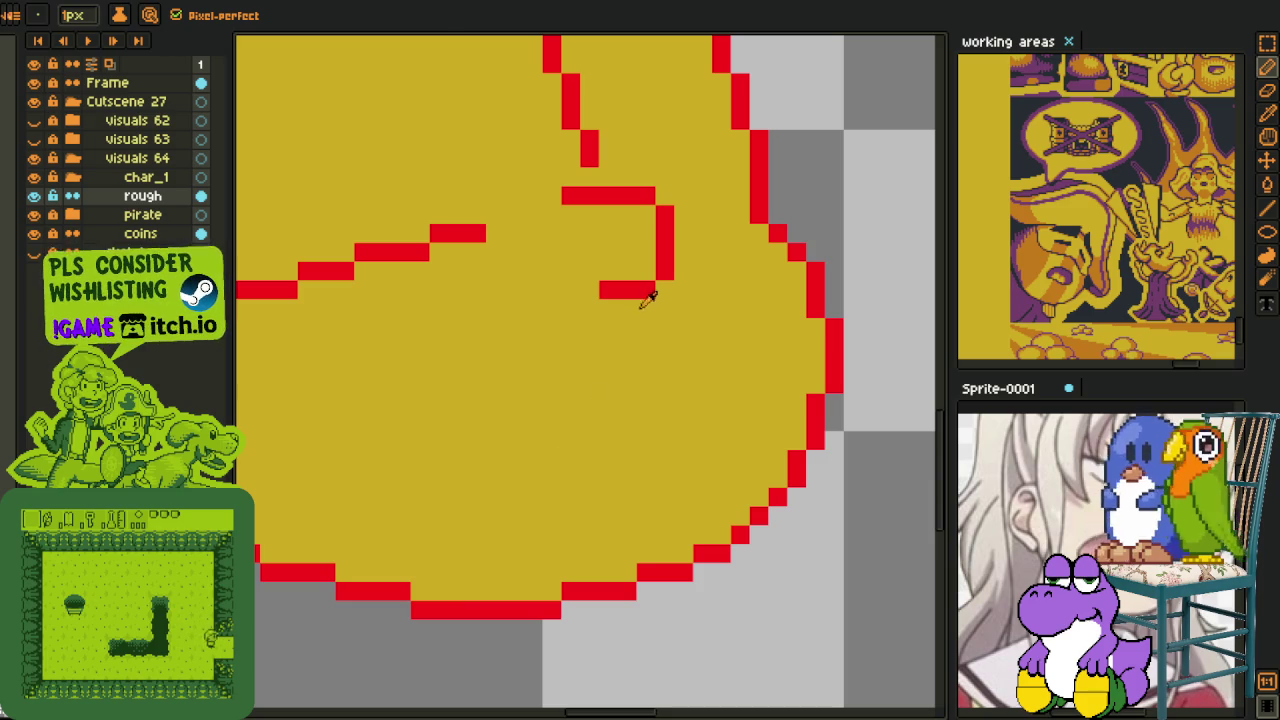
- Pencil a red oval mouth loop low on the head
left_click(630, 292, "alt")
mouse_move(627, 366)
left_mouse_down()
mouse_move(531, 380)
mouse_move(434, 454)
mouse_move(446, 519)
mouse_move(522, 515)
left_mouse_up()
mouse_move(654, 366)
left_mouse_down()
mouse_move(639, 368)
mouse_move(694, 418)
mouse_move(631, 495)
mouse_move(545, 497)
left_mouse_up()
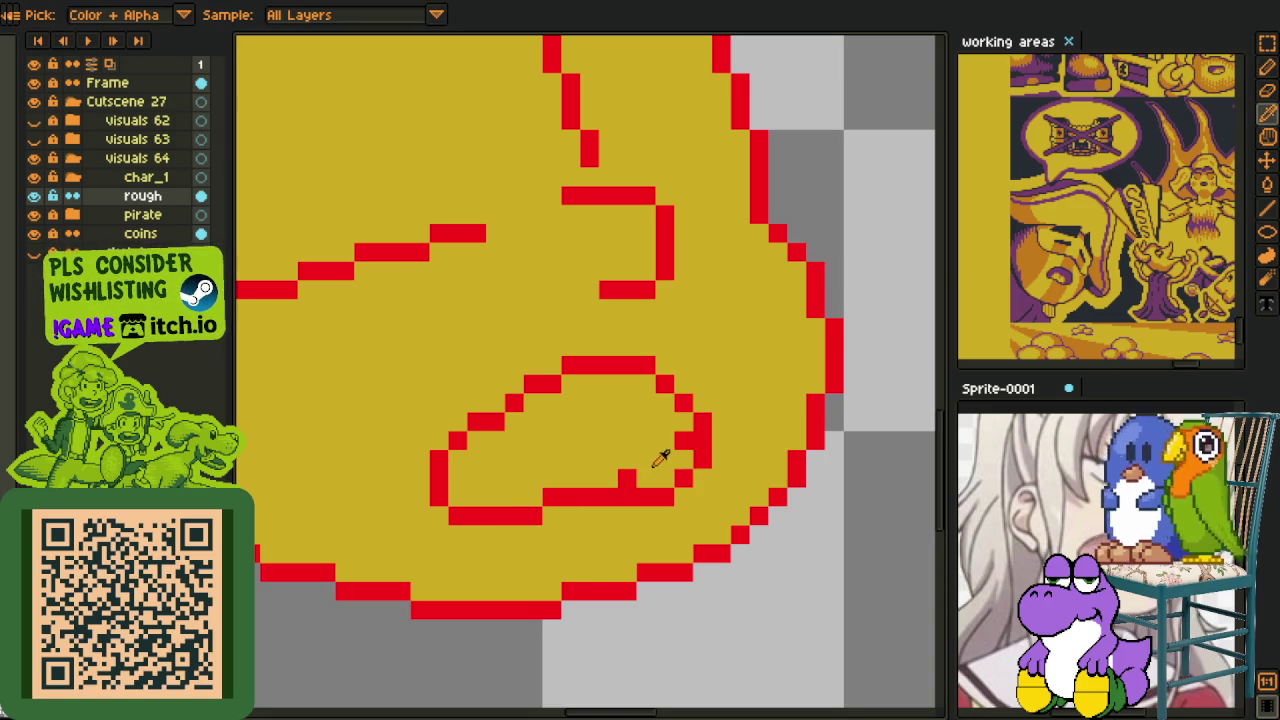
- Nudge the mouth's right part up one pixel, close its gap, and fill below yellow
key("m")
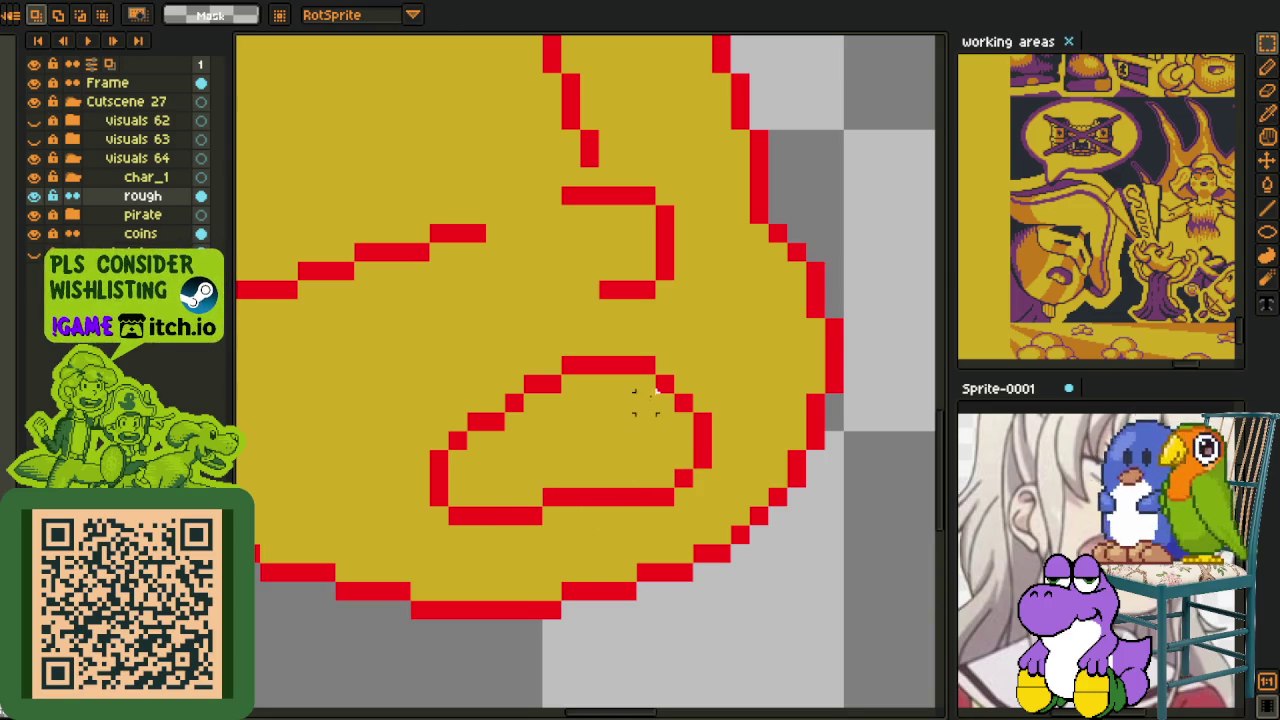
left_click_drag(640, 390, 712, 505)
left_click_drag(690, 450, 690, 432)
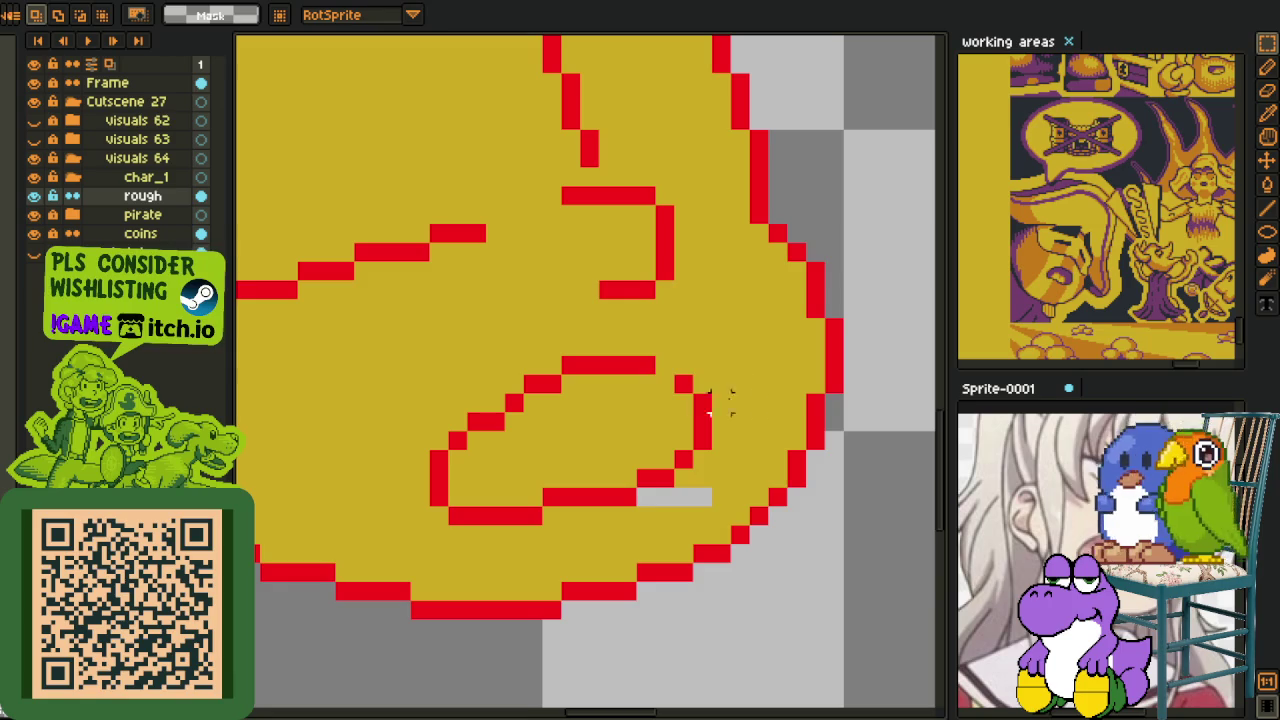
key("b")
left_click(664, 384)
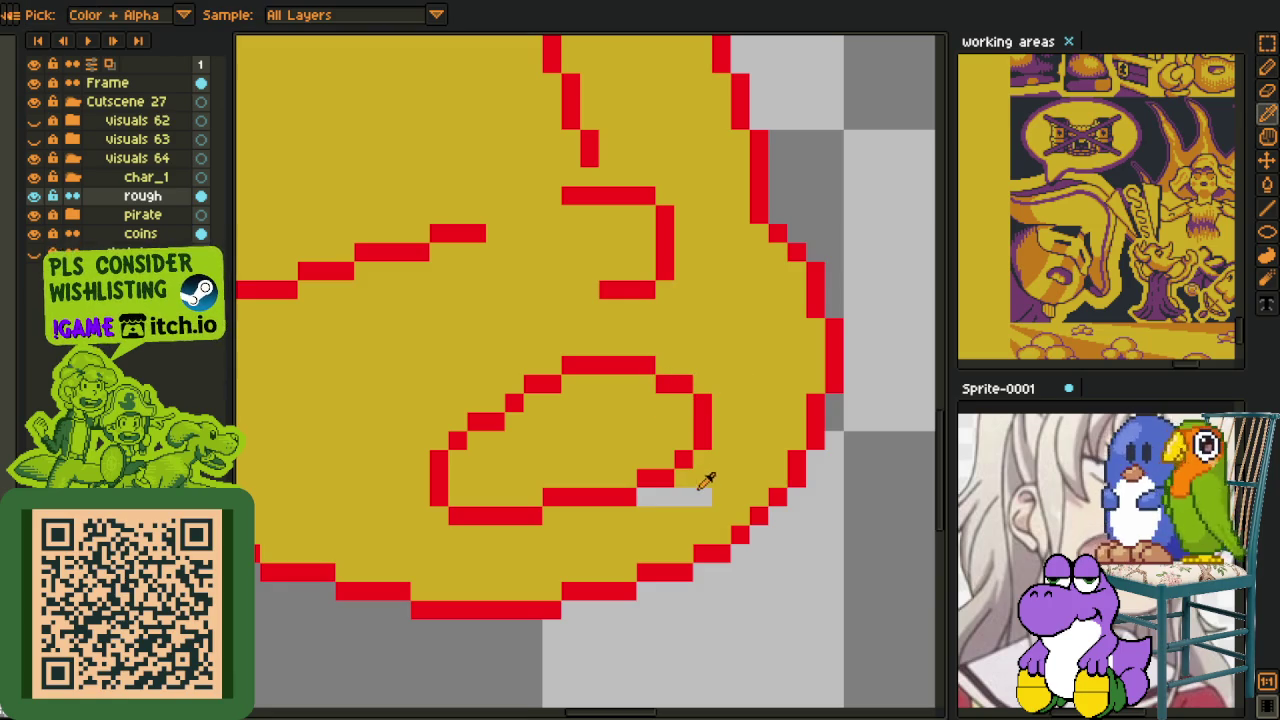
key("g")
left_click(690, 497)
- Erase the diagonal stroke across the left cheek
scroll(714, 487, "down", 5)
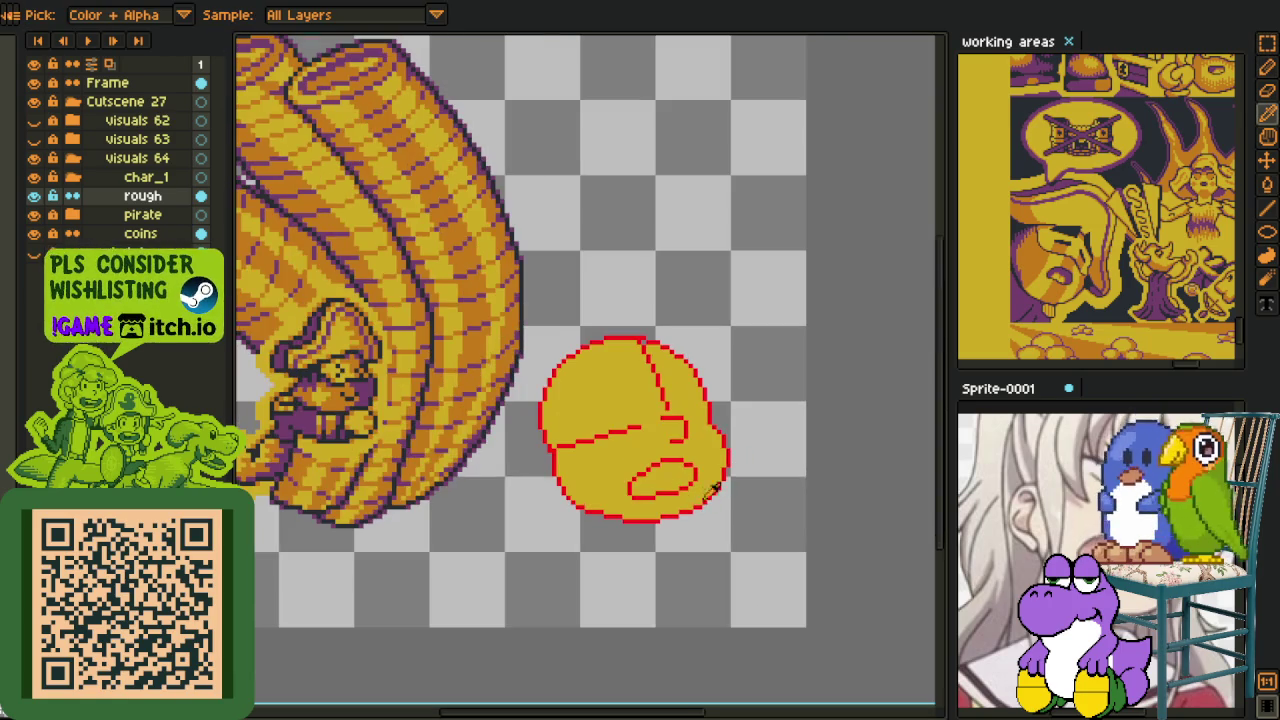
scroll(700, 410, "up", 2)
scroll(645, 390, "up", 1)
key("b")
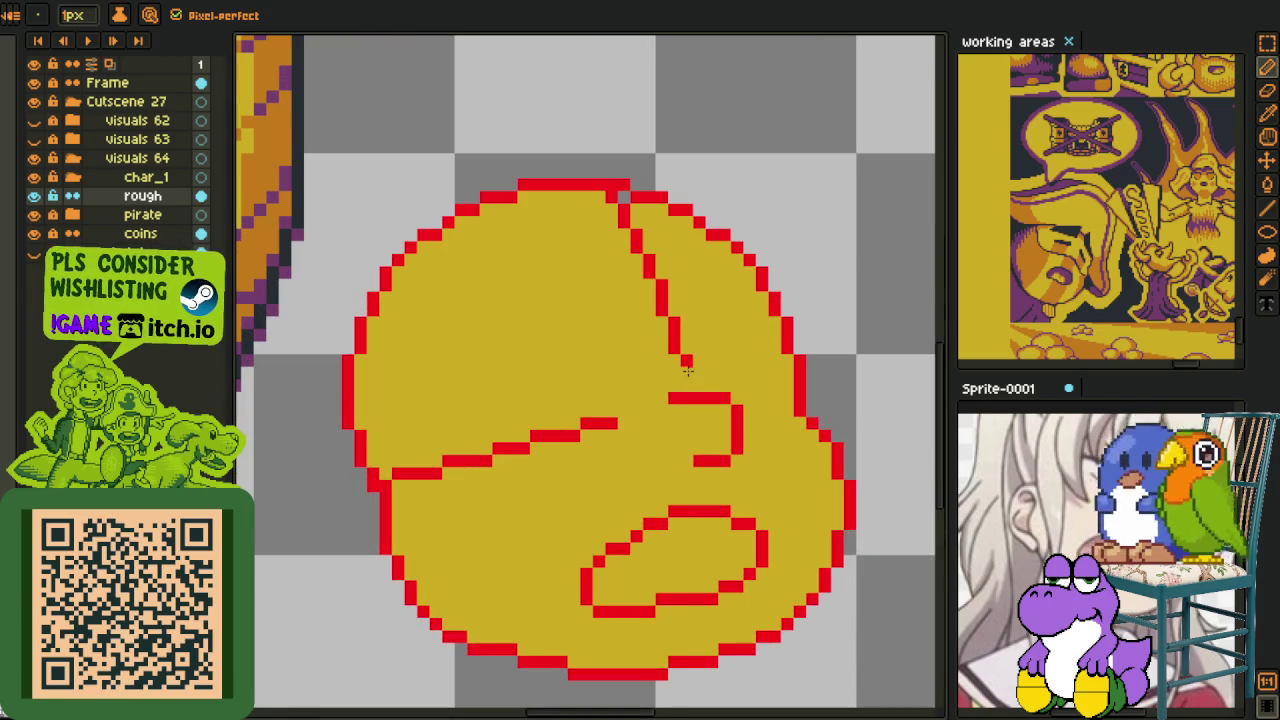
key("h")
key("e")
left_click_drag(605, 448, 360, 500)
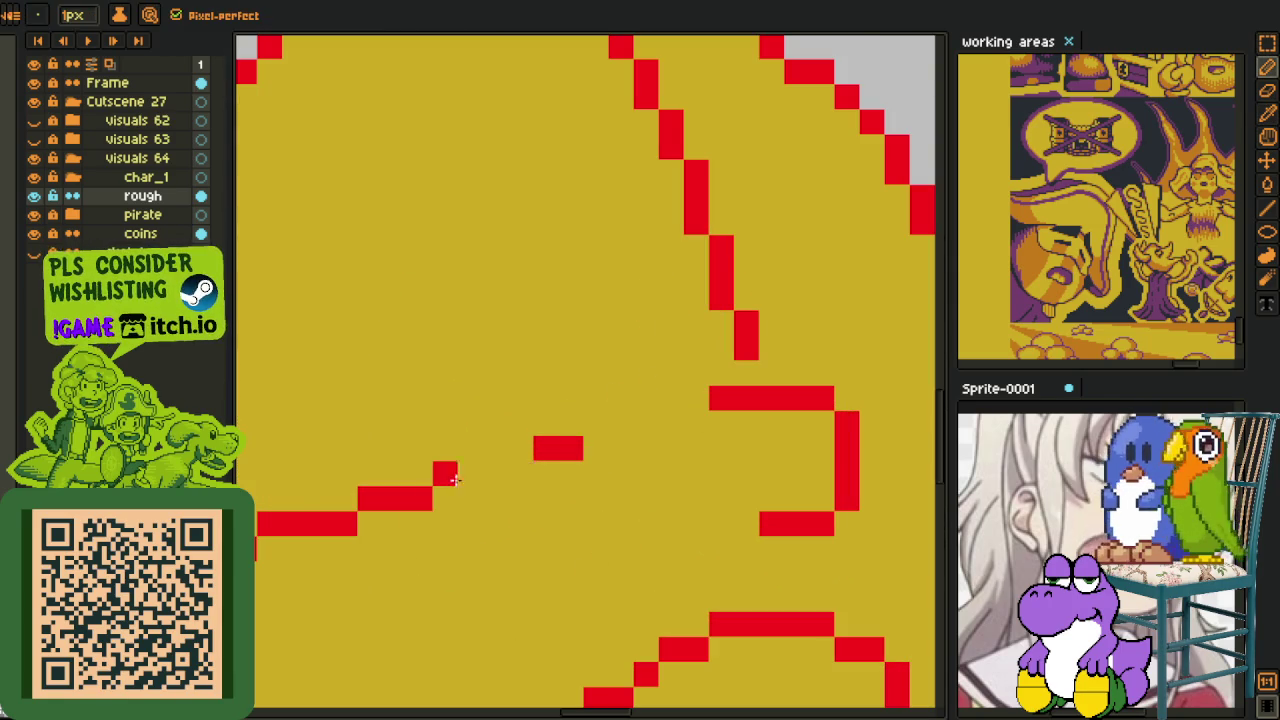
left_click_drag(545, 450, 285, 523)
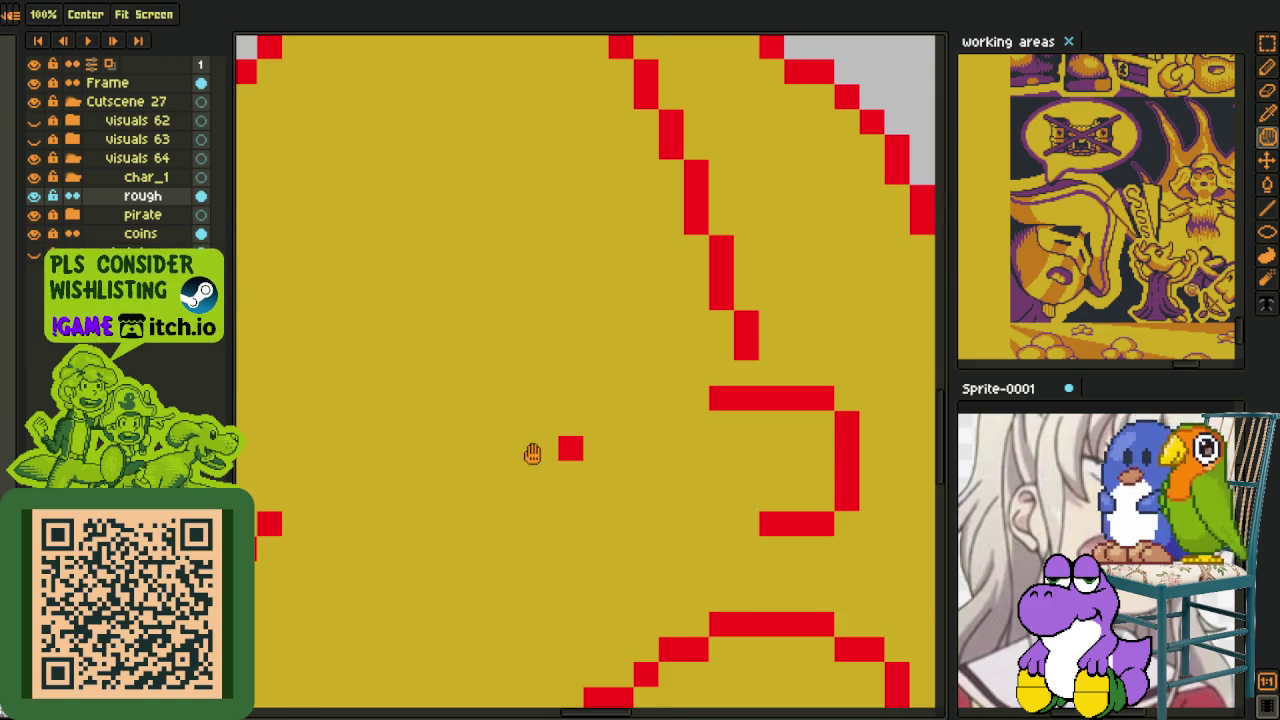
left_click_drag(531, 451, 638, 423)
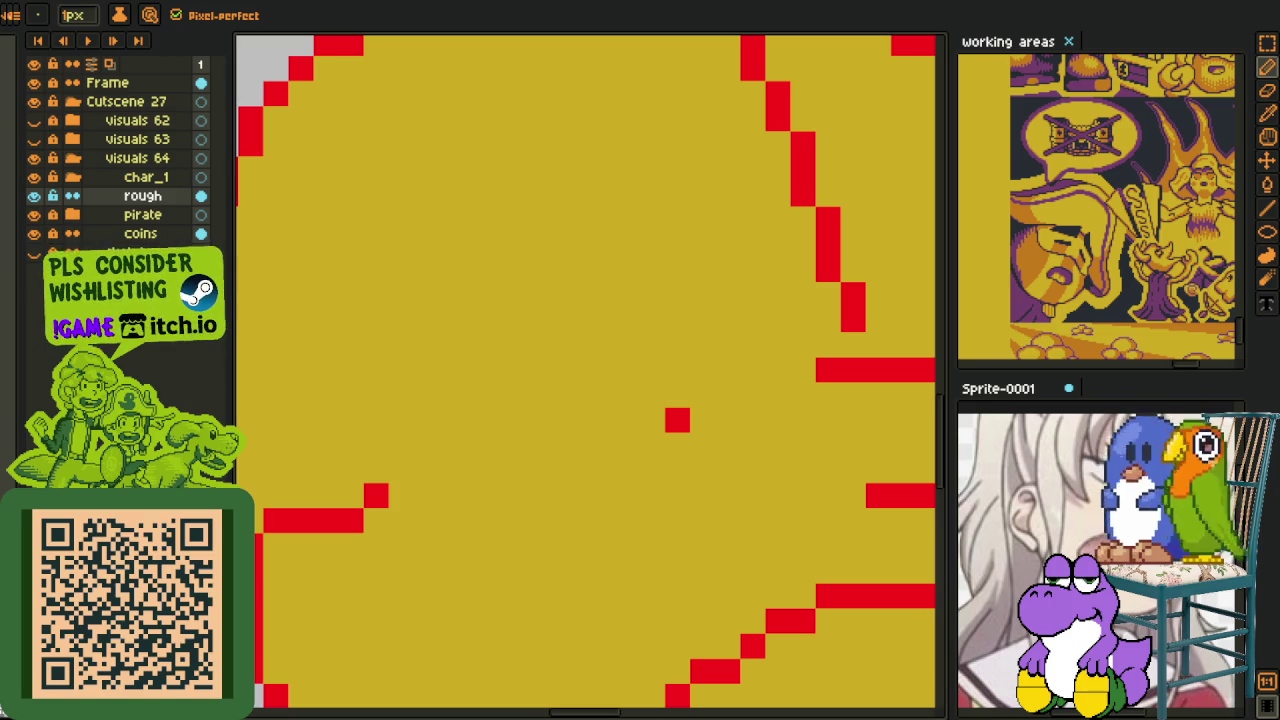
scroll(677, 420, "down", 1)
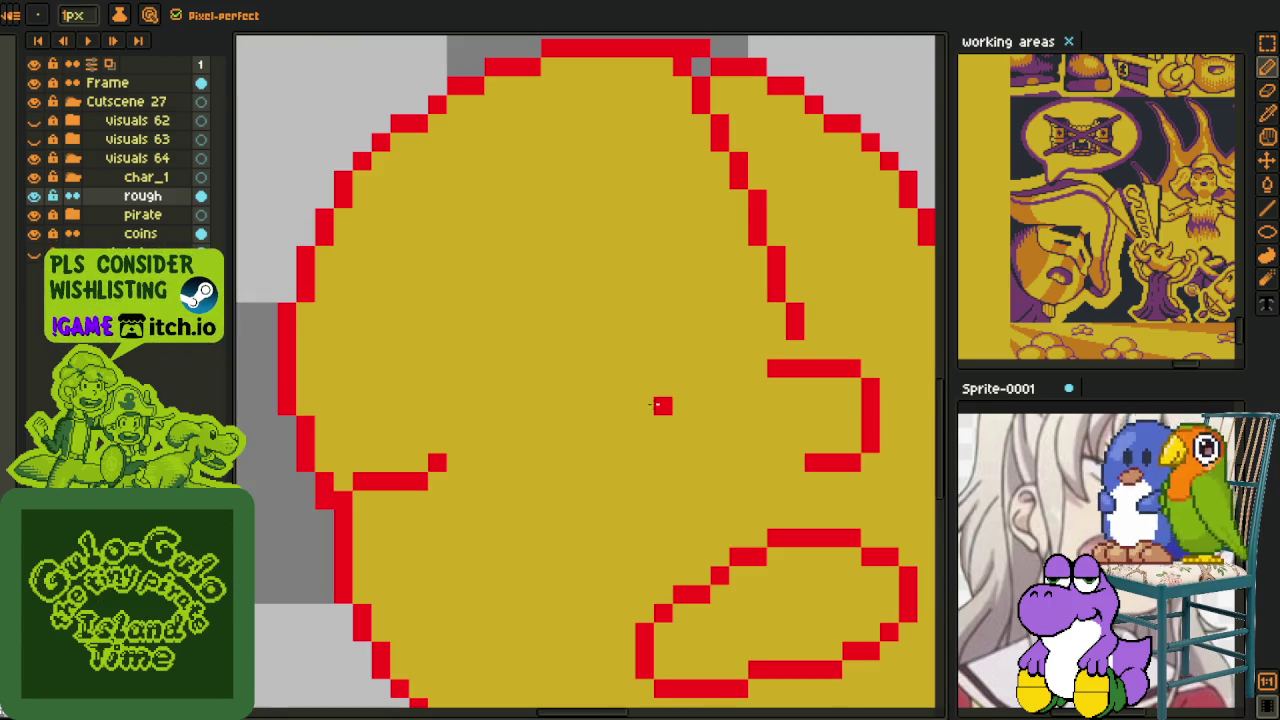
- Pick the red outline colour and draw a slanted brow with a thick eye mark beneath it
key("alt")
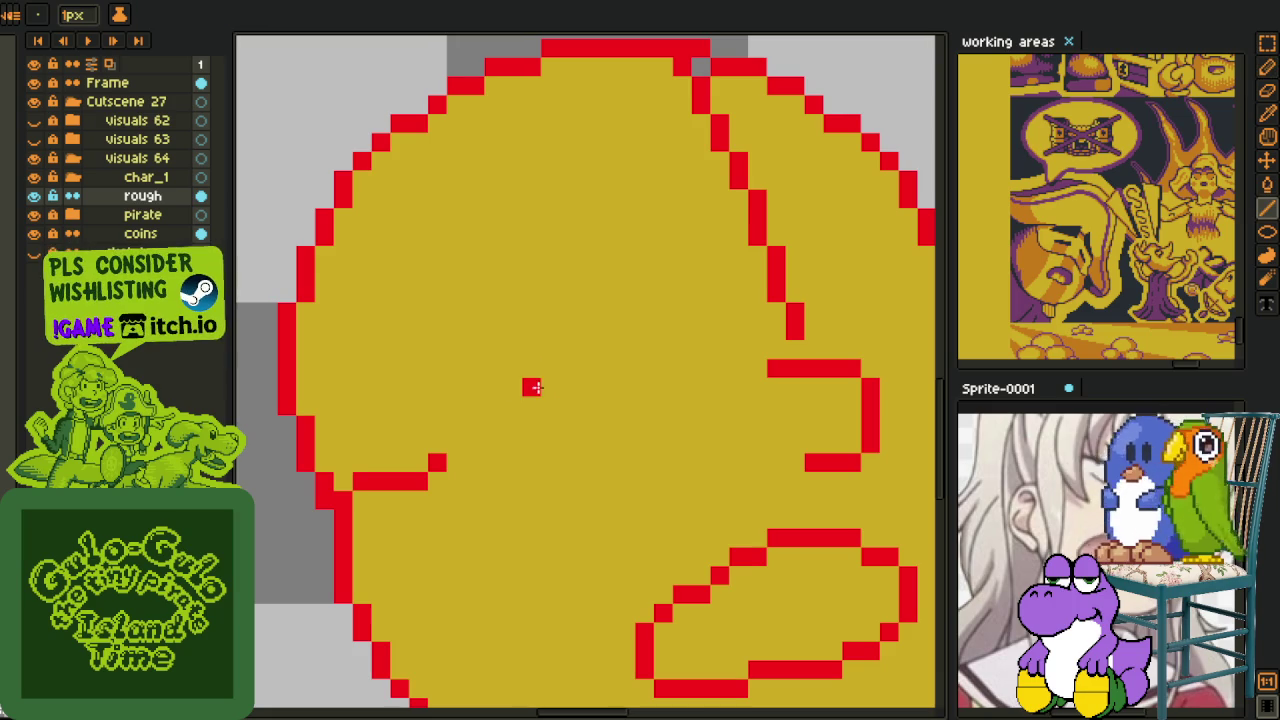
left_click_drag(532, 388, 686, 330)
key("b")
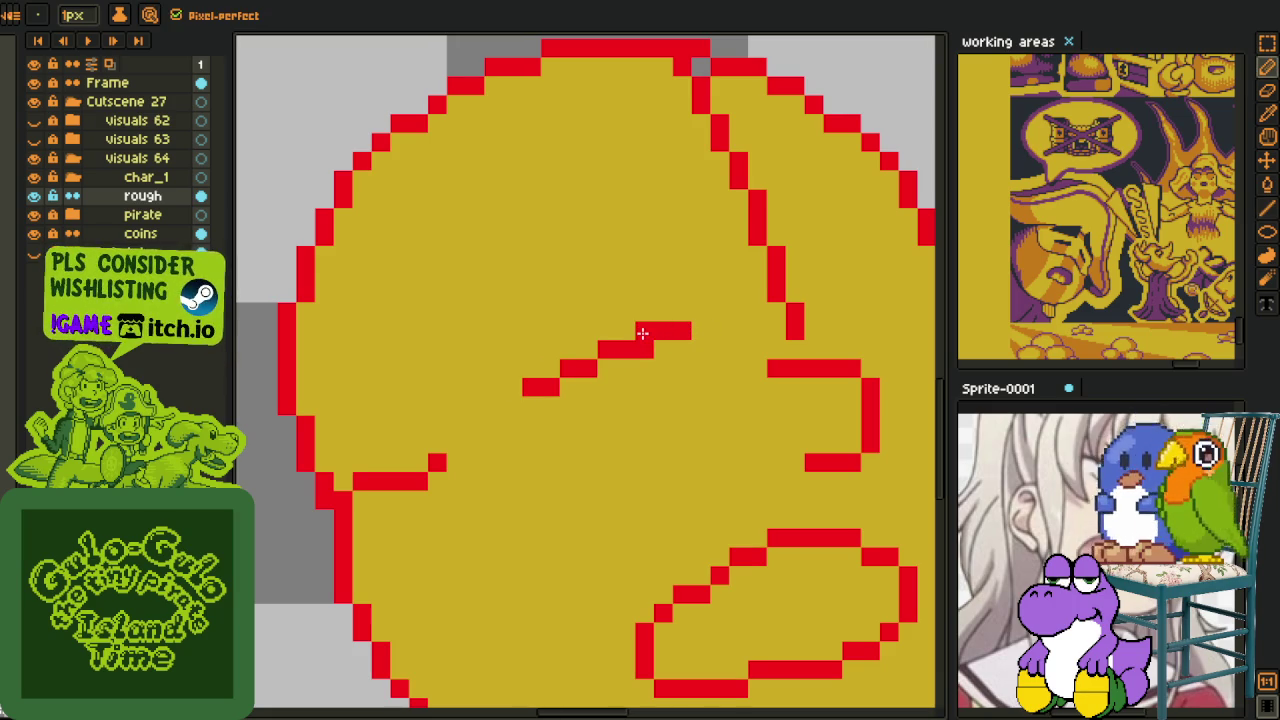
scroll(640, 413, "up", 1)
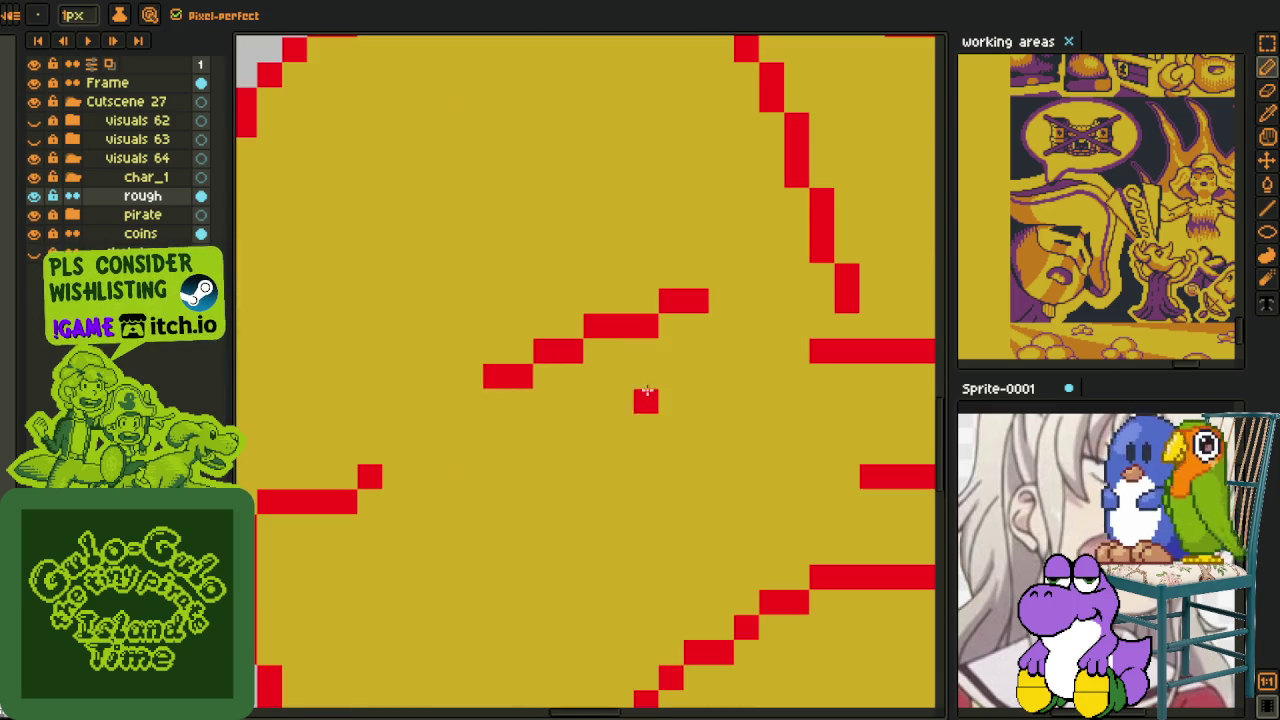
left_click(648, 363)
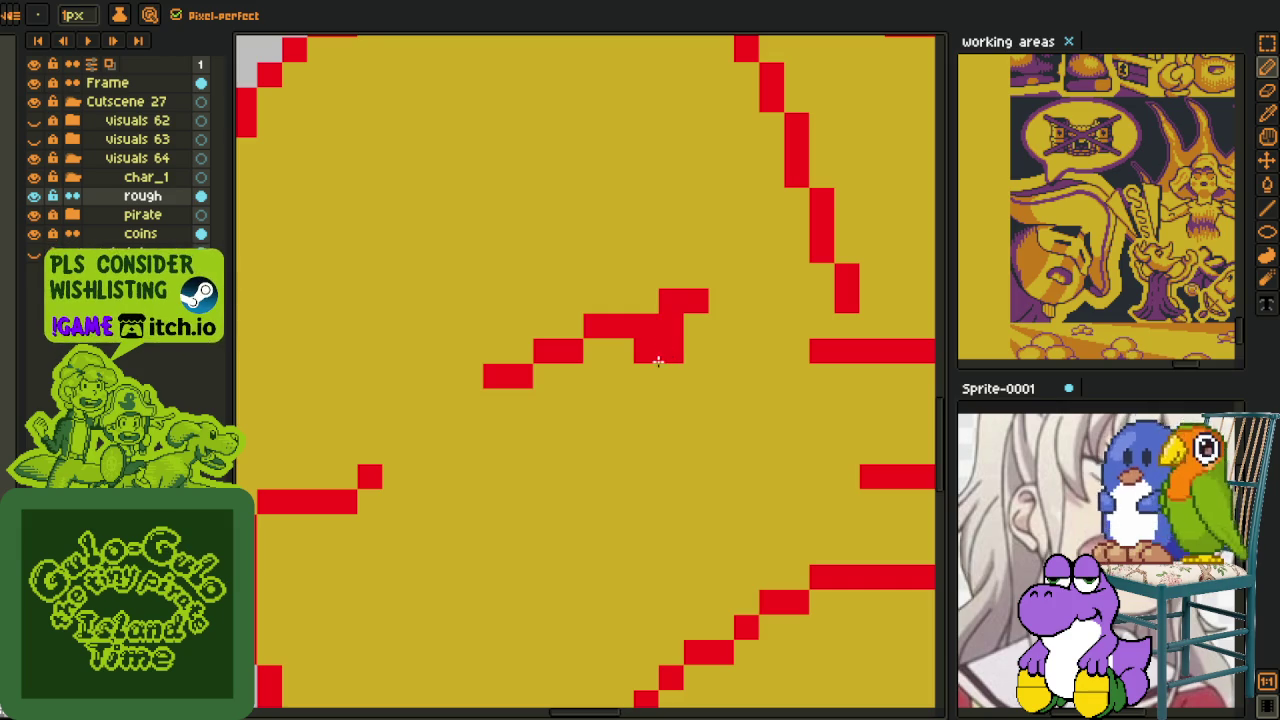
left_click_drag(646, 375, 671, 375)
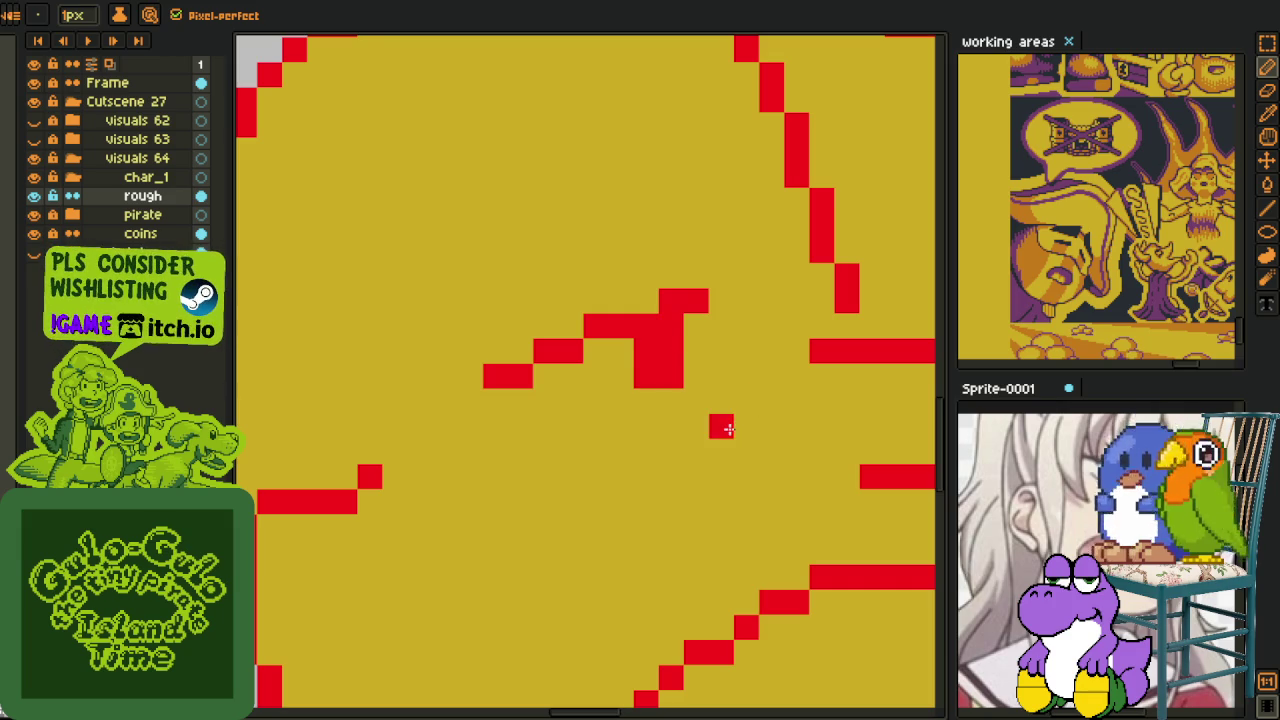
- Draw thickened horizontal red lines under the eye, joined by a short vertical stroke
left_click_drag(708, 450, 540, 450)
scroll(540, 449, "down", 3)
scroll(663, 449, "up", 1)
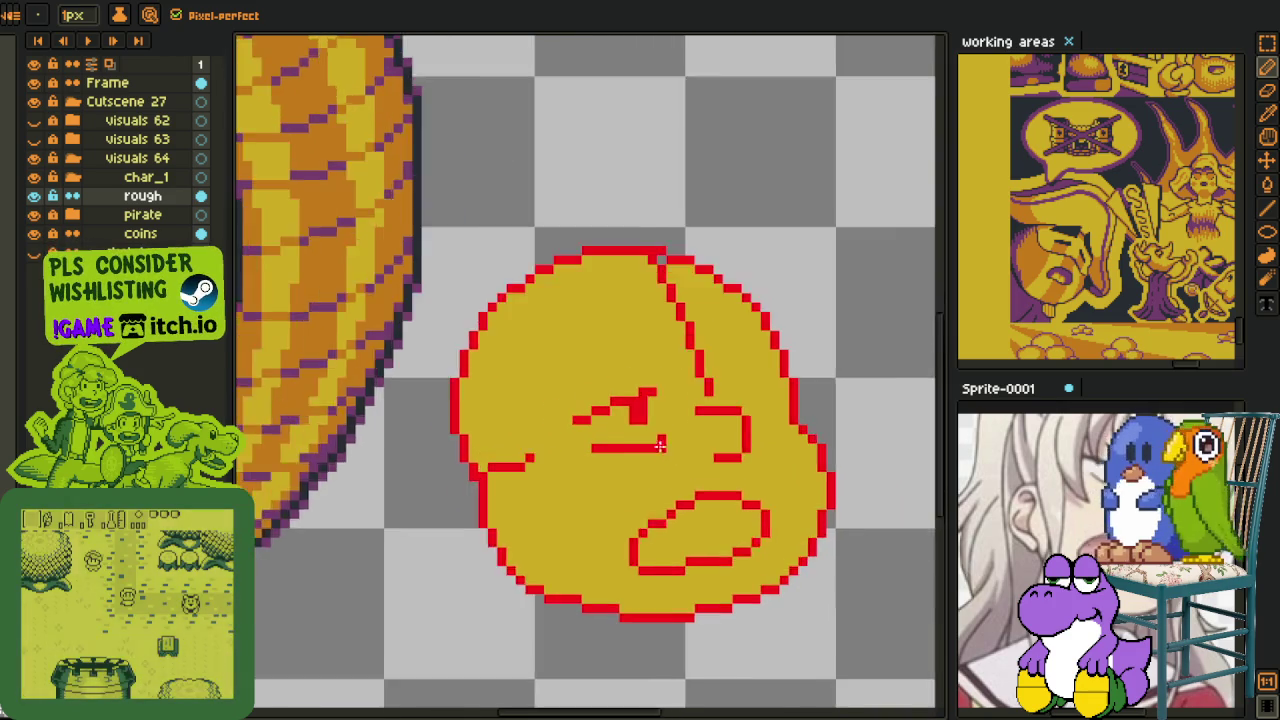
scroll(651, 310, "up", 1)
scroll(651, 310, "up", 1)
scroll(680, 366, "up", 1)
left_click_drag(678, 380, 678, 318)
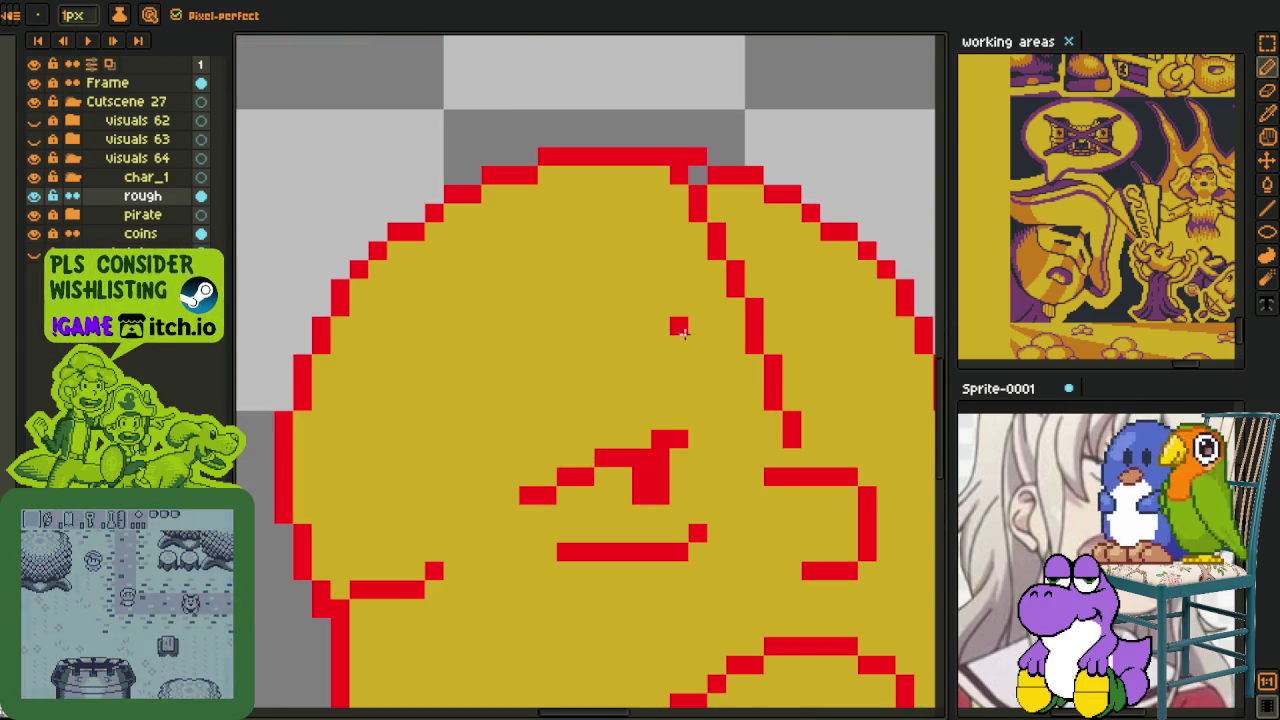
left_click_drag(661, 402, 502, 401)
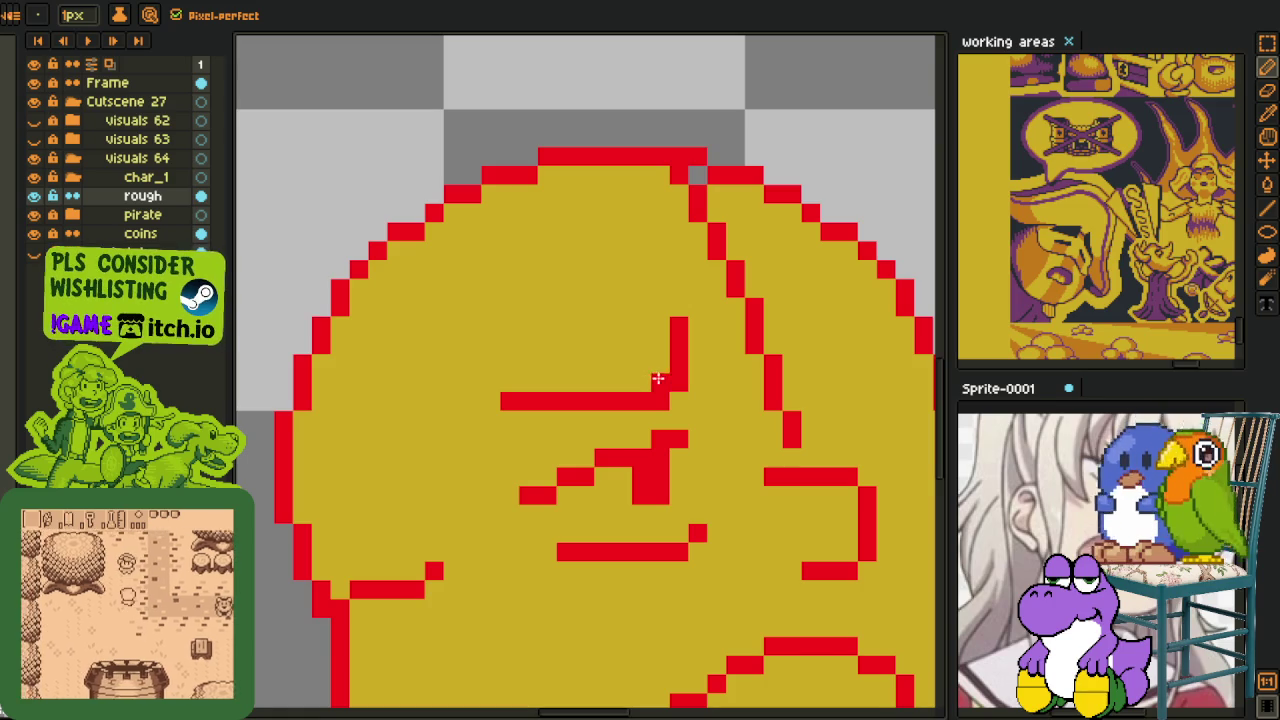
left_click_drag(634, 383, 520, 383)
- Finish the eye with a lone red pixel and a short vertical stroke beside it
left_click(641, 346)
left_click_drag(697, 345, 697, 365)
key("i")
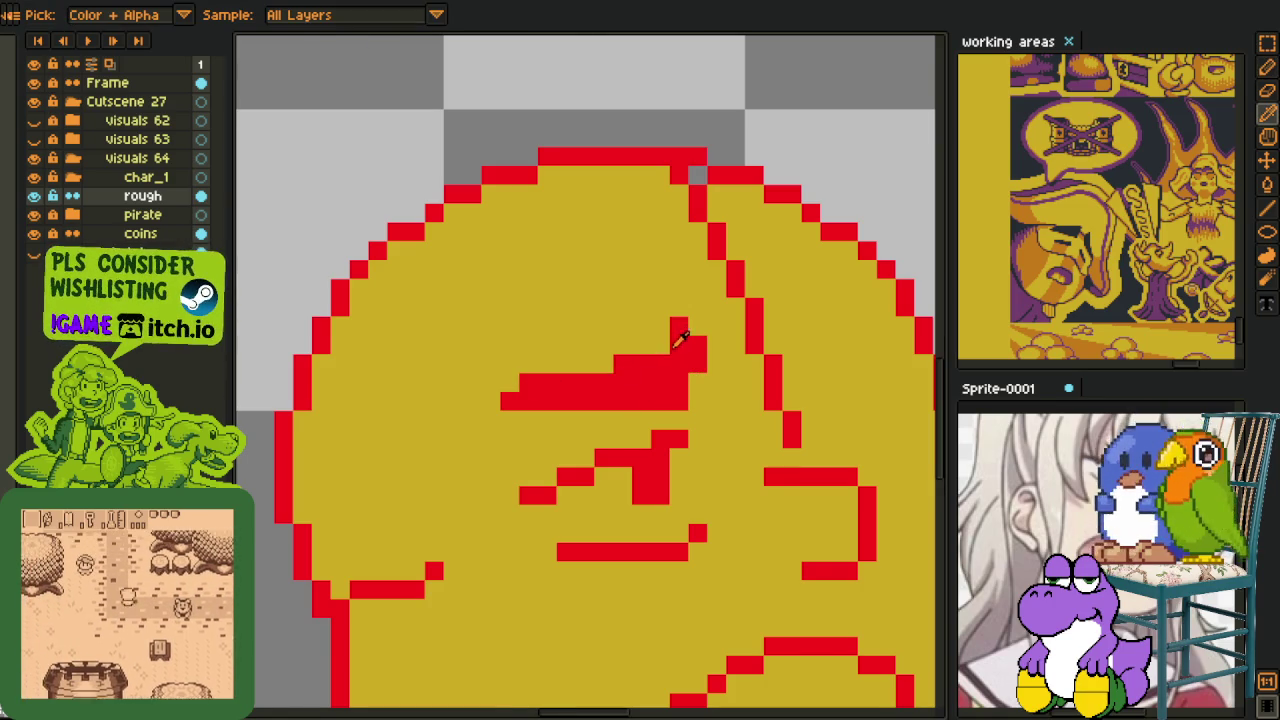
scroll(697, 358, "down", 1)
scroll(660, 350, "down", 1)
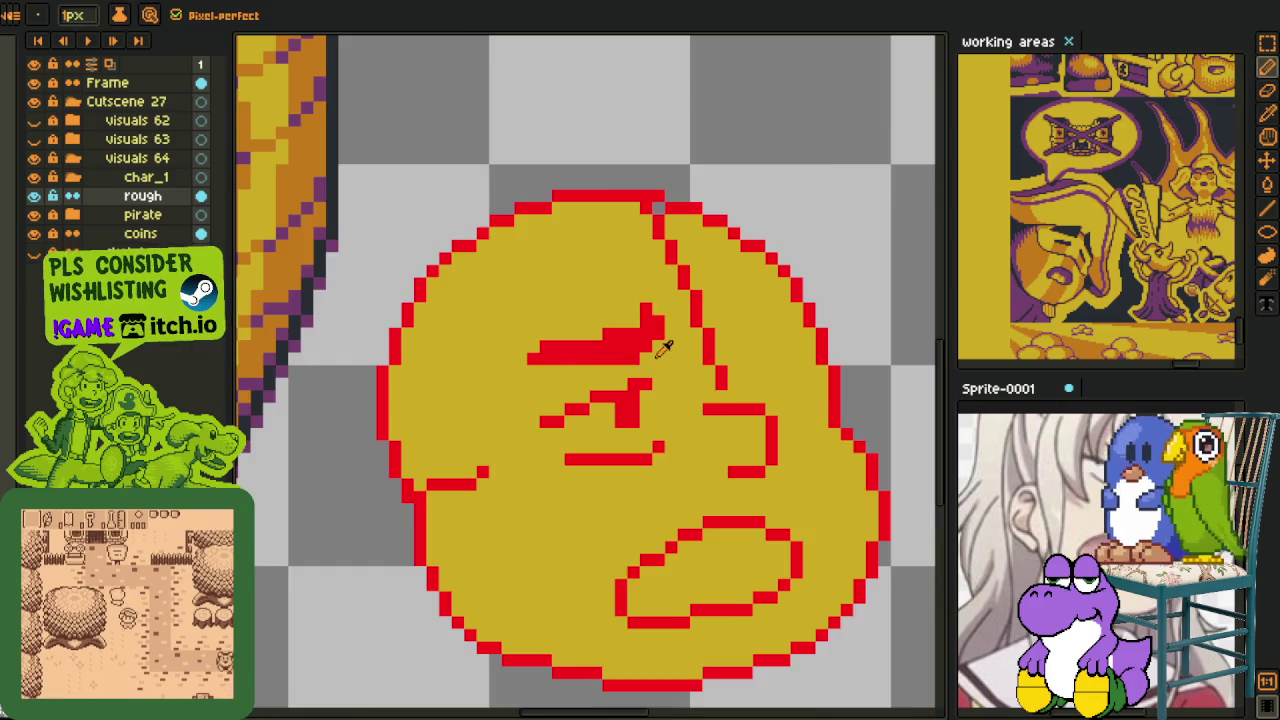
scroll(660, 345, "down", 1)
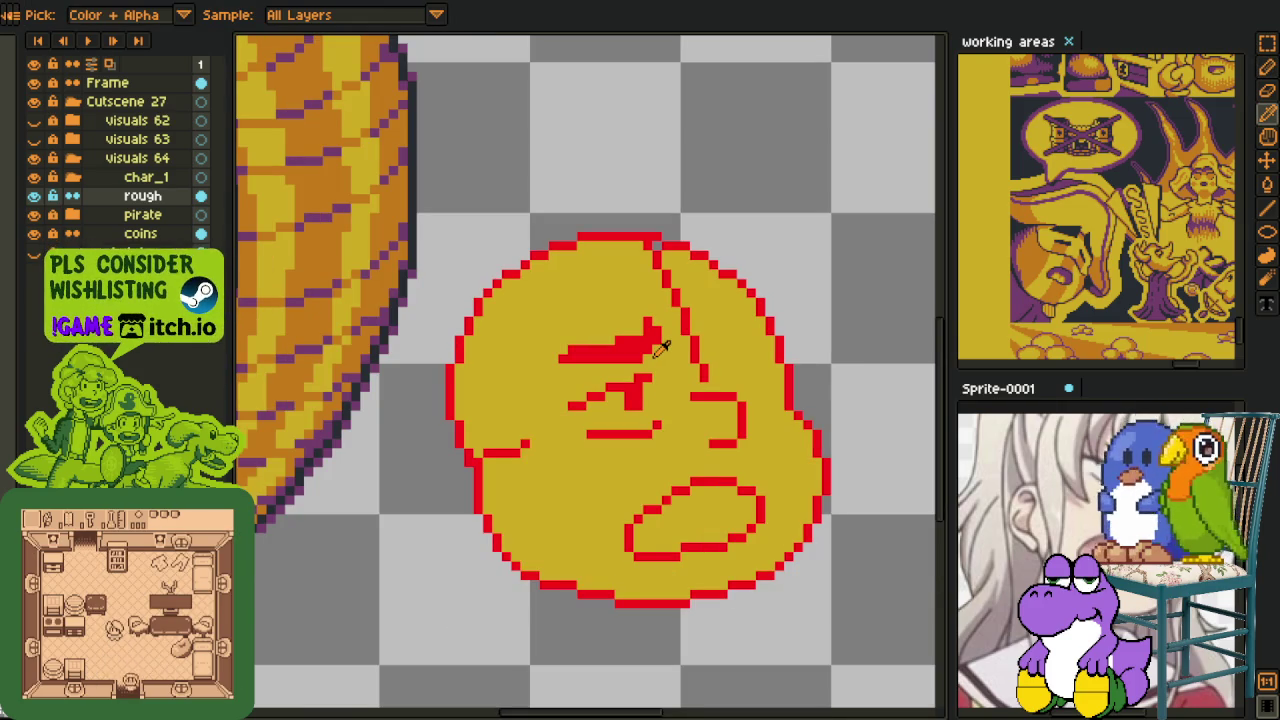
scroll(690, 303, "down", 2)
scroll(509, 246, "up", 3)
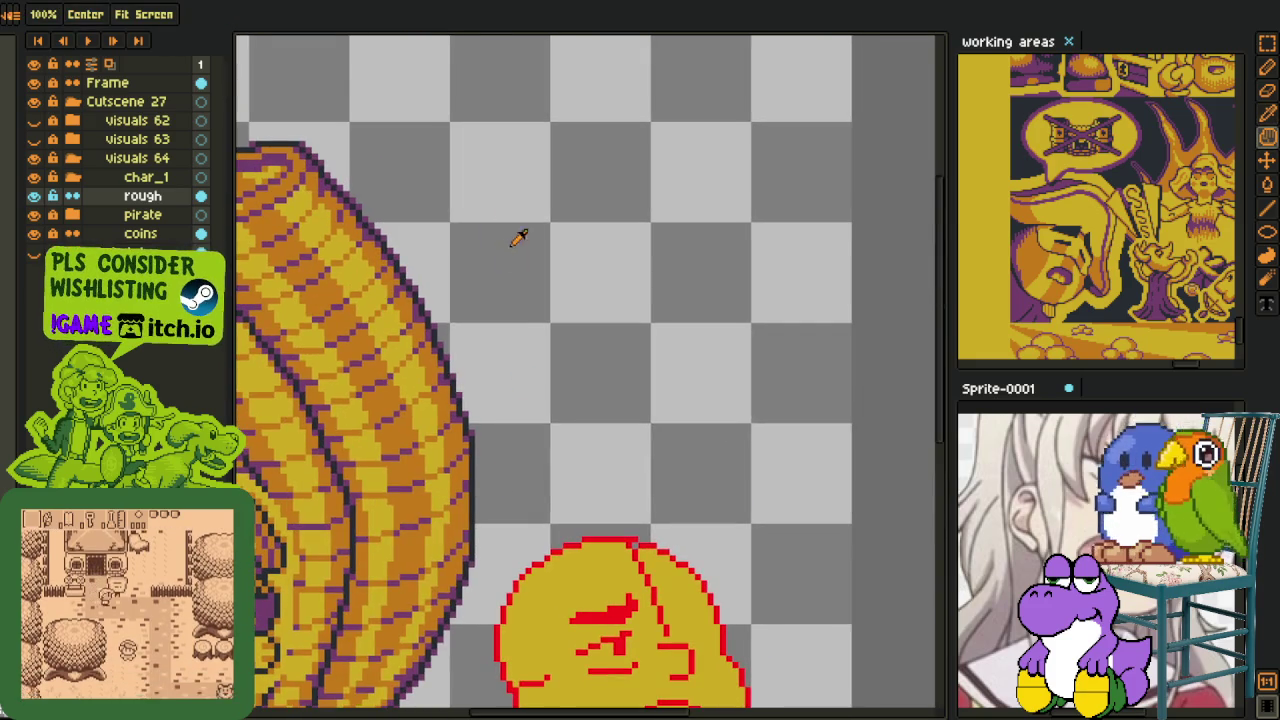
scroll(340, 230, "up", 2)
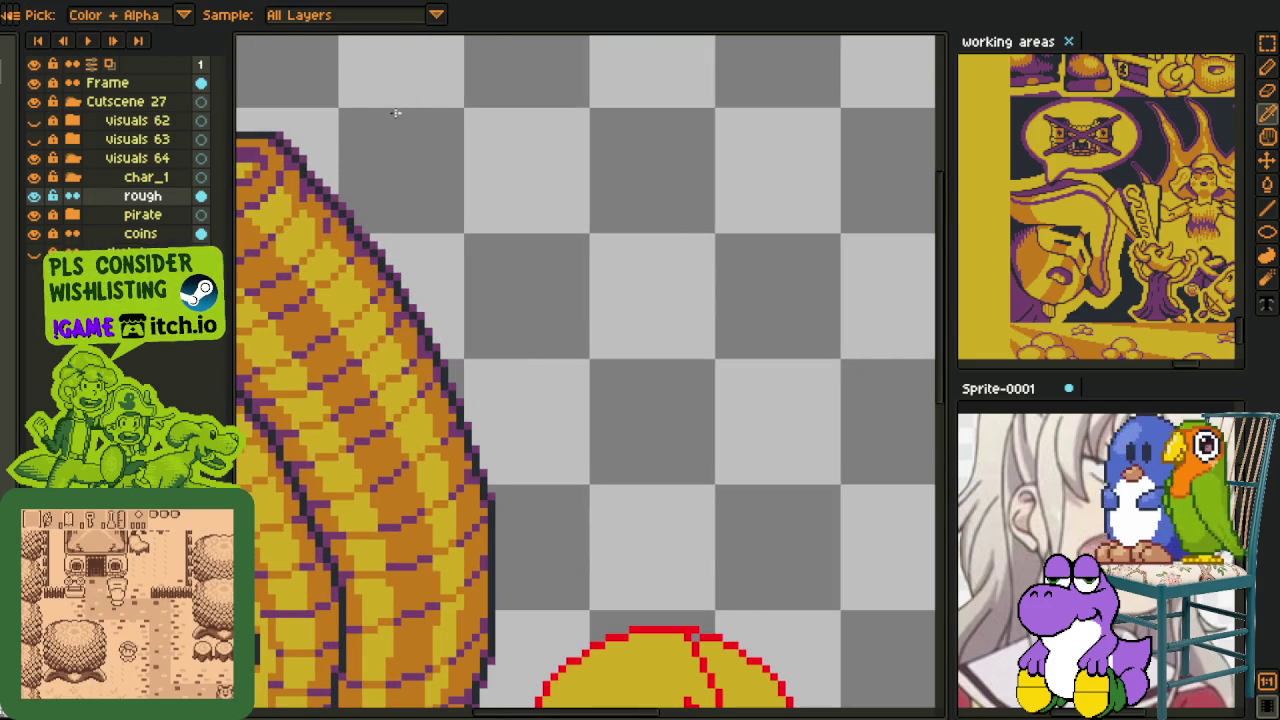
key("u")
left_click_drag(396, 97, 588, 271)
left_click_drag(654, 108, 886, 283)
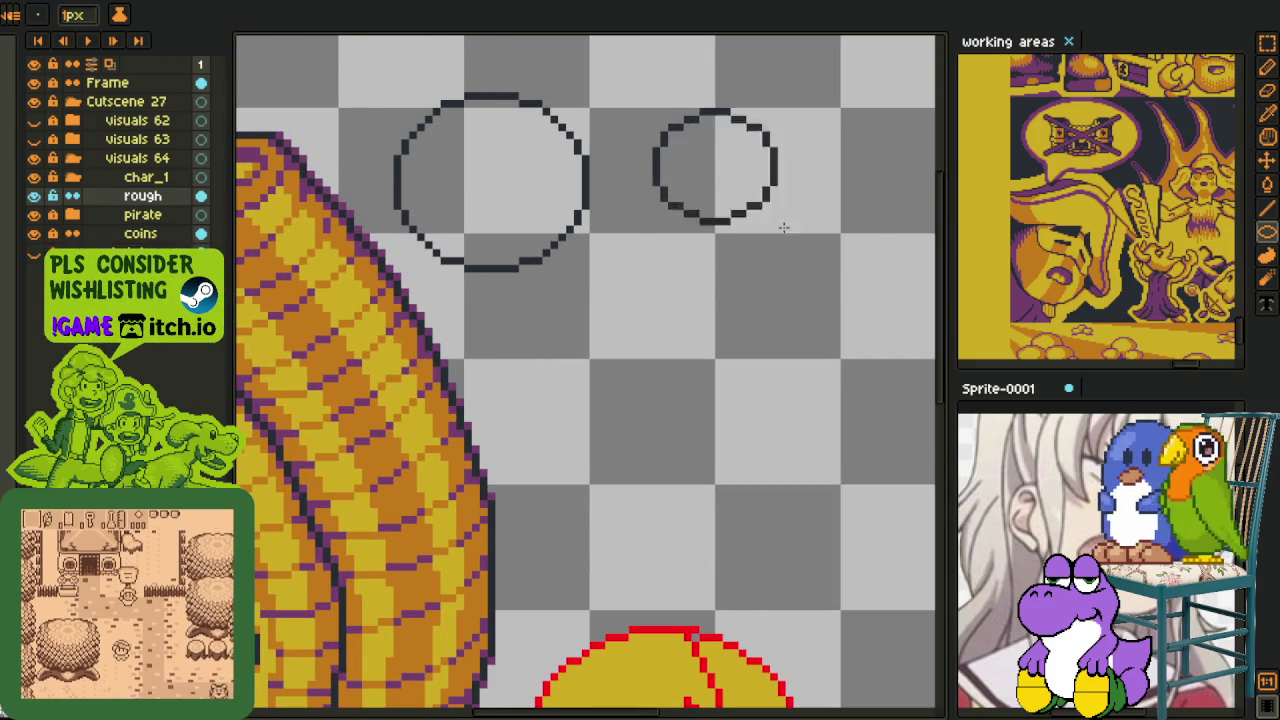
key("b")
left_click(538, 182)
left_click_drag(458, 166, 510, 214)
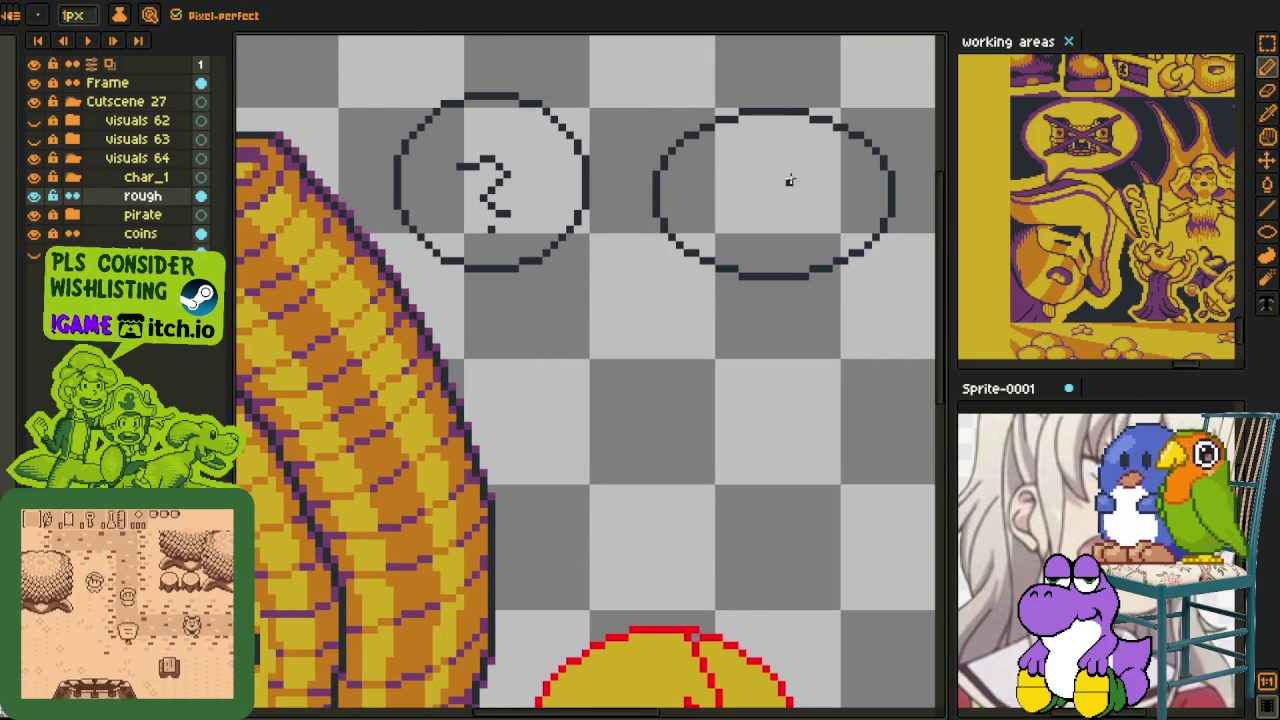
left_click_drag(756, 165, 773, 238)
key("m")
left_click_drag(372, 298, 903, 60)
key("Delete")
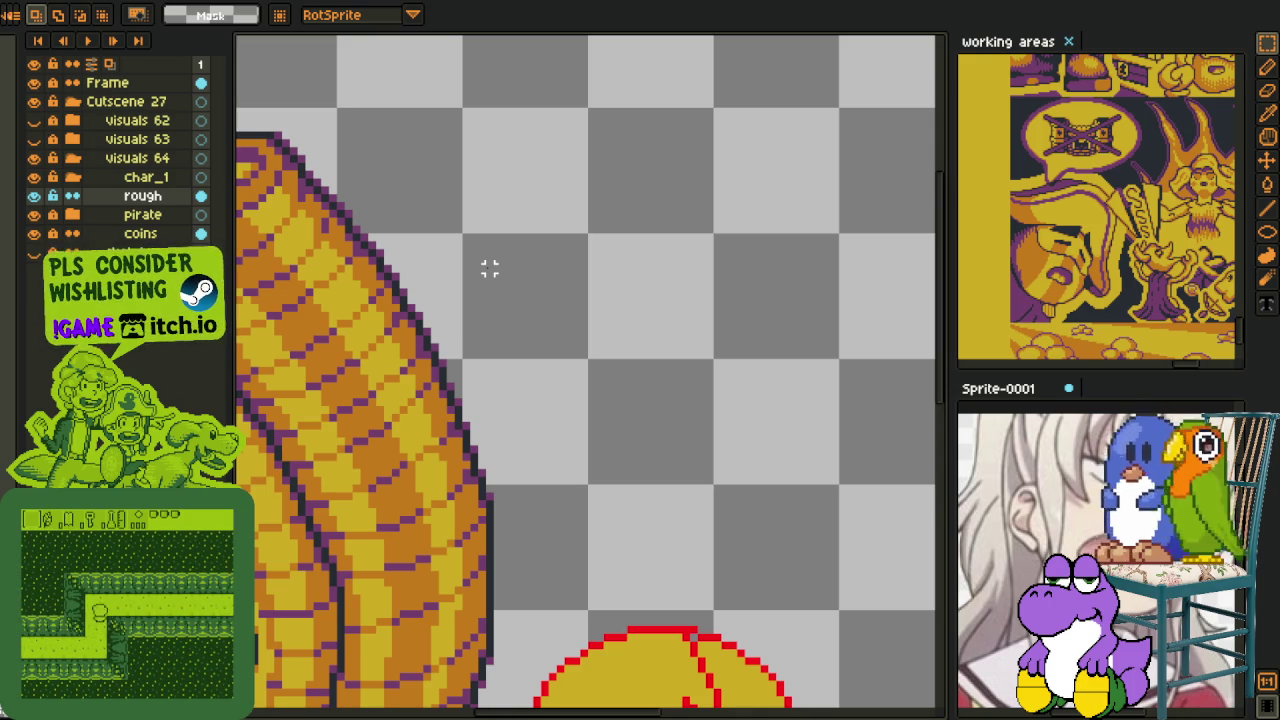
scroll(489, 266, "down", 1)
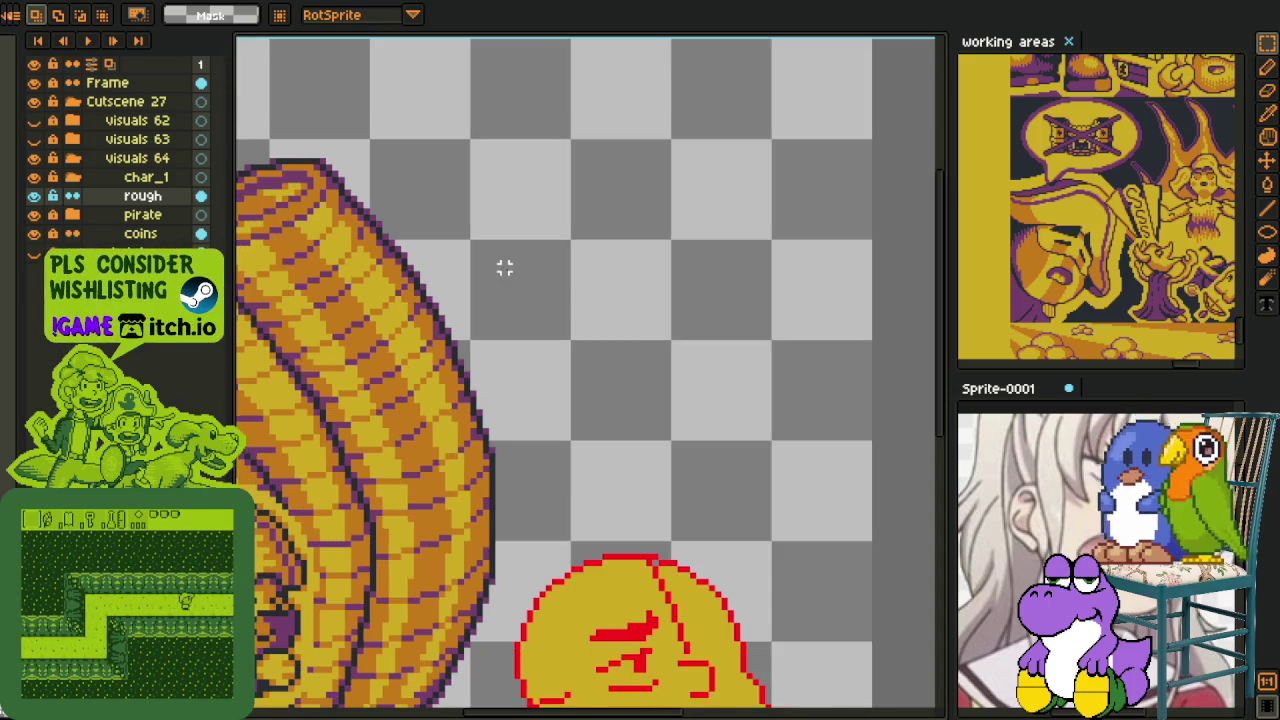
- Erase the diagonal red sketch line from the face's forehead
left_click_drag(623, 434, 626, 270)
scroll(560, 300, "down", 2)
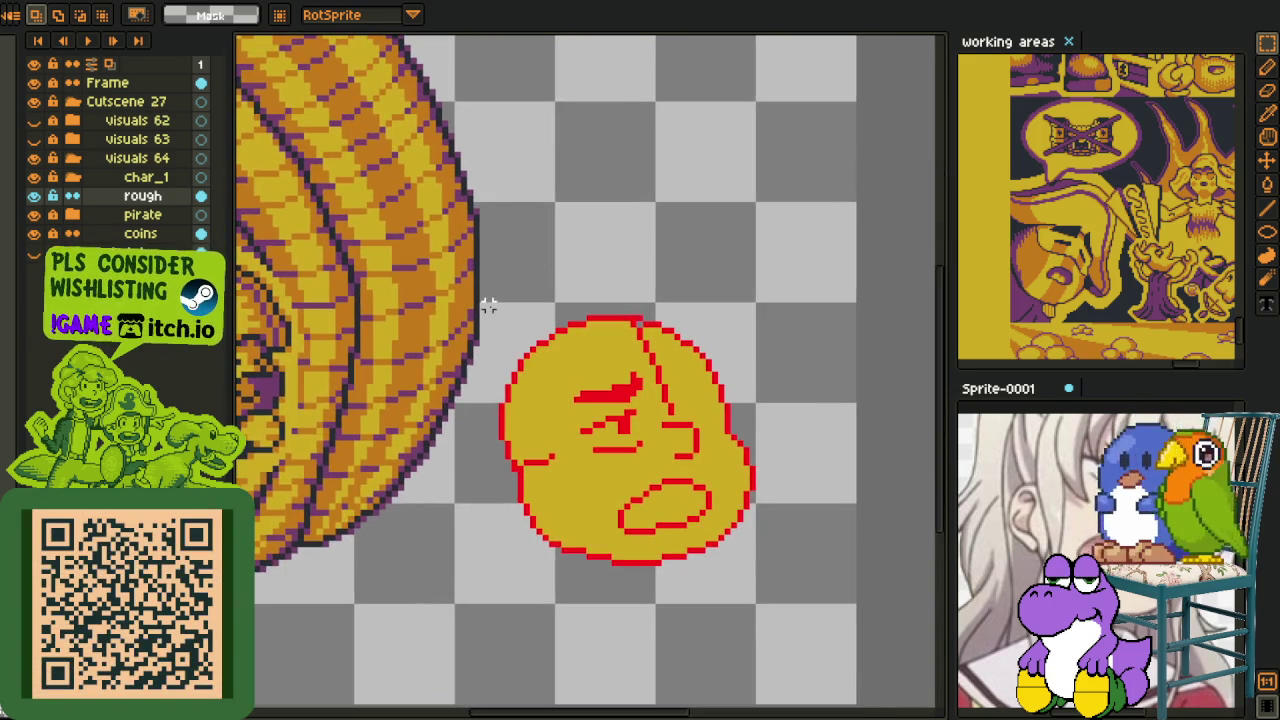
scroll(506, 399, "down", 2)
scroll(607, 385, "up", 1)
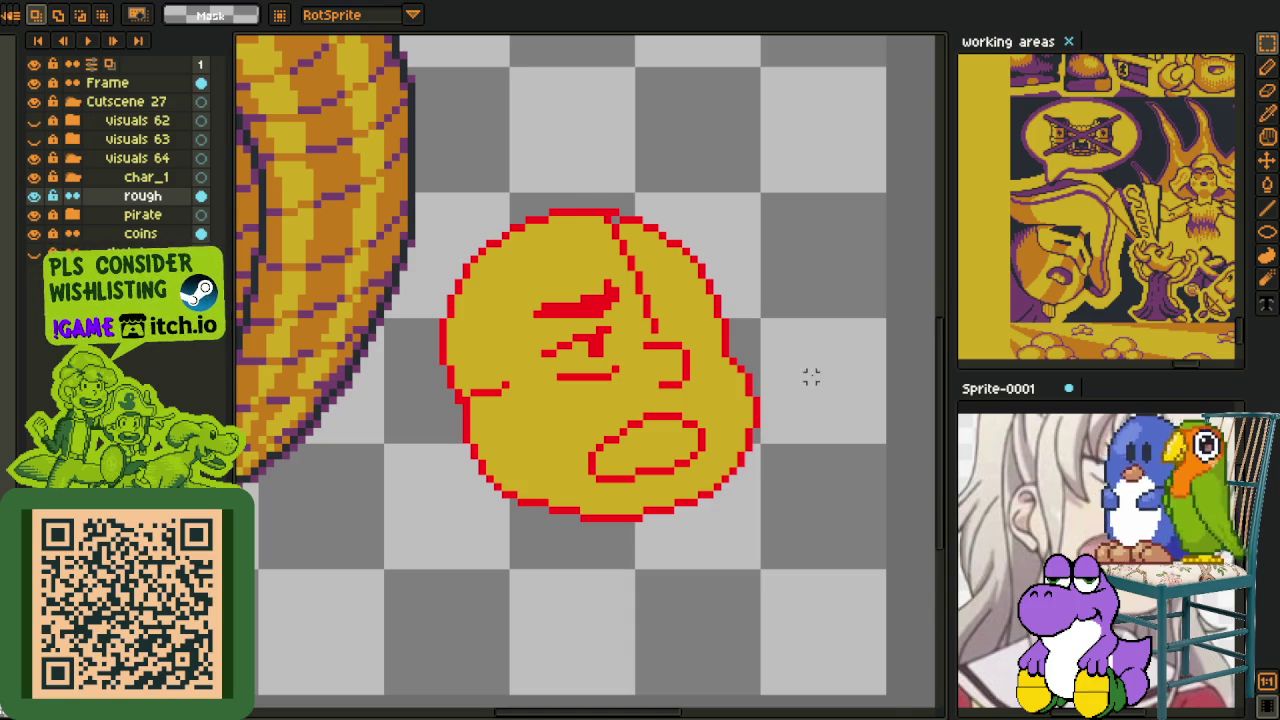
scroll(811, 376, "up", 1)
scroll(578, 295, "up", 1)
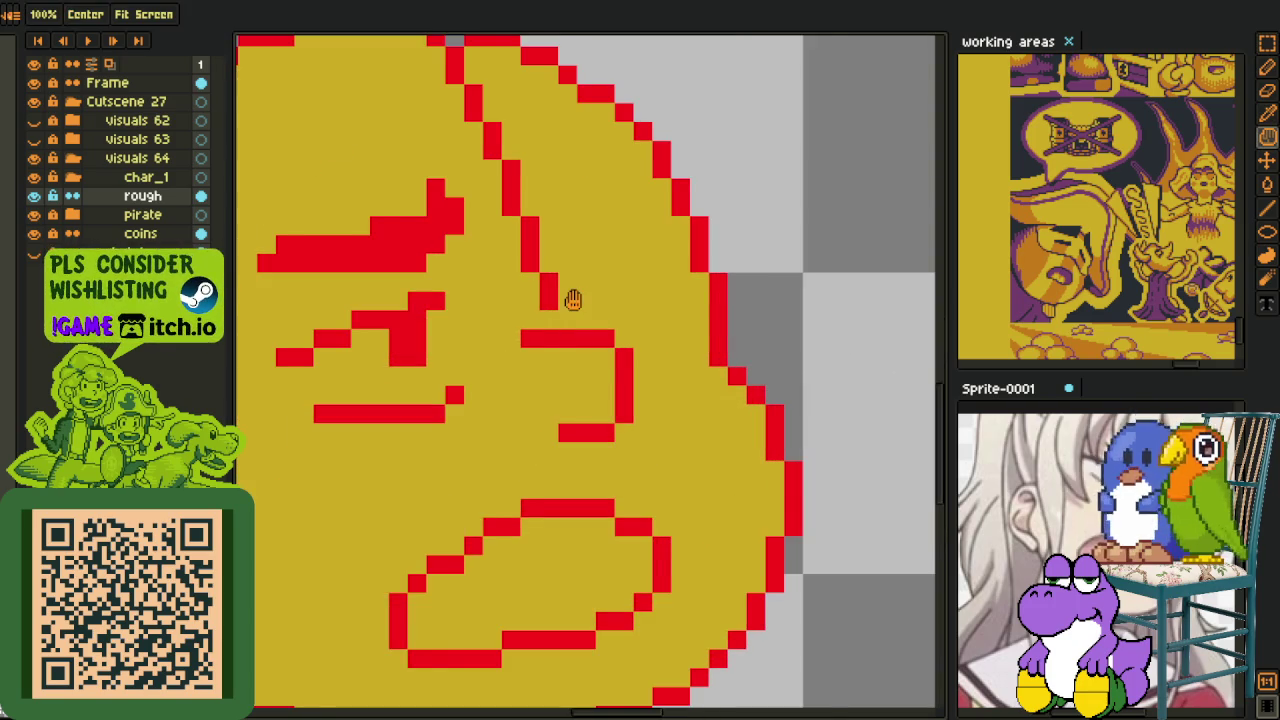
left_click_drag(573, 300, 606, 358)
mouse_move(540, 217)
left_mouse_down()
mouse_move(478, 95)
mouse_move(516, 197)
left_mouse_up()
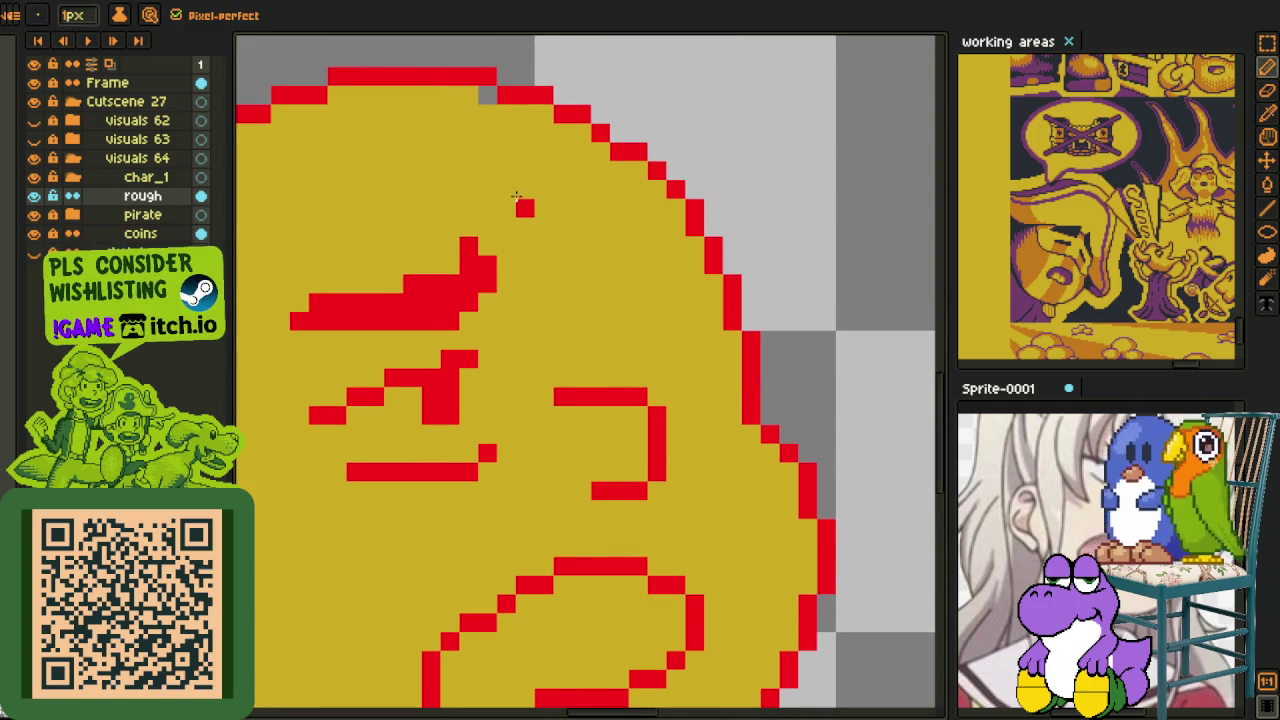
- Draw the right eye's stepped red squint lines, with extra pixels and strokes beside and below
scroll(571, 351, "down", 1)
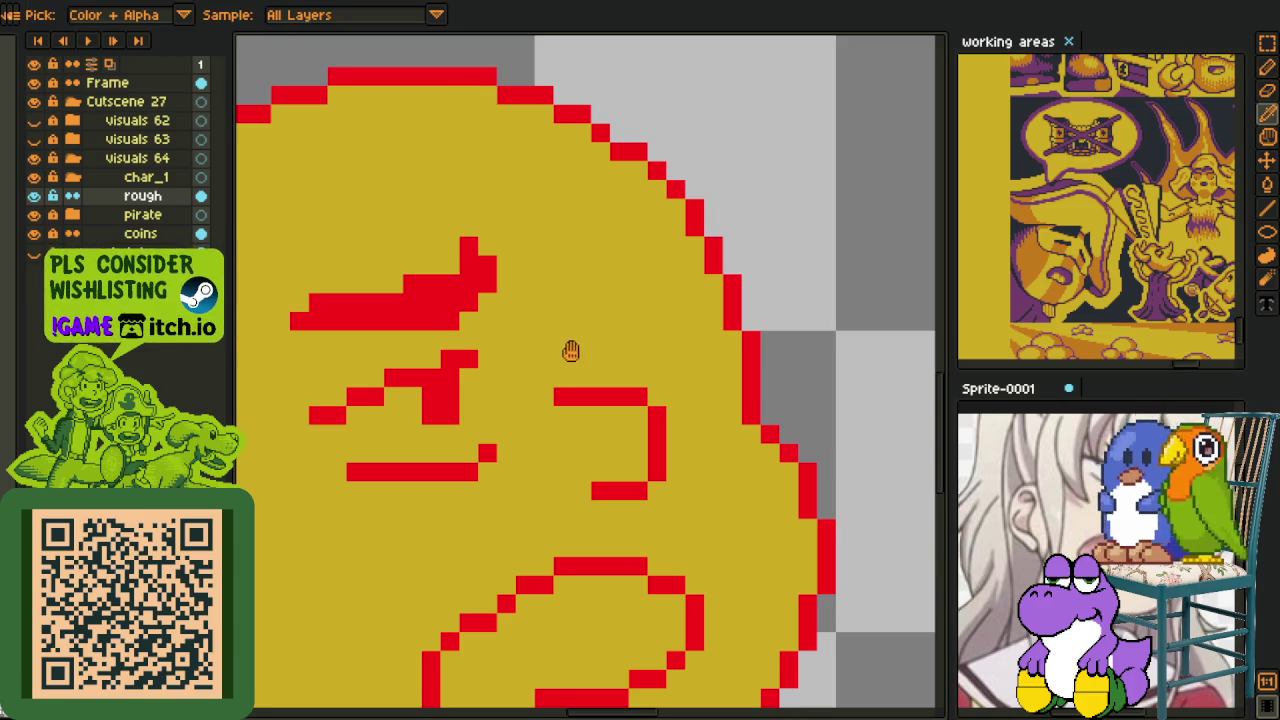
scroll(594, 343, "up", 1)
scroll(606, 307, "up", 1)
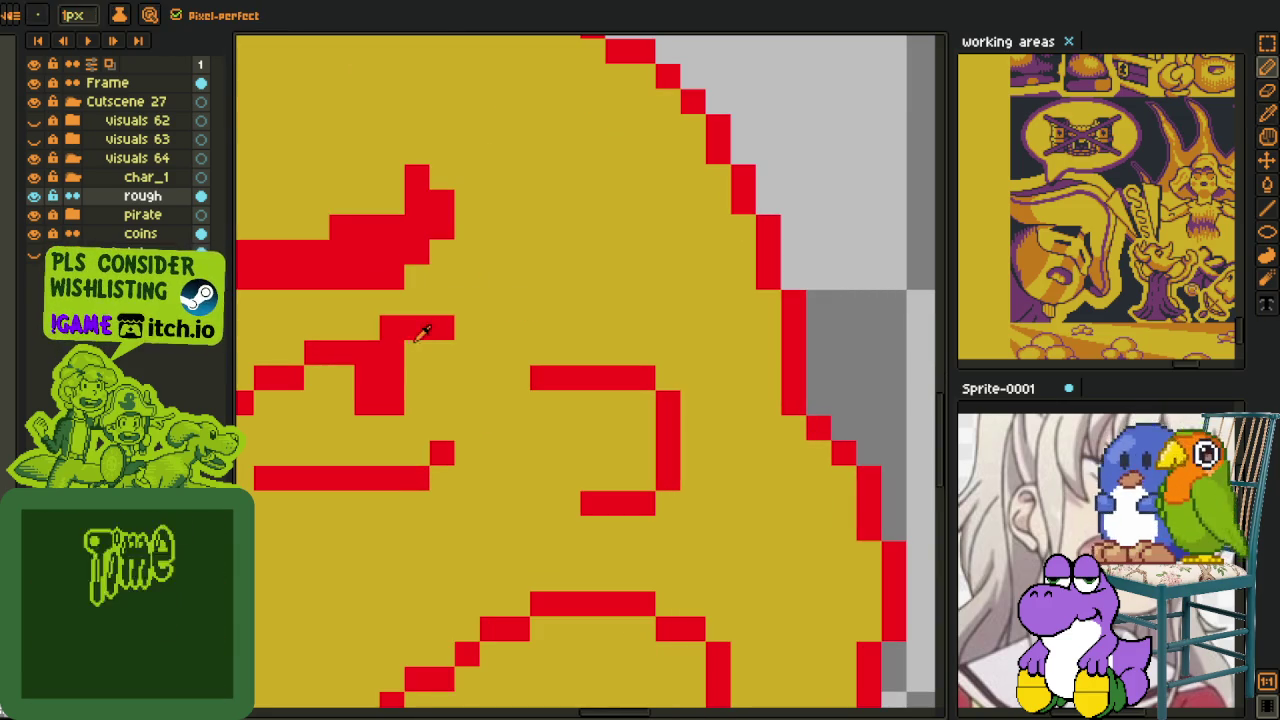
left_click_drag(614, 302, 721, 341)
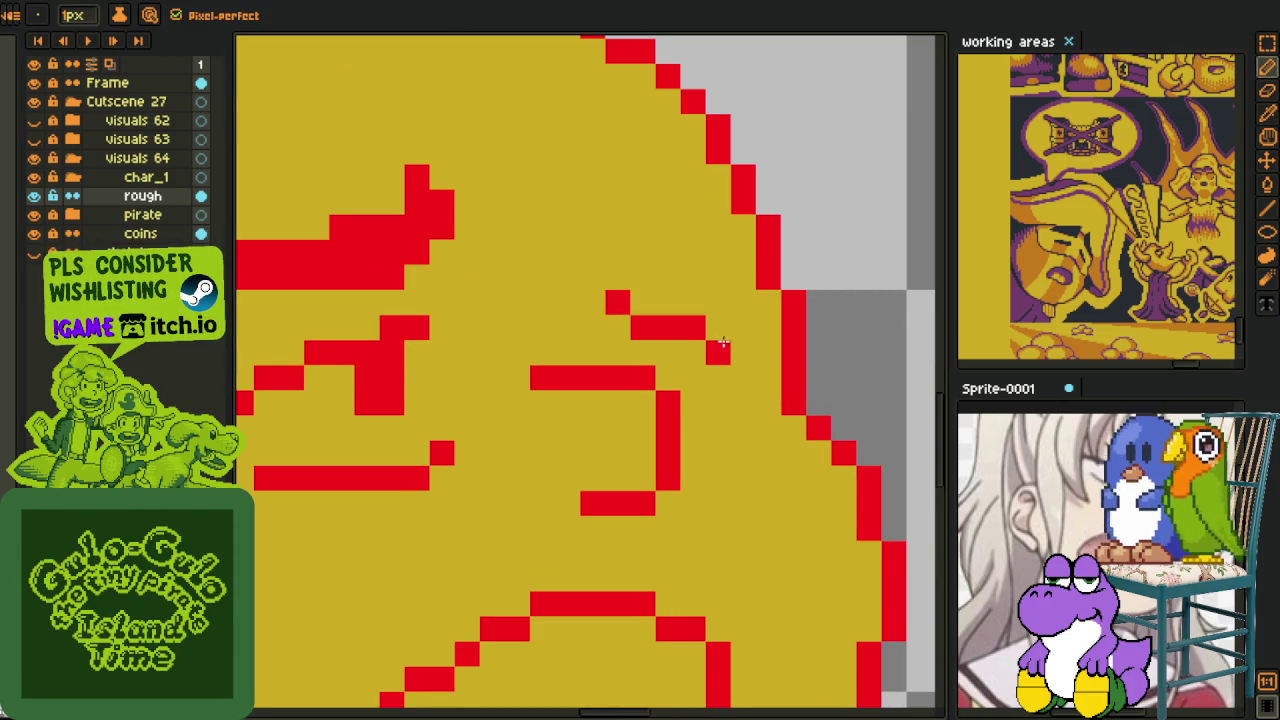
left_click(643, 300)
left_click(689, 345)
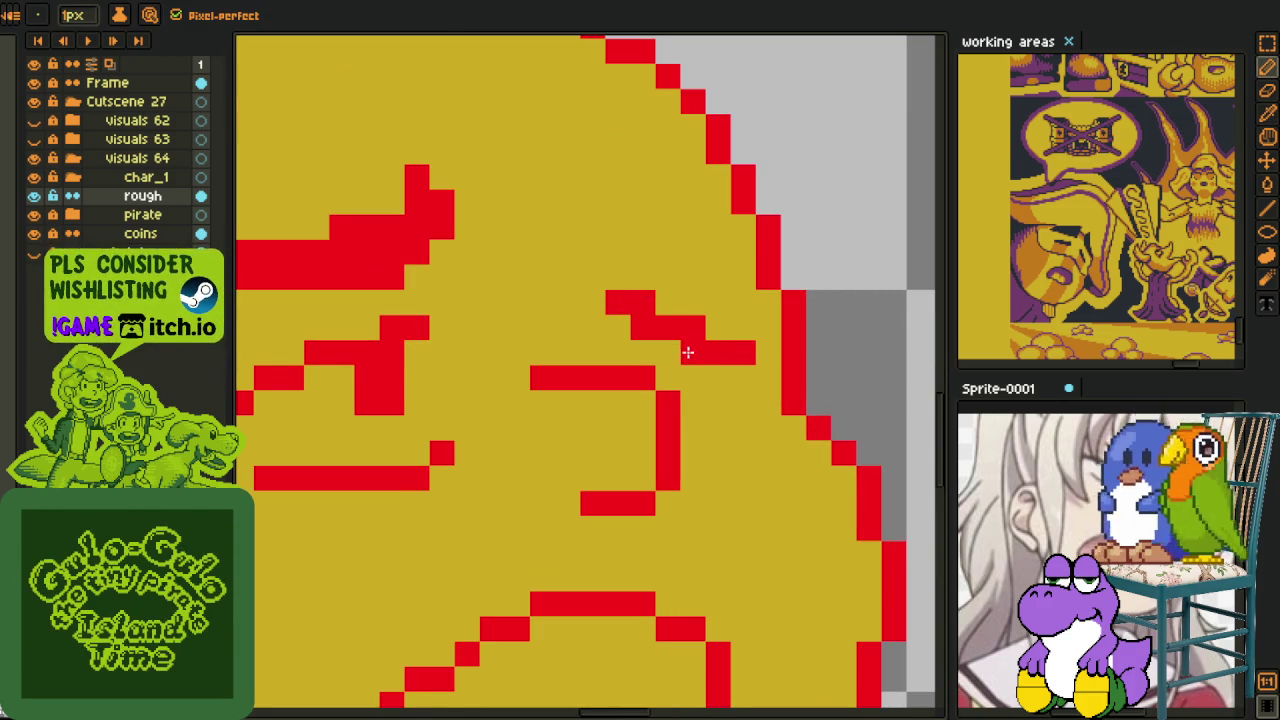
left_click_drag(688, 352, 716, 377)
left_click(739, 441)
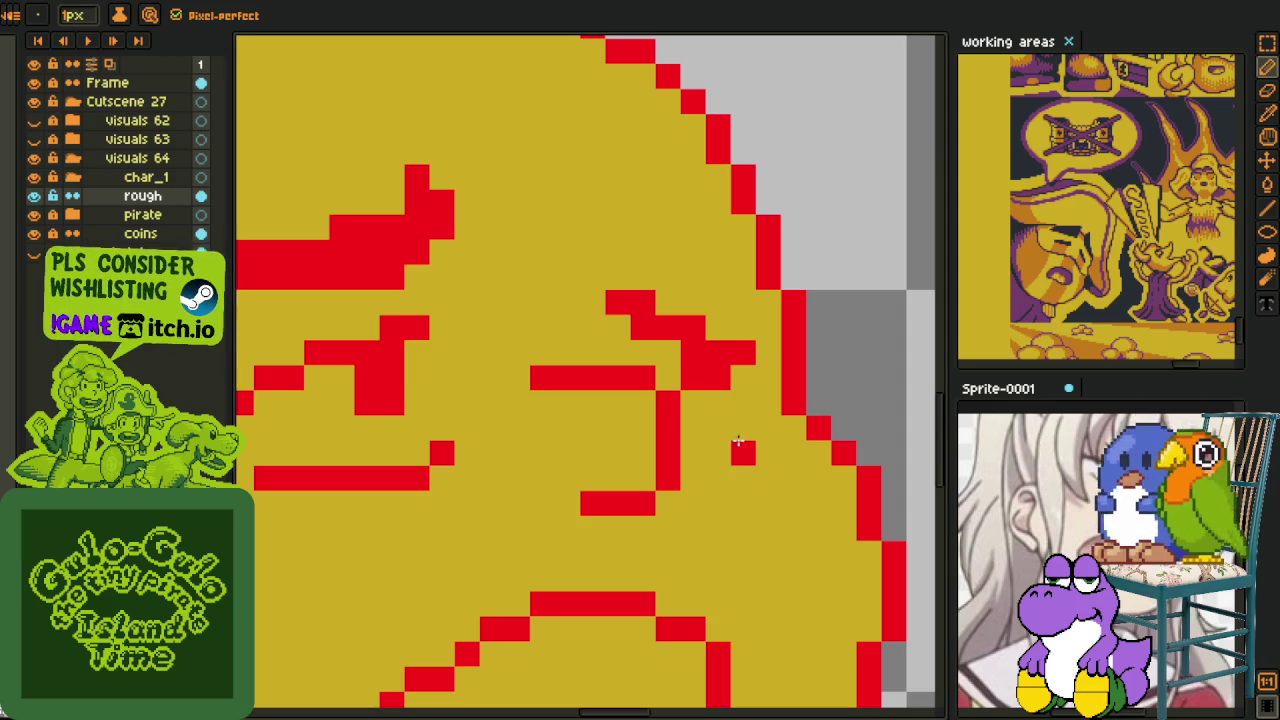
left_click_drag(730, 420, 686, 438)
scroll(729, 451, "down", 5)
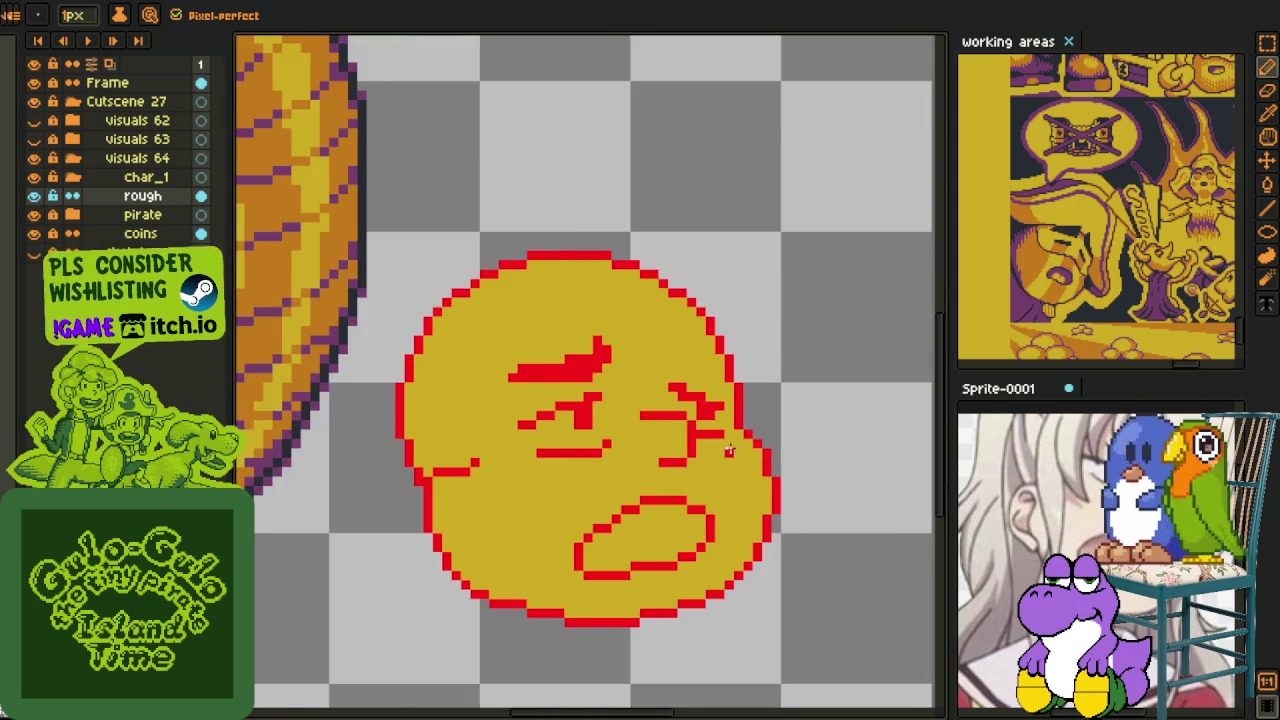
- Thicken and fill in the outer corner of the right eye in red
scroll(725, 430, "up", 1)
scroll(715, 400, "up", 1)
key("alt")
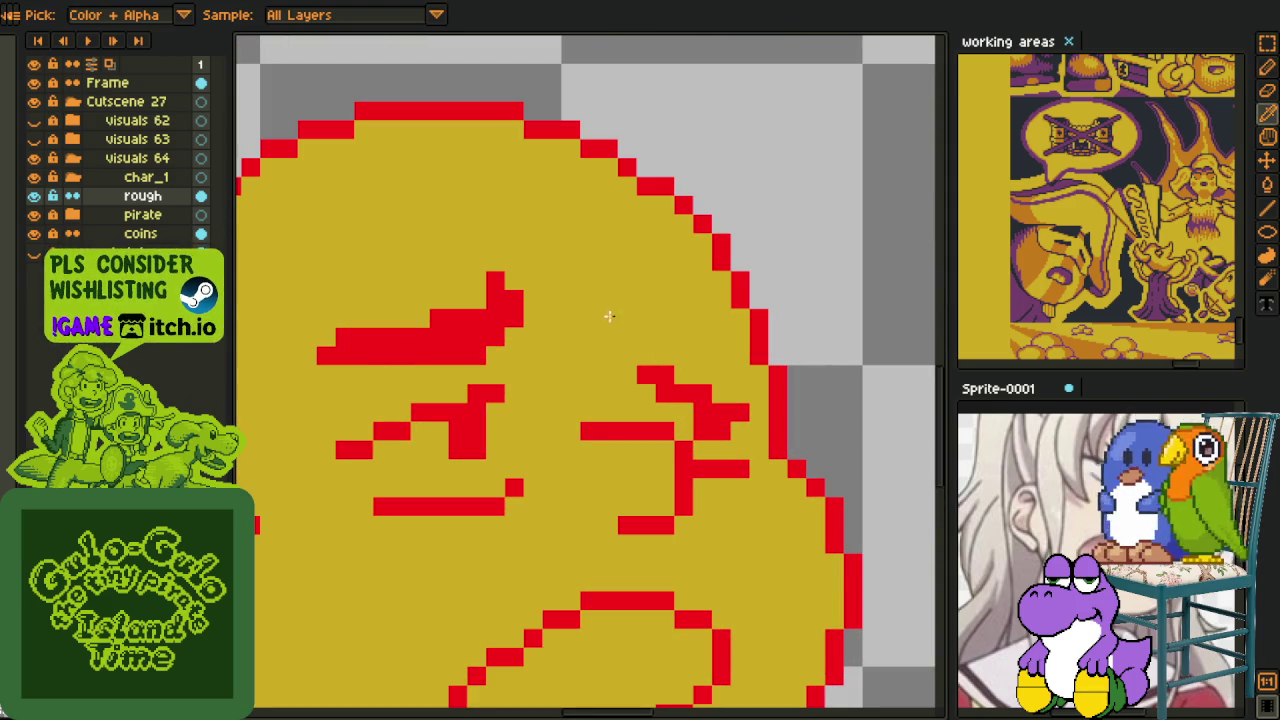
left_click(627, 299)
mouse_move(627, 317)
left_mouse_down()
mouse_move(627, 336)
mouse_move(683, 336)
mouse_move(676, 318)
mouse_move(716, 334)
left_mouse_up()
scroll(696, 320, "down", 4)
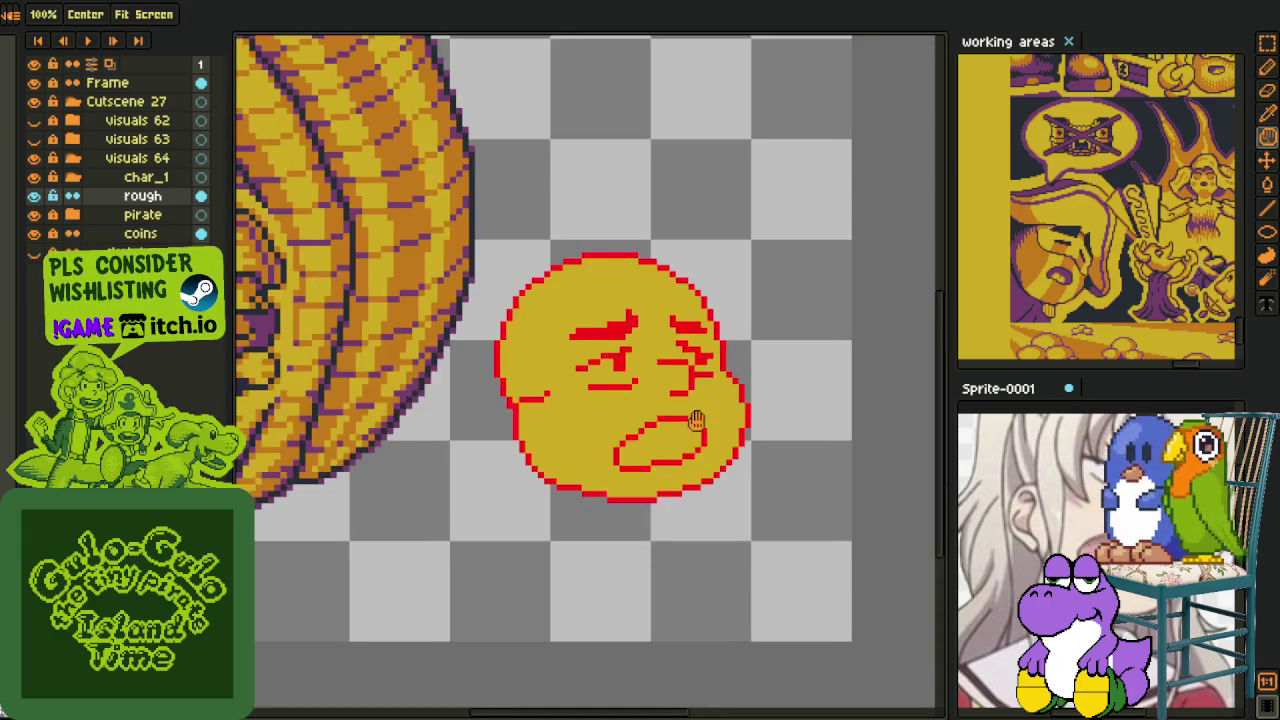
scroll(693, 440, "down", 2)
scroll(693, 452, "up", 3)
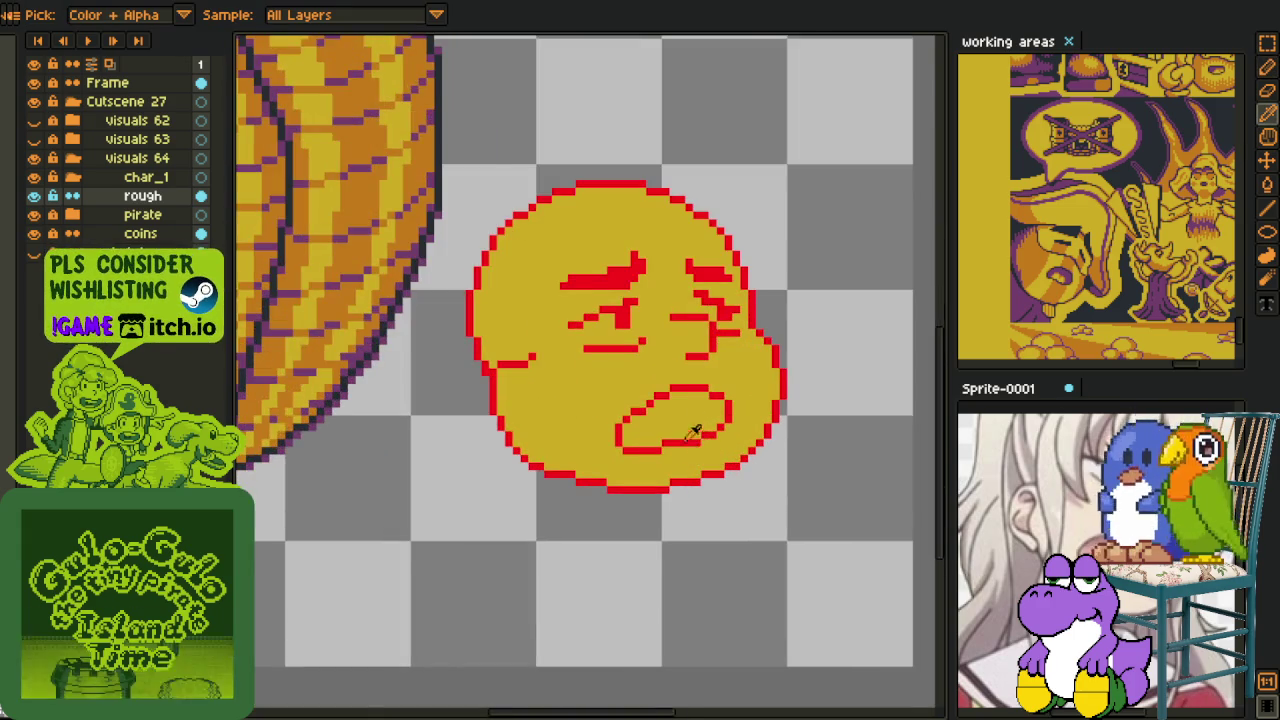
scroll(680, 451, "up", 2)
- Paint over the end of a face line and the stray red pixel above it
left_click_drag(651, 434, 625, 462)
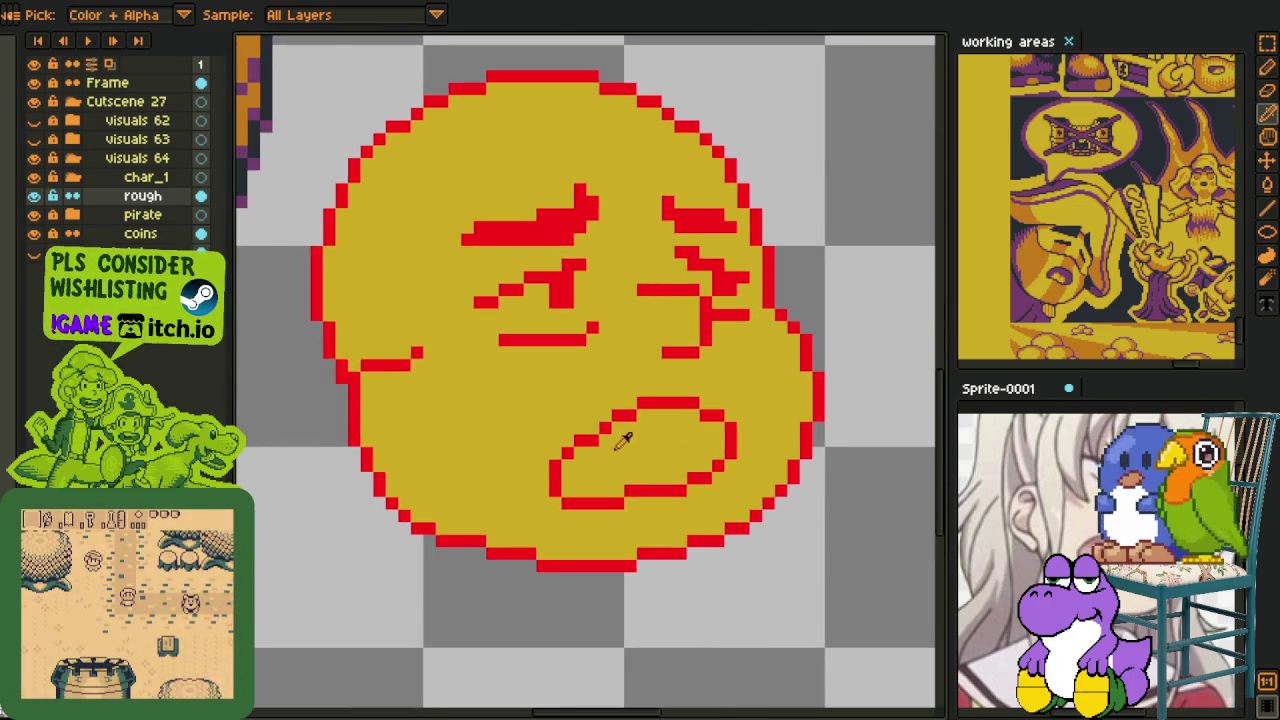
scroll(625, 462, "down", 1)
scroll(660, 460, "down", 2)
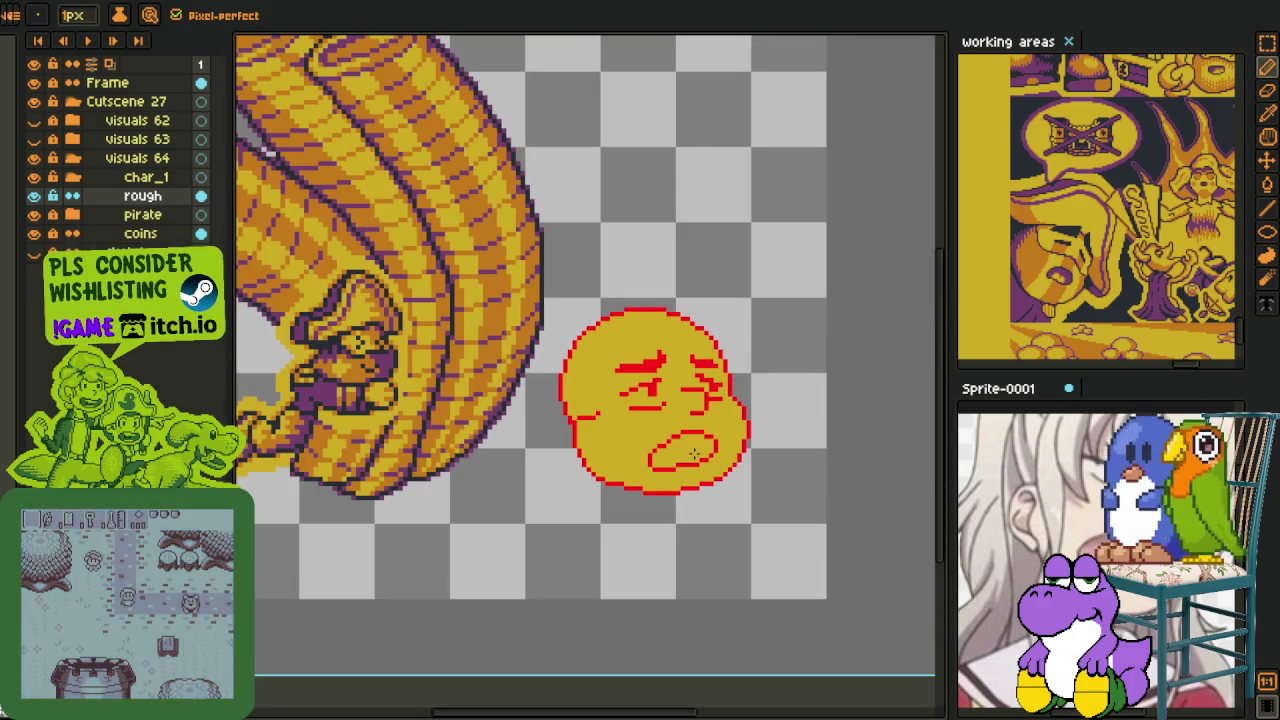
scroll(693, 453, "up", 1)
left_click_drag(683, 413, 628, 343)
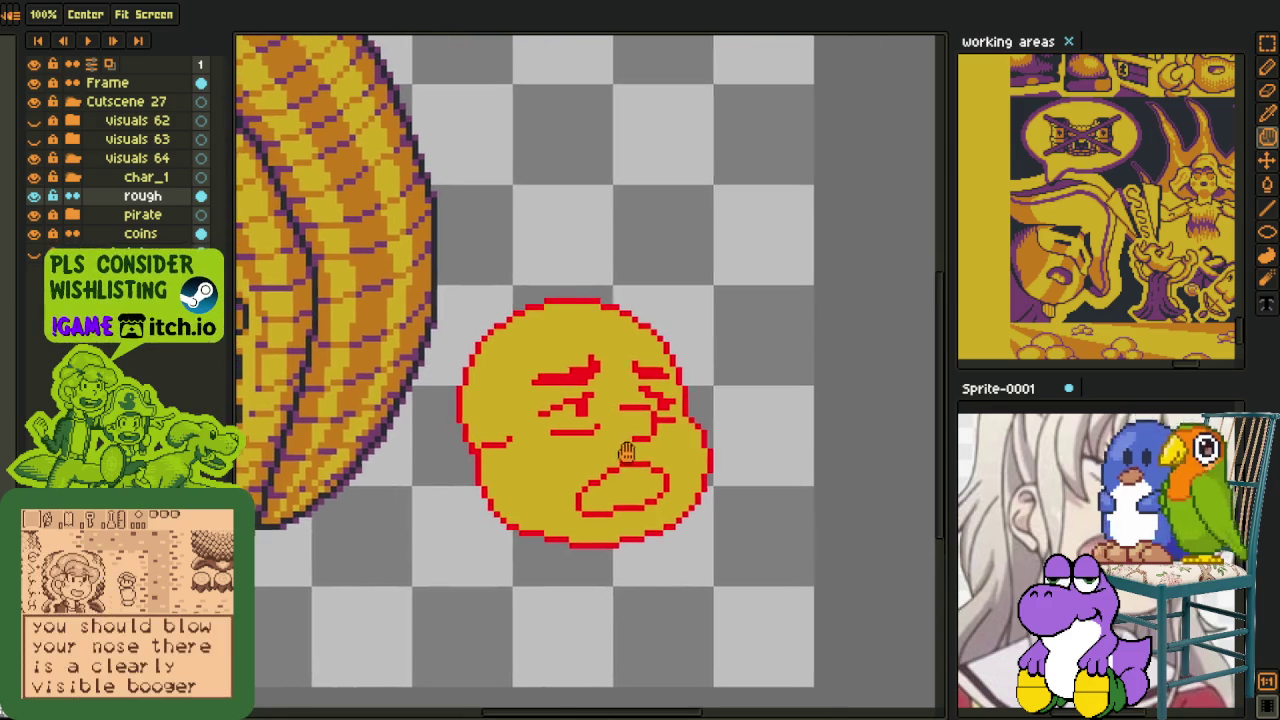
scroll(630, 467, "up", 1)
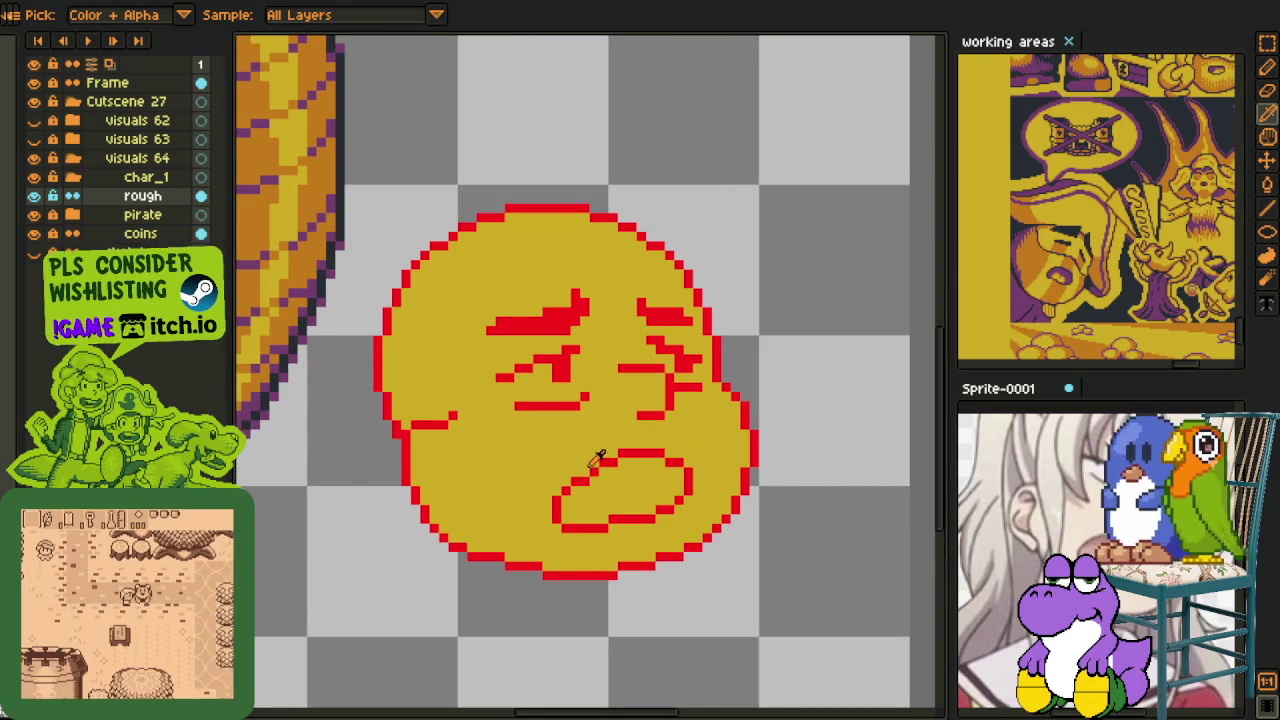
scroll(605, 460, "up", 2)
left_click(615, 462)
left_click(625, 437)
- Add a red pixel under the left eye and clear the left end of its under-eye line
key("b")
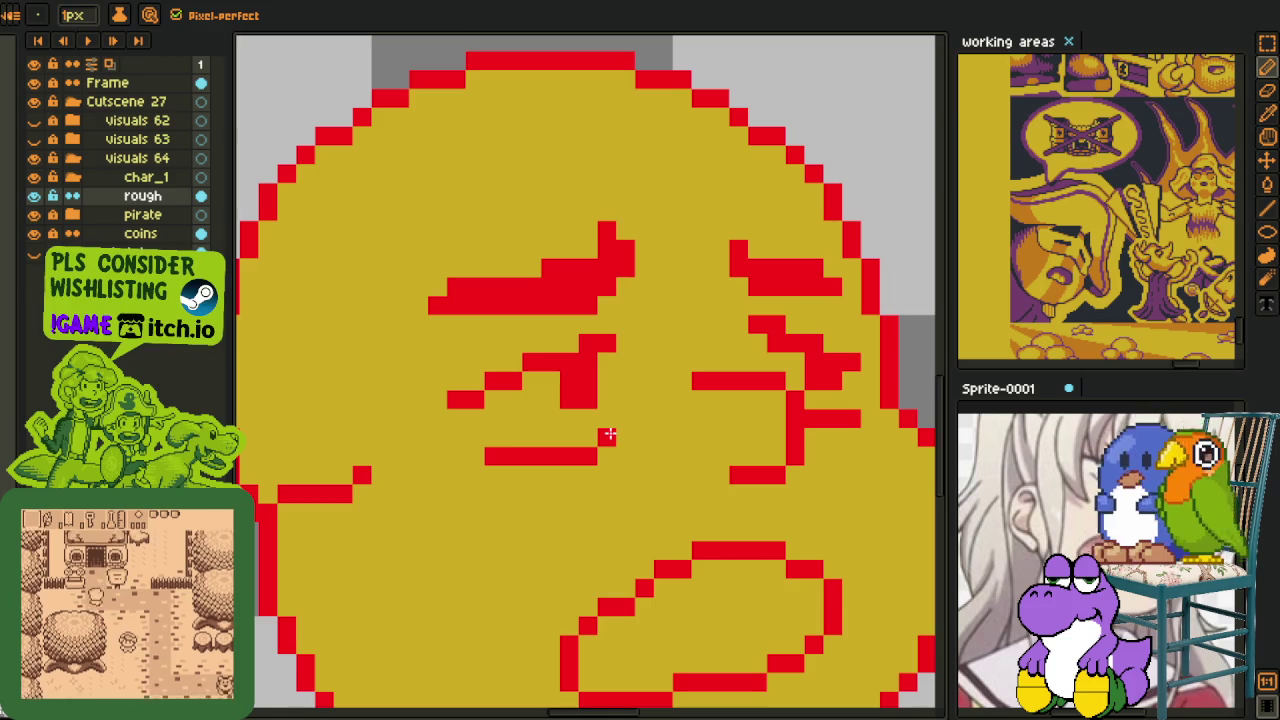
left_click(512, 437)
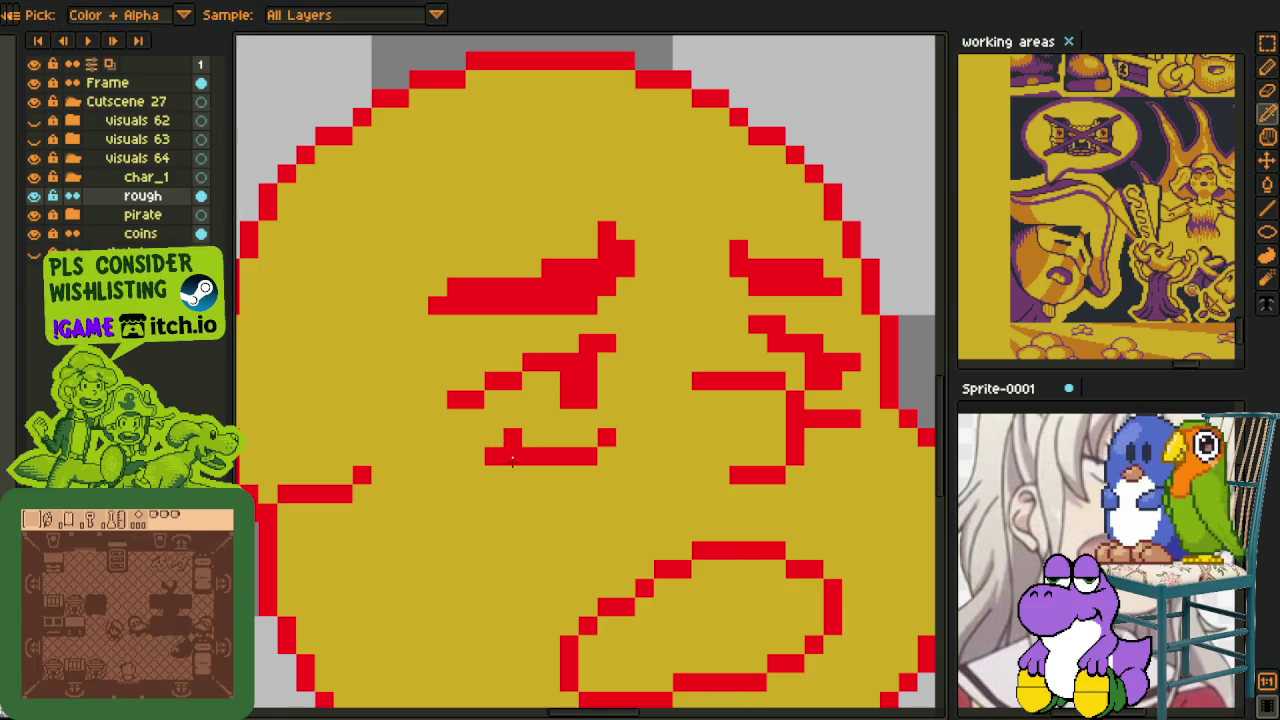
left_click_drag(512, 455, 497, 452)
scroll(497, 452, "down", 2)
scroll(540, 440, "down", 1)
scroll(580, 450, "up", 1)
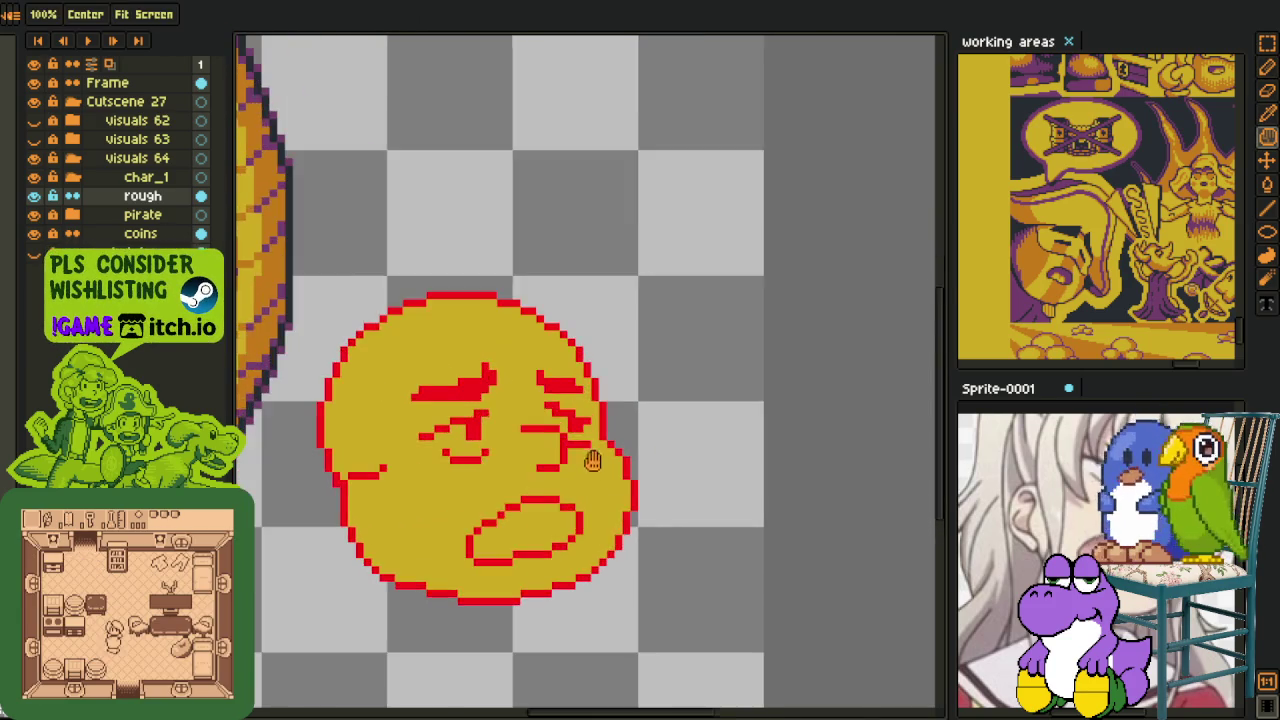
scroll(587, 441, "up", 1)
left_click(584, 440, "alt")
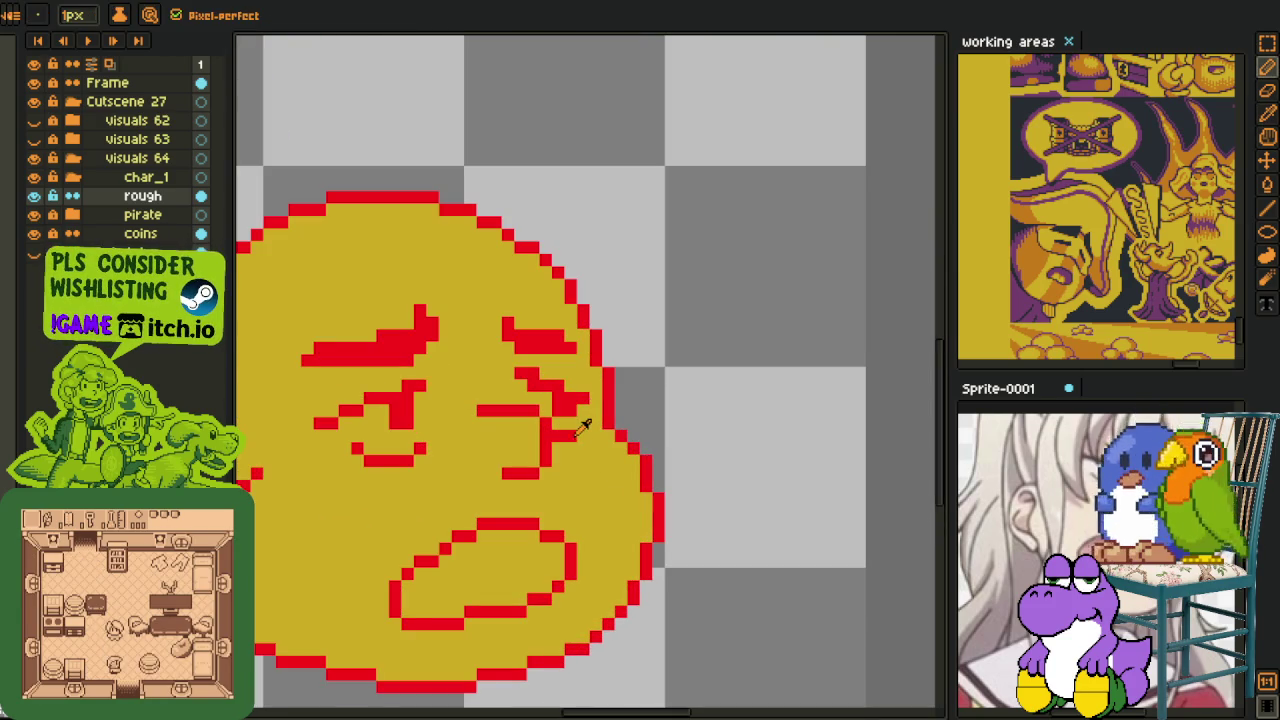
- Select the mouth's left side and shift it right to narrow the mouth
left_click_drag(537, 516, 555, 458)
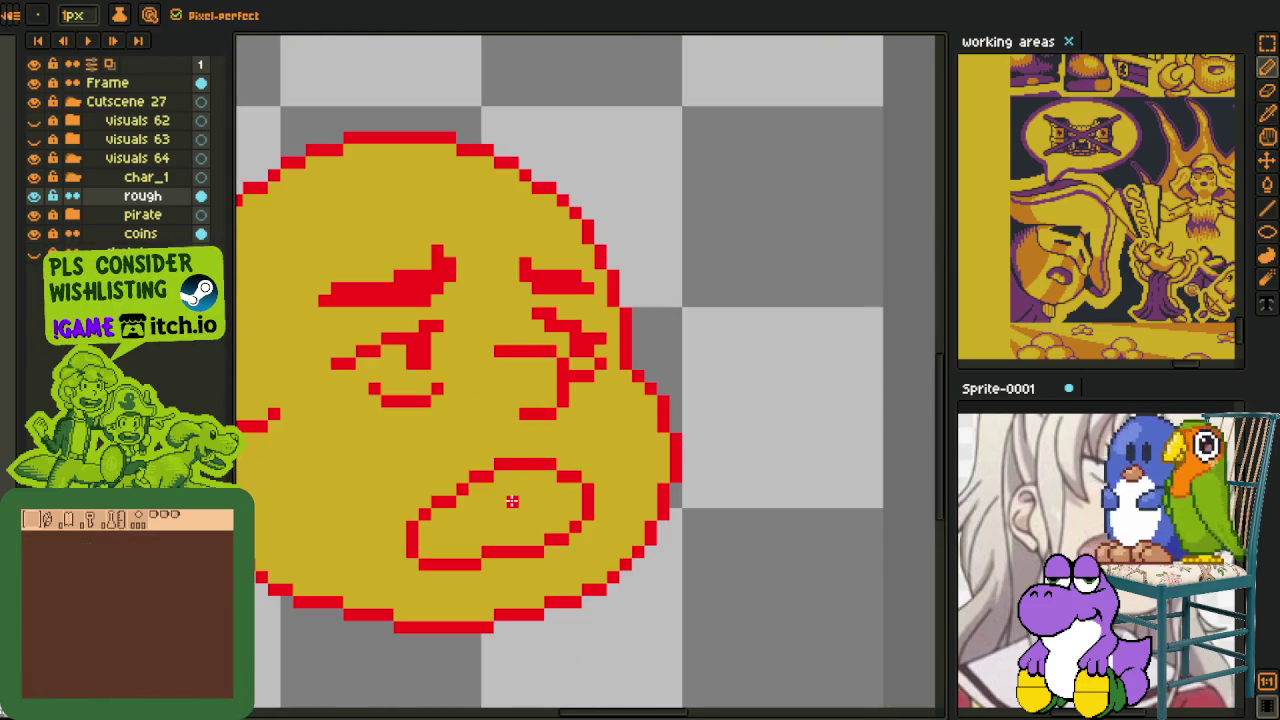
key("alt")
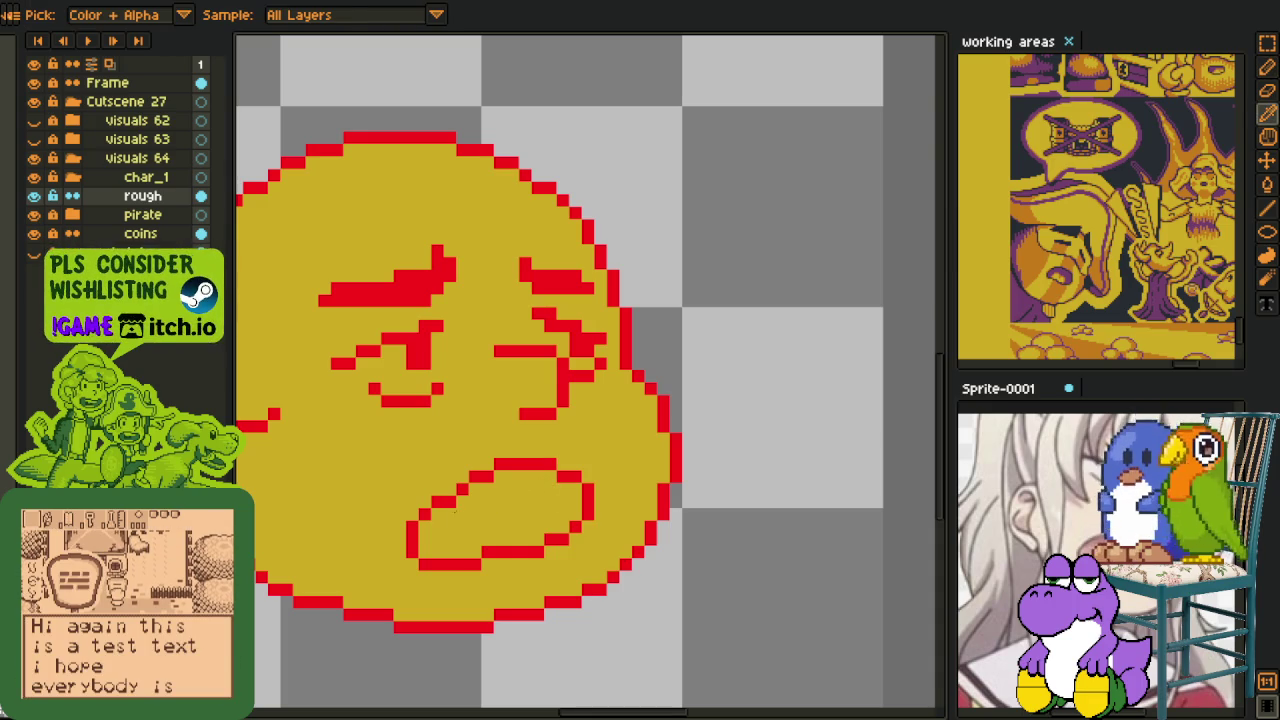
key("m")
mouse_move(440, 510)
left_mouse_down()
mouse_move(417, 490)
mouse_move(444, 560)
mouse_move(472, 553)
left_mouse_up()
left_click(597, 500)
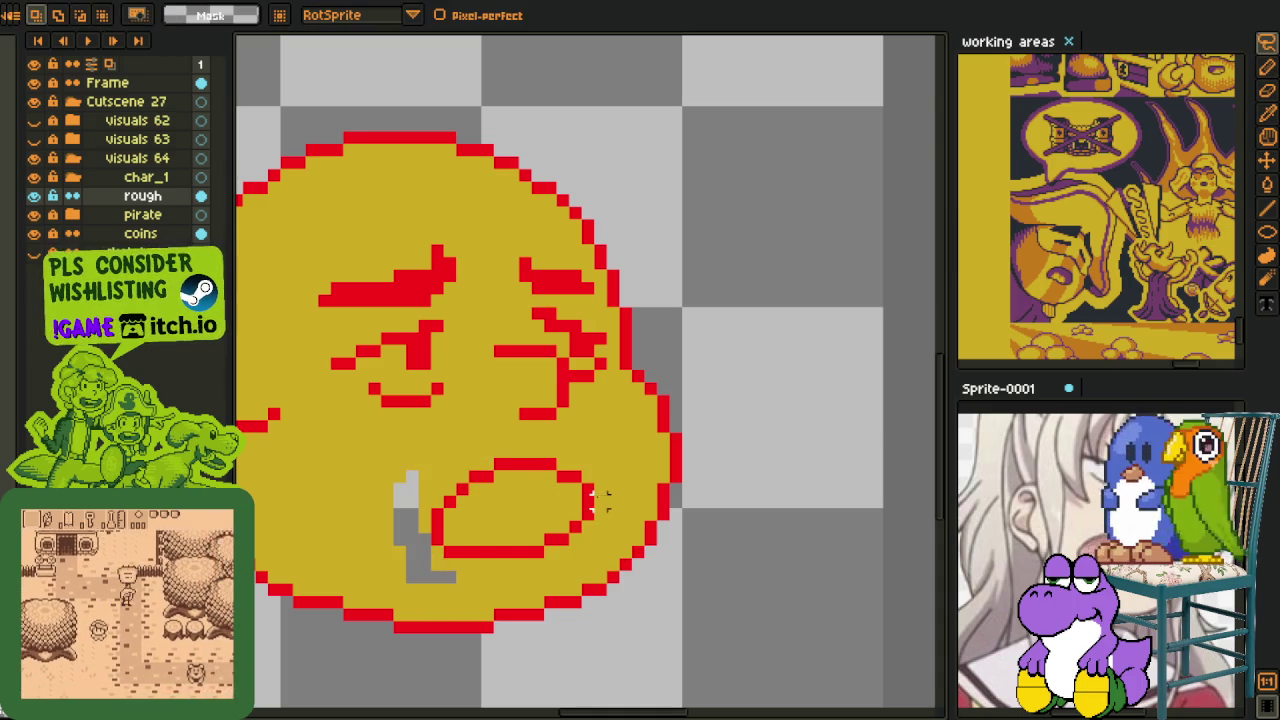
- Lasso the lower chin area and cut it out of the face
key("g")
scroll(487, 543, "down", 3)
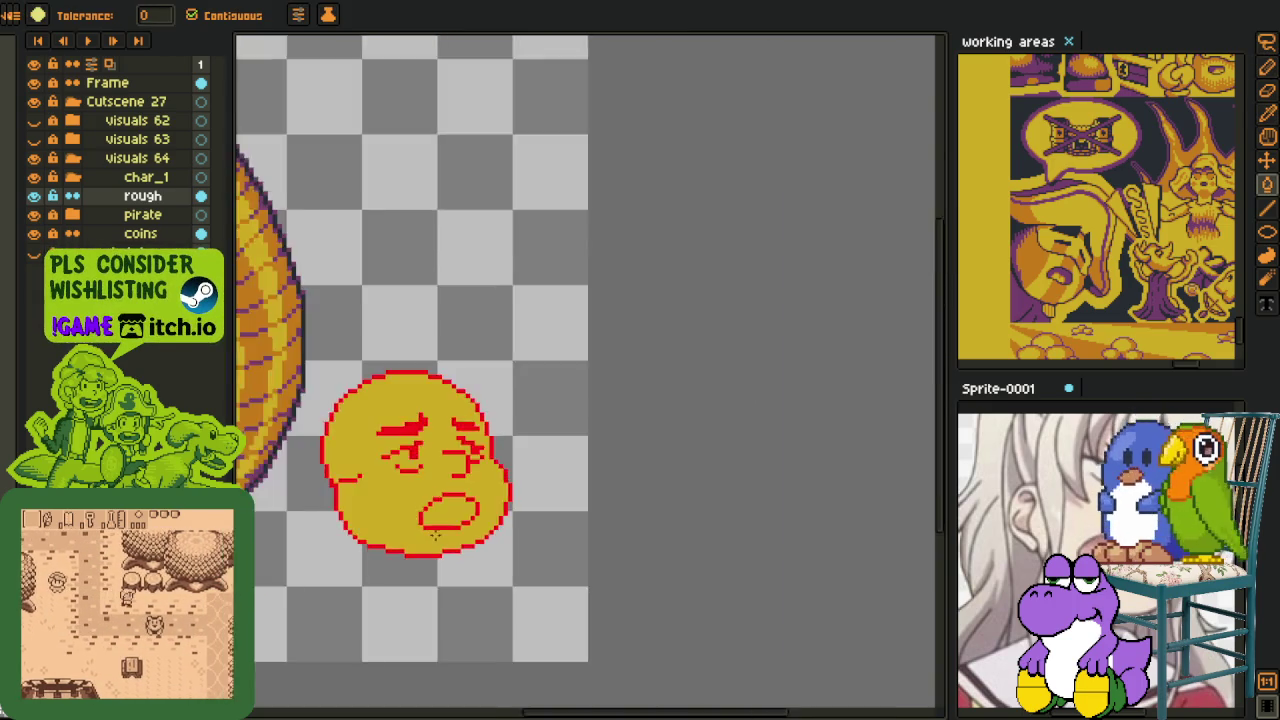
scroll(487, 543, "down", 2)
key("i")
scroll(487, 543, "up", 1)
scroll(550, 500, "up", 2)
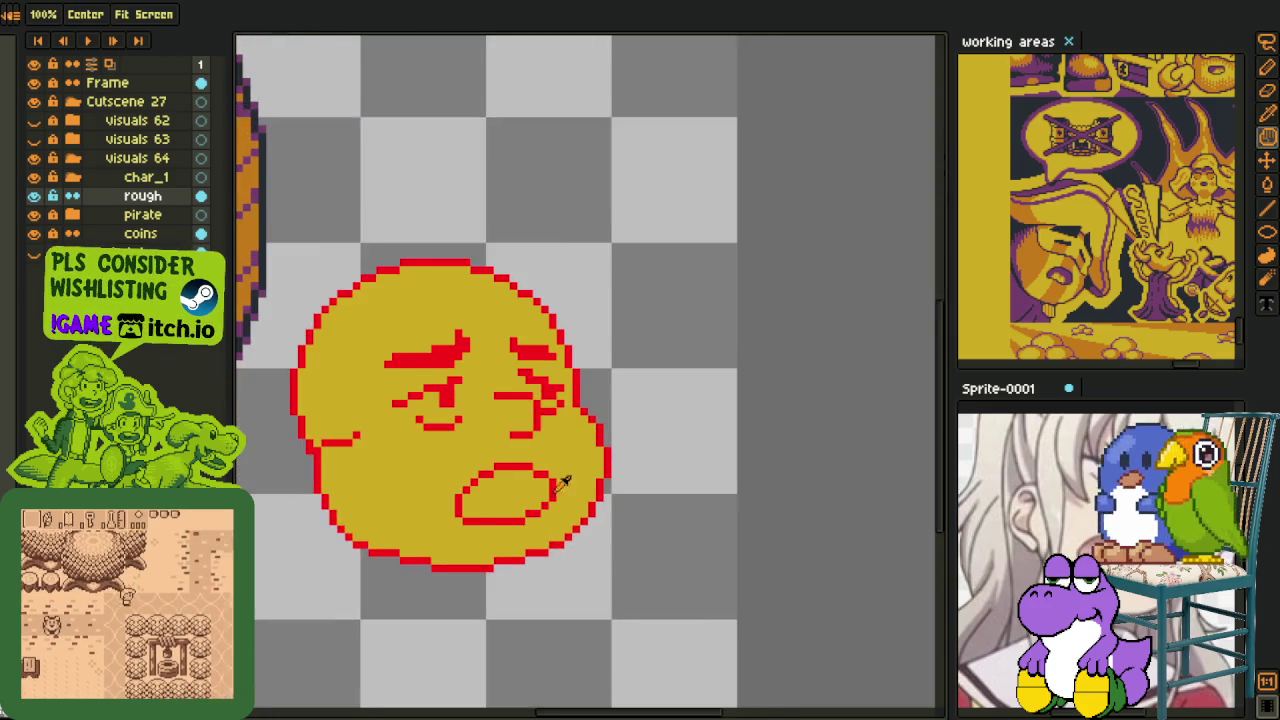
scroll(617, 440, "up", 1)
scroll(617, 440, "up", 1)
key("m")
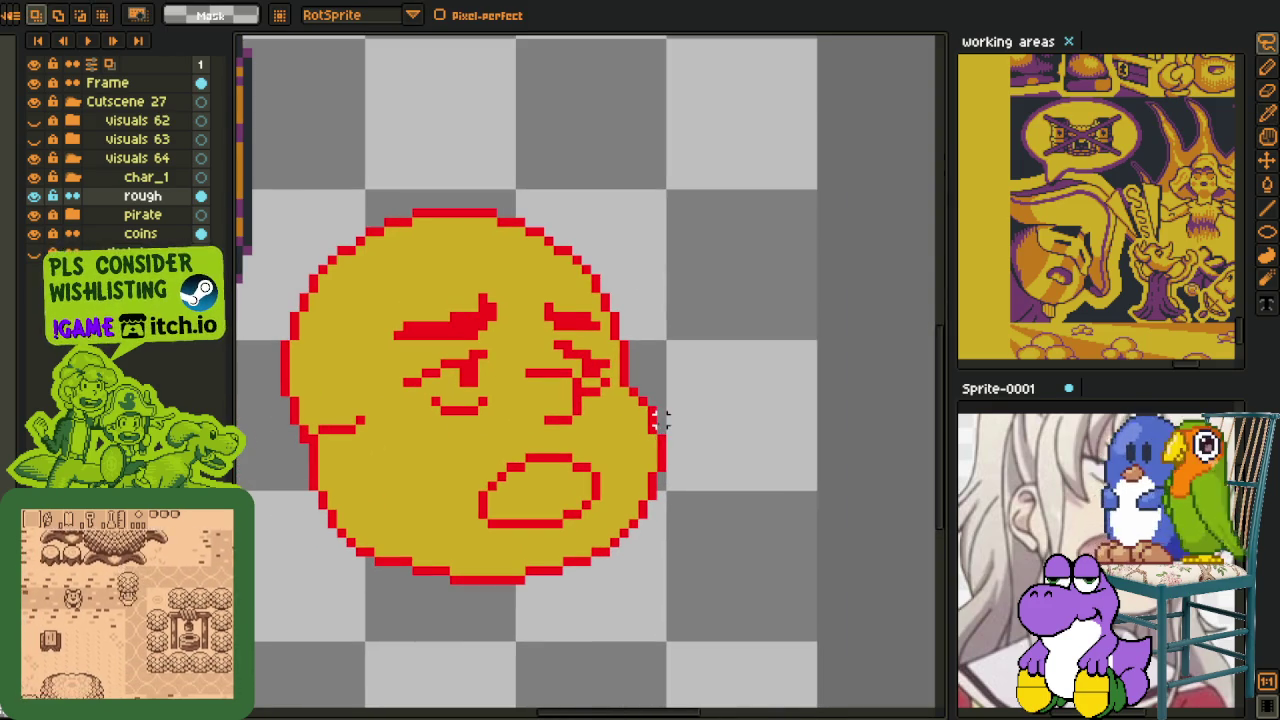
mouse_move(636, 432)
left_mouse_down()
mouse_move(300, 455)
mouse_move(700, 480)
left_mouse_up()
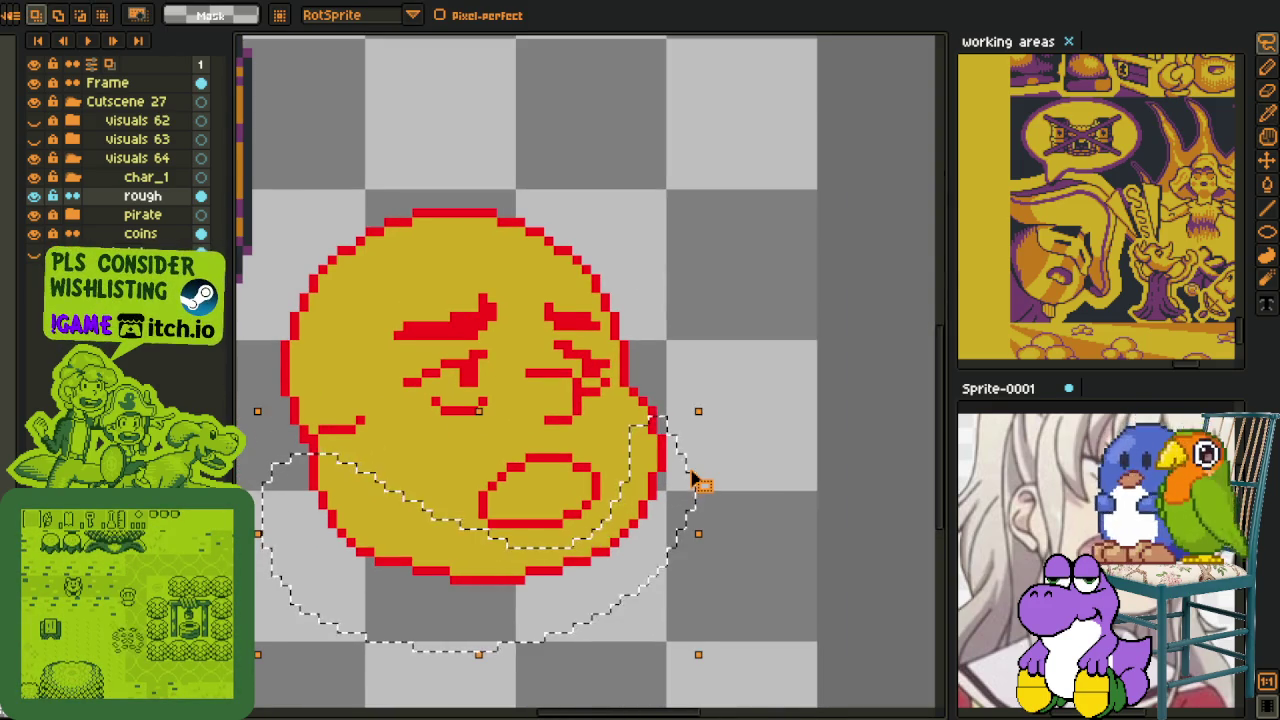
key("Delete")
- Paste the cut chin onto a new layer, Layer 1, committed in place
right_click(170, 214)
mouse_move(230, 249)
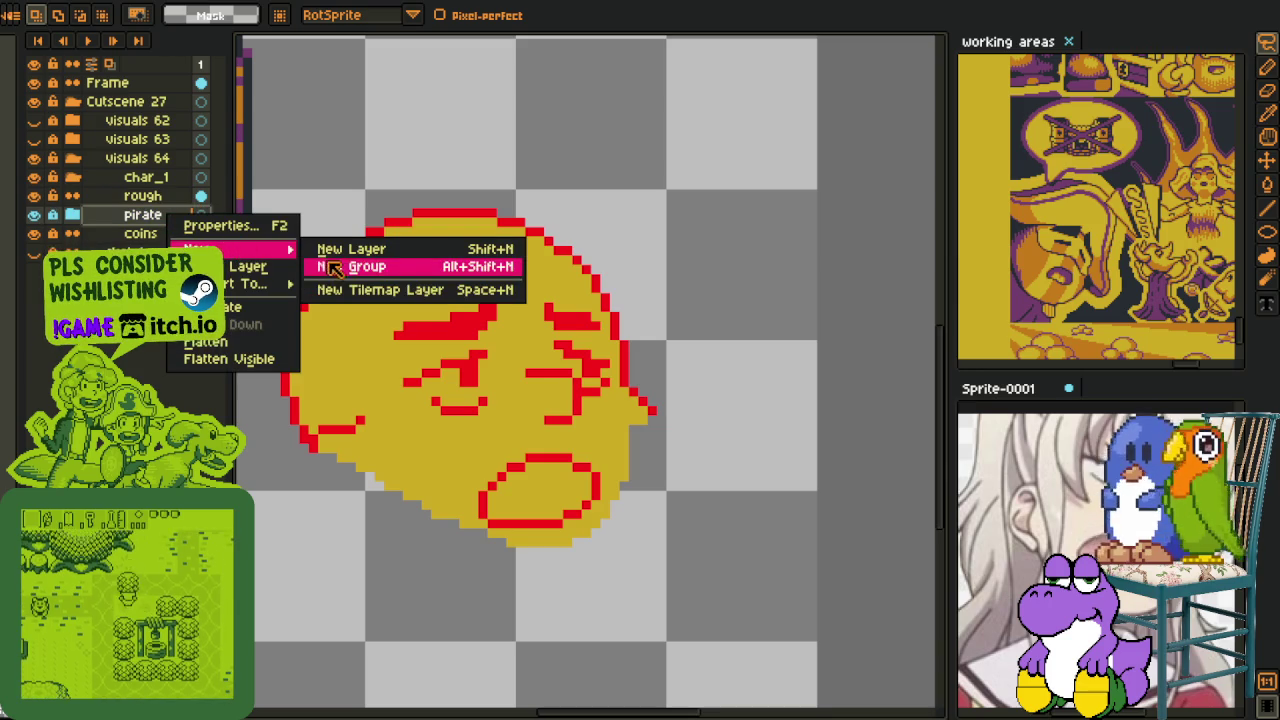
left_click(343, 252)
key("ctrl+v")
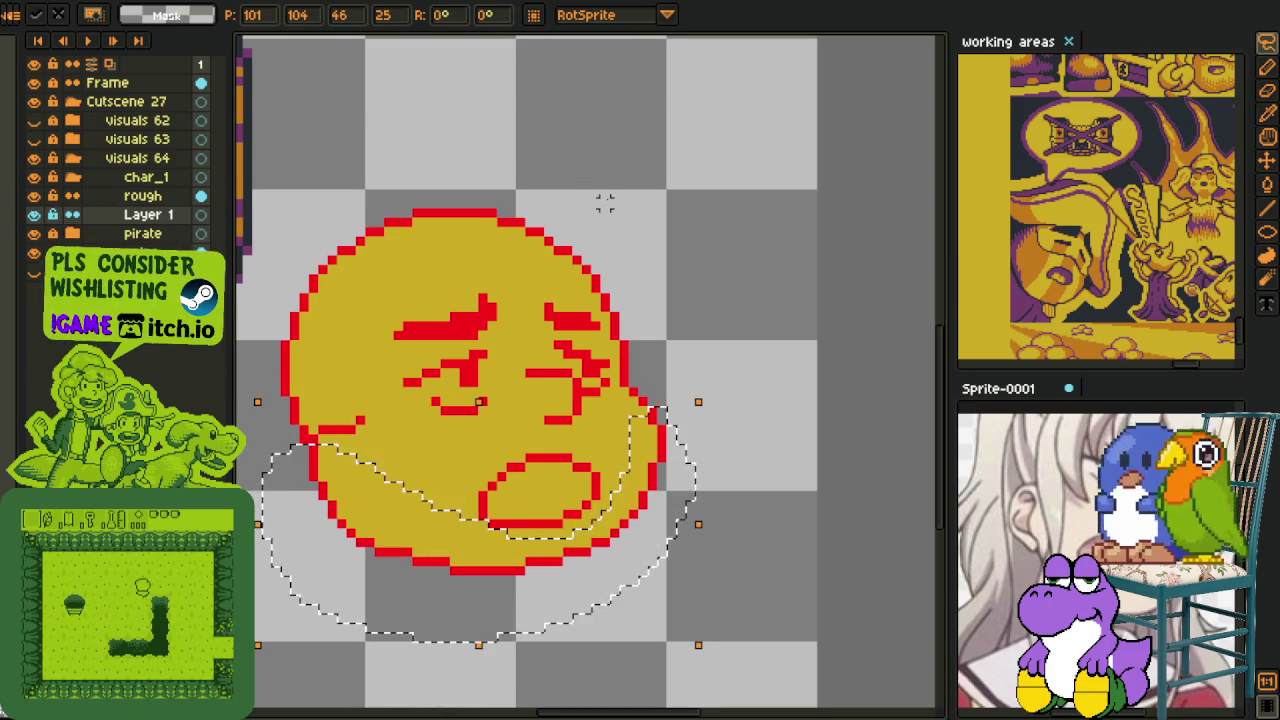
key("Return")
- Delete the rough layer
right_click(143, 198)
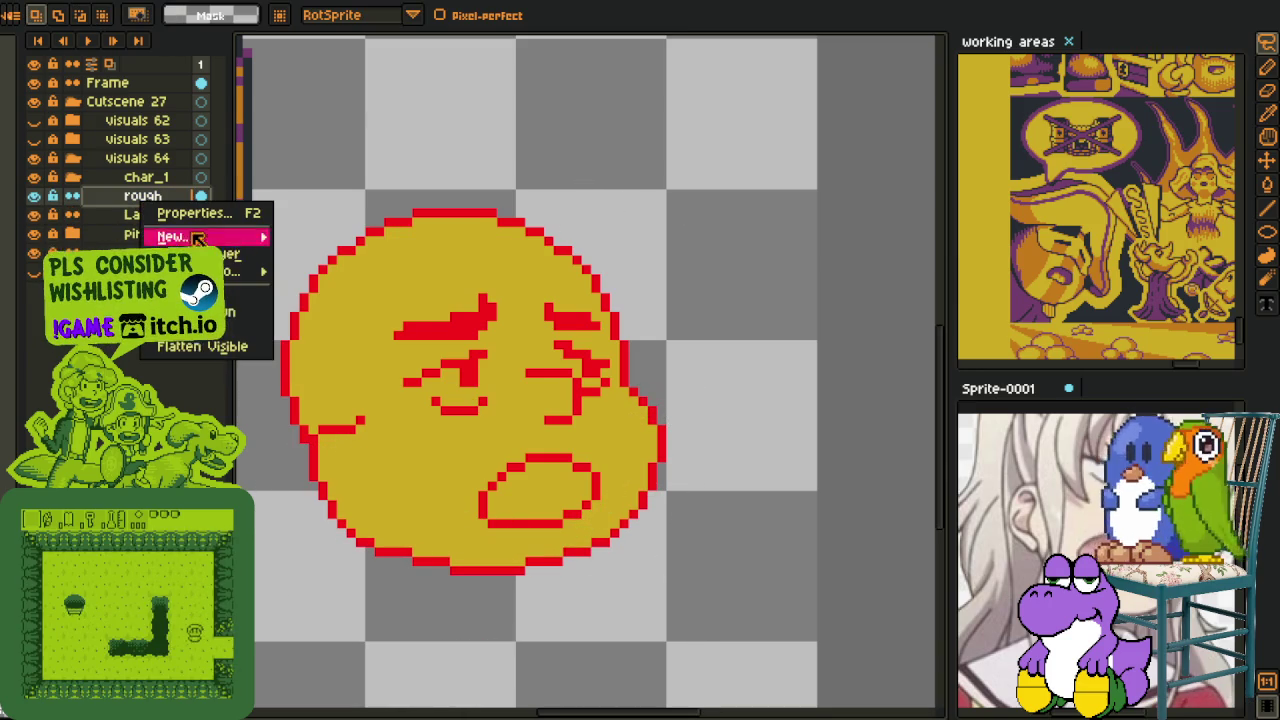
left_click(230, 298)
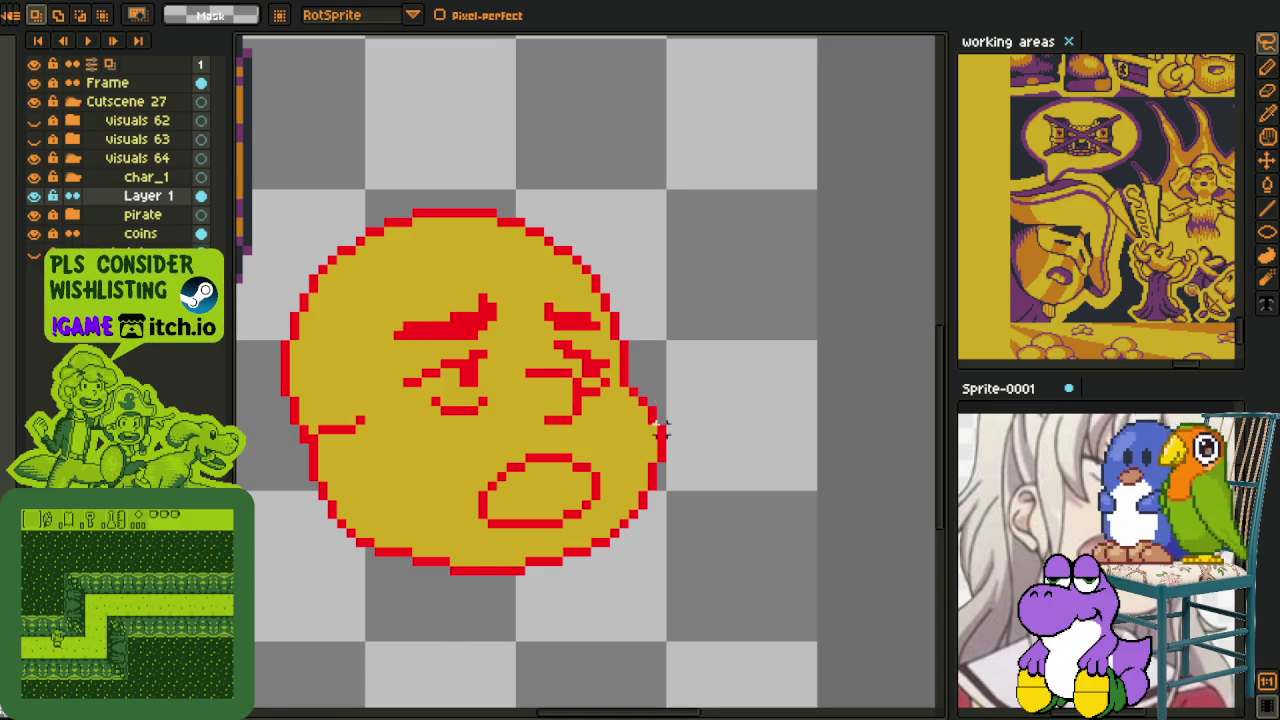
scroll(640, 438, "up", 1)
key("i")
scroll(662, 462, "up", 1)
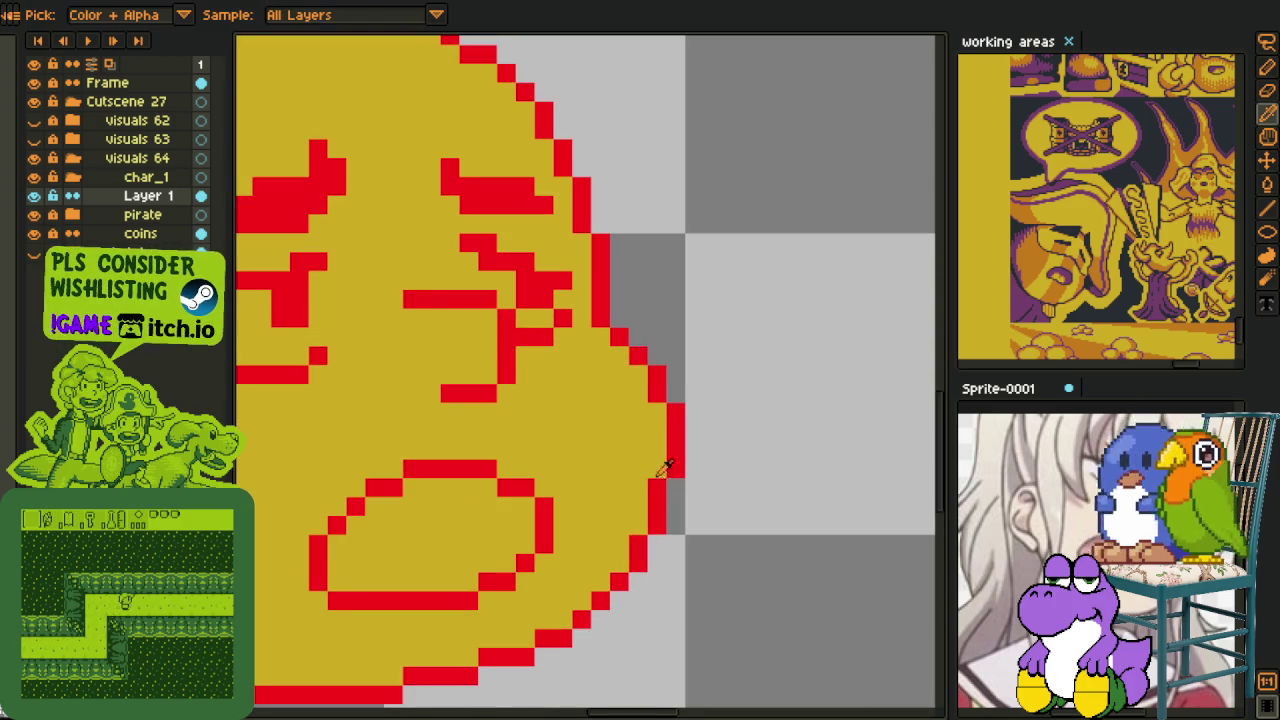
- Smooth the red outline on the face's right edge and undo the left-cheek strokes
key("m")
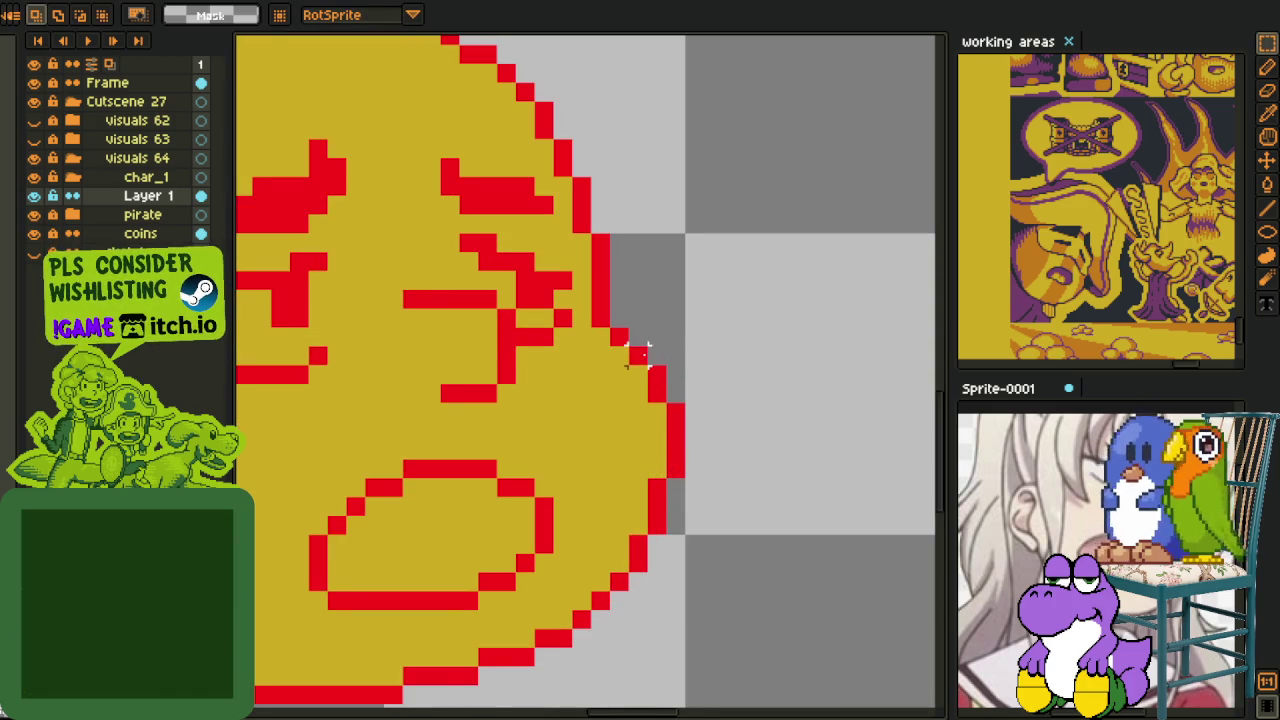
key("b")
left_click(676, 487)
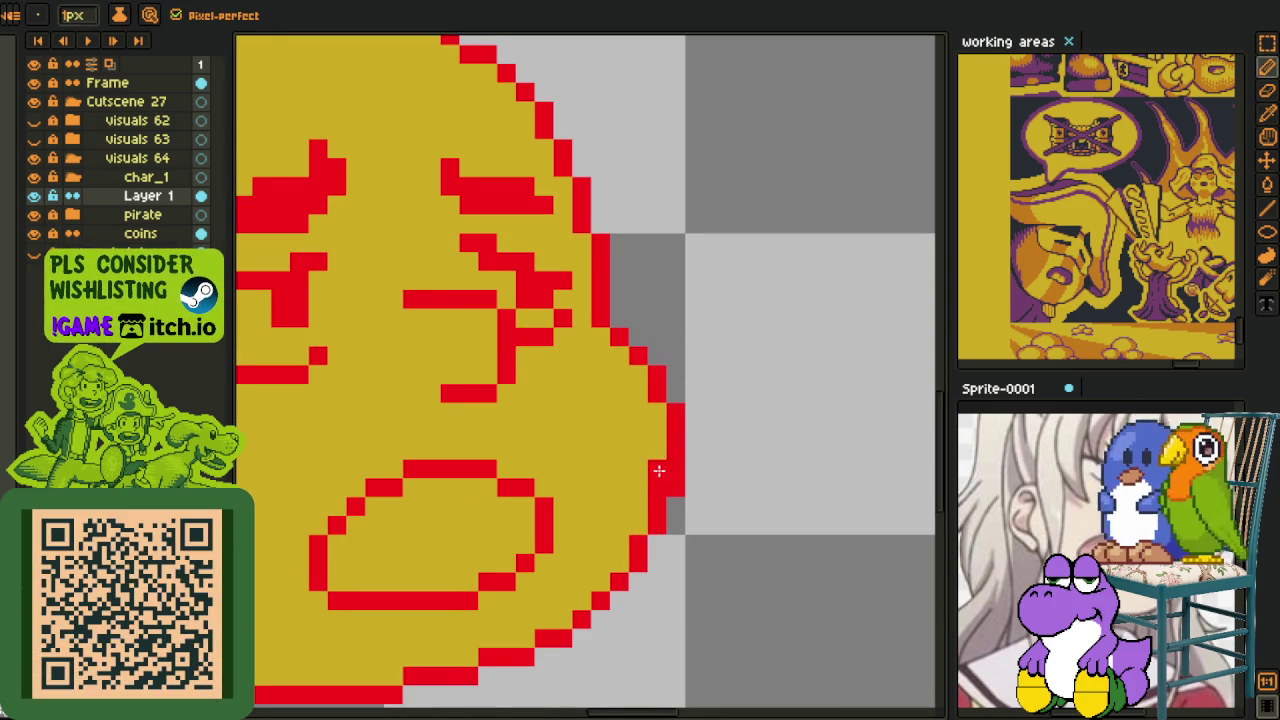
left_click(659, 486)
key("i")
scroll(737, 443, "down", 5)
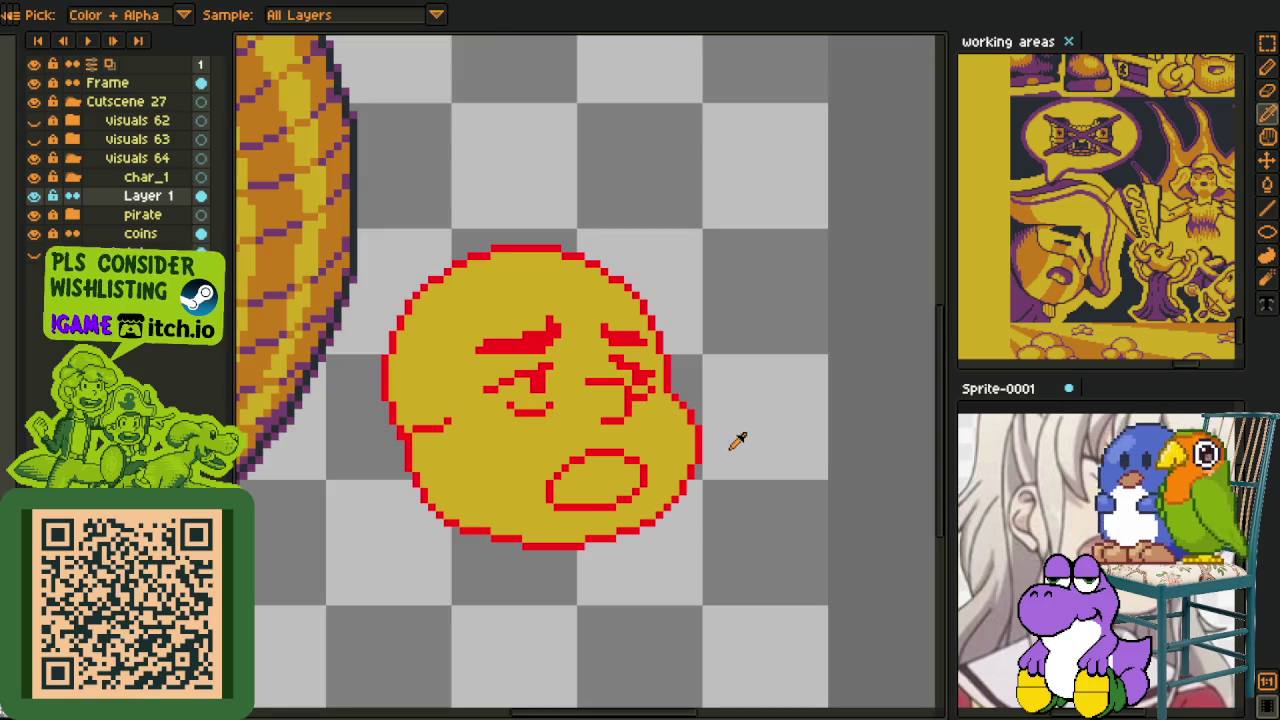
key("h")
scroll(714, 446, "up", 1)
key("i")
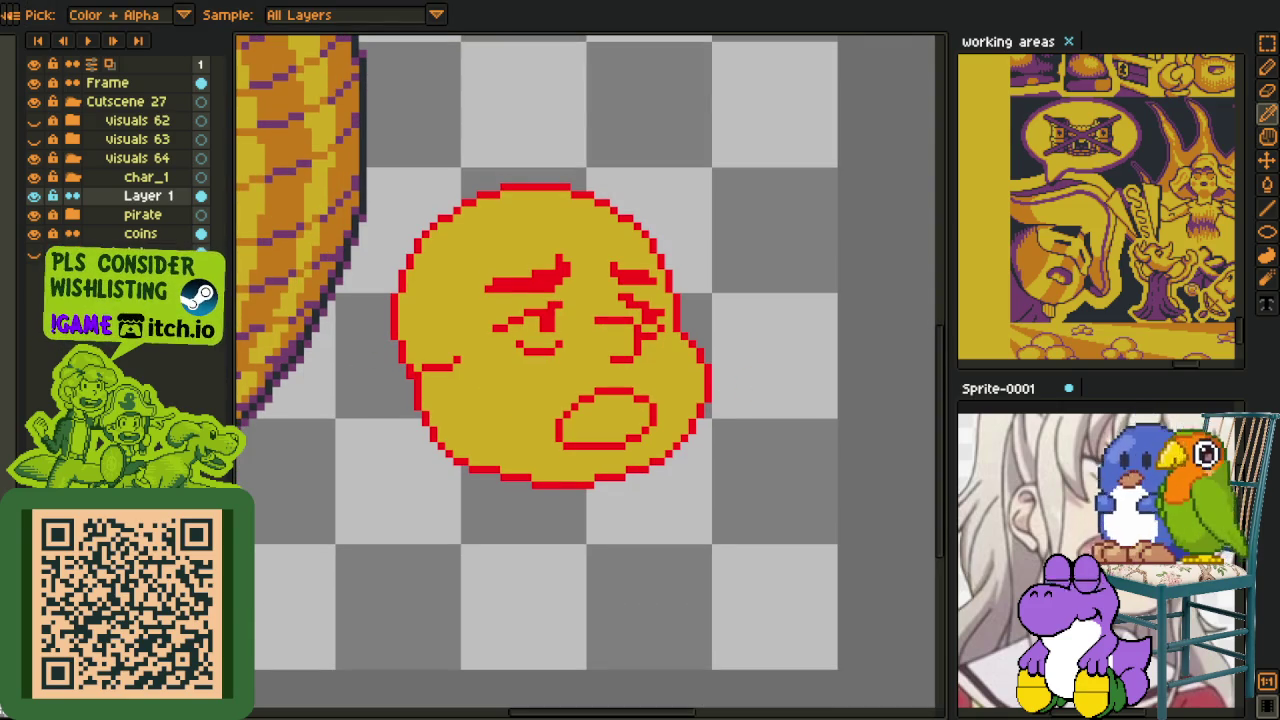
scroll(452, 370, "up", 3)
key("b")
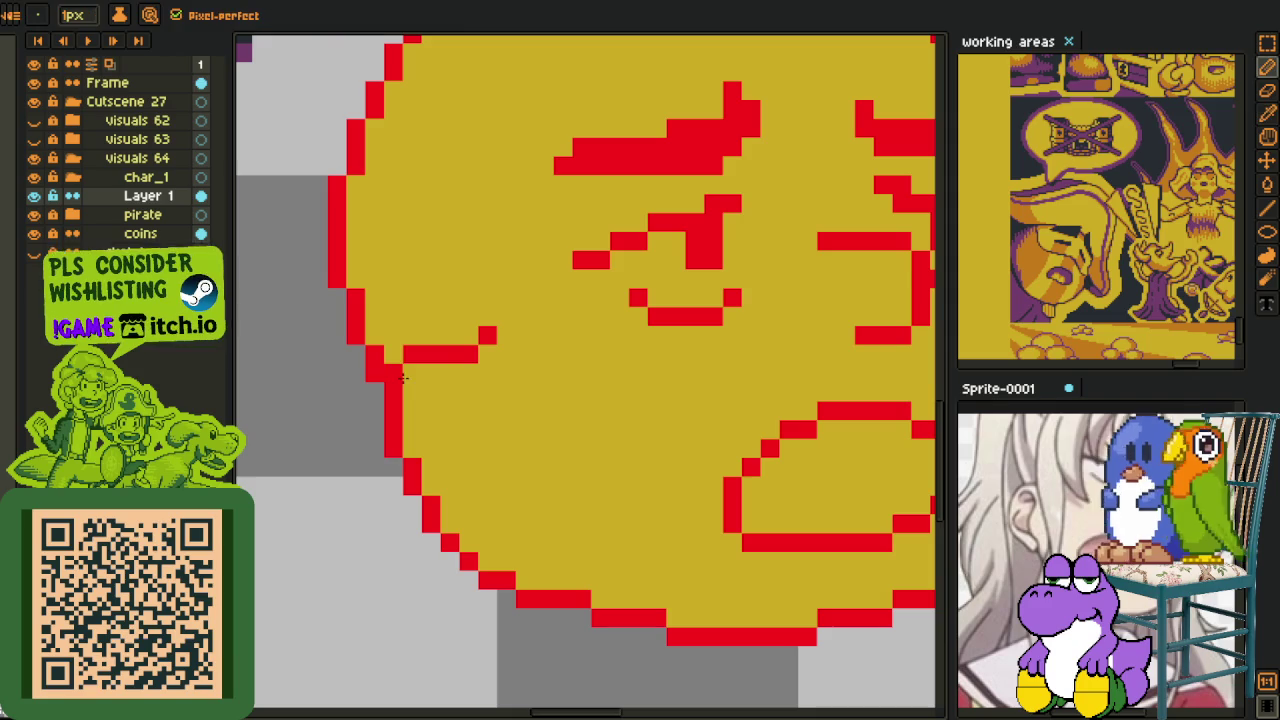
key("ctrl+z")
key("ctrl+z")
- Fix a red outline pixel on the top of the head
key("i")
scroll(400, 380, "down", 3)
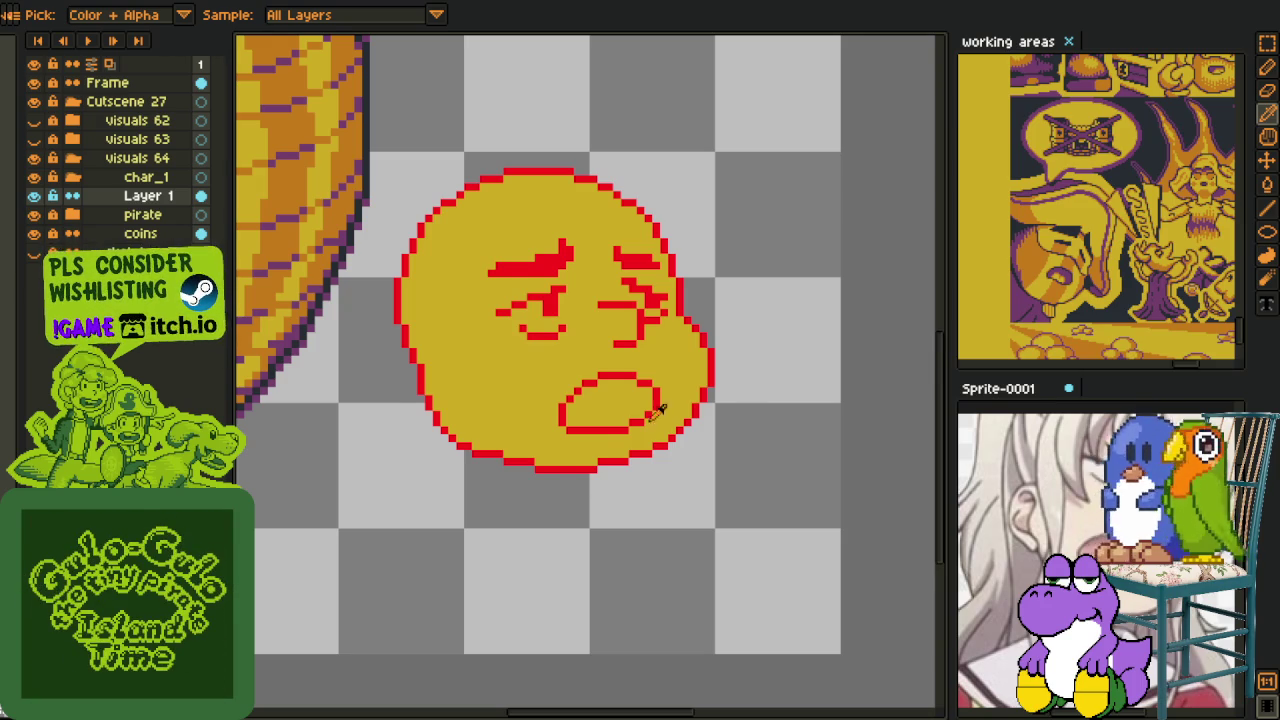
scroll(660, 412, "down", 3)
scroll(591, 477, "up", 1)
scroll(508, 337, "up", 1)
key("h")
scroll(415, 376, "up", 1)
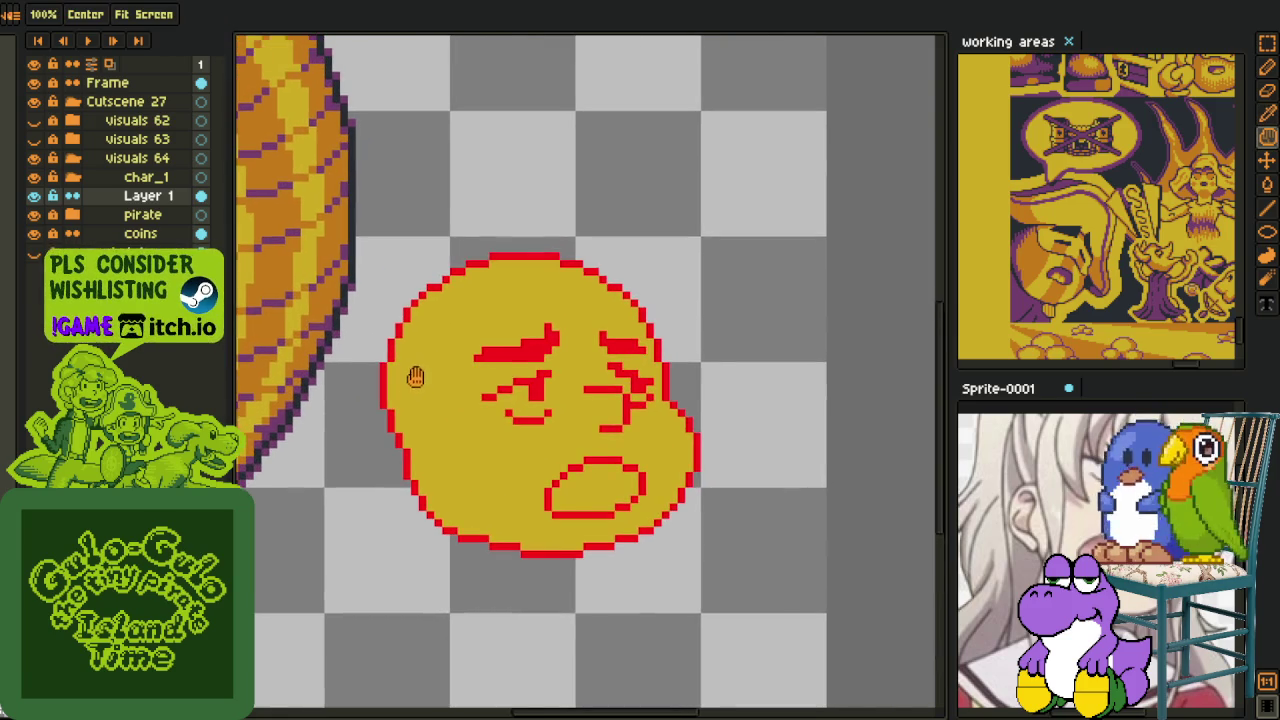
scroll(435, 260, "up", 2)
key("o")
key("b")
left_click(424, 225)
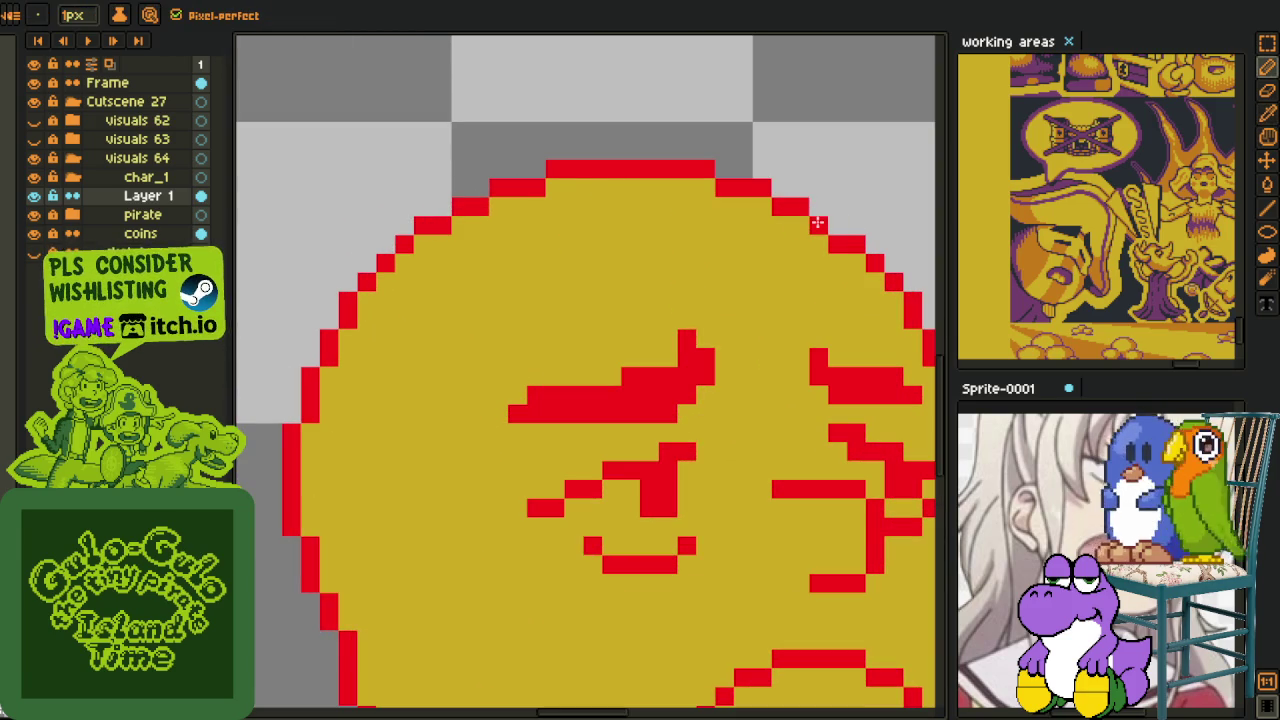
- Recentre the view on the face and bring up the layer options menu
key("alt")
scroll(846, 206, "down", 2)
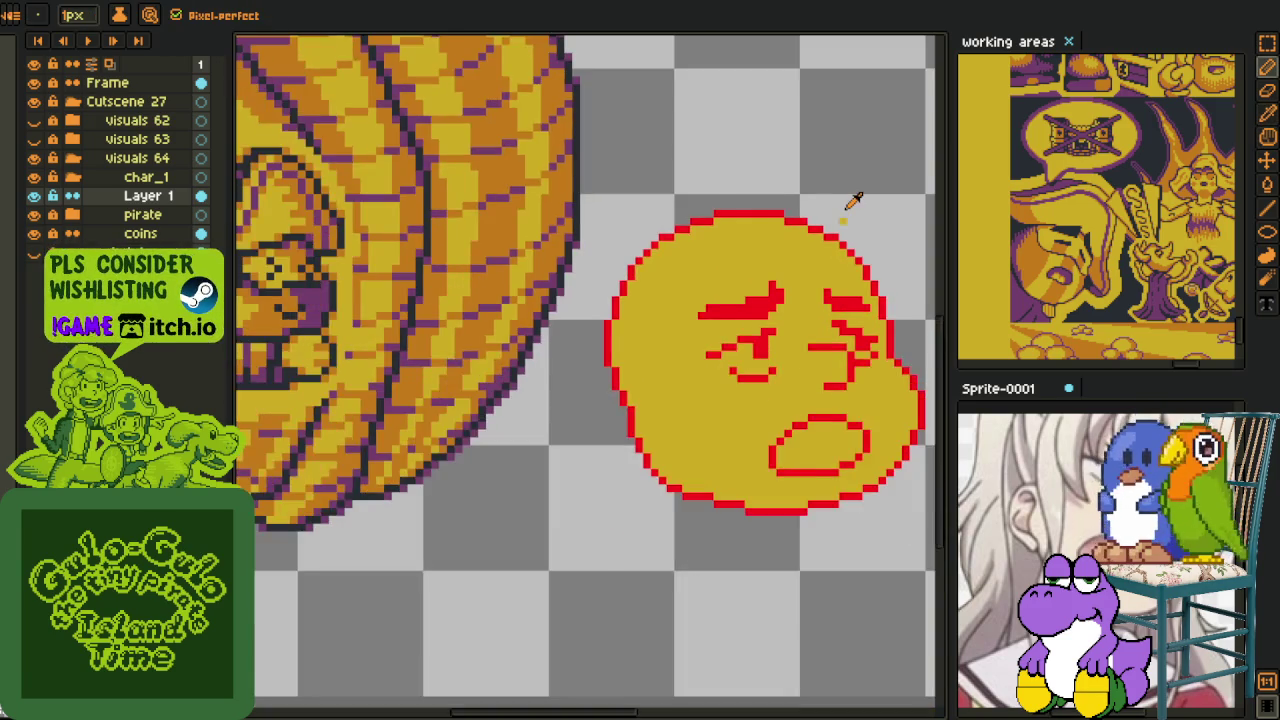
scroll(844, 208, "down", 1)
left_click_drag(844, 208, 663, 177)
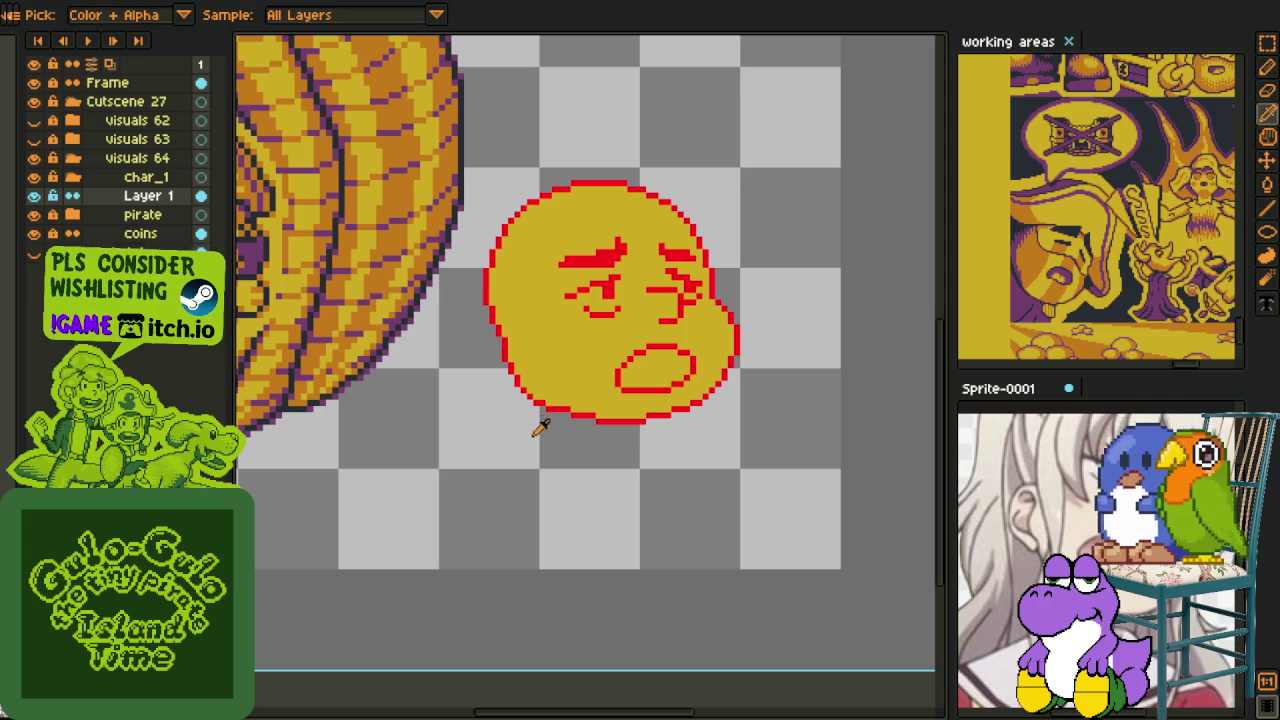
left_click_drag(504, 385, 436, 430)
right_click(118, 197)
mouse_move(150, 231)
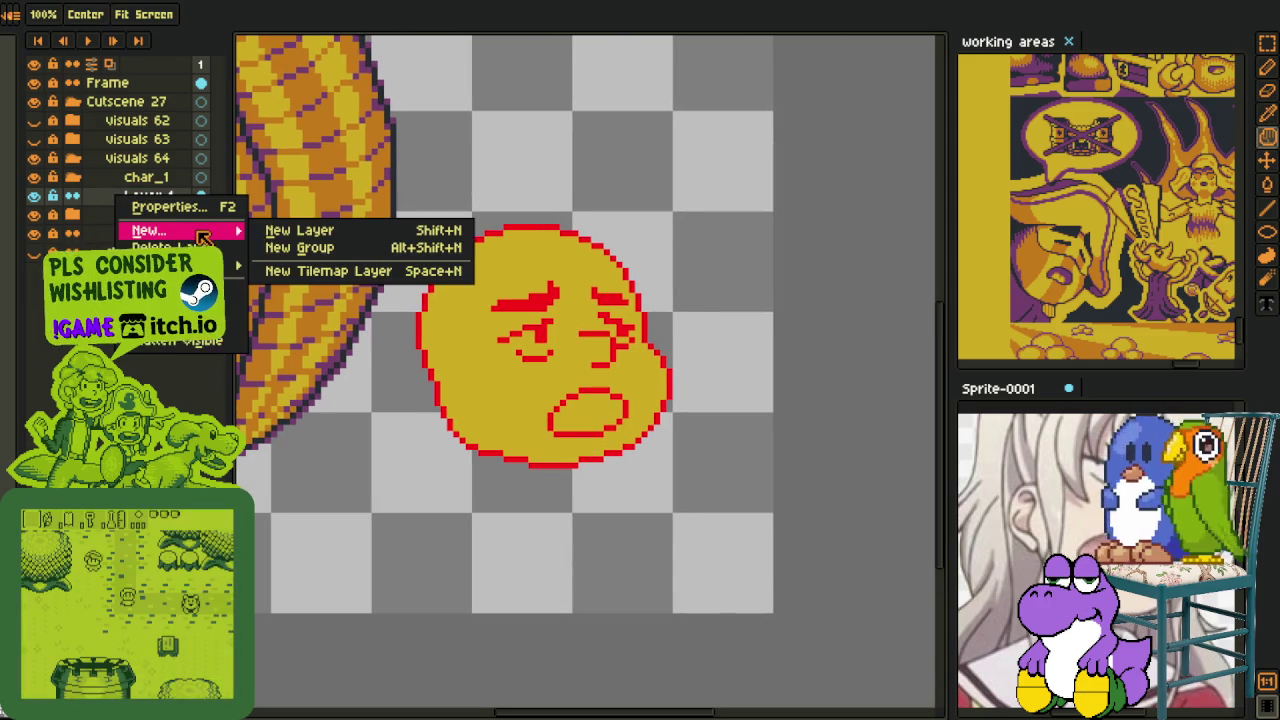
- On a new layer, sketch a small C-shaped curve on the face's left cheek
left_click(323, 236)
key("alt")
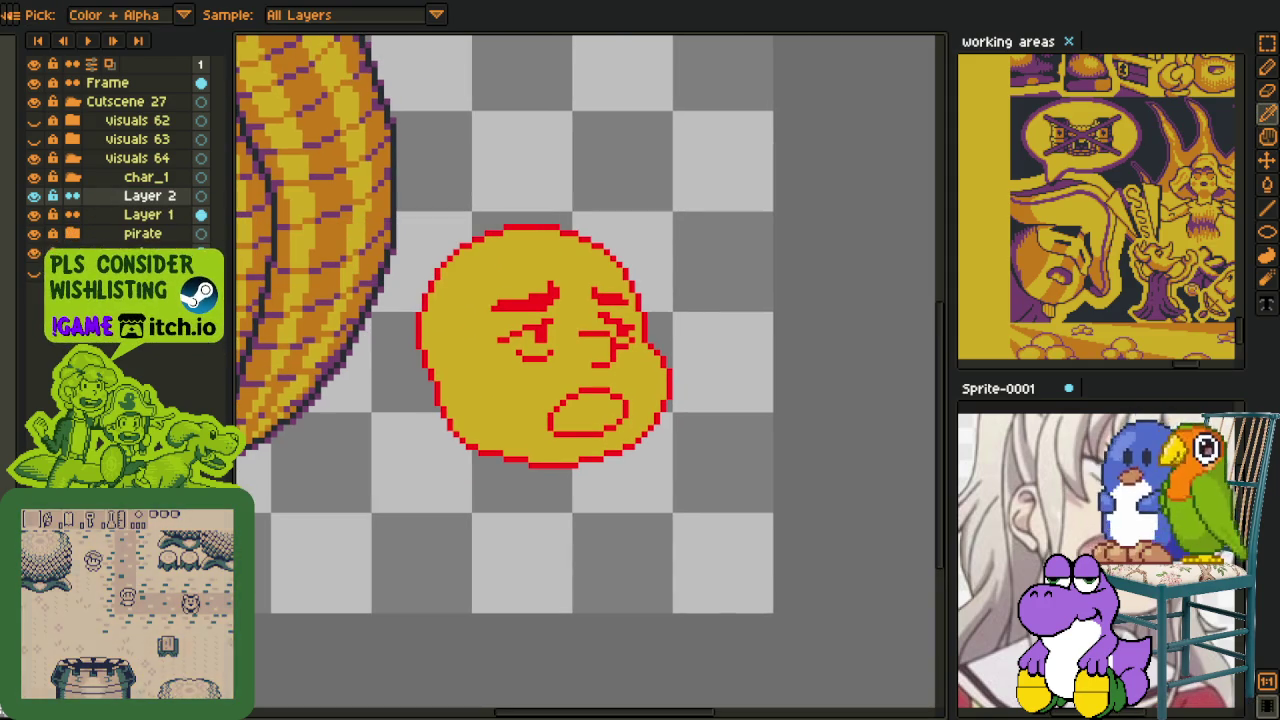
scroll(410, 355, "up", 3)
scroll(483, 380, "up", 1)
left_click(483, 380)
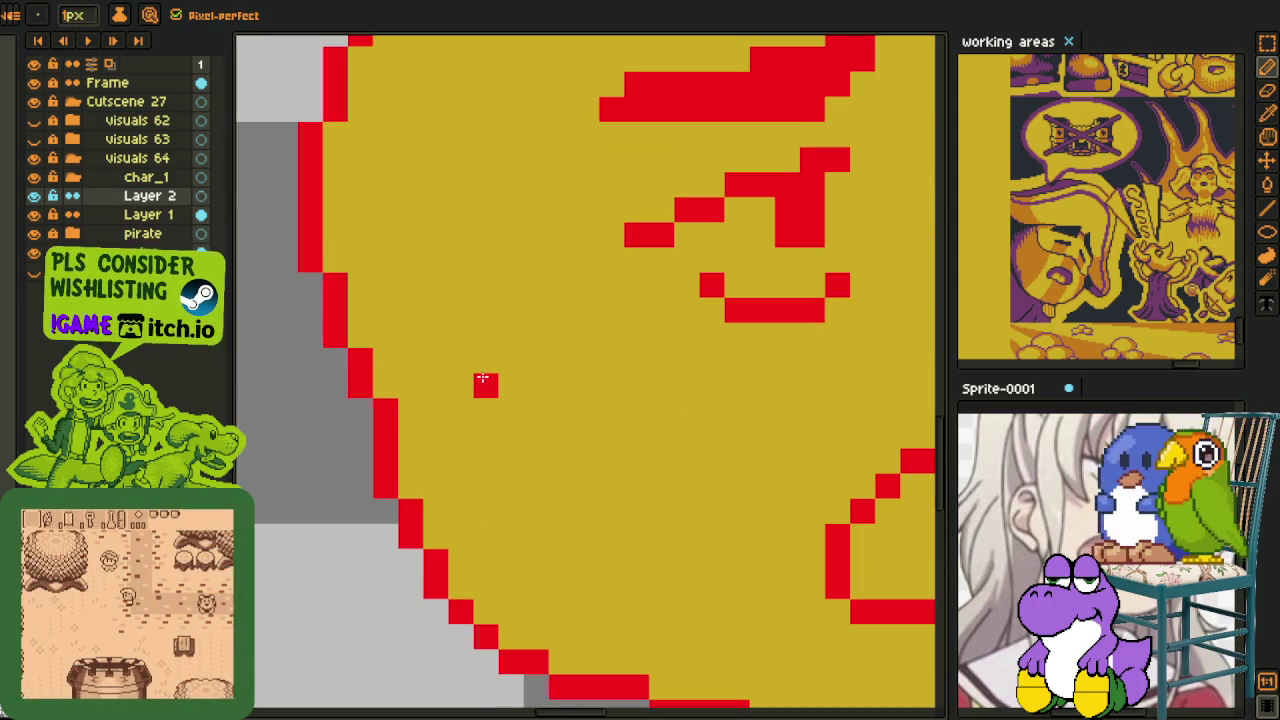
left_click_drag(485, 360, 405, 335)
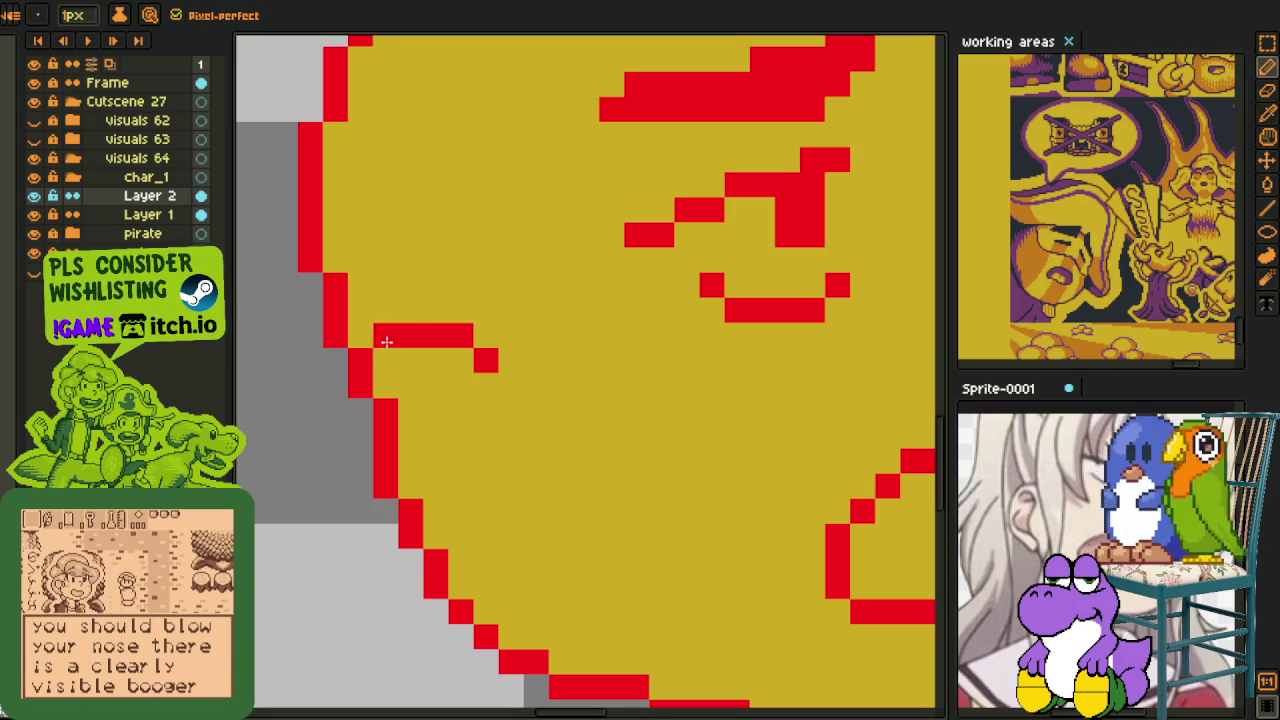
left_click(385, 360)
left_click_drag(362, 405, 362, 490)
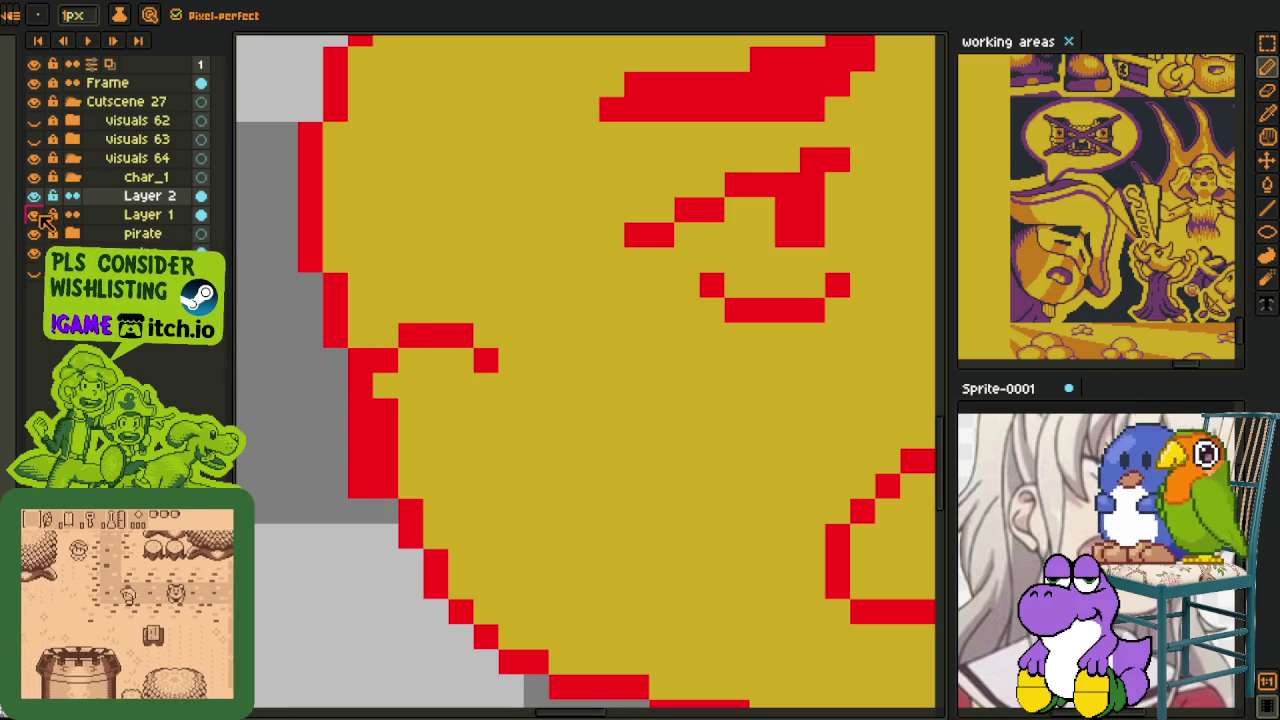
- Recolour the C strokes black and close the C with a bottom line
left_click(33, 214)
key("g")
left_click(430, 335)
left_click(486, 360)
left_click(385, 360)
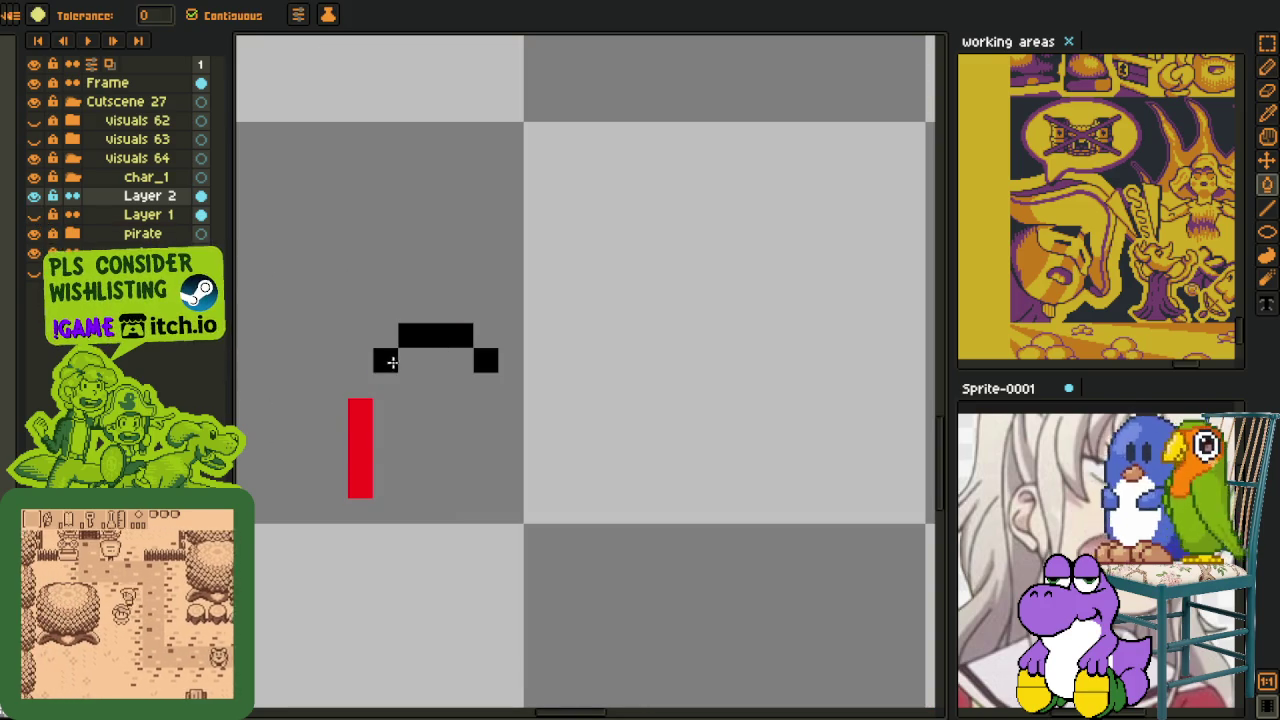
left_click(360, 410)
left_click(34, 216)
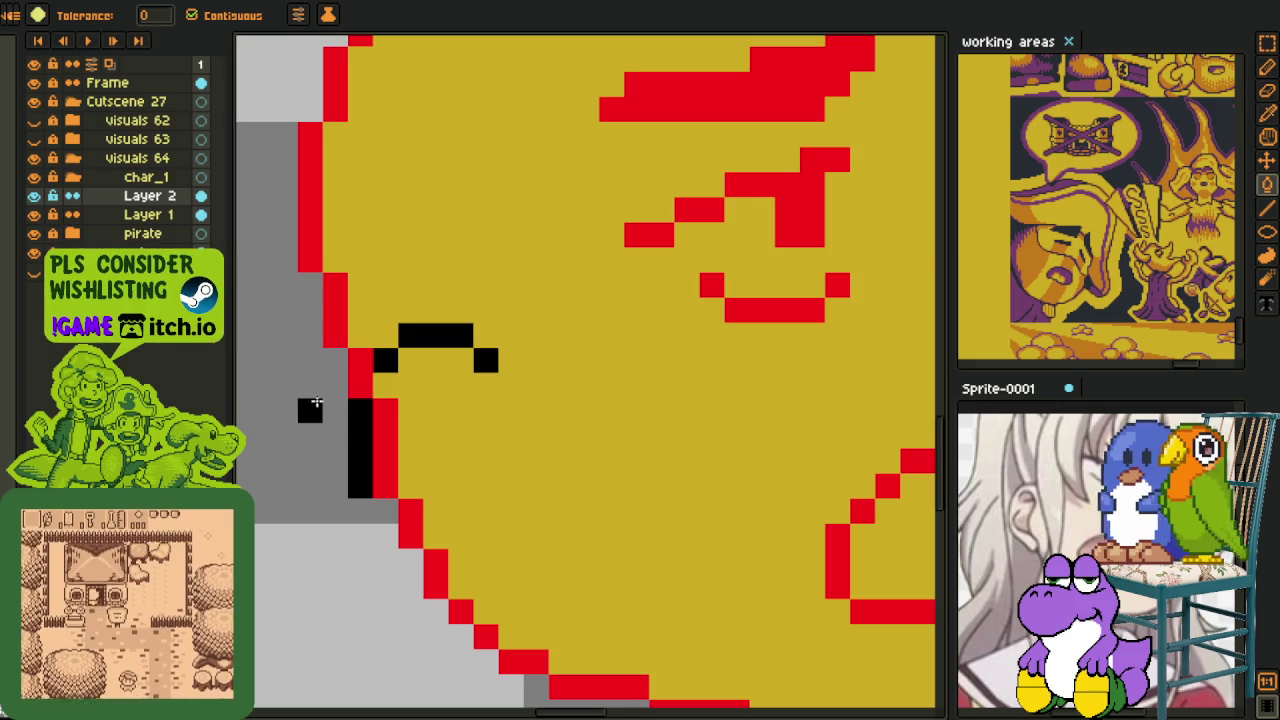
key("b")
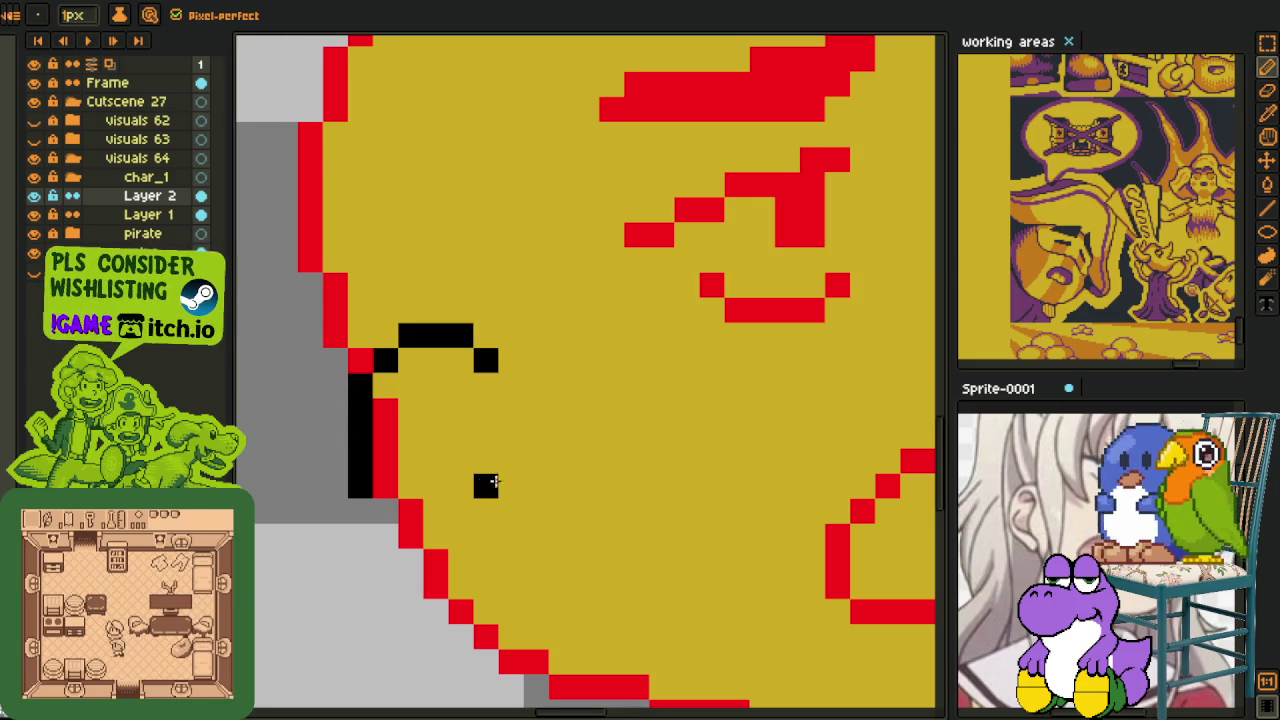
left_click_drag(466, 492, 367, 493)
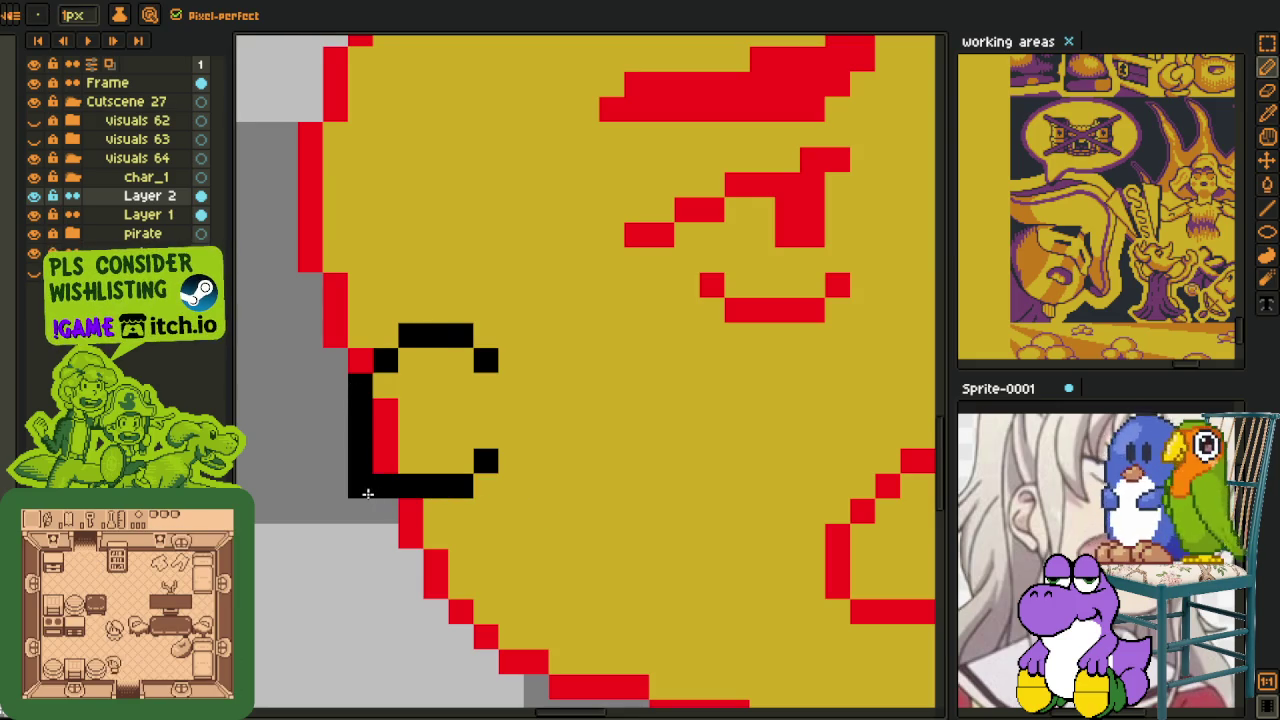
- Move the black C mark onto the left cheek and drop the selection
scroll(384, 464, "down", 2)
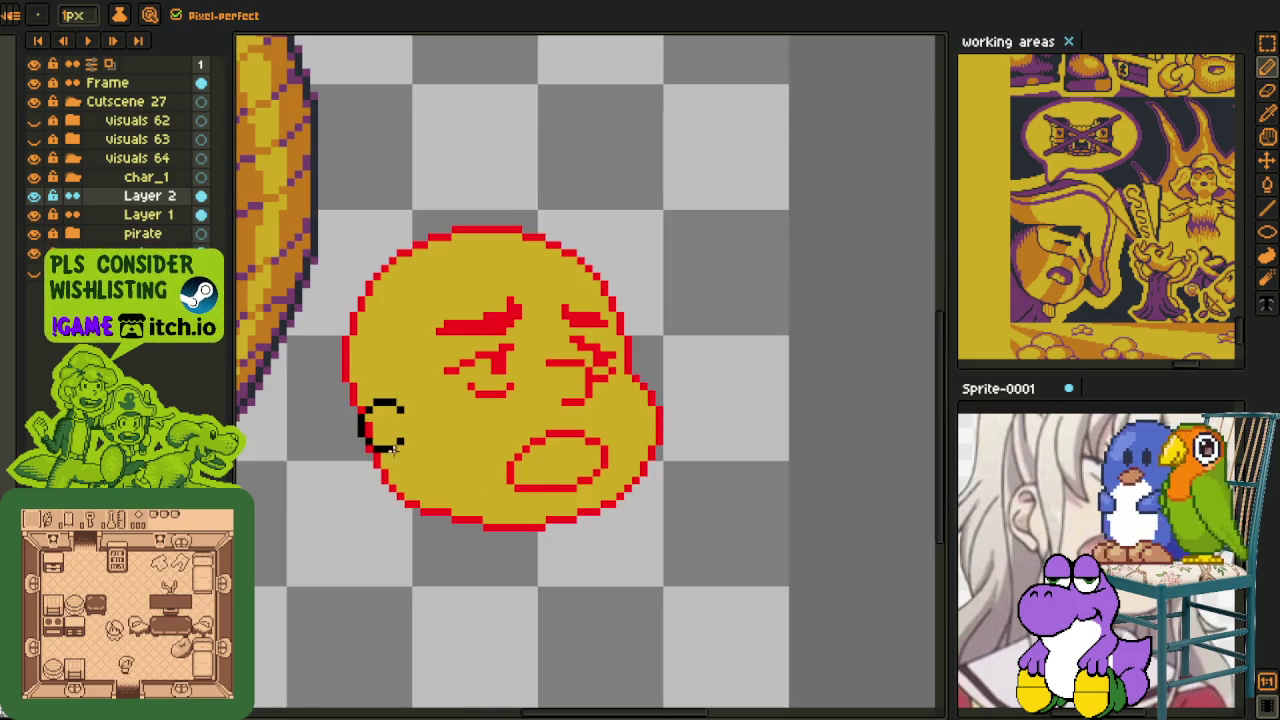
scroll(400, 370, "down", 2)
scroll(400, 370, "up", 2)
key("b")
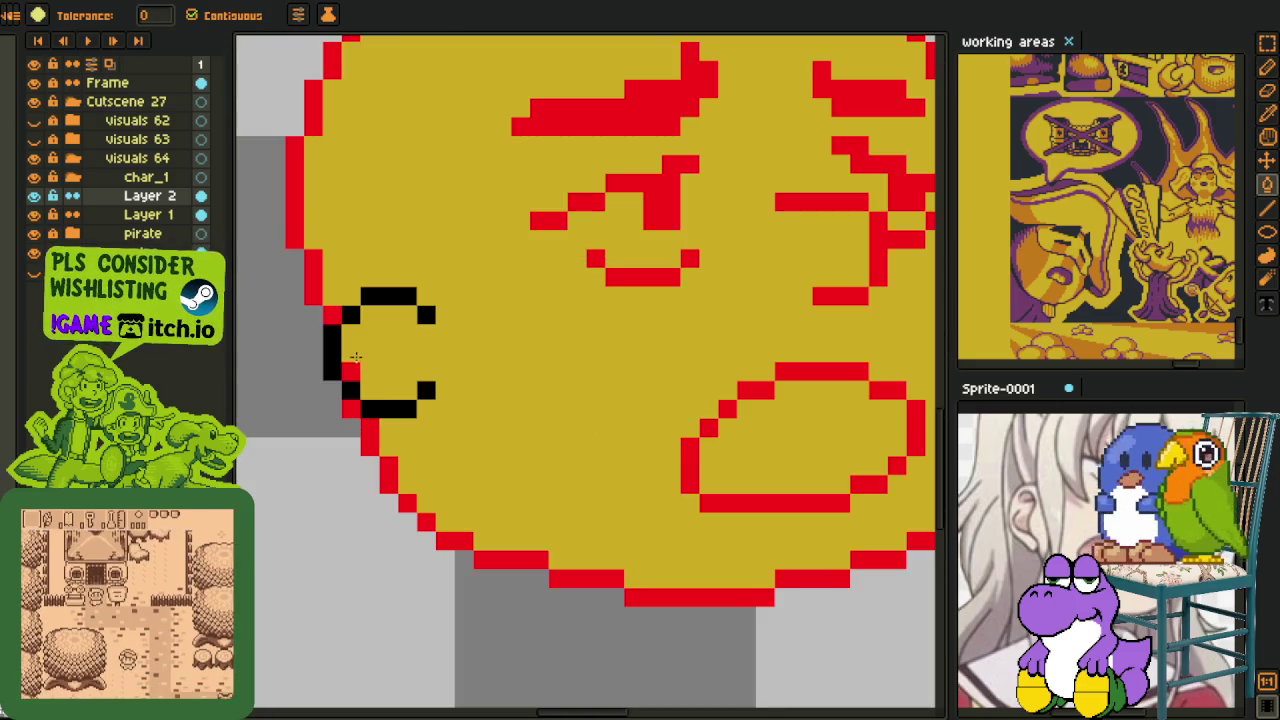
scroll(354, 361, "down", 3)
key("i")
scroll(372, 447, "down", 1)
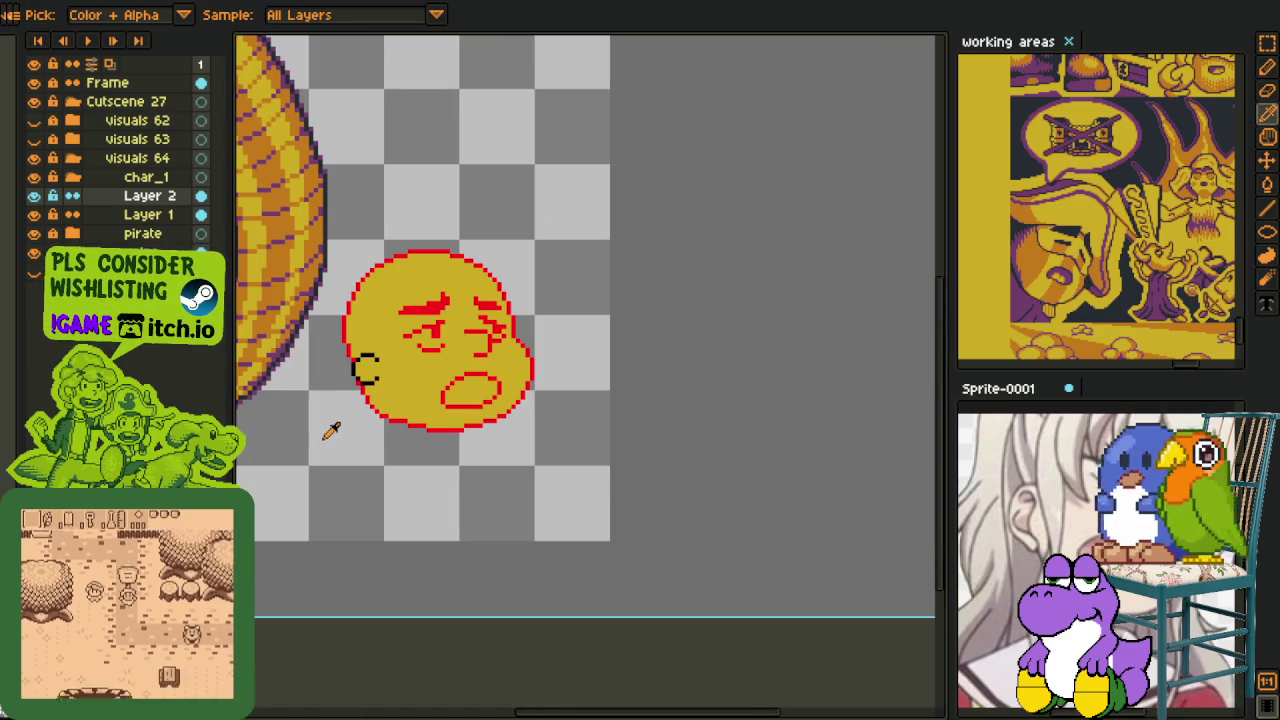
scroll(363, 371, "up", 1)
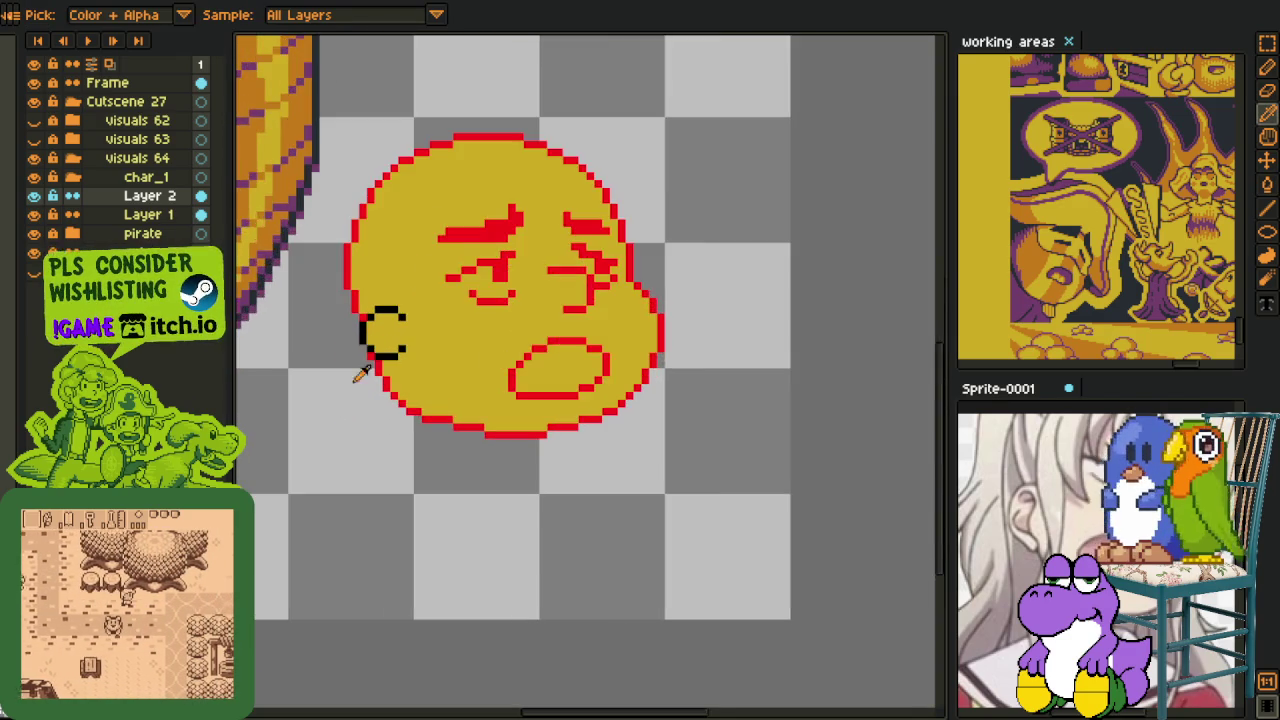
scroll(370, 340, "up", 2)
scroll(420, 360, "up", 1)
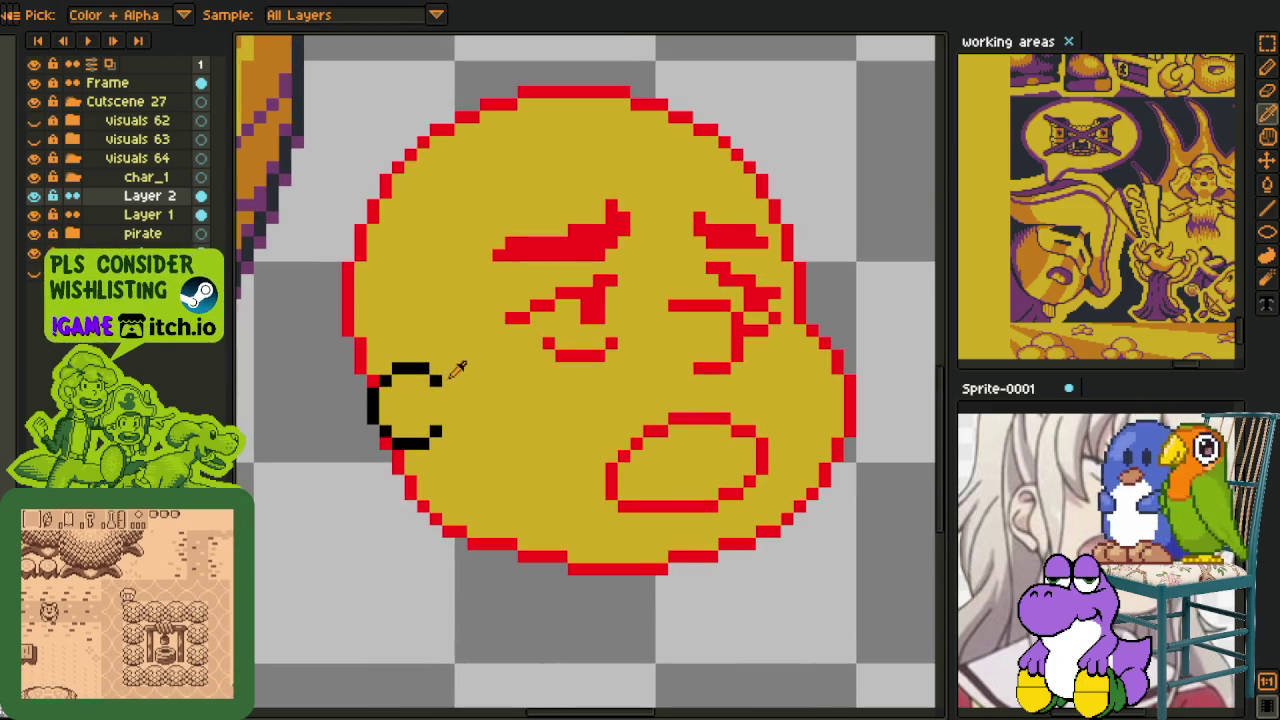
key("b")
mouse_move(460, 380)
left_mouse_down()
mouse_move(485, 480)
mouse_move(420, 425)
left_mouse_up()
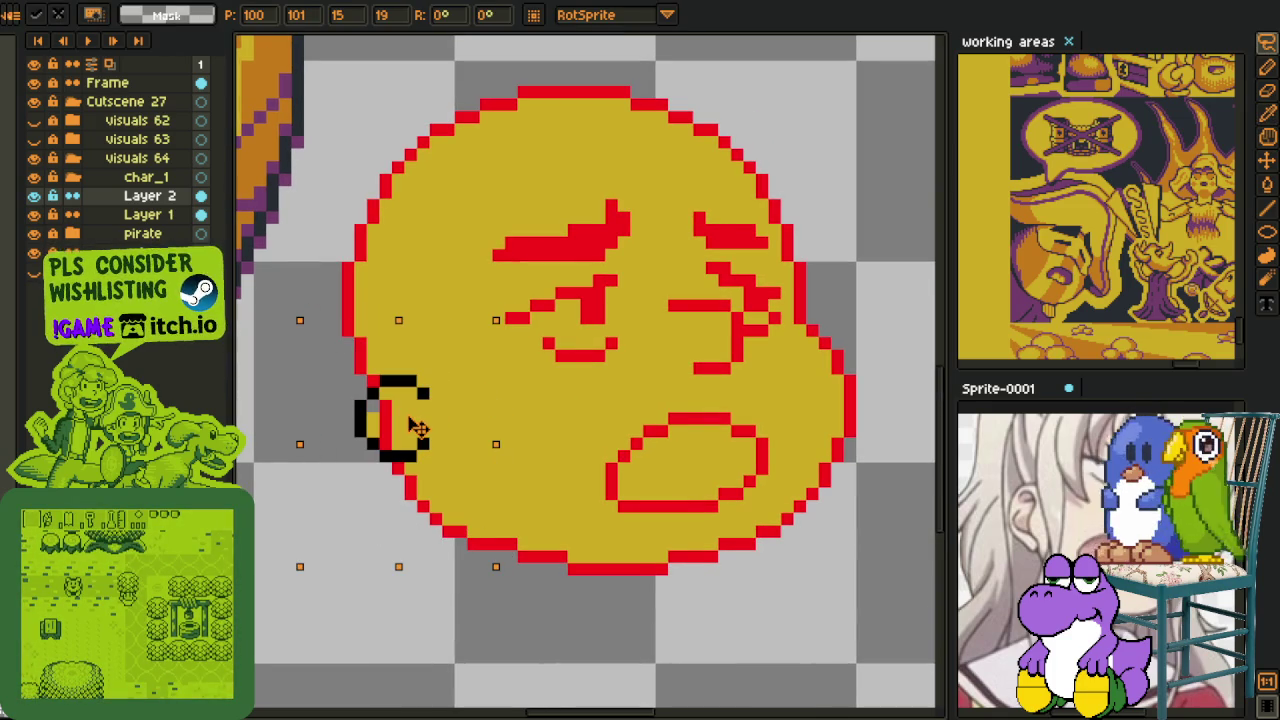
key("Return")
key("ctrl+d")
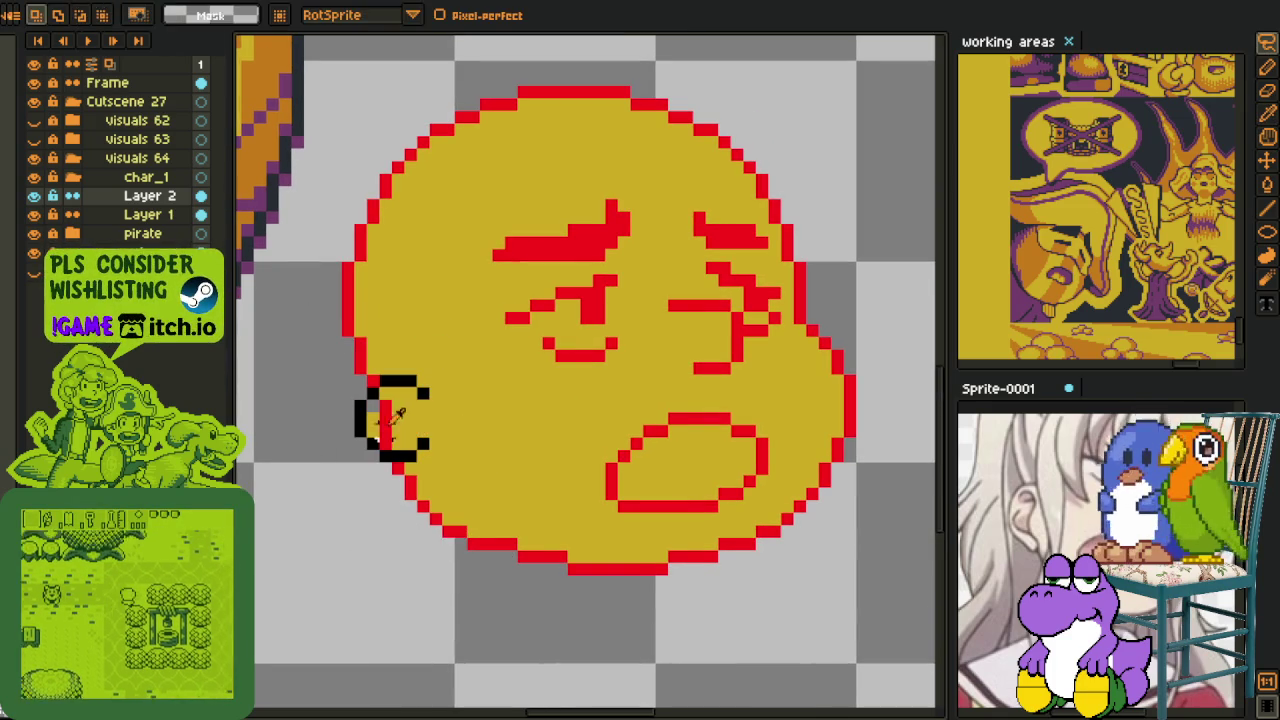
- Repaint the stray red pixels inside the C yellow and bucket-fill its inside yellow
scroll(371, 428, "up", 2)
key("b")
left_click_drag(395, 360, 395, 478)
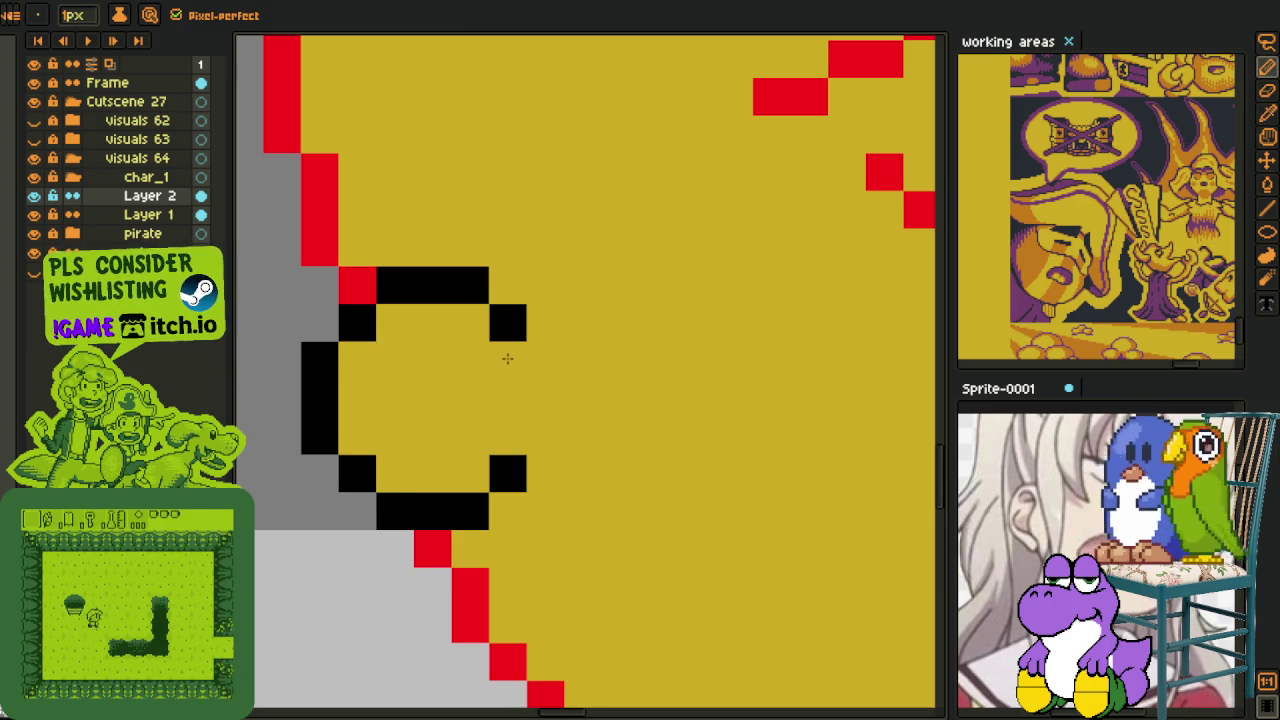
scroll(500, 358, "down", 2)
scroll(480, 370, "up", 1)
key("i")
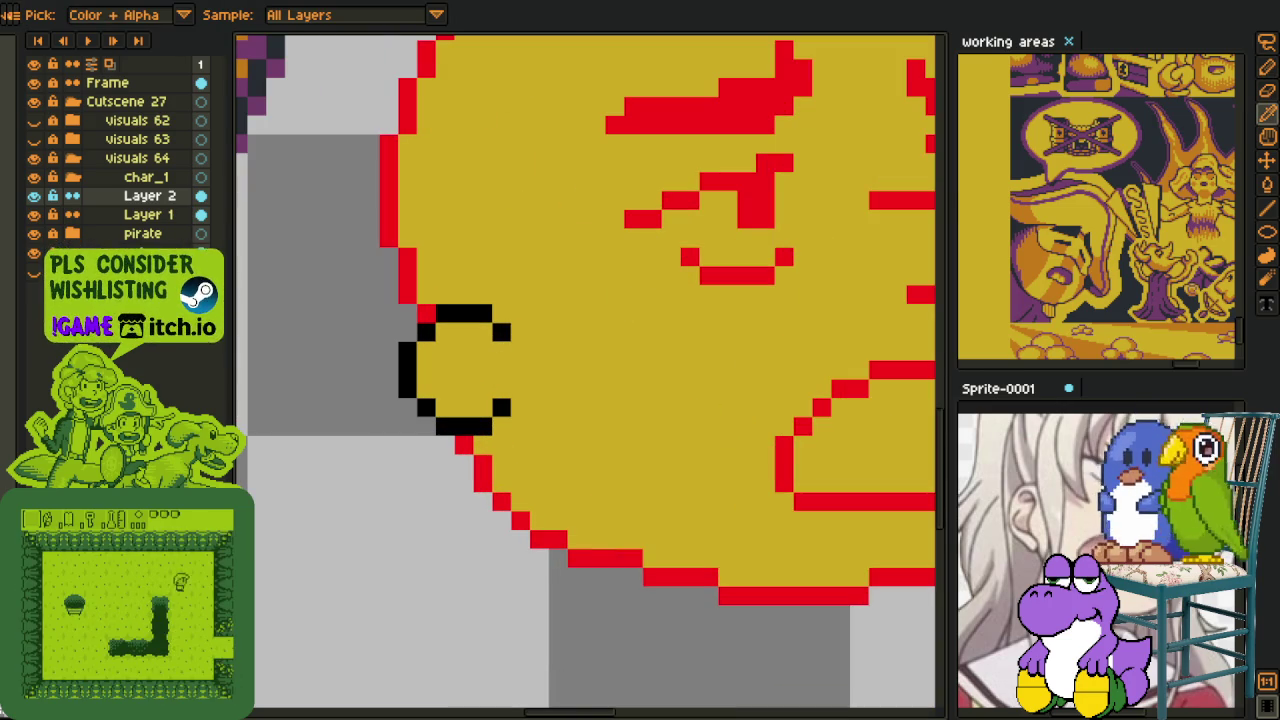
key("b")
key("g")
left_click(484, 380)
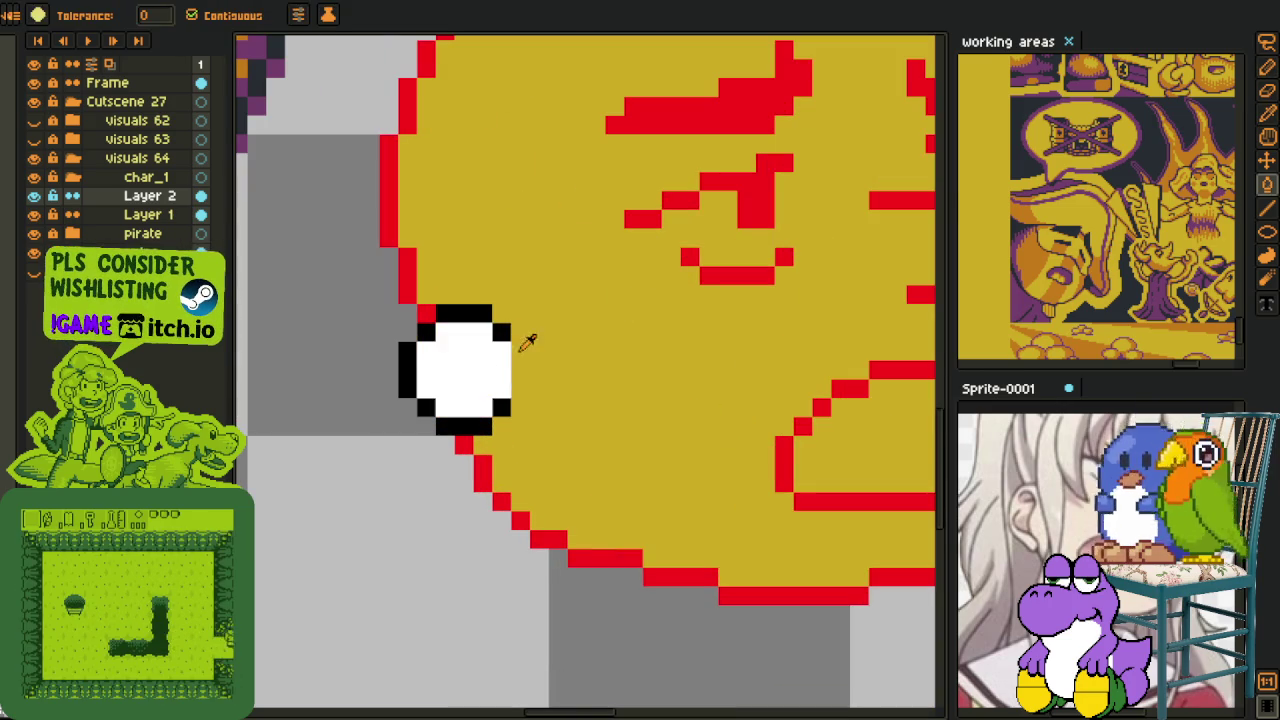
left_click(520, 340, "alt")
left_click(486, 358)
scroll(508, 524, "down", 3)
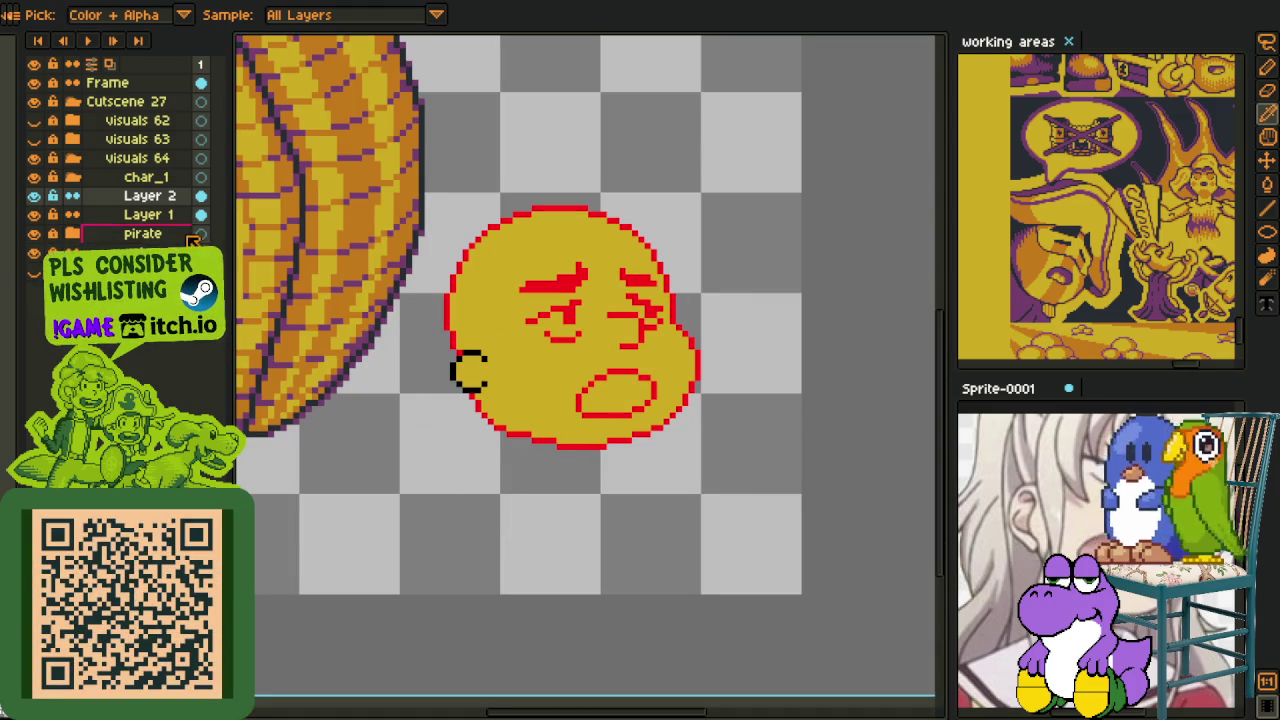
- Merge Layer 2 down into Layer 1 and check the merged result
right_click(113, 197)
left_click(140, 250)
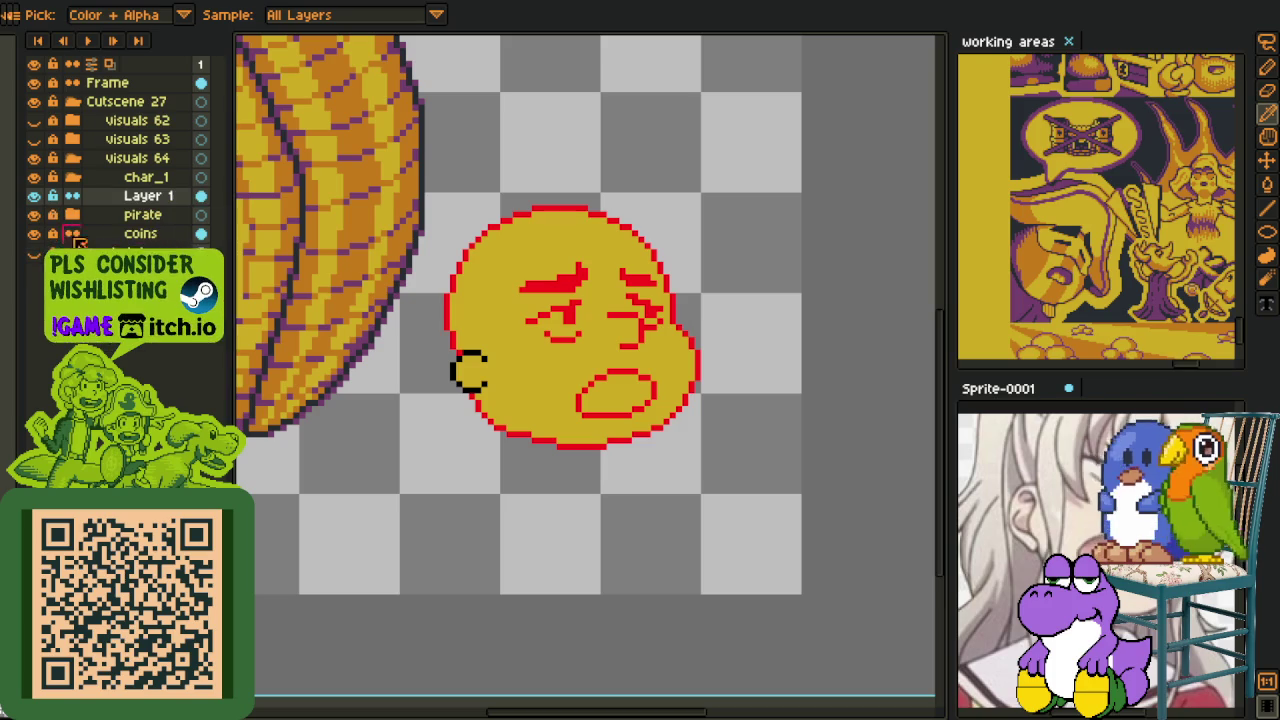
left_click(33, 196)
left_click(33, 196)
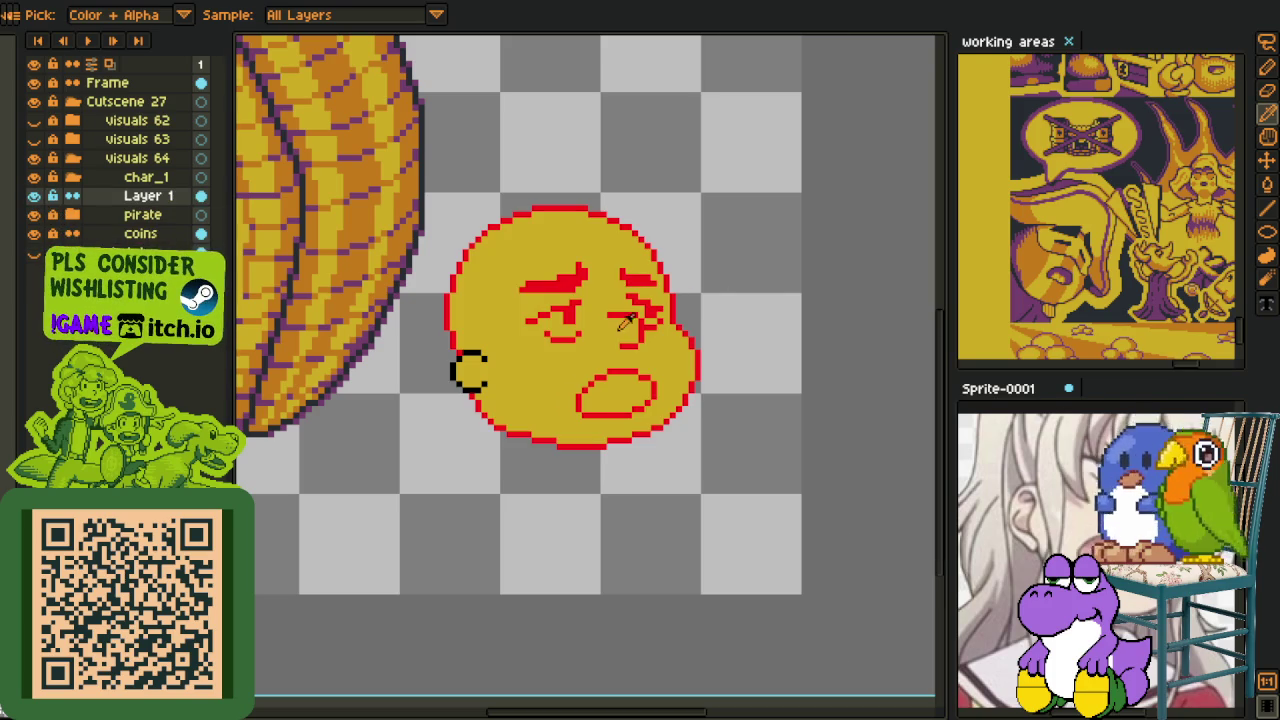
scroll(625, 320, "up", 3)
- Fill the stray grey pixels near the nose with yellow
key("m")
left_click_drag(700, 338, 714, 342)
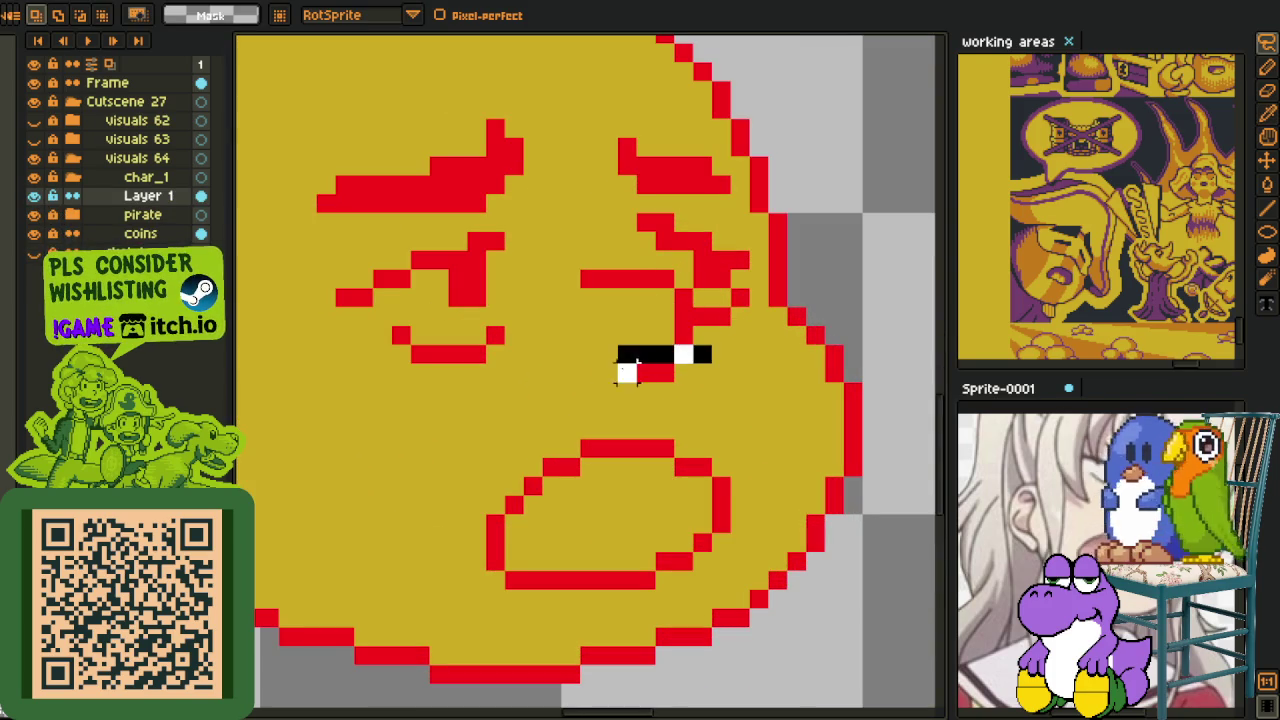
key("ctrl+d")
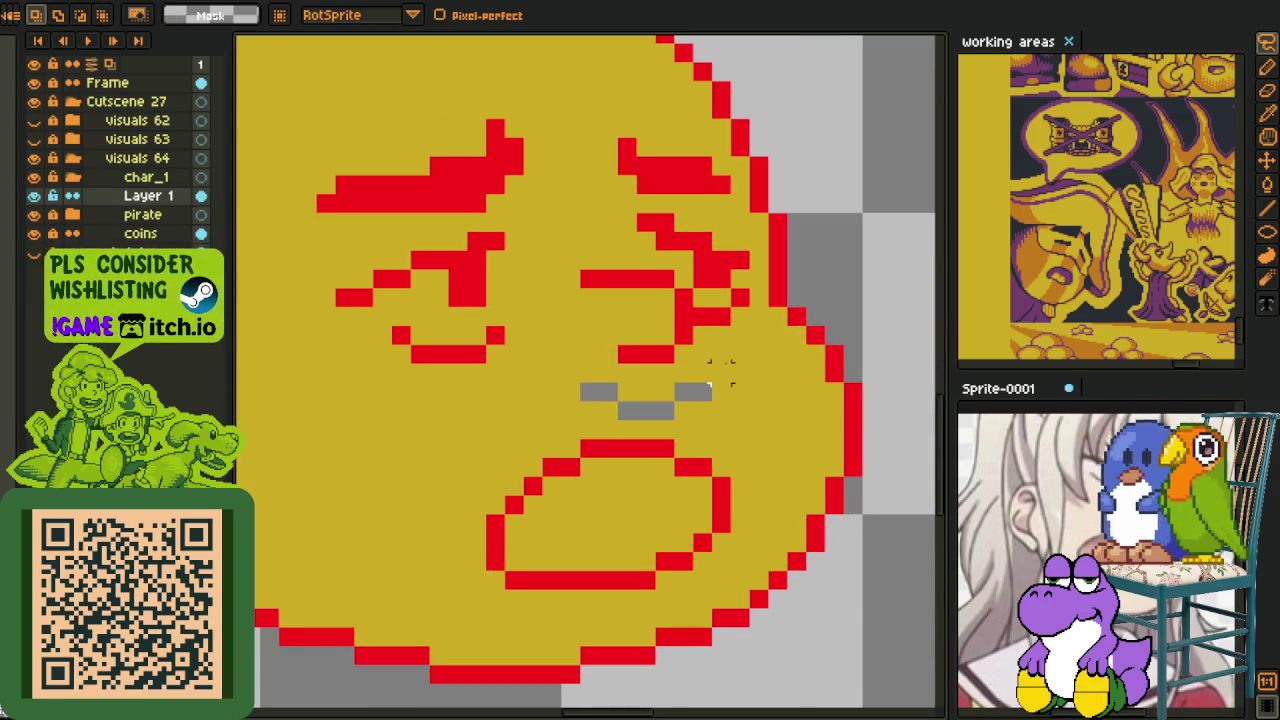
key("o")
key("b")
left_click(693, 391)
left_click(663, 392)
left_click(645, 409)
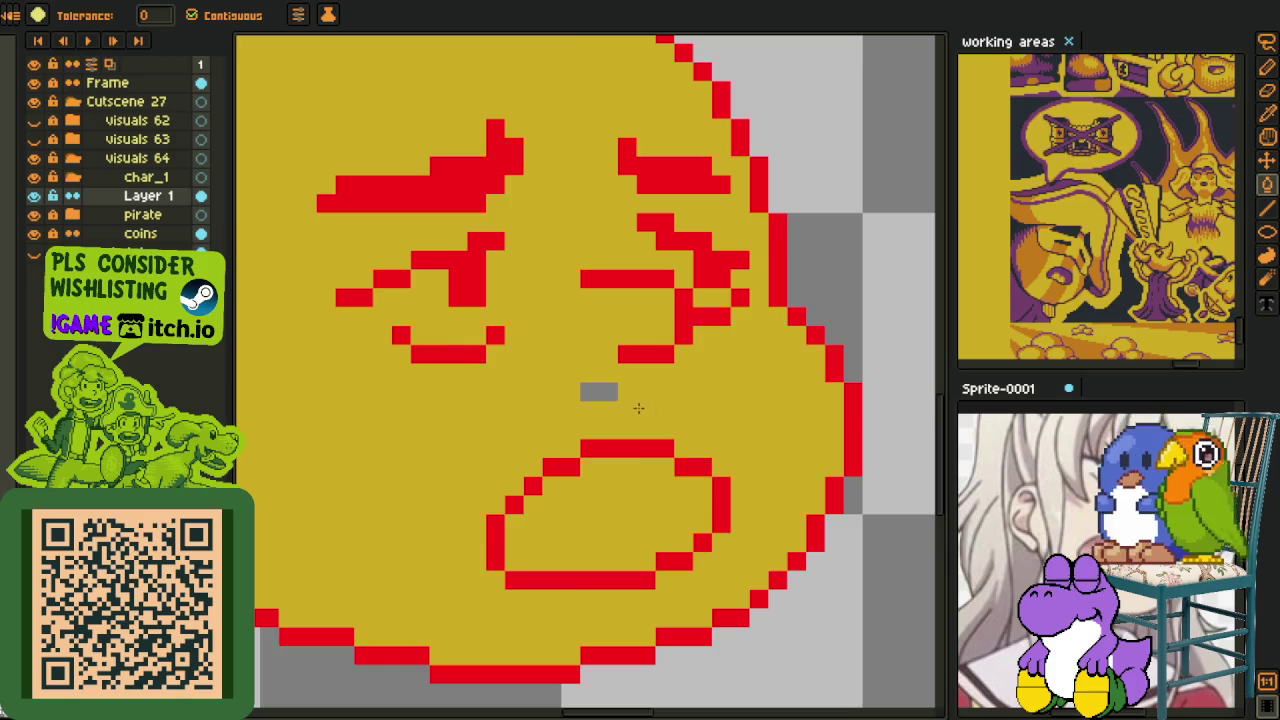
scroll(614, 388, "down", 4)
scroll(723, 337, "up", 3)
scroll(660, 370, "up", 2)
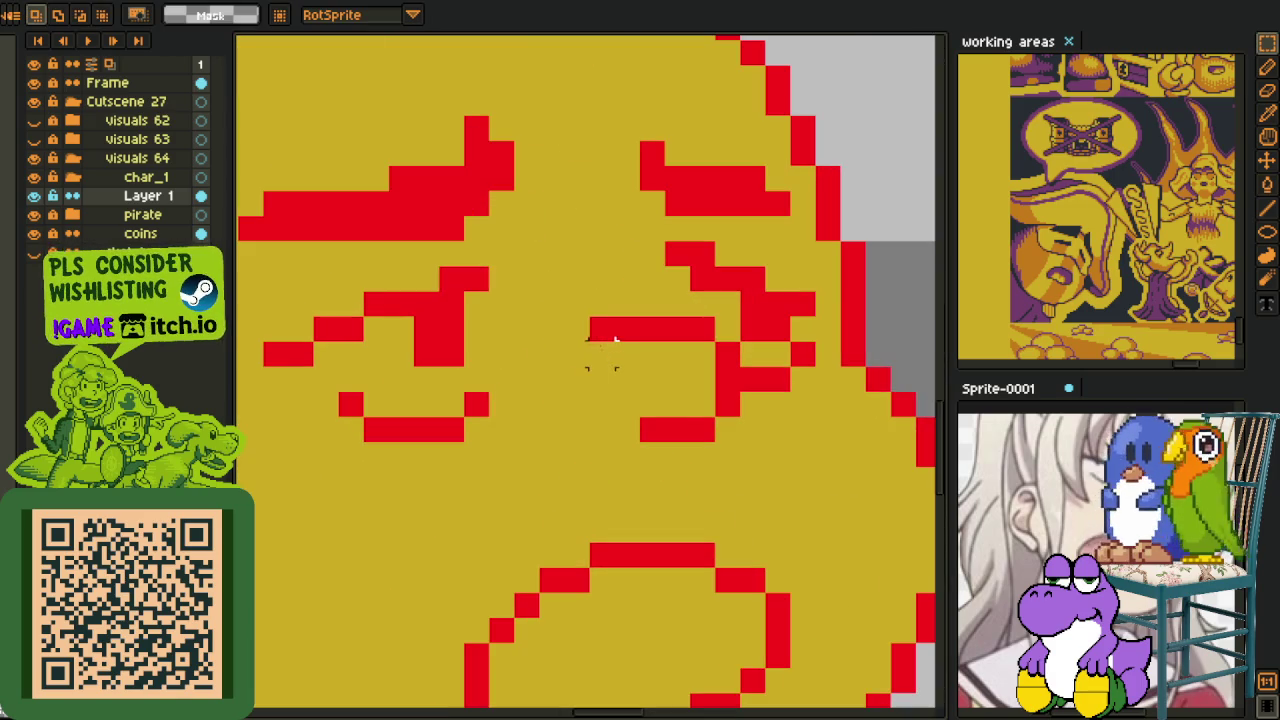
- Paste the right eye's lower lines and shift them down one pixel
key("ctrl+v")
key("Down")
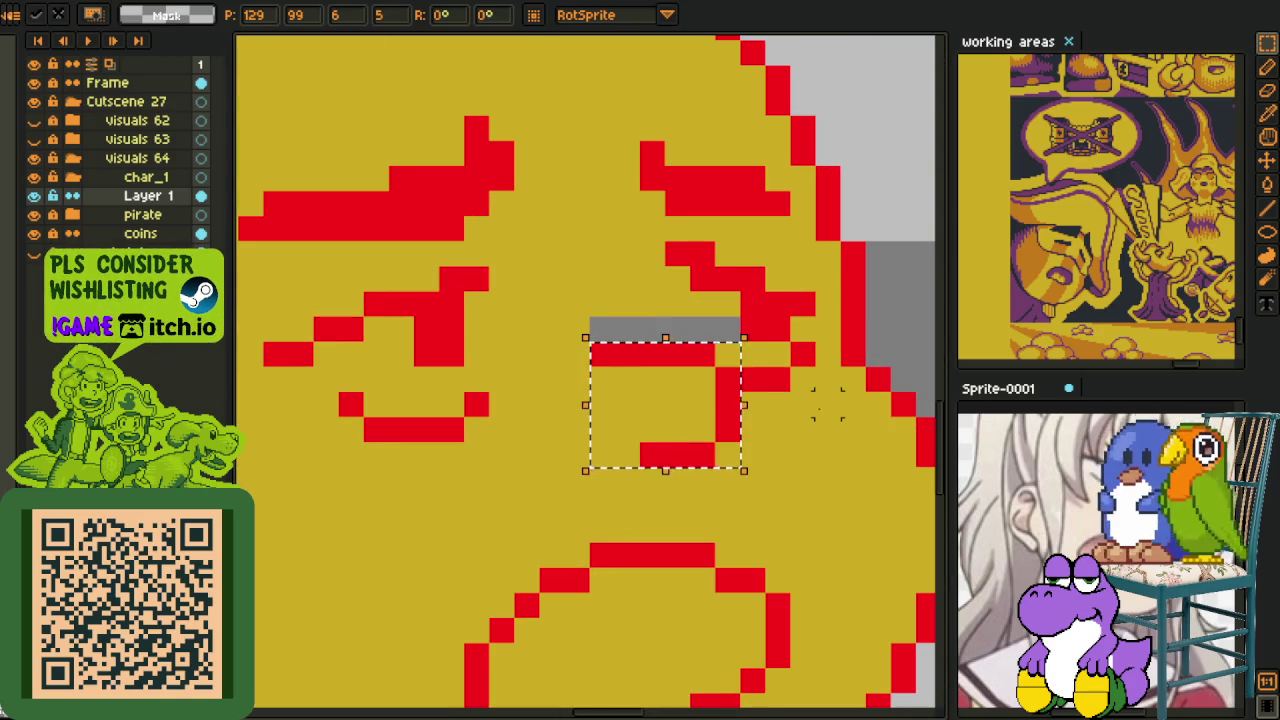
key("i")
scroll(729, 323, "down", 3)
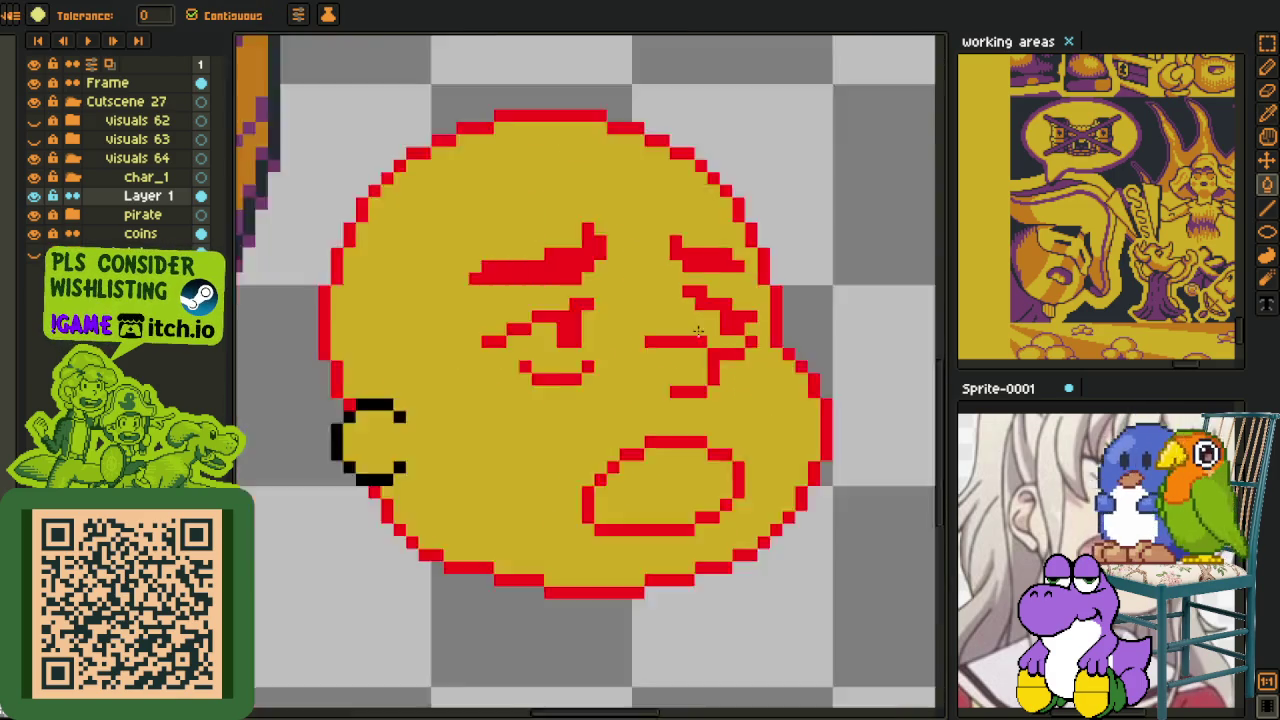
scroll(722, 322, "down", 3)
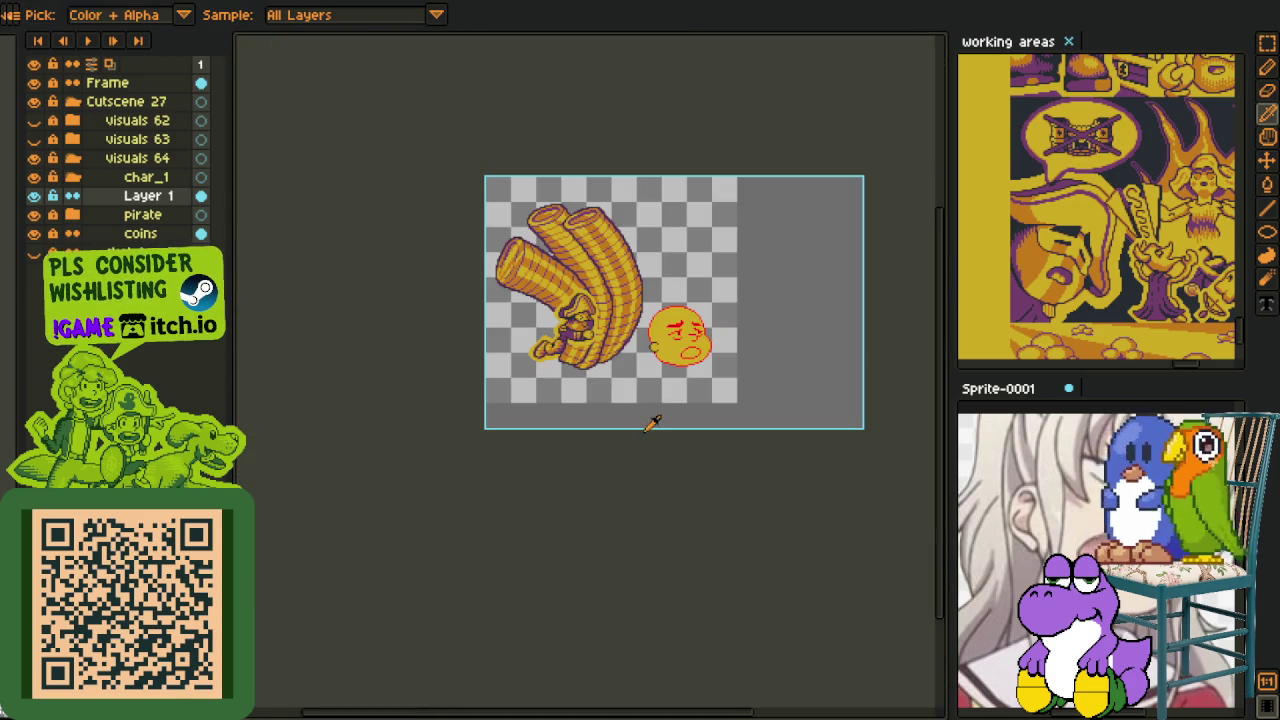
scroll(710, 360, "up", 5)
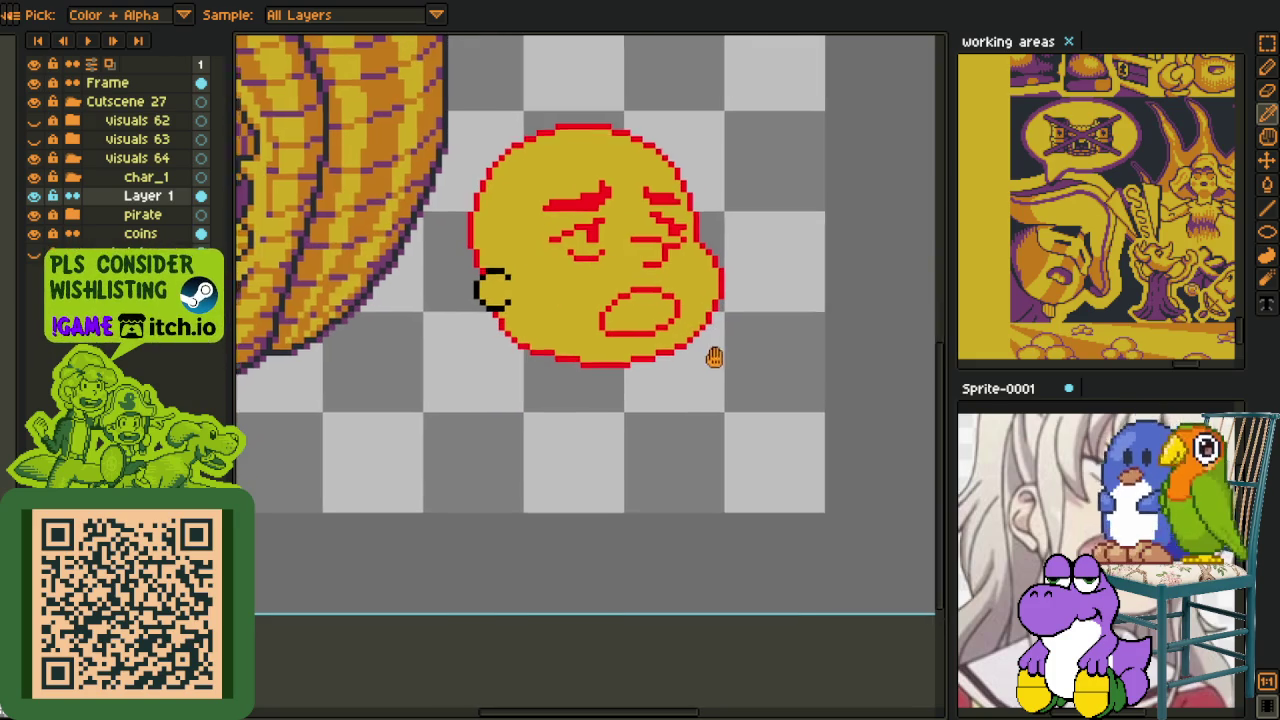
scroll(714, 370, "up", 3)
scroll(550, 350, "up", 2)
scroll(555, 357, "up", 1)
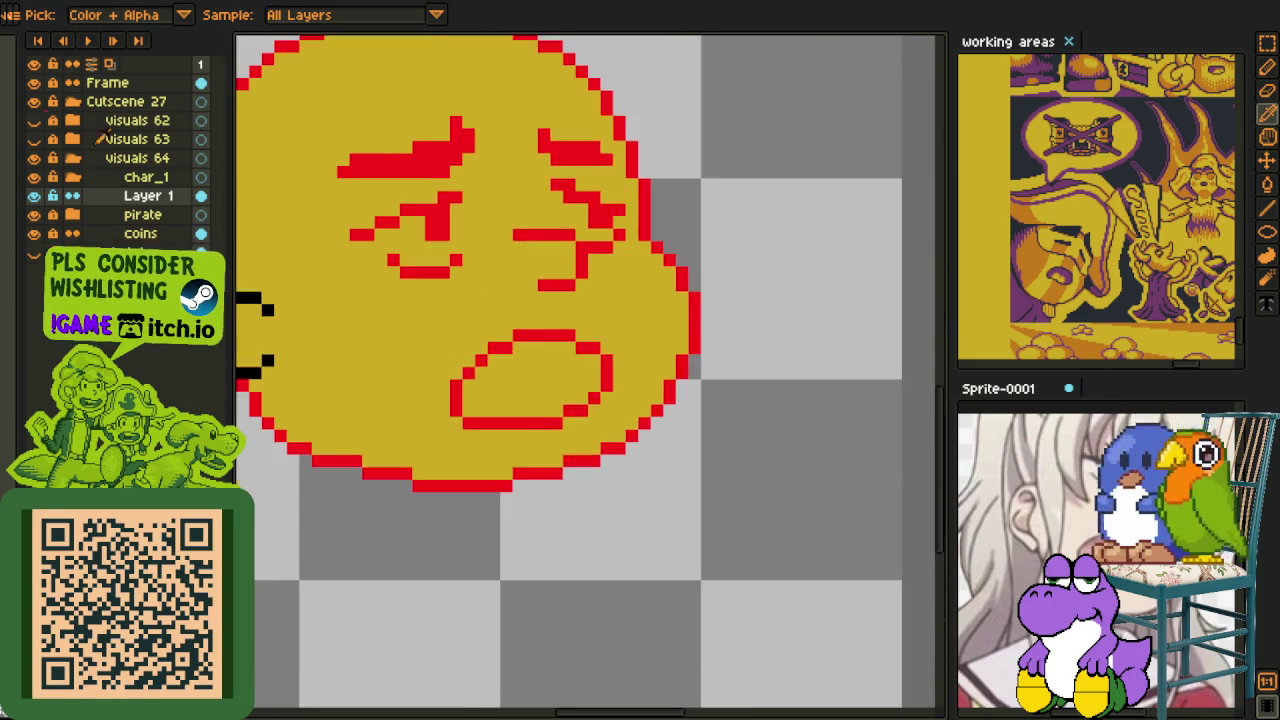
scroll(555, 357, "up", 1)
- Bucket-fill the inside of the mouth purple
key("g")
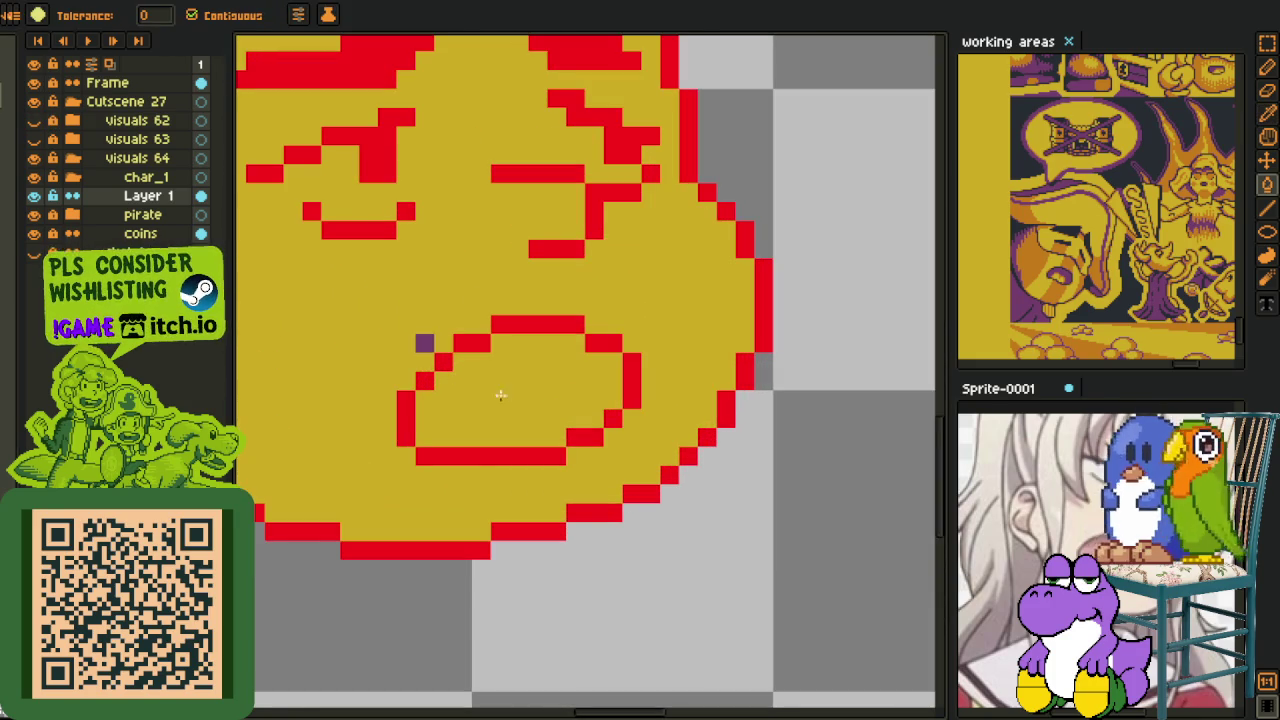
left_click(513, 398)
key("i")
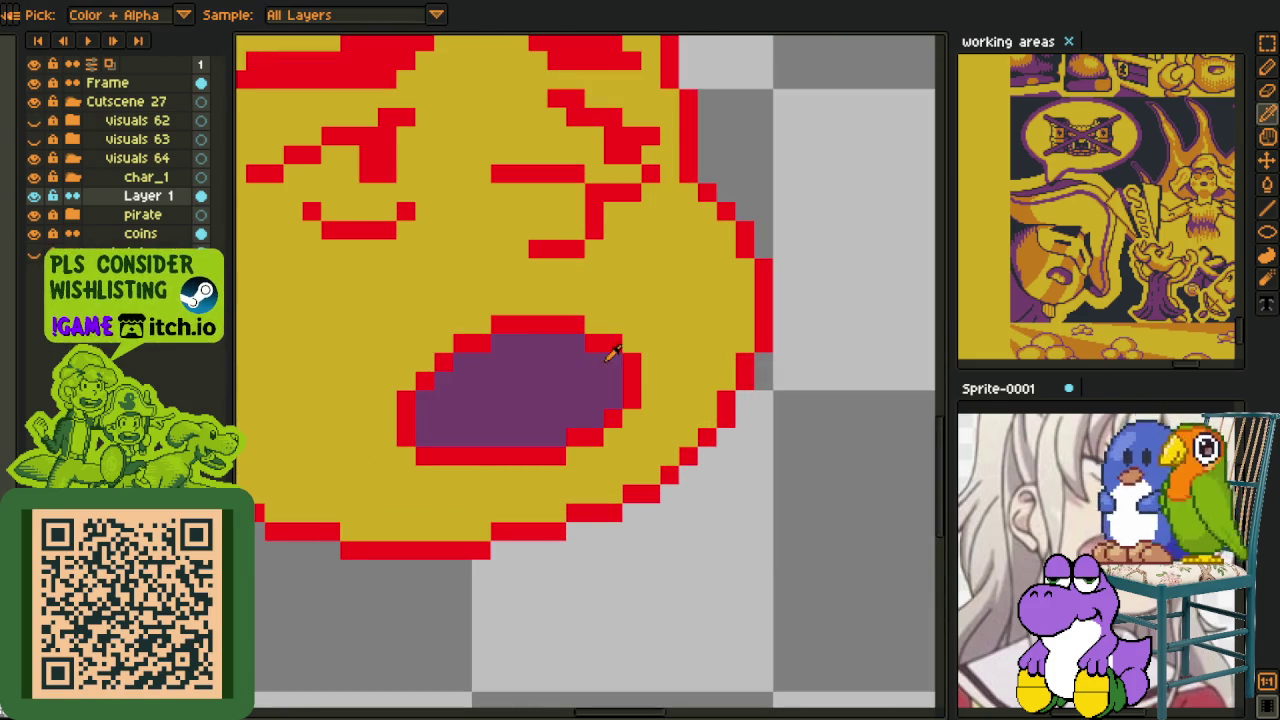
key("b")
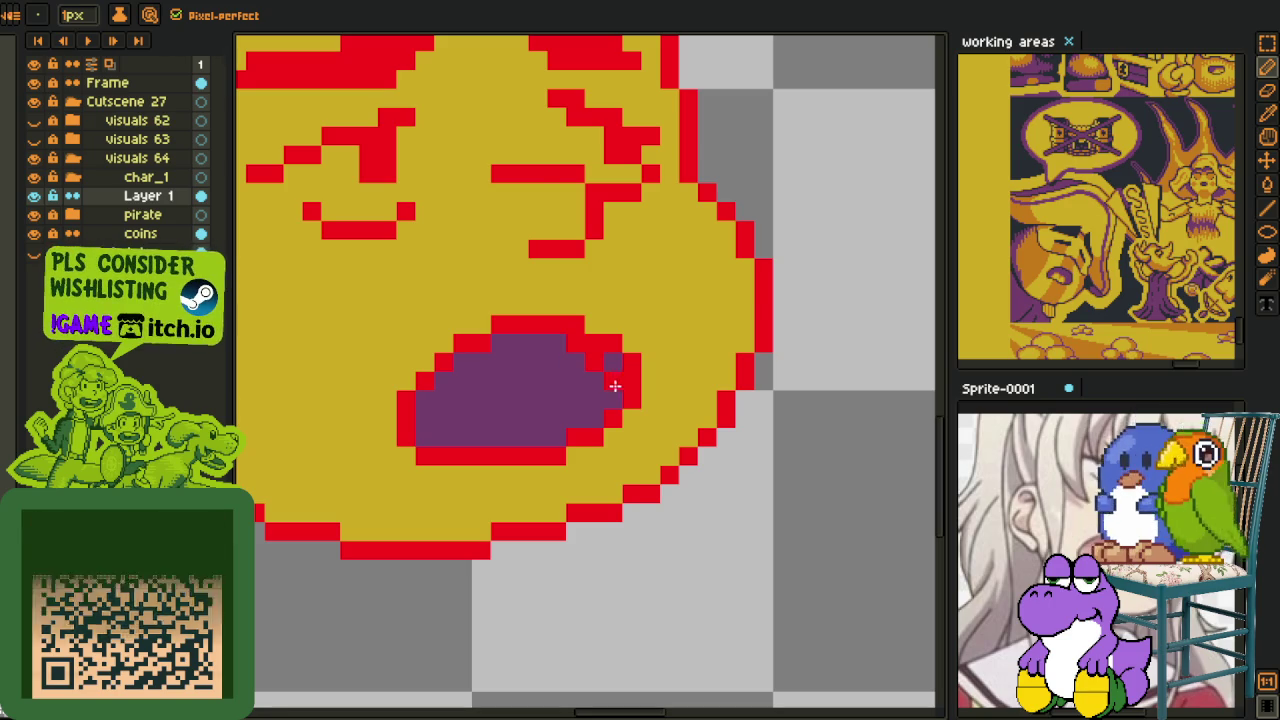
key("i")
scroll(616, 390, "down", 4)
scroll(622, 378, "down", 2)
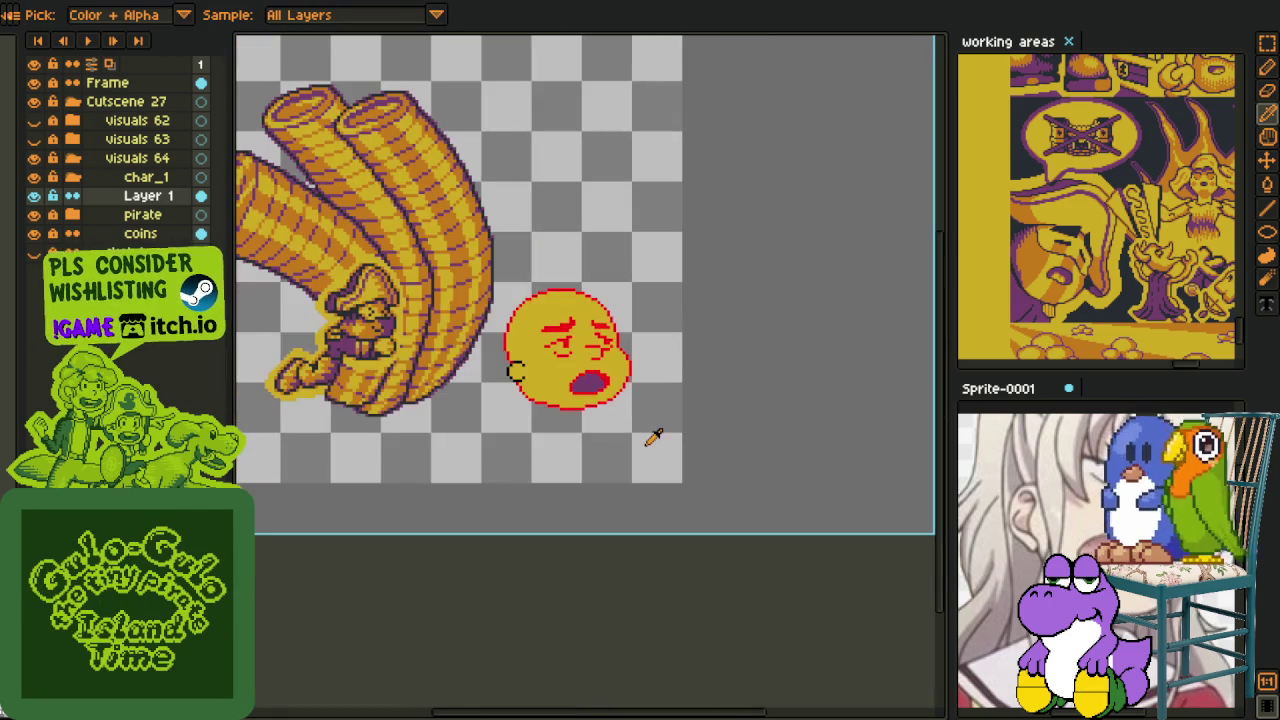
scroll(585, 370, "up", 2)
scroll(560, 340, "up", 1)
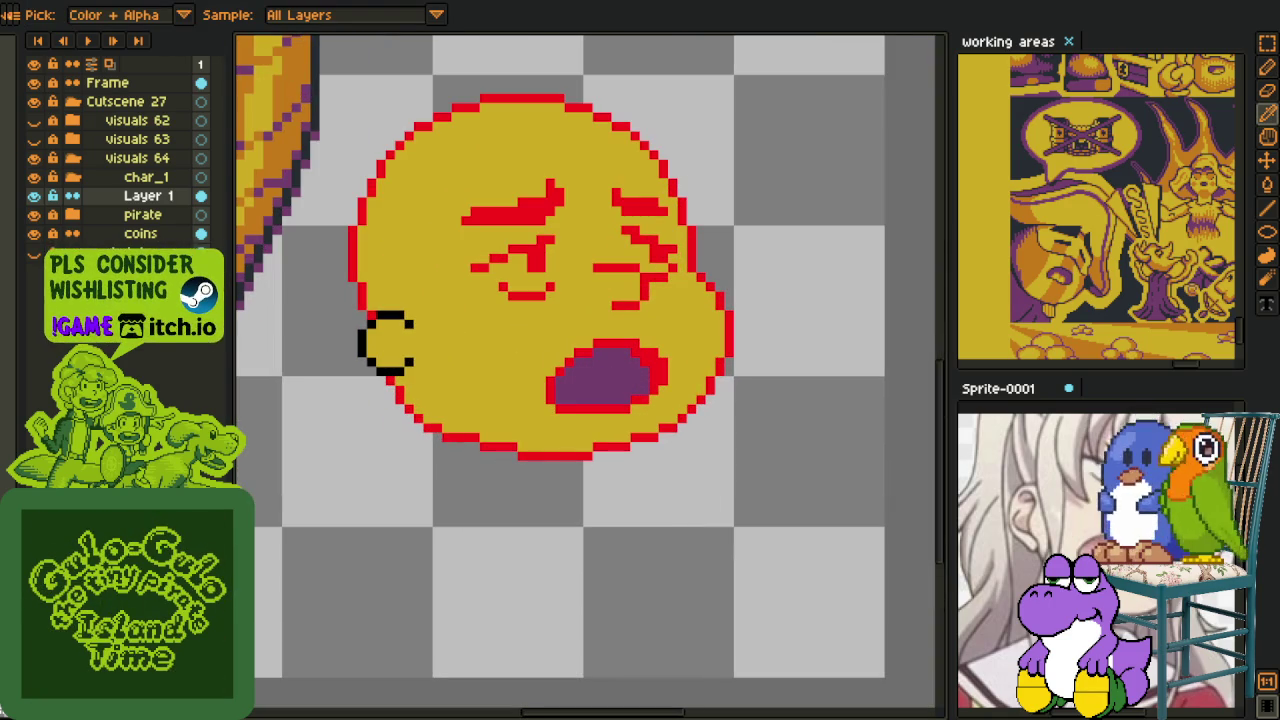
key("b")
scroll(571, 372, "up", 1)
scroll(567, 372, "up", 1)
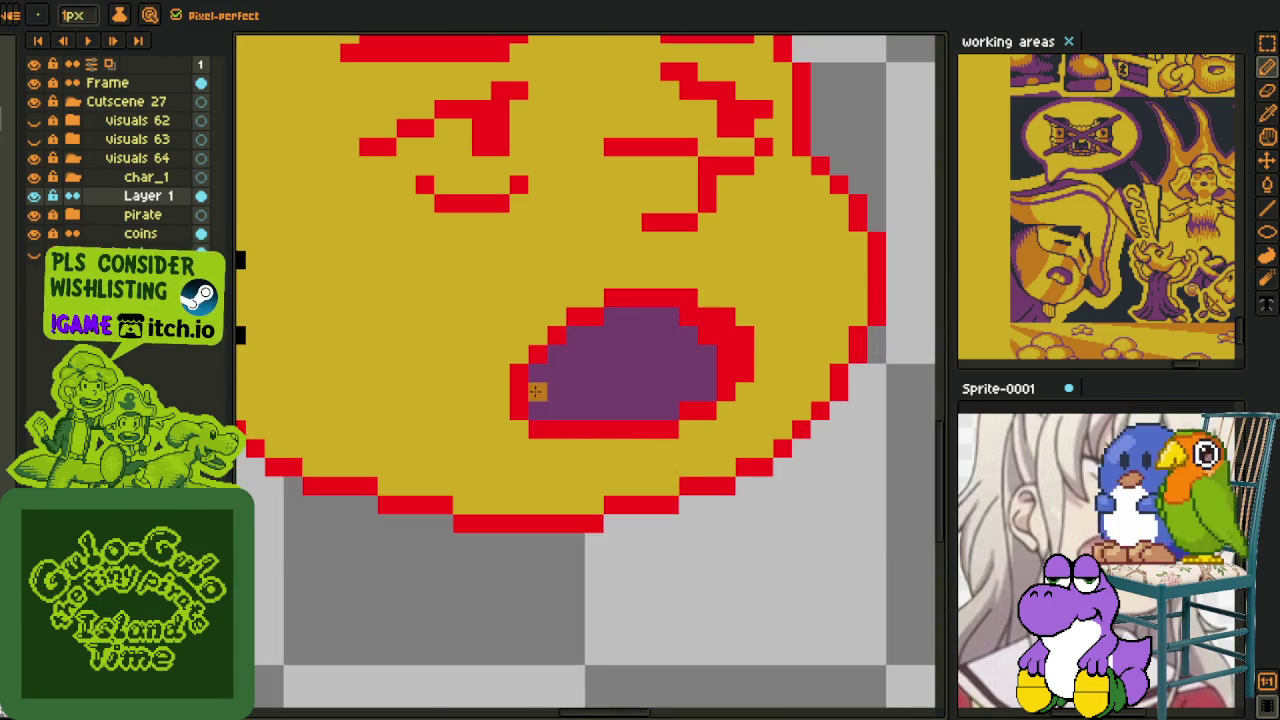
- Draw an orange tongue line across the mouth and fill the area below it orange
left_click_drag(536, 407, 590, 373)
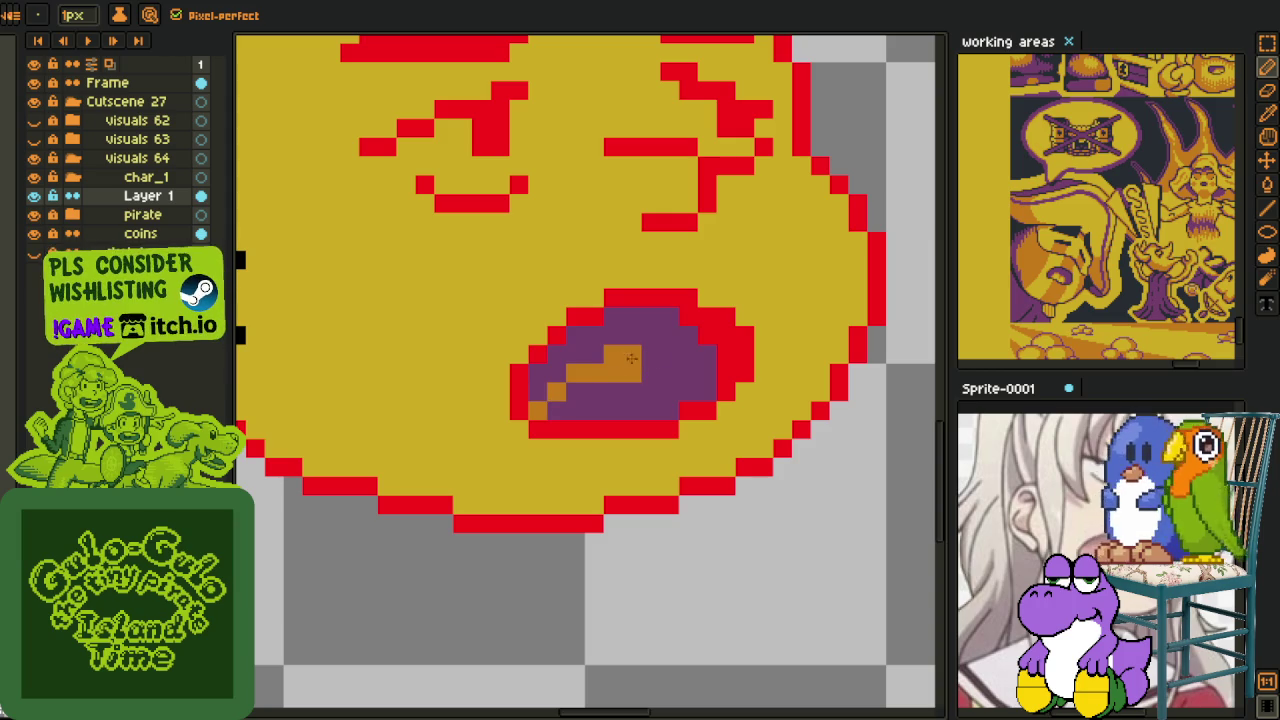
key("g")
left_click(675, 392)
scroll(680, 392, "down", 3)
key("i")
scroll(715, 418, "down", 2)
scroll(695, 410, "up", 3)
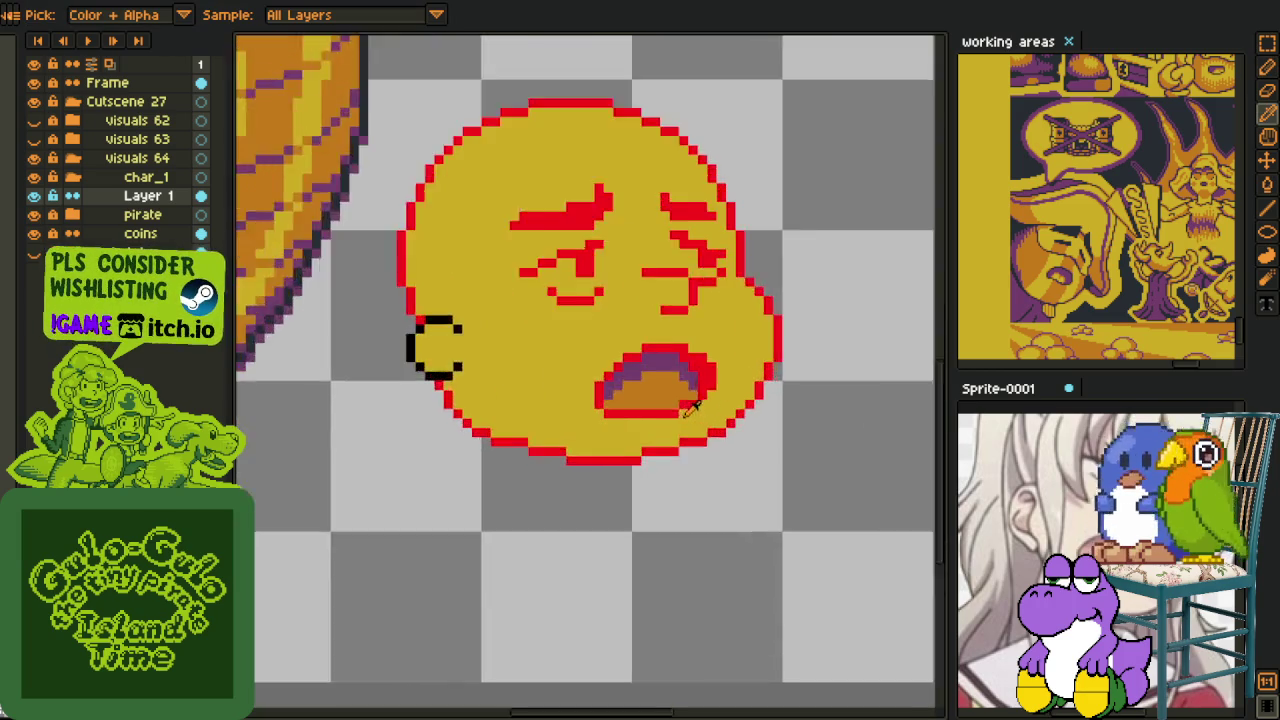
scroll(660, 400, "up", 2)
key("b")
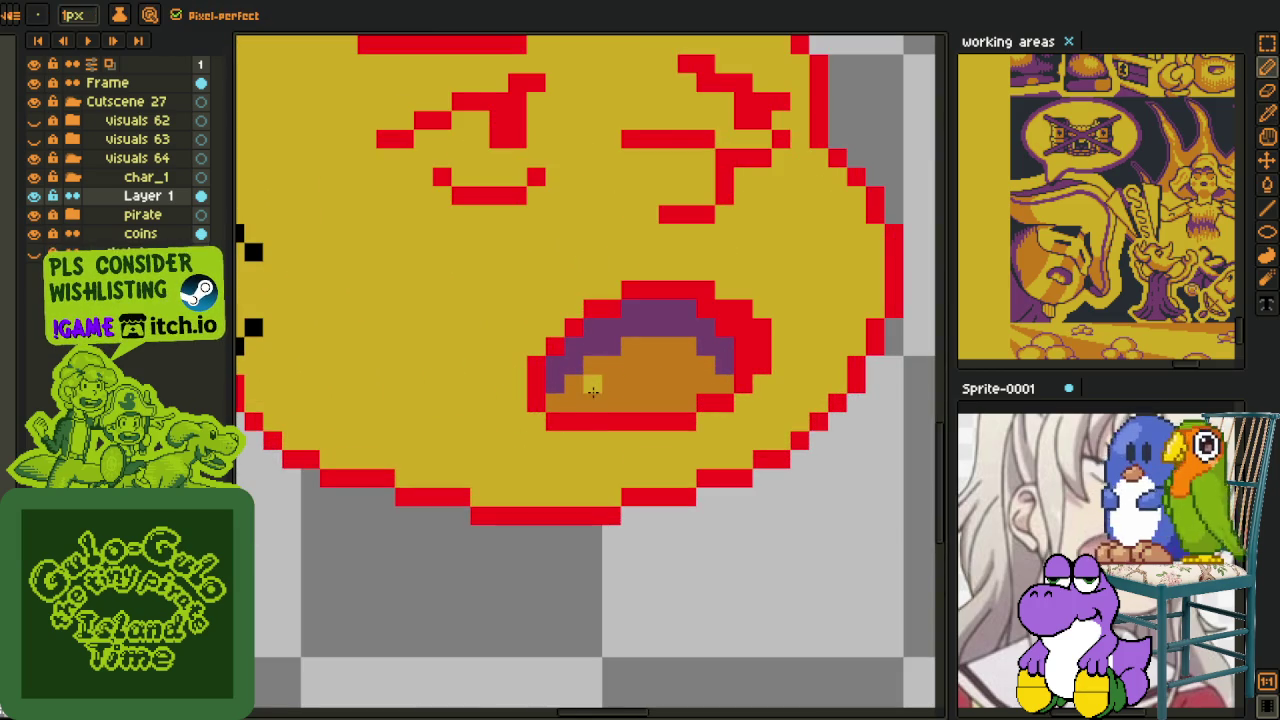
- Fill the tongue with a lighter orange and the rest of the lower mouth orange
key("g")
left_click(607, 386)
scroll(607, 386, "down", 3)
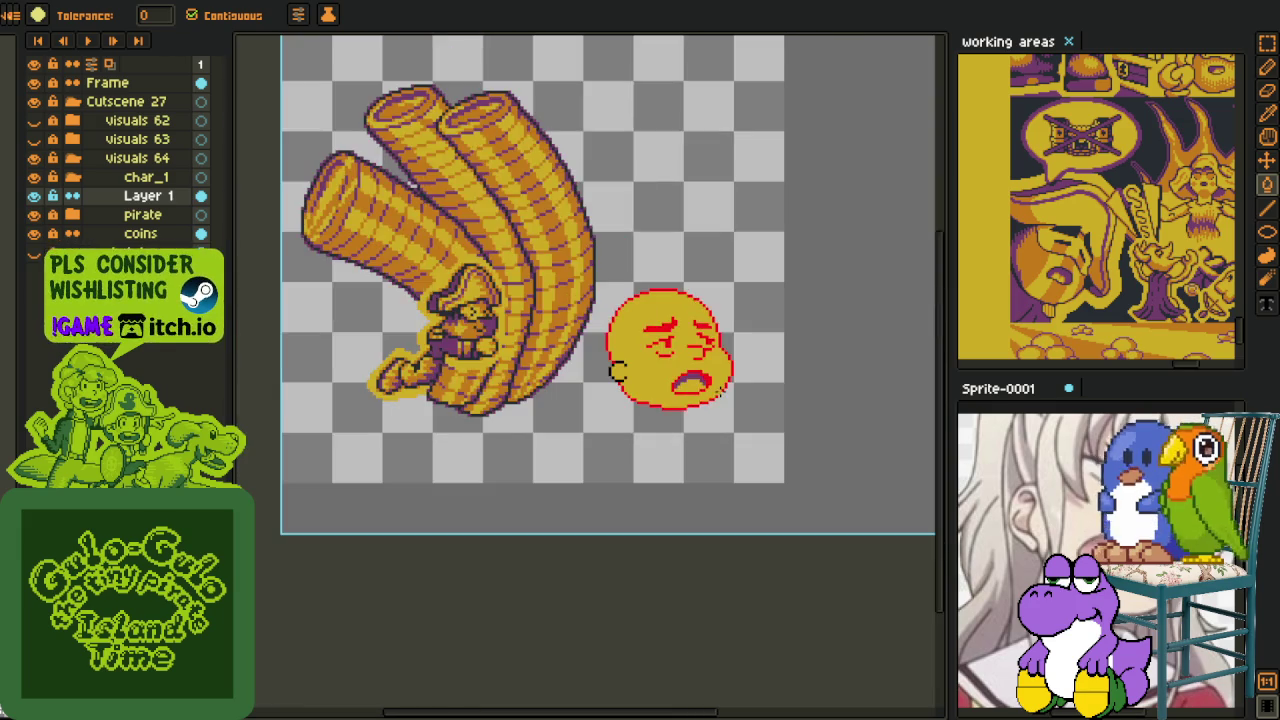
scroll(640, 380, "down", 1)
scroll(717, 392, "up", 2)
scroll(717, 392, "up", 3)
key("i")
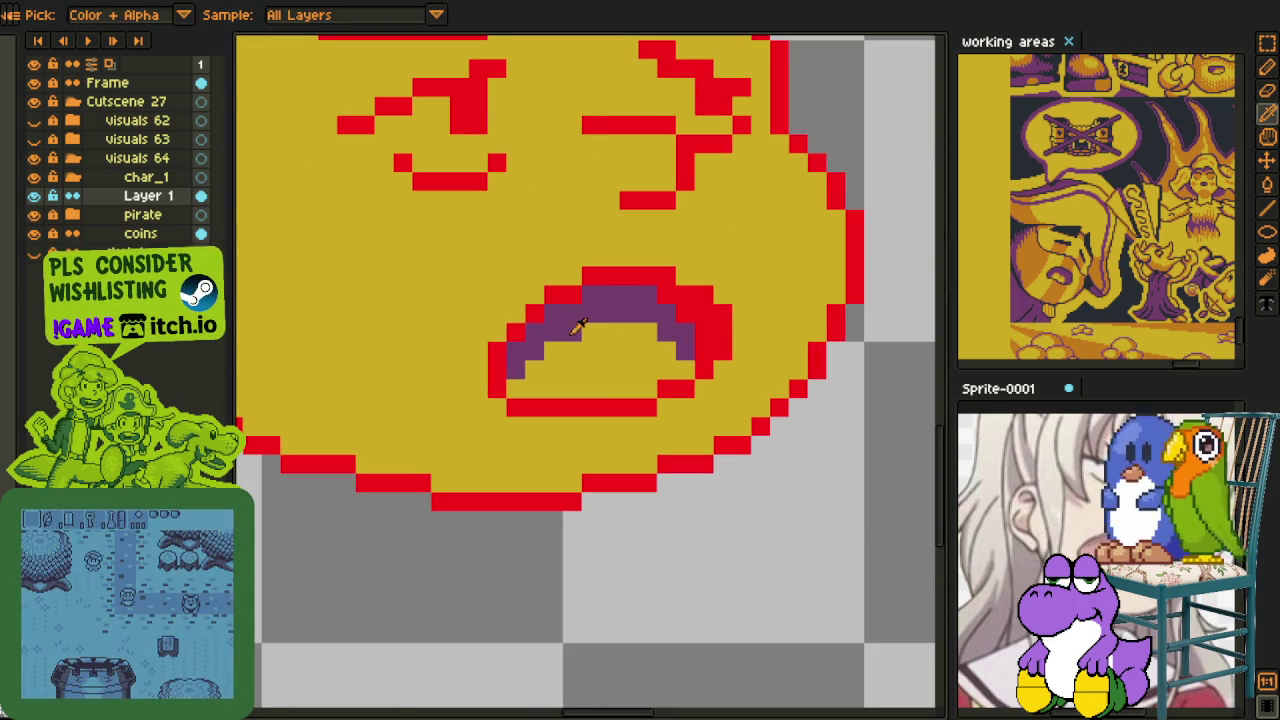
key("g")
left_click(594, 340)
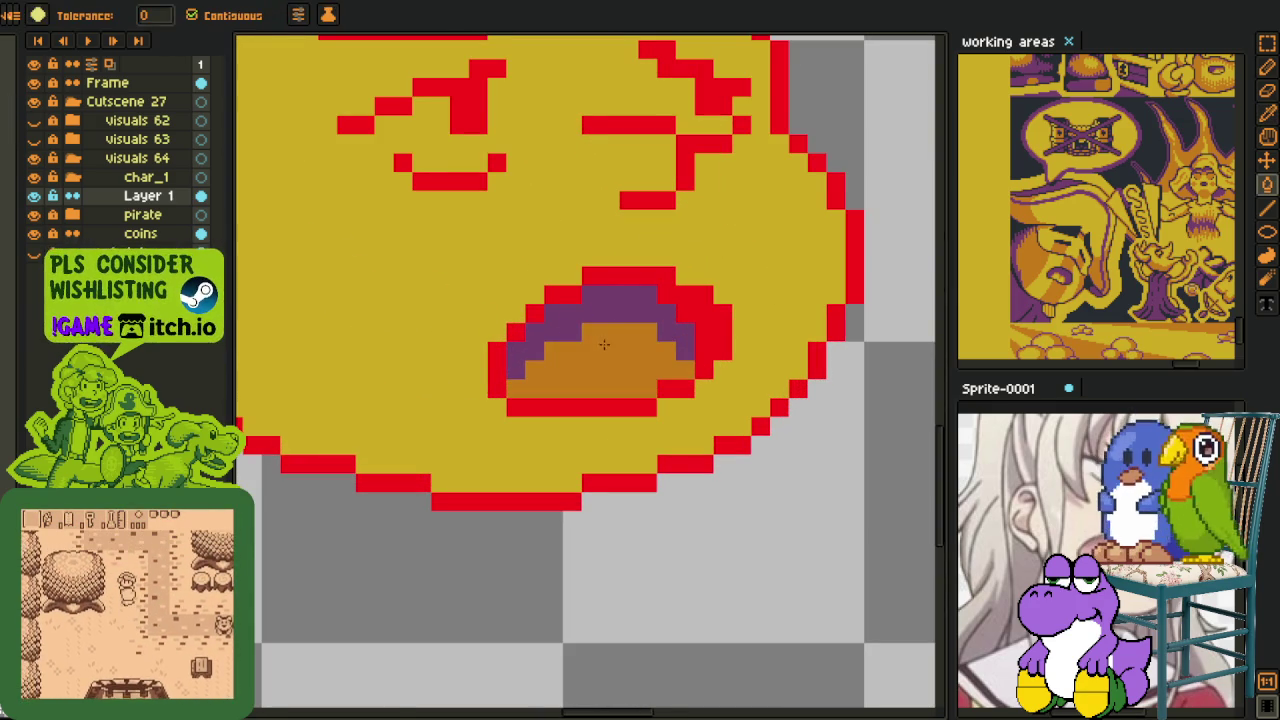
- Paint the mouth's upper-left purple and repaint its top purple row yellow
key("i")
key("b")
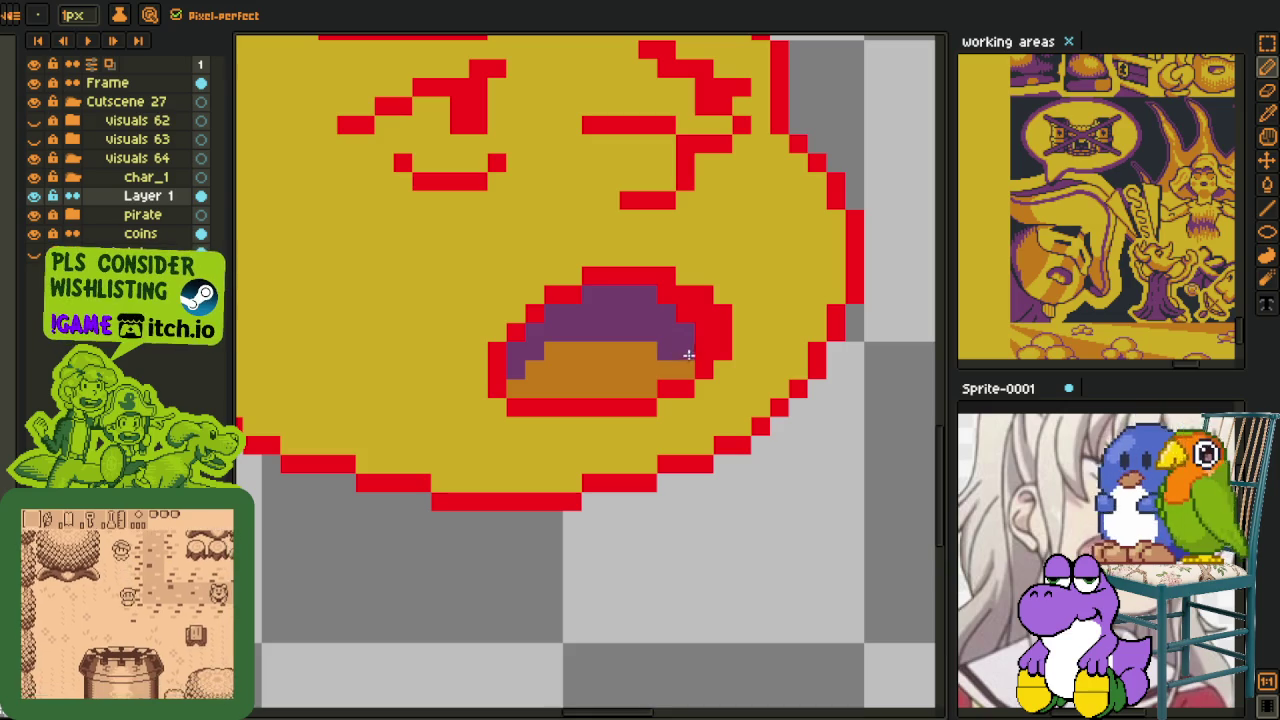
left_click_drag(559, 351, 531, 358)
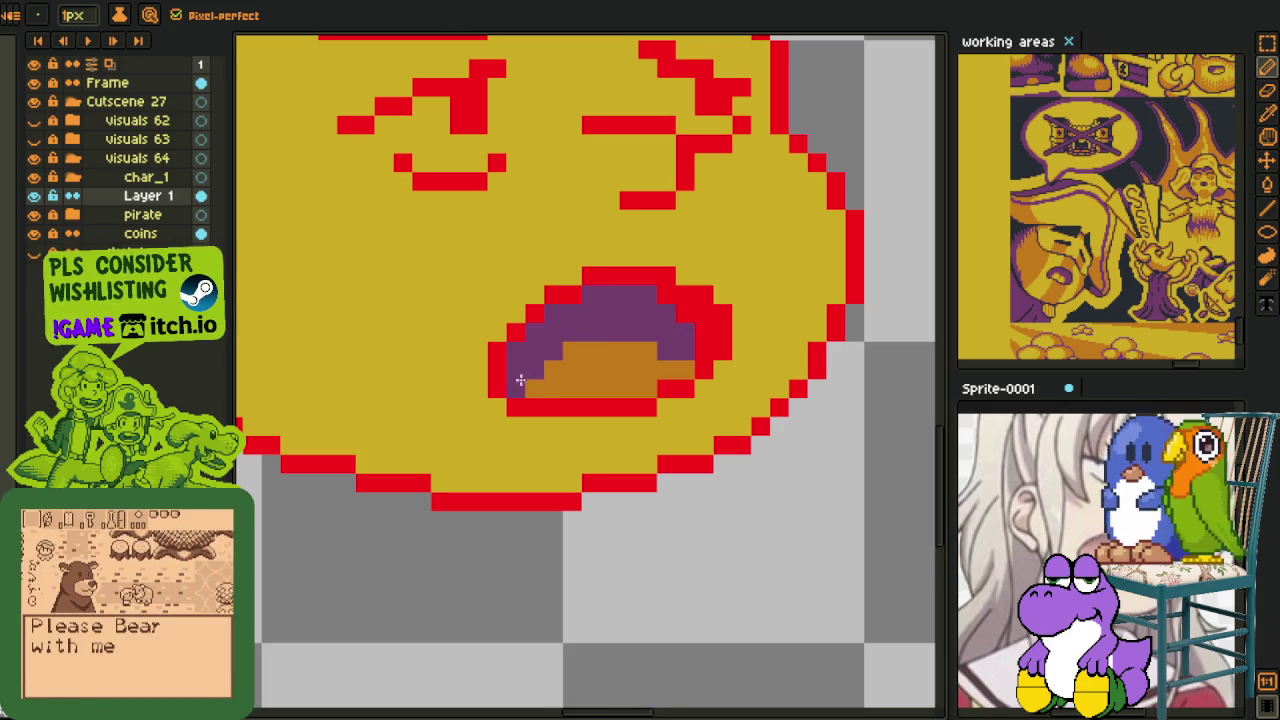
key("i")
left_click(600, 258)
key("b")
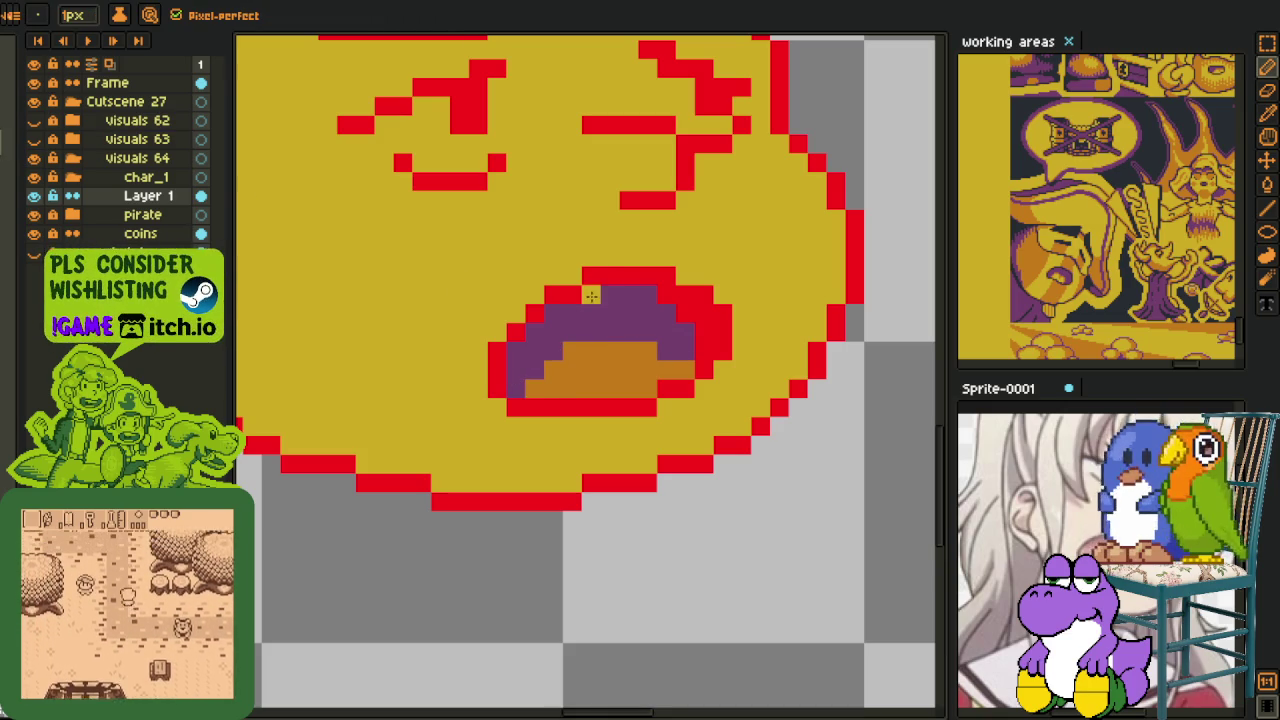
left_click_drag(645, 295, 590, 296)
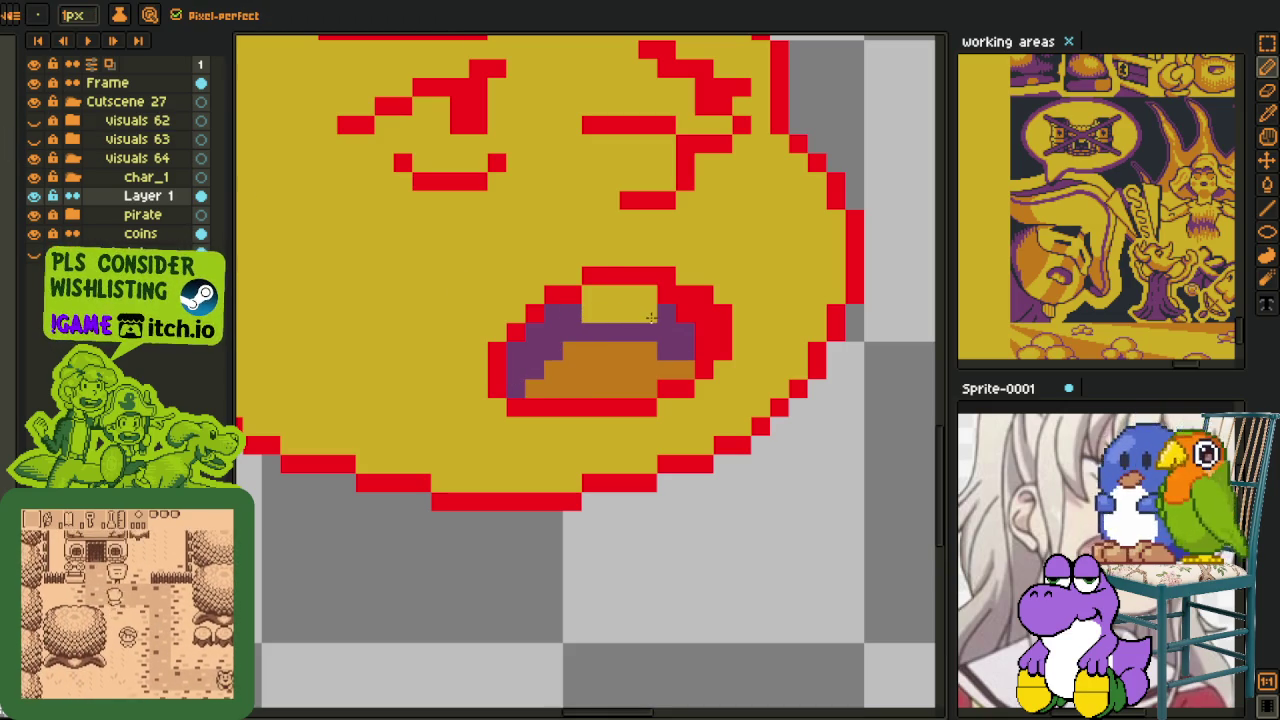
- Repaint the yellow row just inside the mouth's top edge purple
scroll(651, 318, "down", 3)
scroll(651, 318, "down", 2)
scroll(660, 300, "up", 3)
key("i")
scroll(669, 290, "up", 2)
key("b")
left_click(600, 288, "alt")
left_click_drag(586, 300, 691, 302)
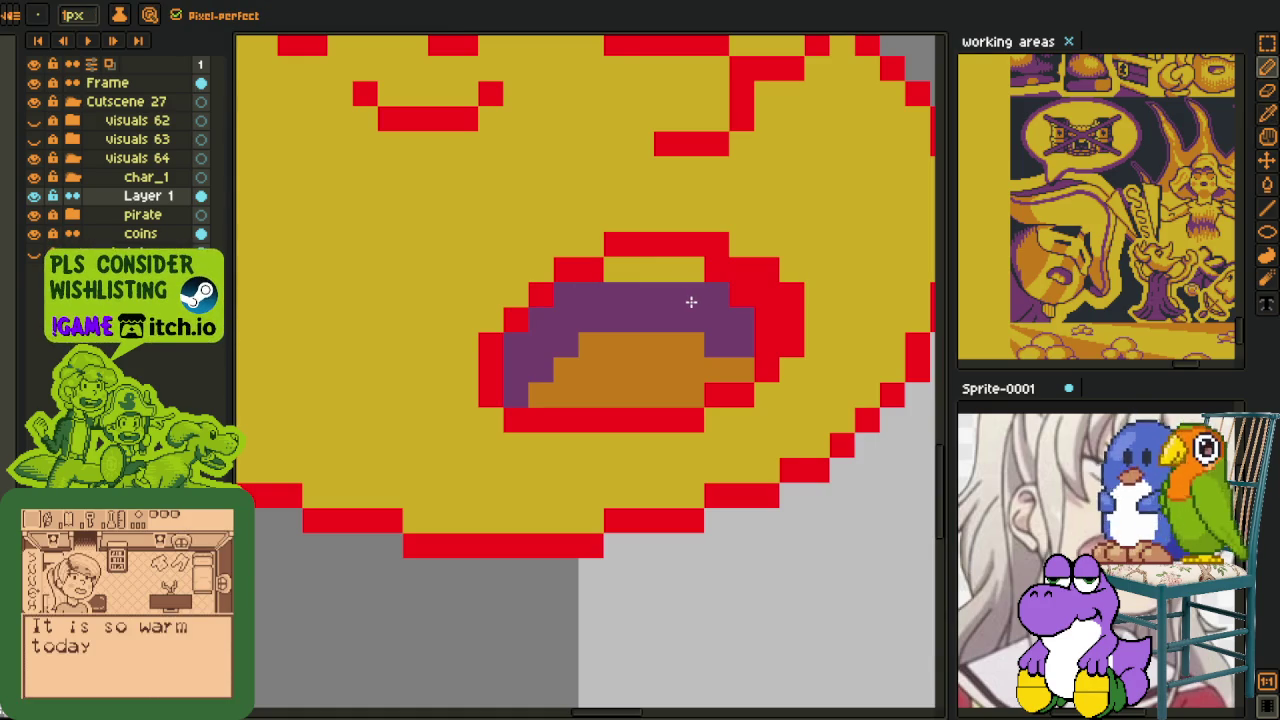
scroll(711, 307, "down", 3)
scroll(740, 330, "down", 1)
key("i")
scroll(780, 360, "down", 1)
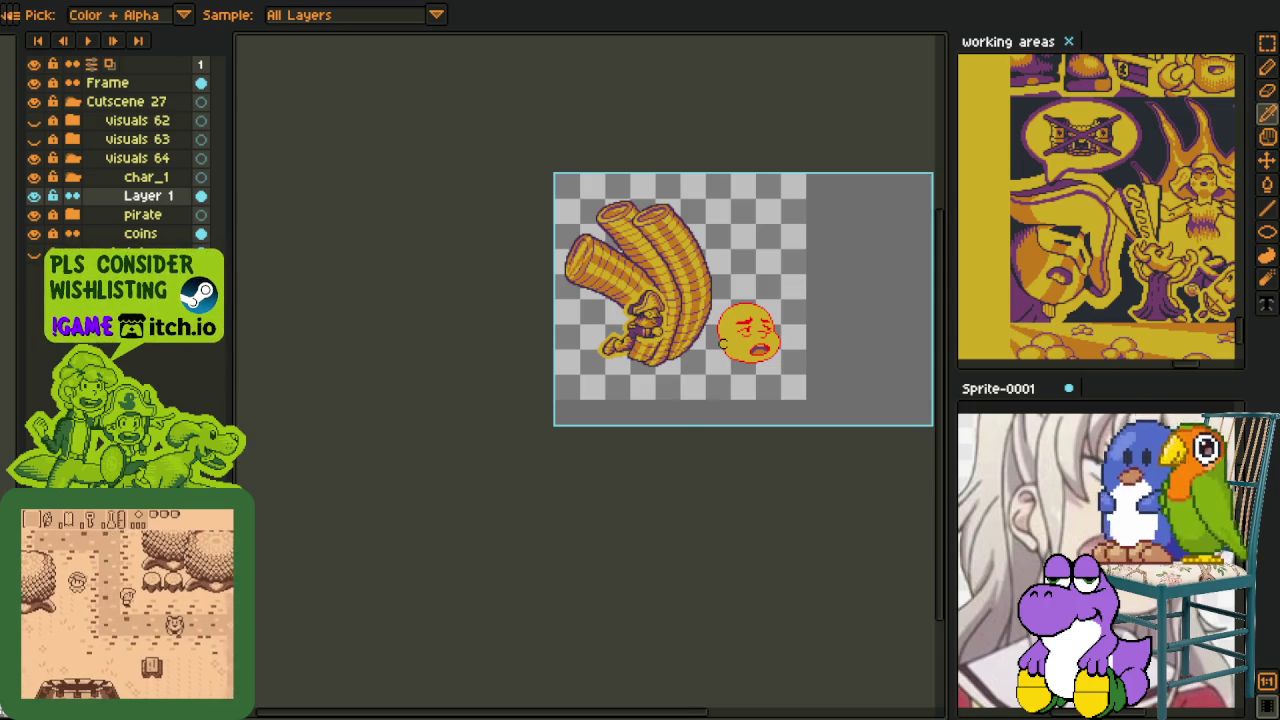
- Pencil an orange blush patch onto the left cheek of the yellow face
scroll(740, 400, "up", 3)
key("h")
scroll(754, 277, "up", 1)
mouse_move(754, 277)
left_mouse_down()
mouse_move(523, 397)
mouse_move(477, 466)
mouse_move(535, 474)
left_mouse_up()
key("i")
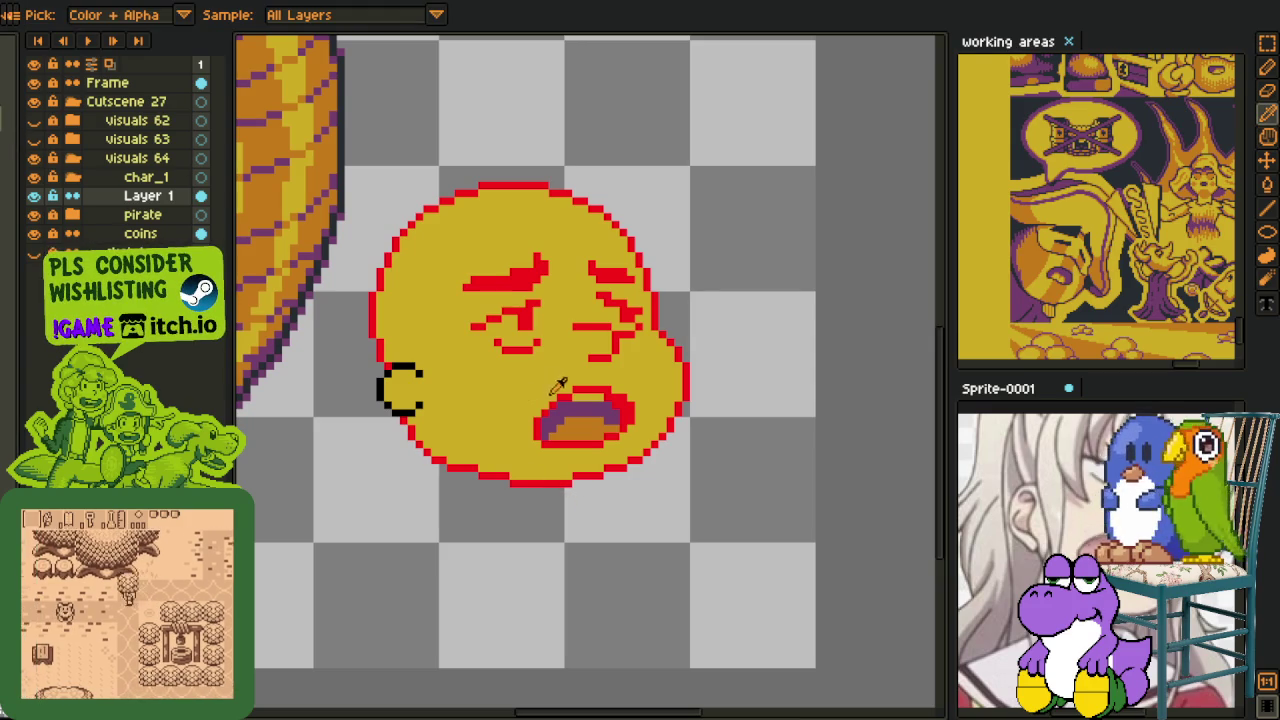
key("b")
scroll(488, 390, "up", 2)
scroll(462, 388, "up", 1)
mouse_move(465, 362)
left_mouse_down()
mouse_move(577, 362)
mouse_move(577, 387)
mouse_move(500, 387)
mouse_move(480, 414)
left_mouse_up()
left_click(502, 341)
- Add orange blush to the right cheek, trimming its left column back to yellow
scroll(500, 430, "down", 3)
scroll(577, 447, "up", 1)
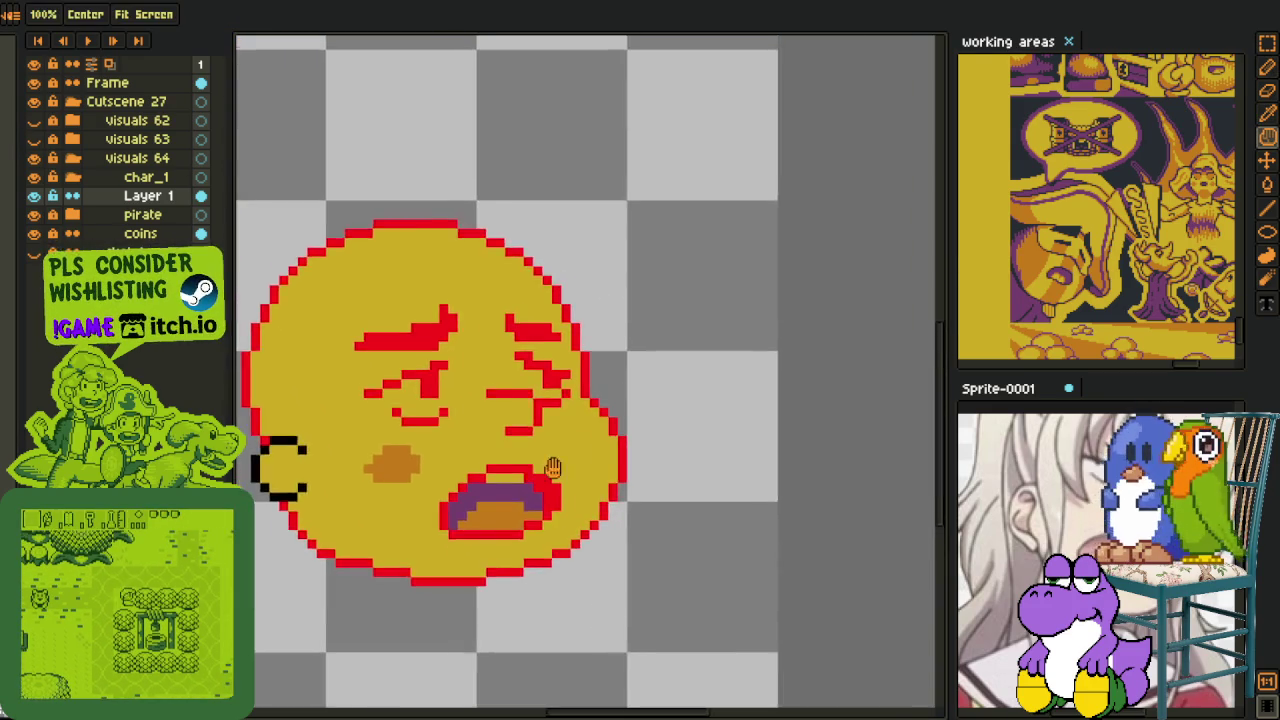
scroll(577, 447, "up", 1)
scroll(577, 447, "up", 1)
mouse_move(560, 450)
left_mouse_down()
mouse_move(582, 414)
mouse_move(600, 432)
mouse_move(578, 430)
mouse_move(580, 447)
left_mouse_up()
left_click(540, 430, "alt")
left_click(542, 414)
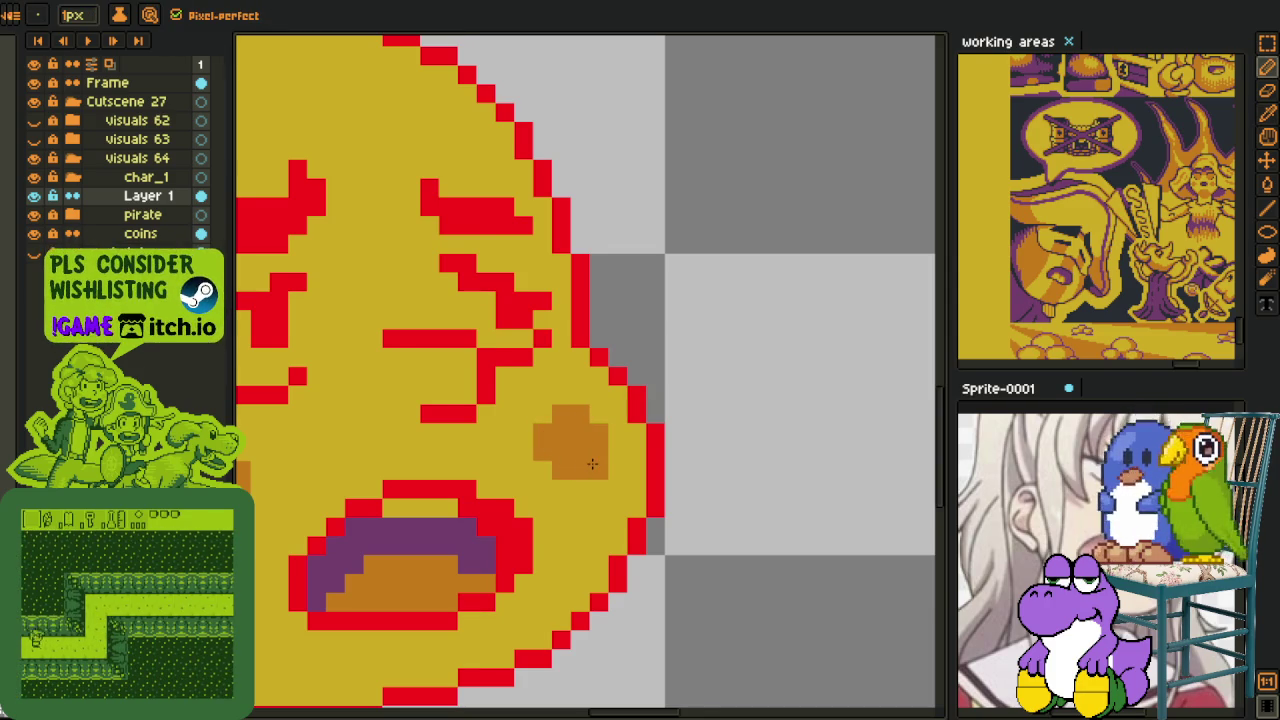
- Replace the face's black pixels, then its red lines, with the dark outline colour
scroll(595, 476, "down", 3)
scroll(450, 540, "up", 4)
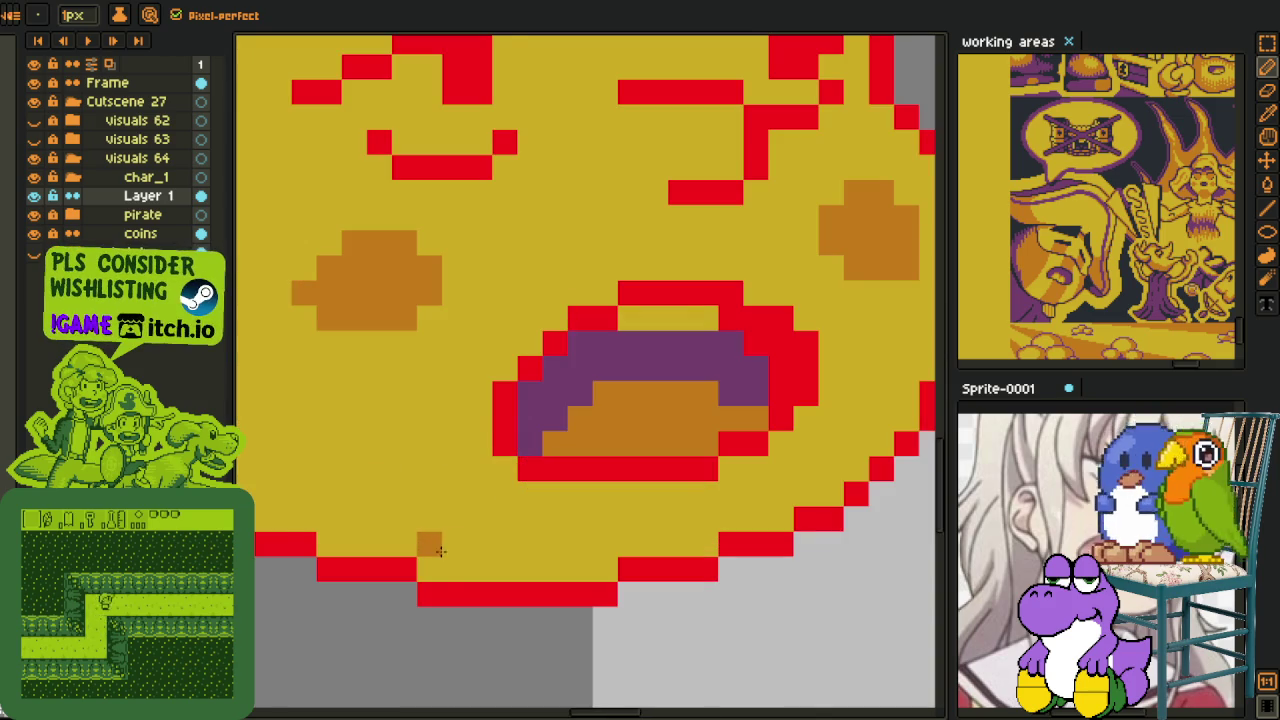
scroll(436, 532, "down", 3)
left_click_drag(436, 532, 550, 611)
scroll(414, 480, "up", 1)
scroll(414, 470, "up", 2)
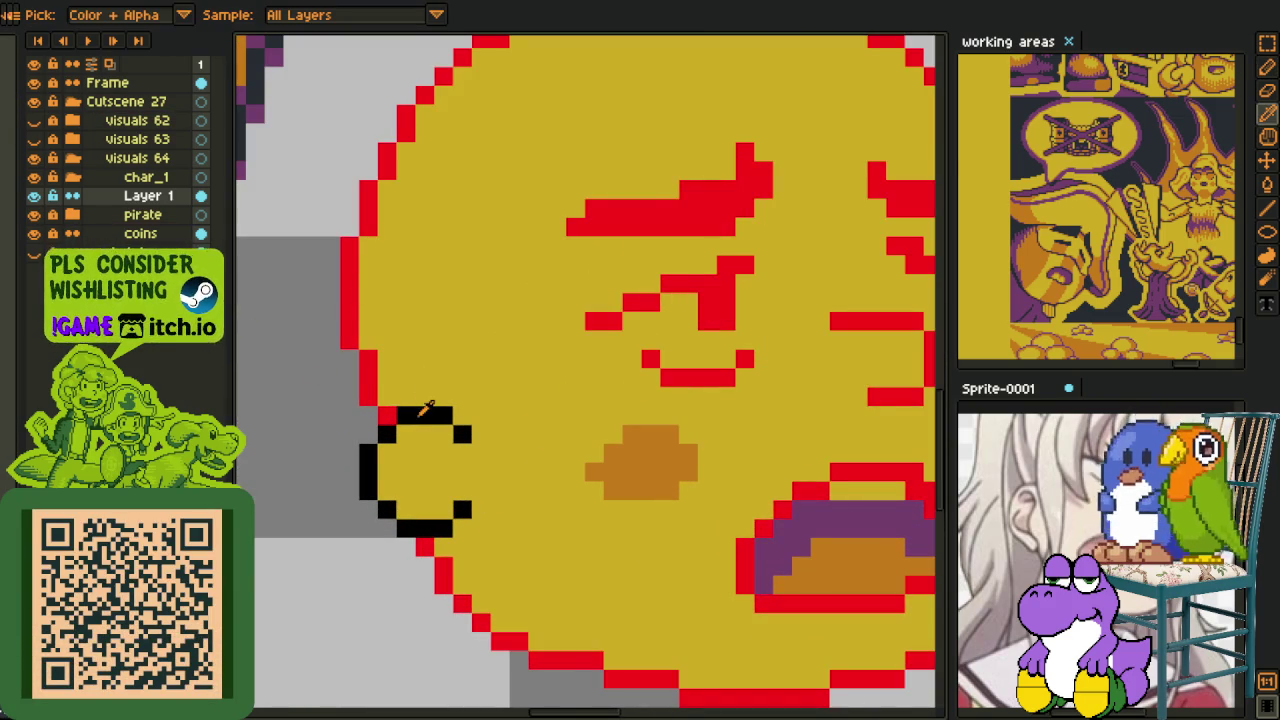
key("shift+r")
left_click(500, 560)
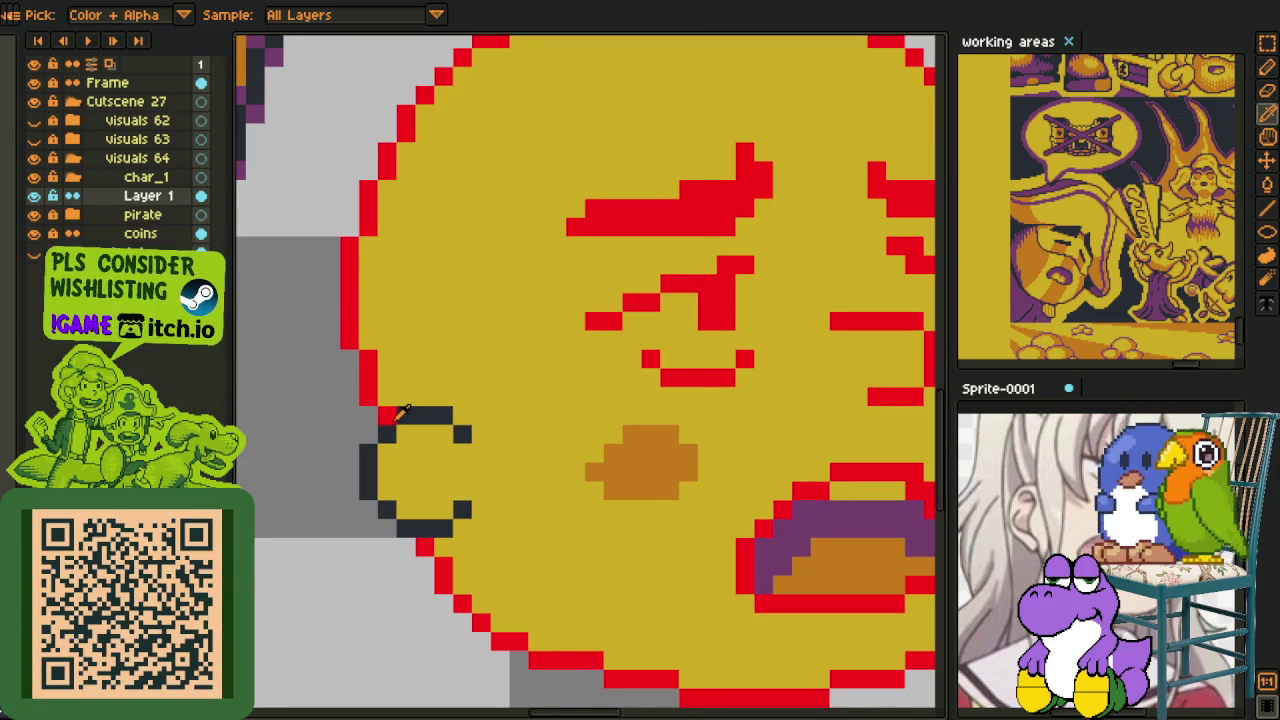
key("shift+r")
left_click(500, 560)
scroll(446, 600, "down", 5)
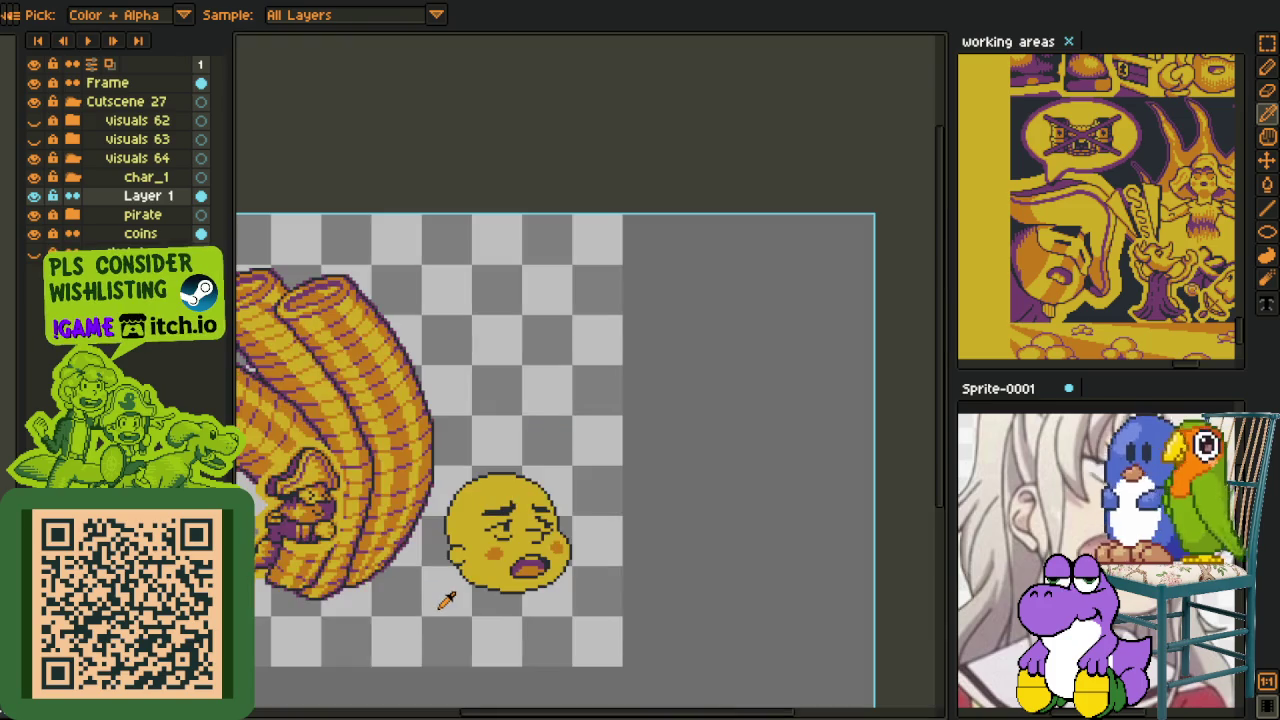
- Add a new Layer 2 above Layer 1
left_click_drag(450, 602, 463, 535)
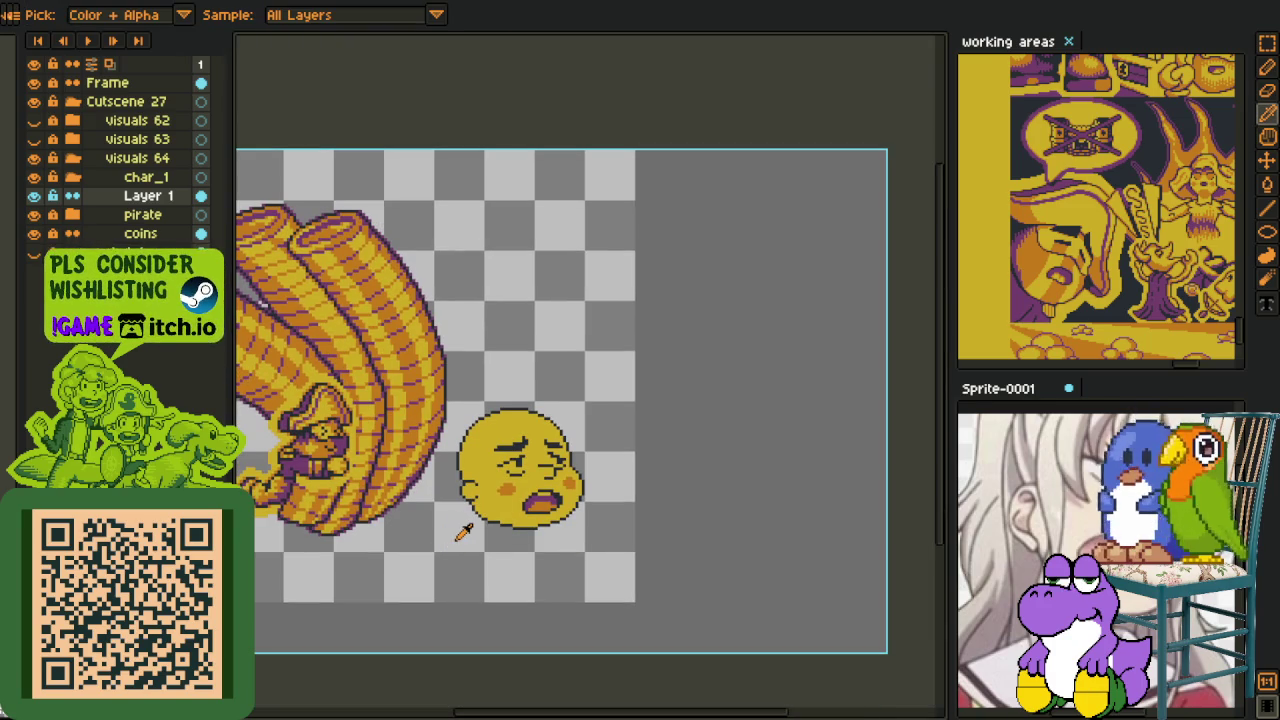
right_click(124, 202)
mouse_move(158, 238)
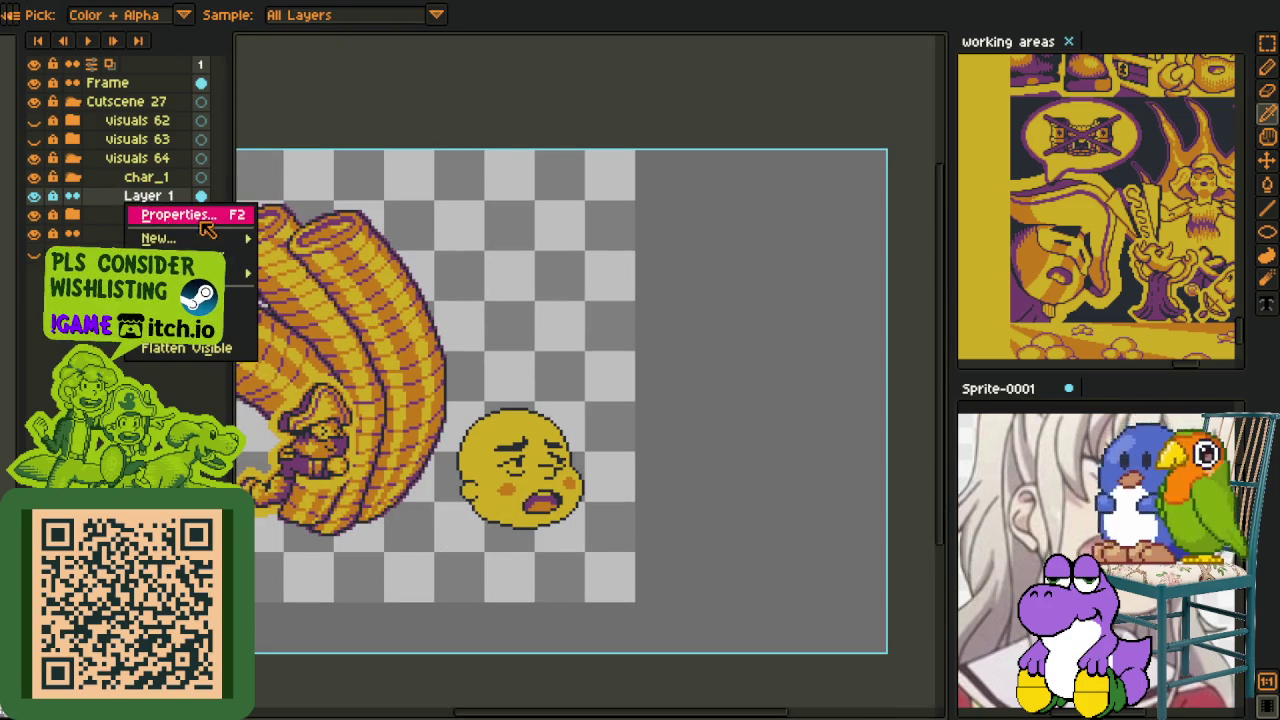
left_click(323, 243)
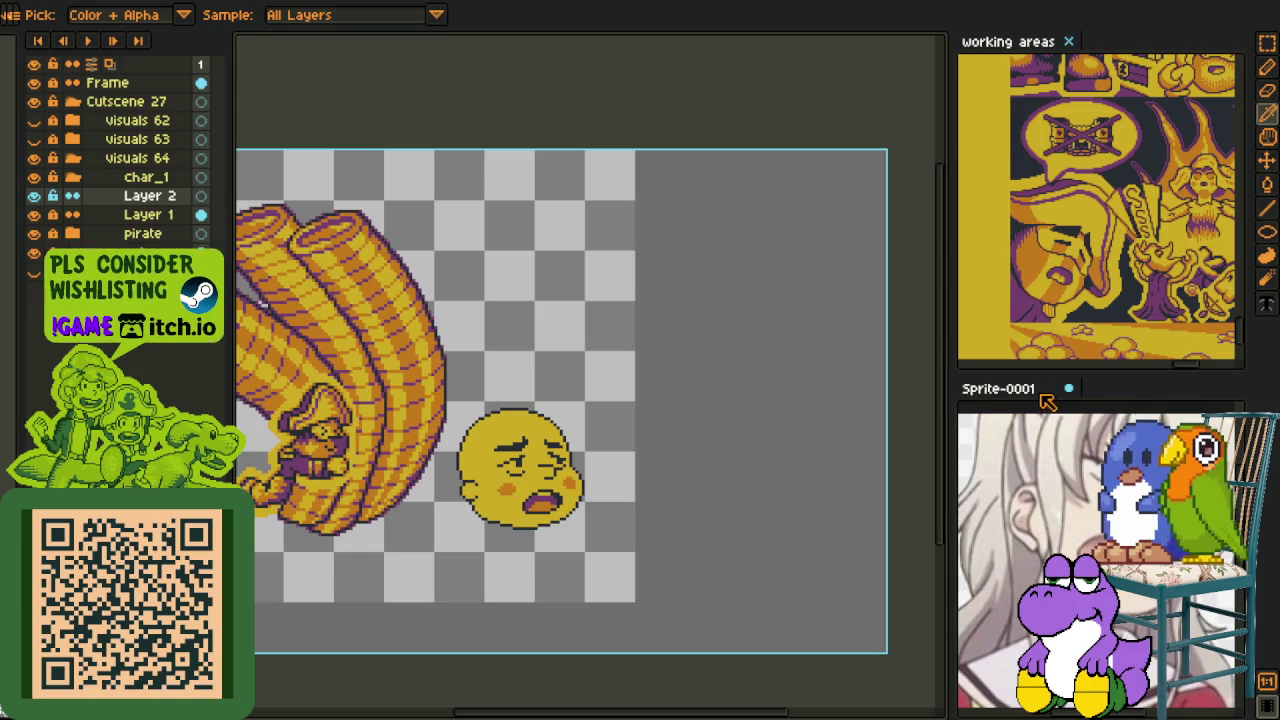
- Close the Sprite-0001 document, discarding its unsaved changes
left_click(1074, 400)
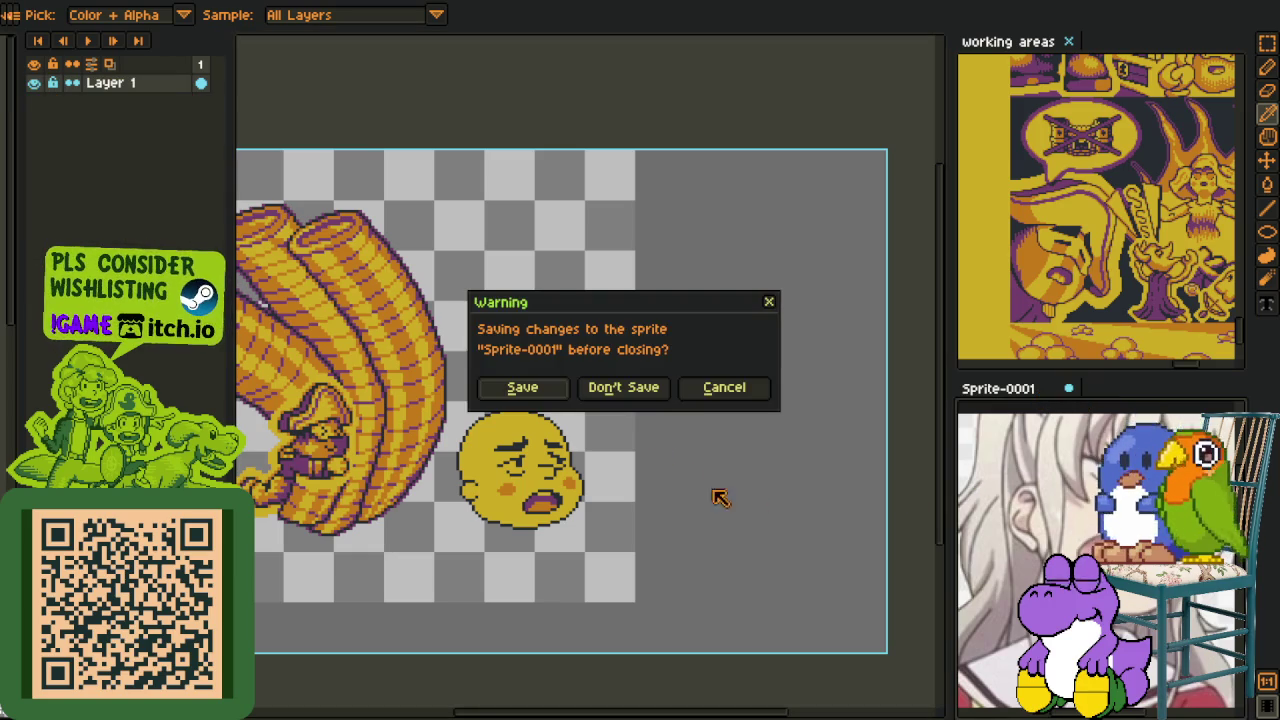
left_click(648, 392)
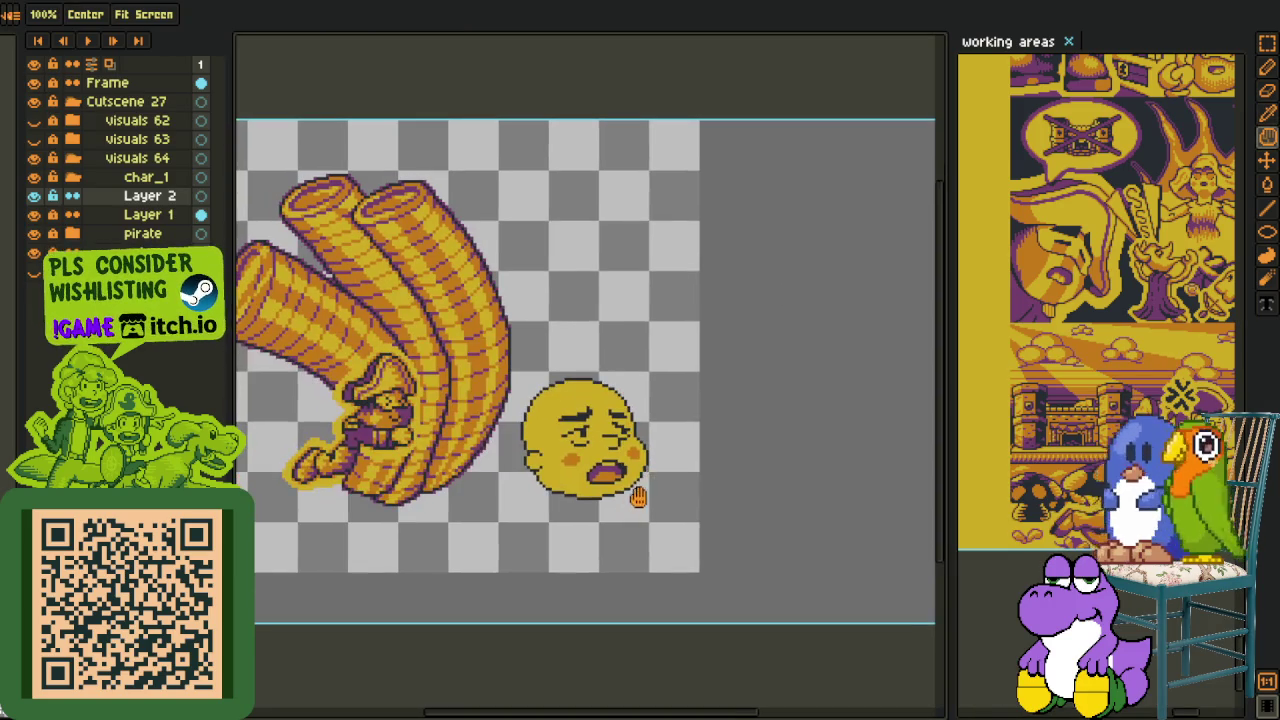
scroll(508, 410, "up", 1)
- Sketch red headscarf lines down the left side of the face
scroll(400, 440, "up", 1)
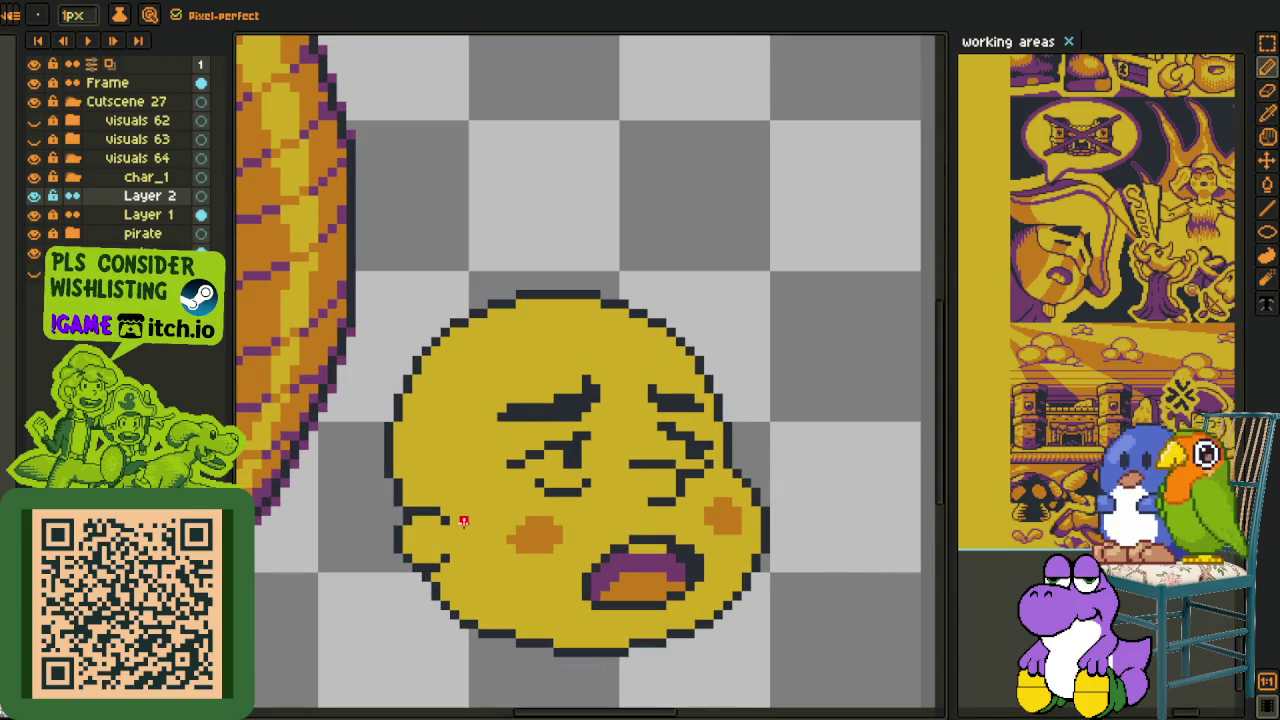
scroll(405, 406, "up", 3)
mouse_move(377, 411)
left_mouse_down()
mouse_move(581, 476)
mouse_move(587, 604)
left_mouse_up()
mouse_move(538, 473)
left_mouse_down()
mouse_move(588, 495)
mouse_move(603, 598)
left_mouse_up()
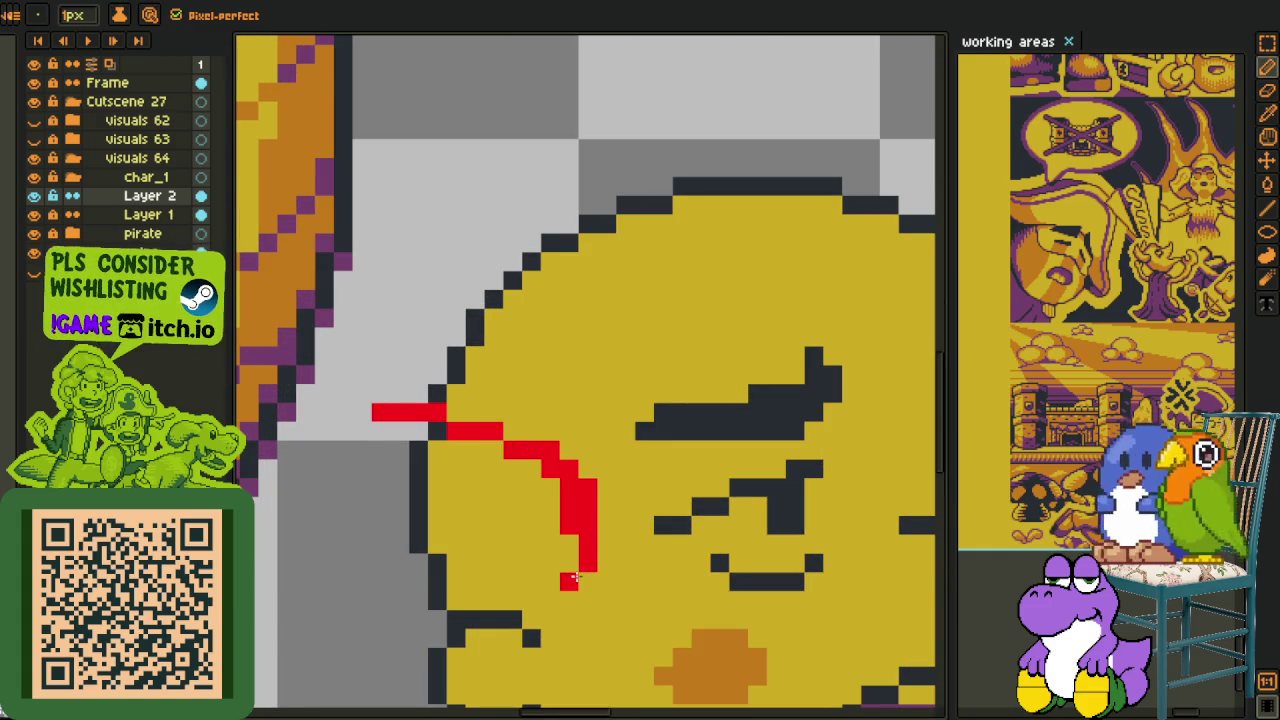
scroll(553, 665, "down", 2)
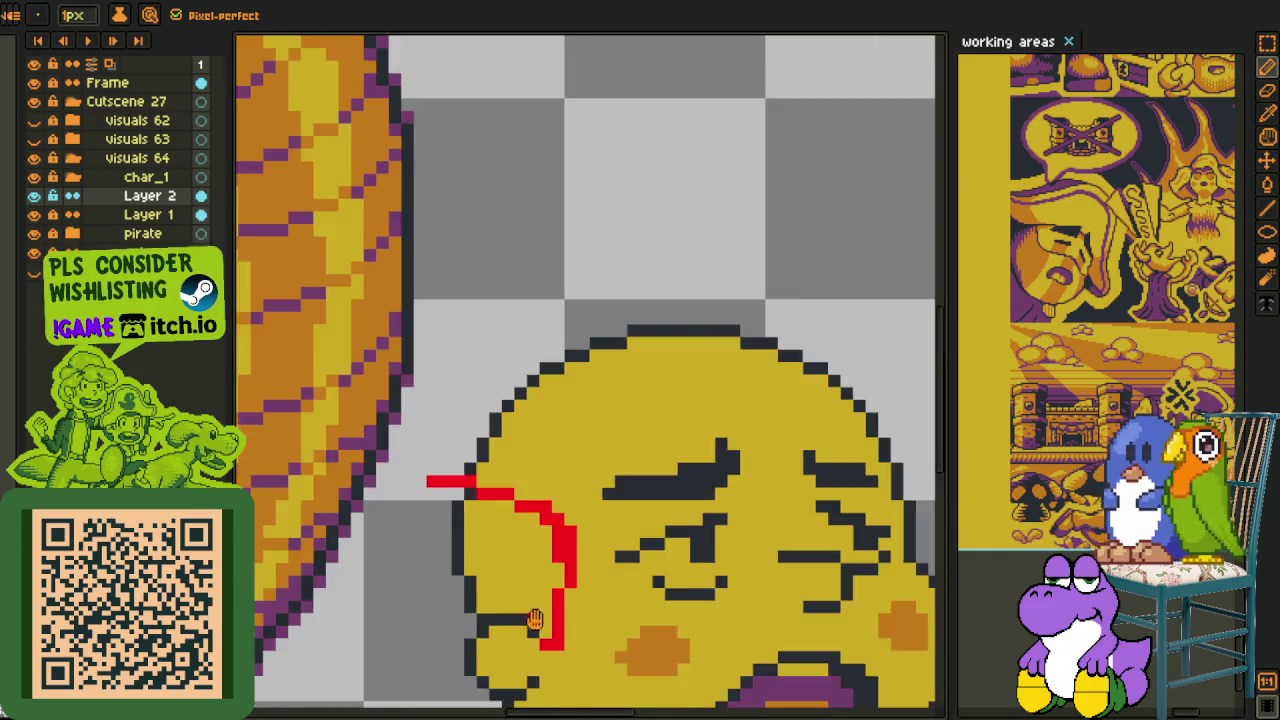
scroll(540, 600, "down", 2)
left_click_drag(528, 586, 737, 371)
scroll(745, 422, "up", 2)
scroll(745, 422, "up", 2)
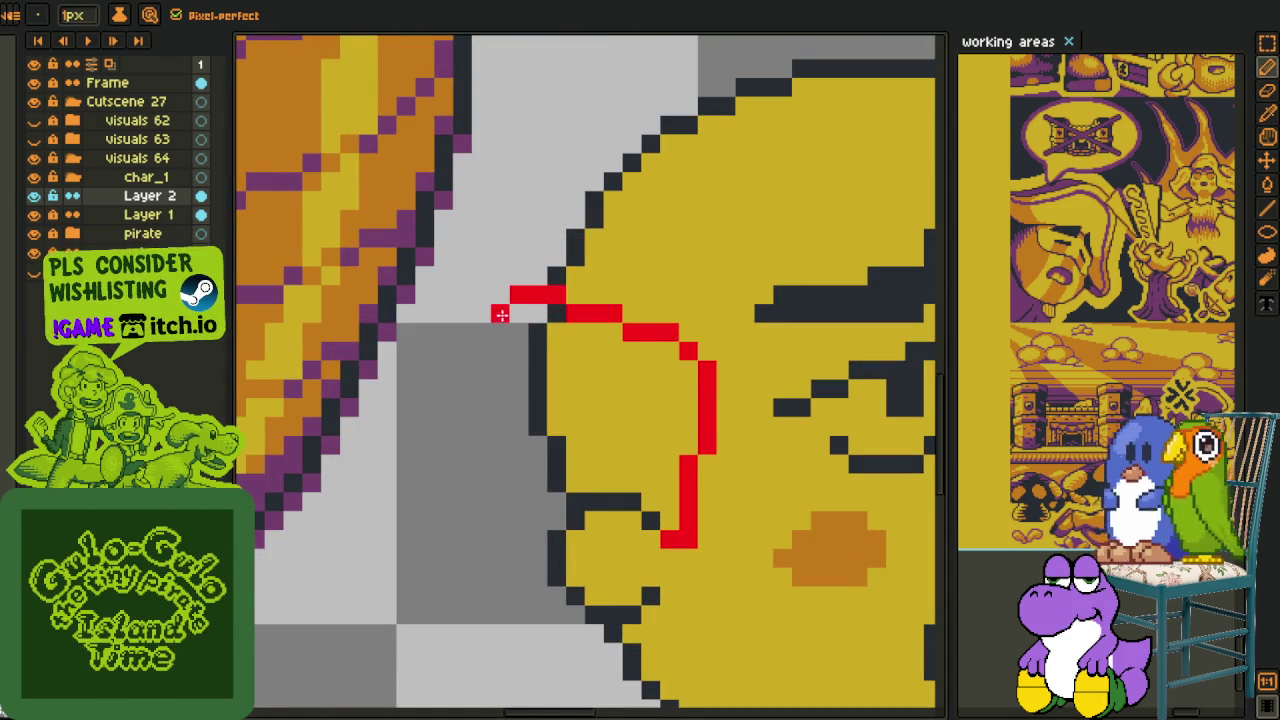
- Redraw the red scarf line left of the face, erasing part of it
left_click_drag(499, 330, 500, 640)
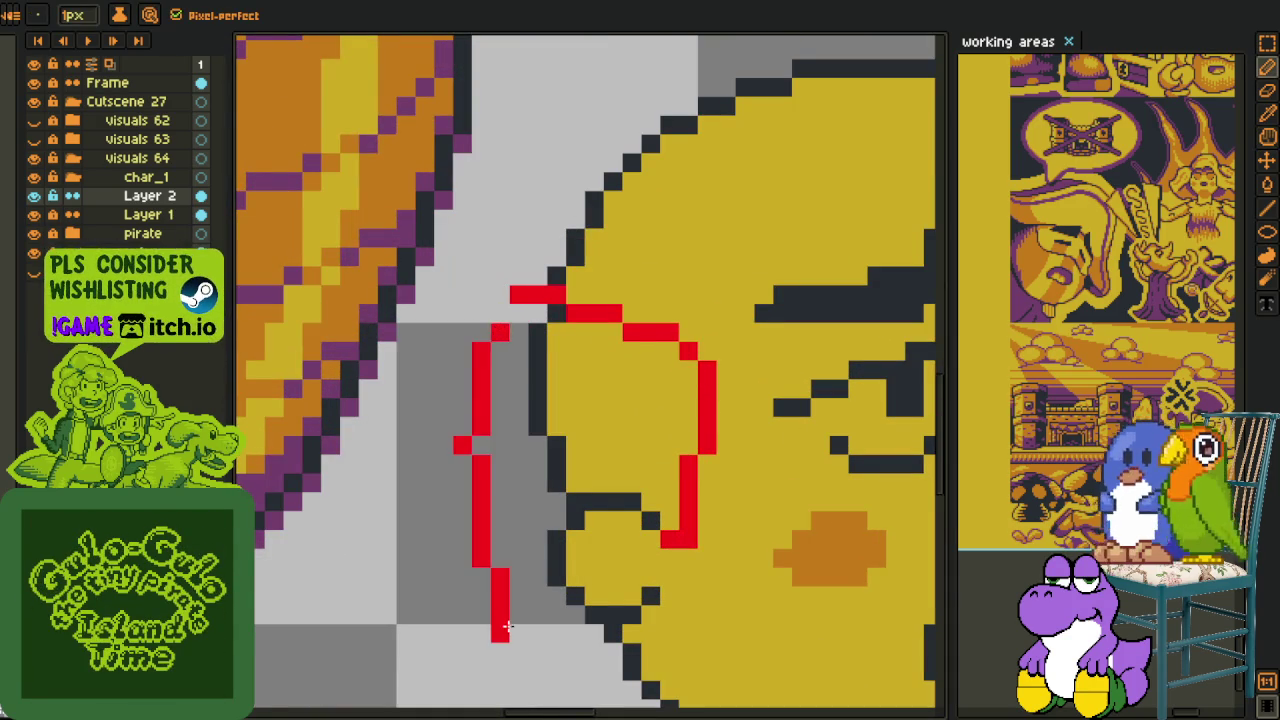
scroll(486, 354, "down", 2)
scroll(483, 400, "up", 2)
mouse_move(486, 445)
left_mouse_down()
mouse_move(478, 352)
mouse_move(463, 382)
left_mouse_up()
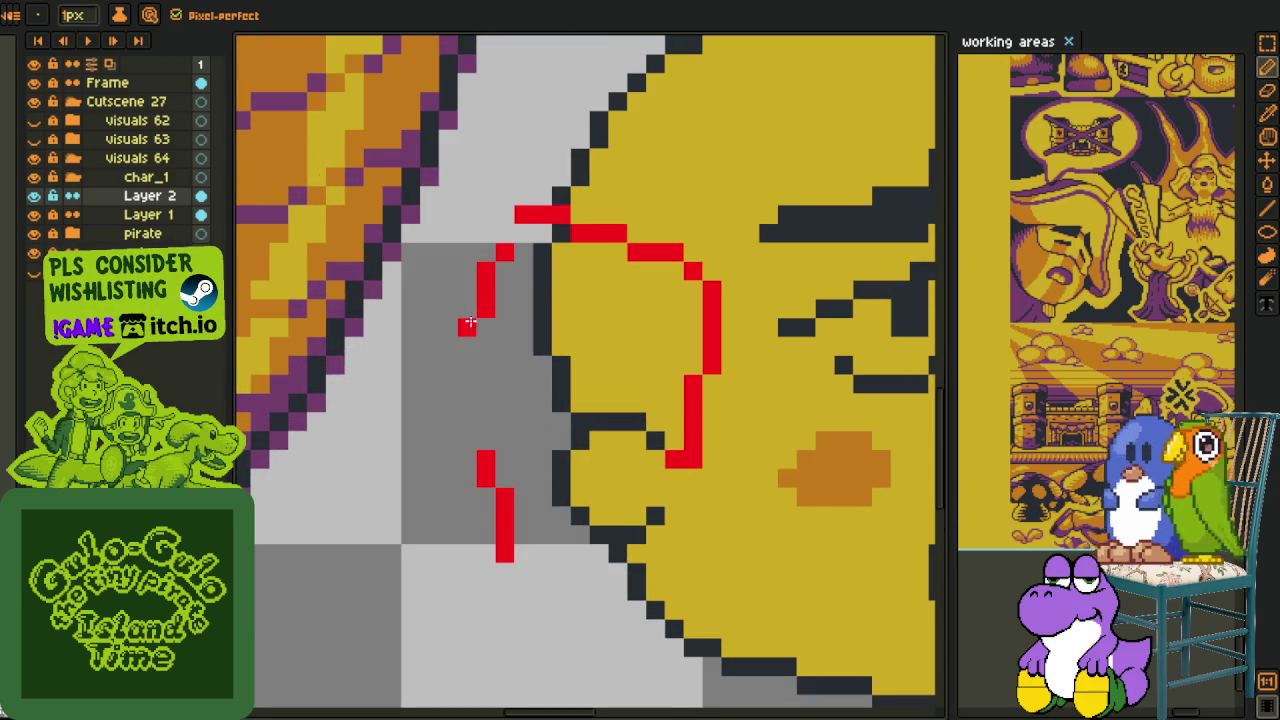
left_click_drag(469, 323, 470, 447)
scroll(561, 592, "down", 3)
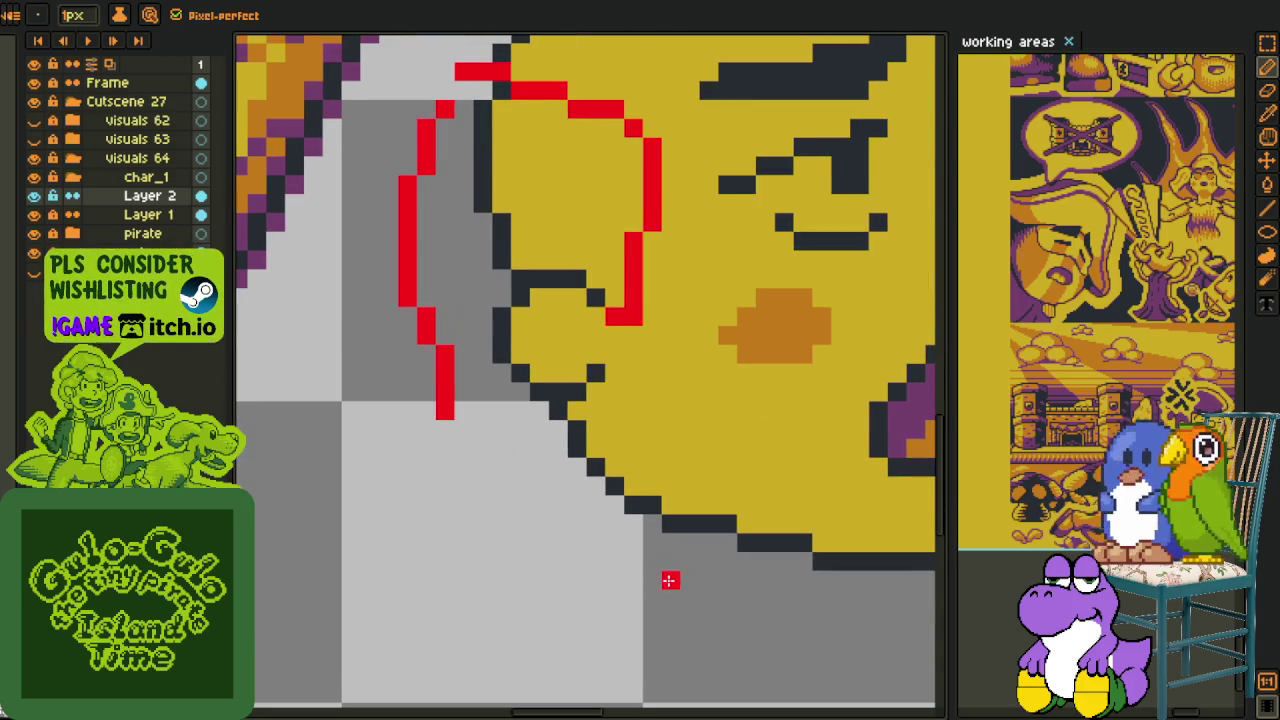
- Sketch the scarf's bottom edge under the chin, join the left side, and add a forehead band
left_click_drag(653, 581, 503, 563)
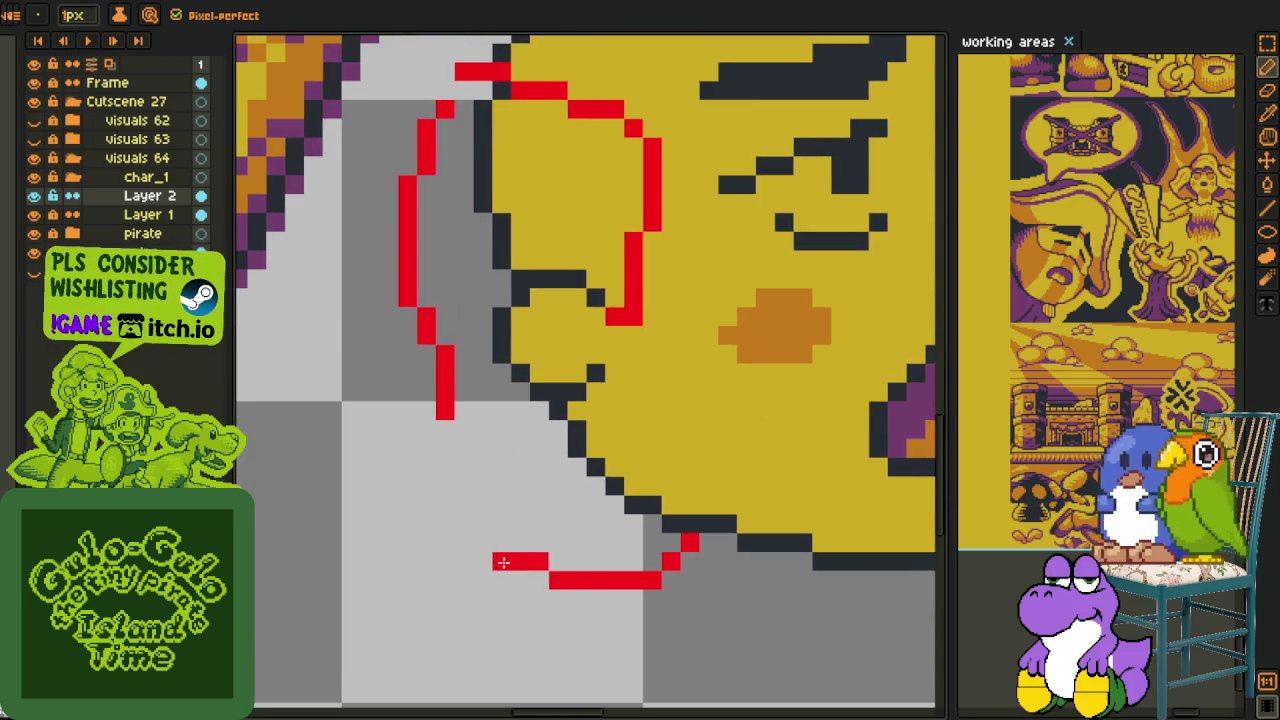
left_click_drag(463, 448, 469, 521)
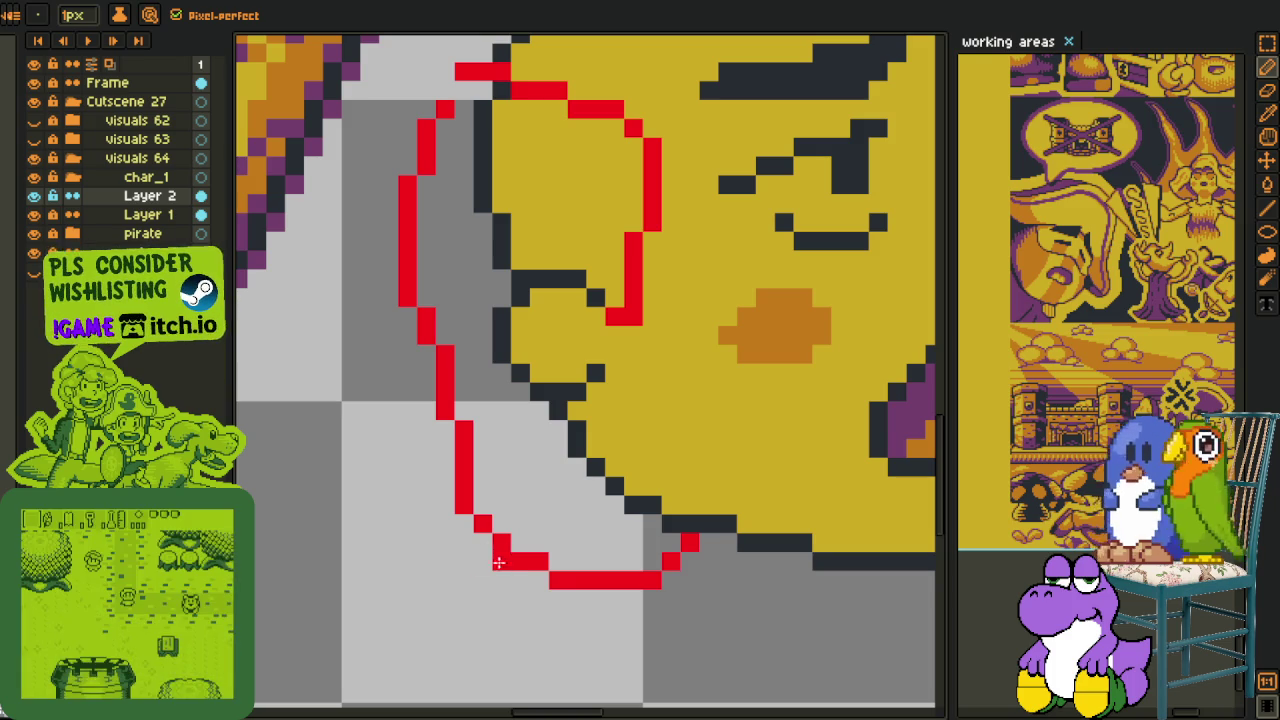
scroll(482, 506, "down", 3)
scroll(430, 470, "up", 1)
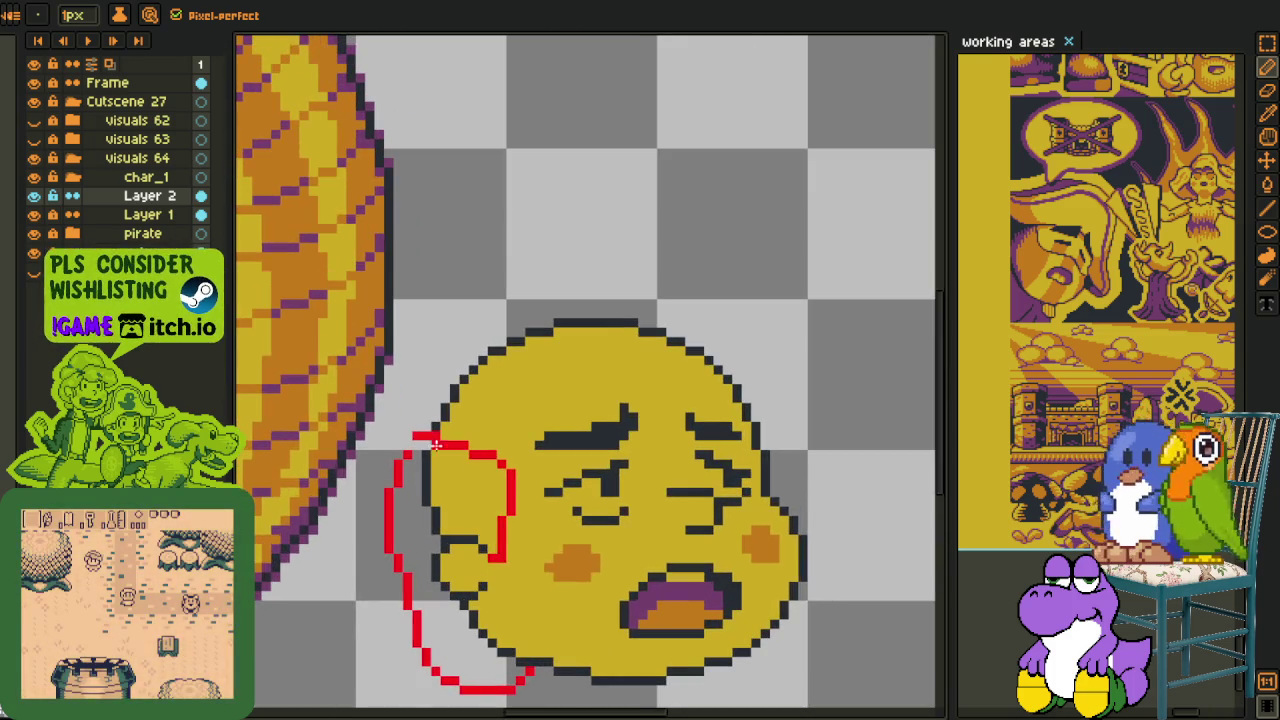
scroll(396, 461, "up", 2)
scroll(396, 461, "up", 1)
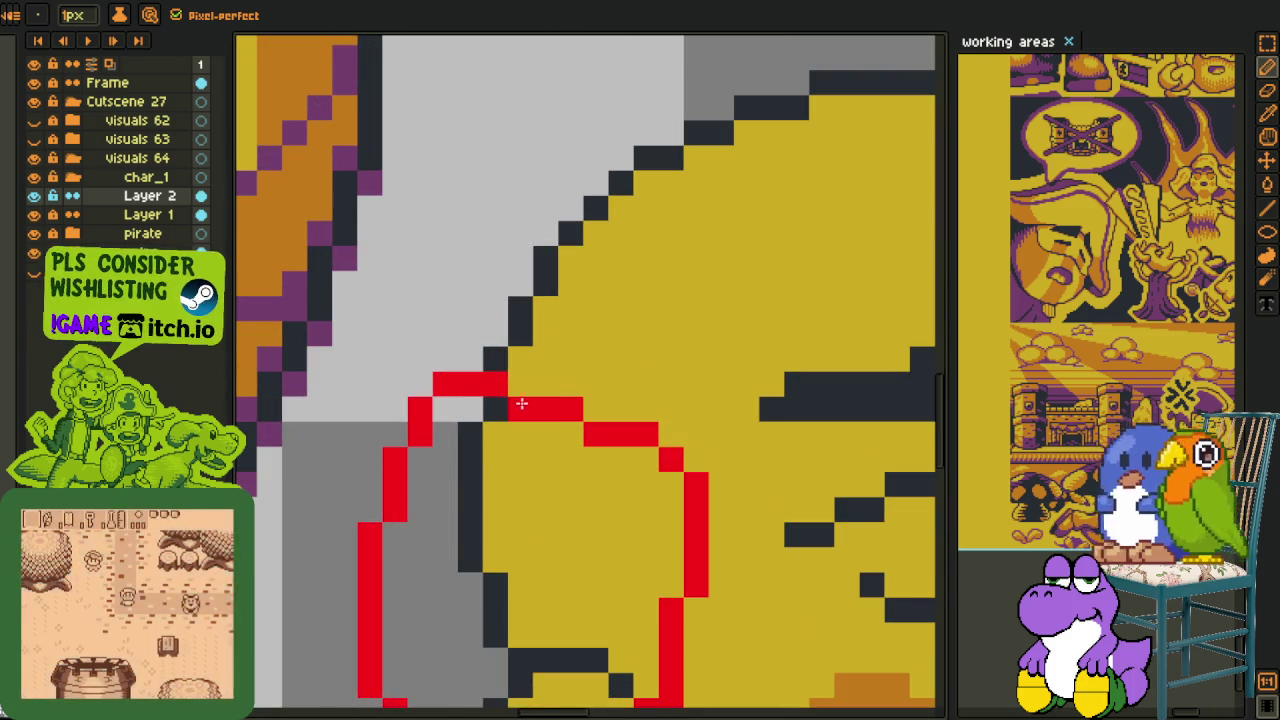
scroll(579, 430, "down", 2)
scroll(822, 452, "up", 1)
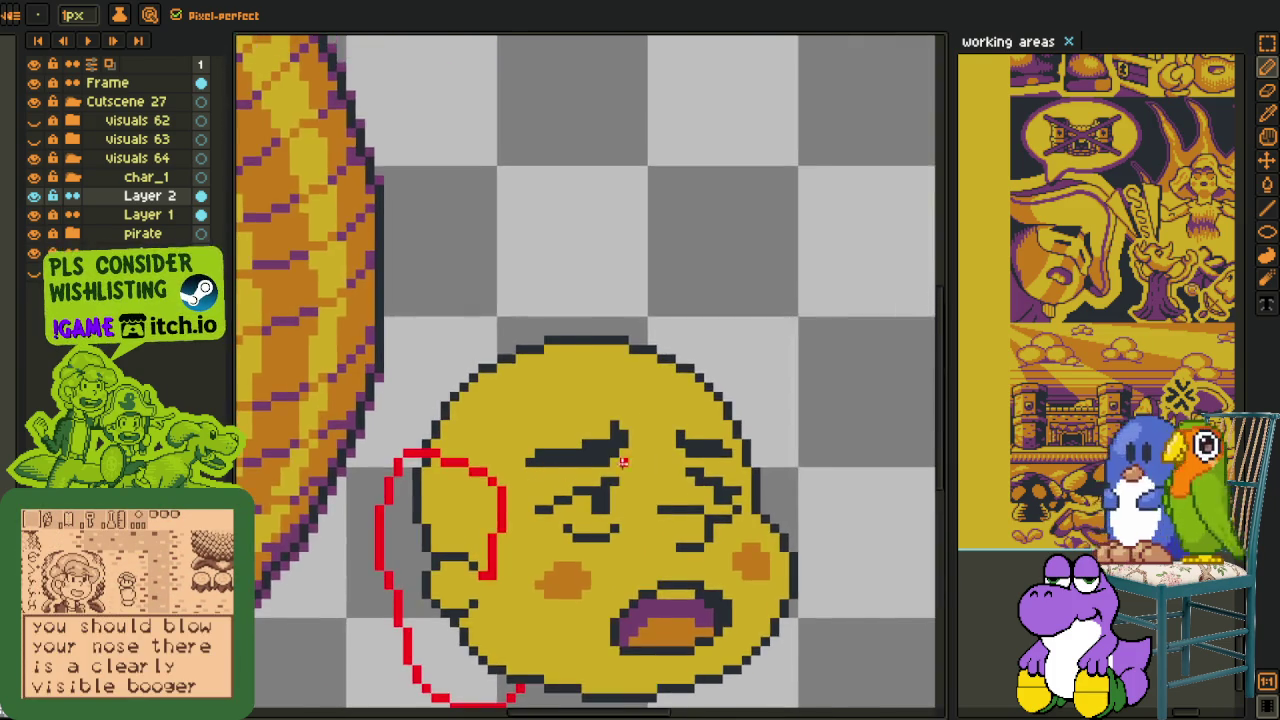
left_click_drag(826, 426, 485, 482)
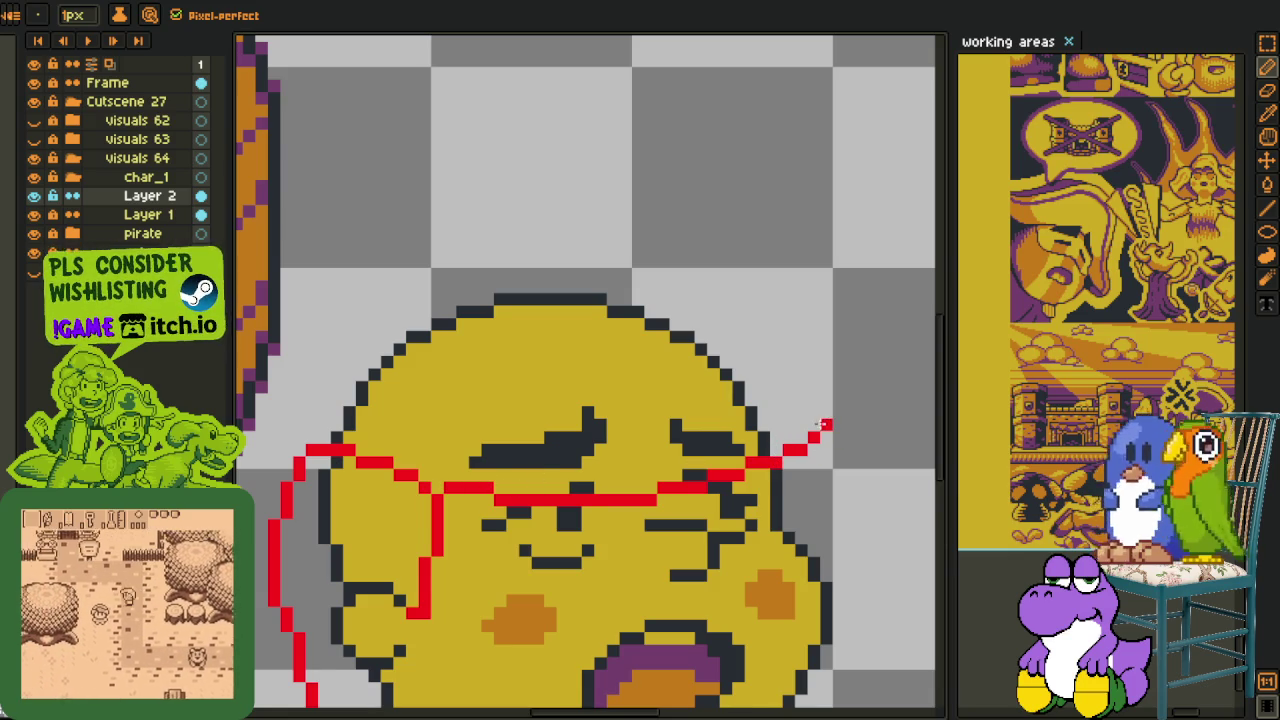
- Sketch red scarf arcs over the head, then undo the stray arc and dot
left_click_drag(789, 336, 521, 258)
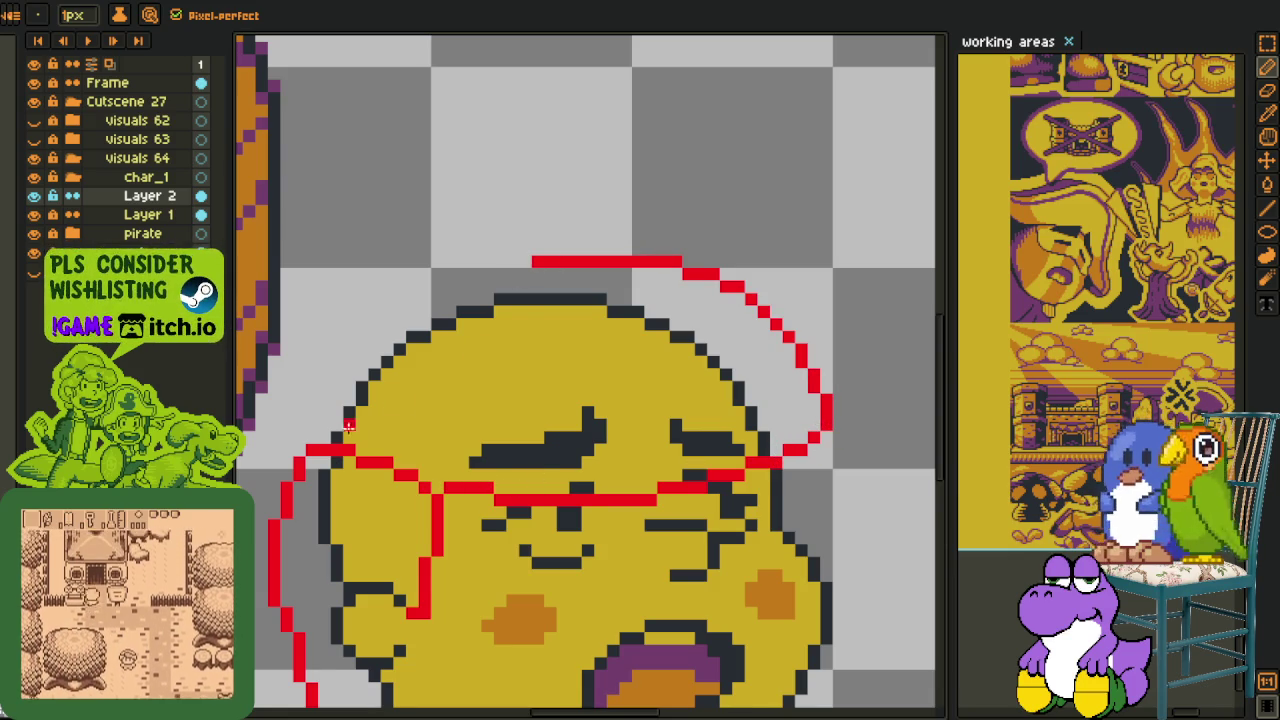
left_click_drag(269, 472, 462, 228)
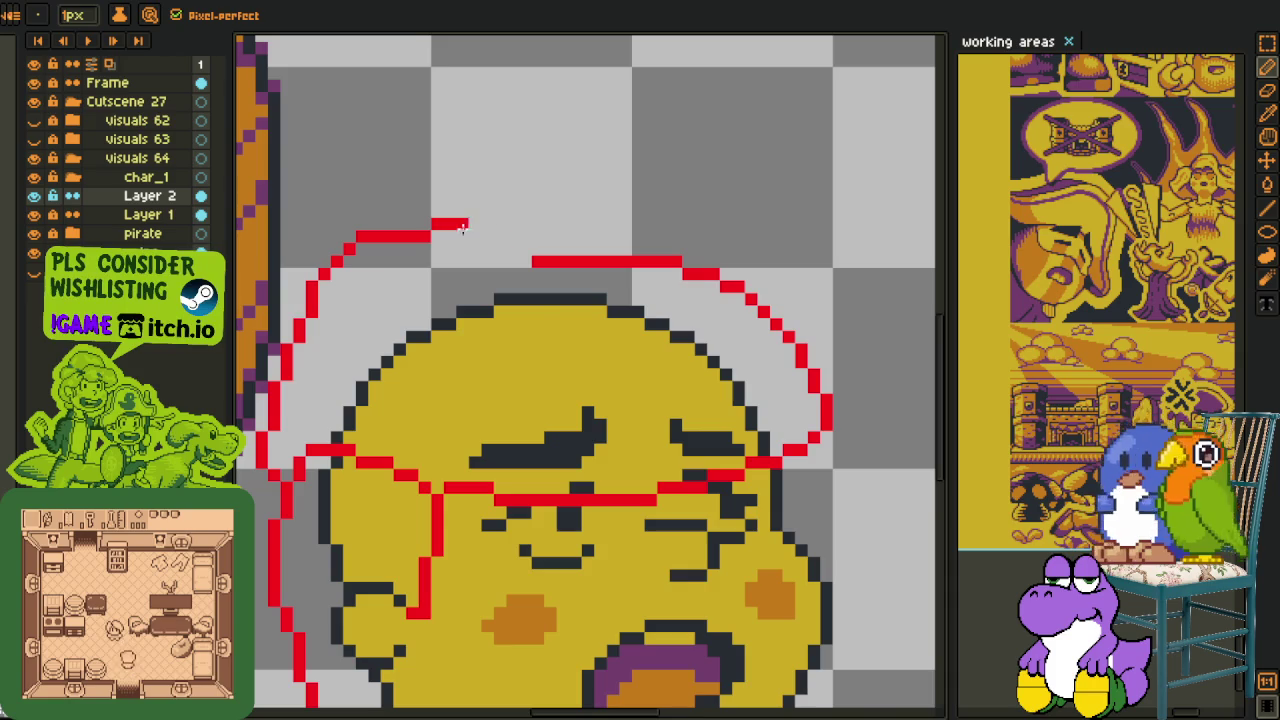
scroll(400, 262, "down", 2)
scroll(468, 514, "down", 1)
scroll(468, 514, "up", 1)
key("v")
key("b")
key("ctrl+z")
scroll(468, 514, "up", 1)
scroll(463, 535, "down", 1)
key("v")
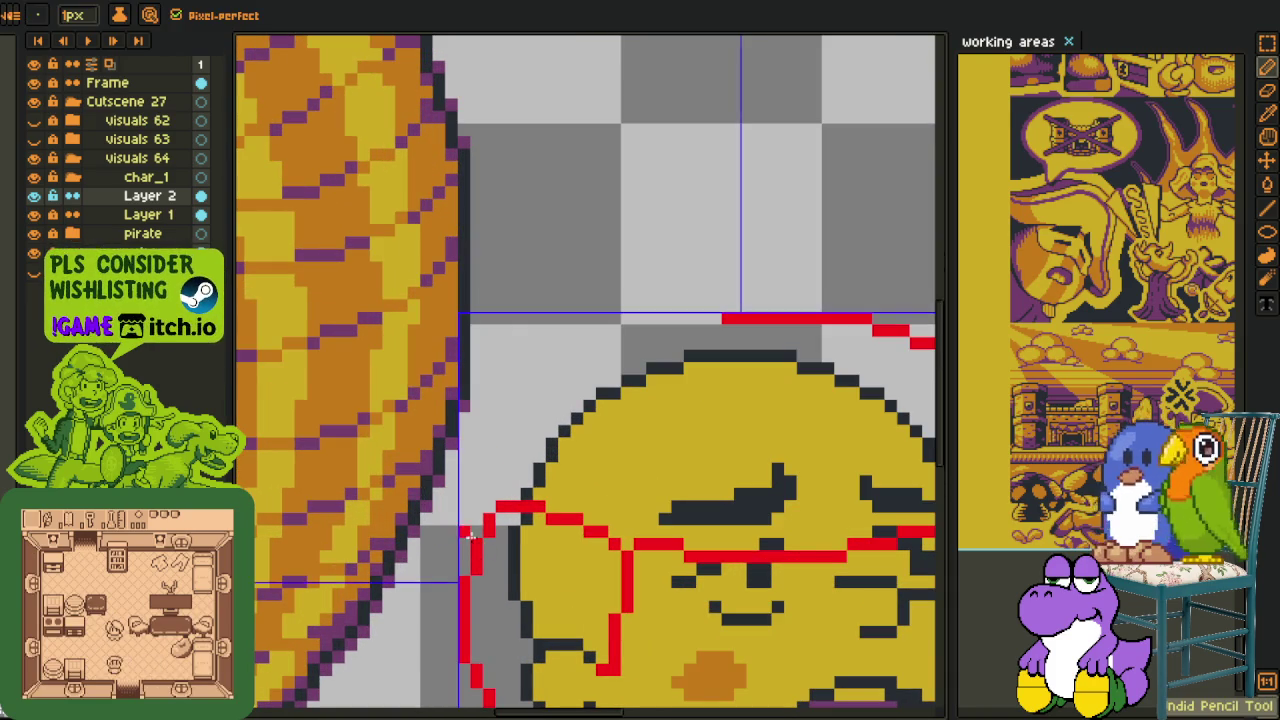
key("b")
key("ctrl+z")
key("minus")
scroll(463, 541, "up", 1)
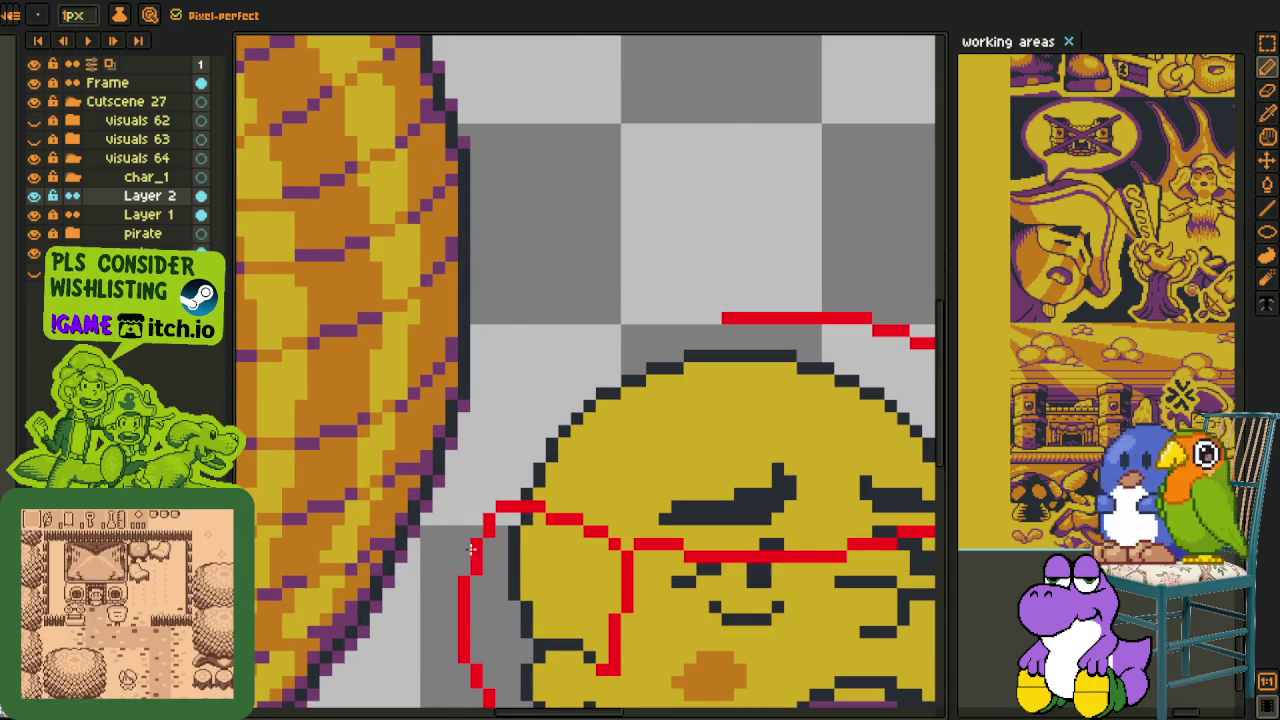
- Try further scarf strokes over the head and undo them
mouse_move(465, 545)
left_mouse_down()
mouse_move(450, 464)
mouse_move(708, 307)
left_mouse_up()
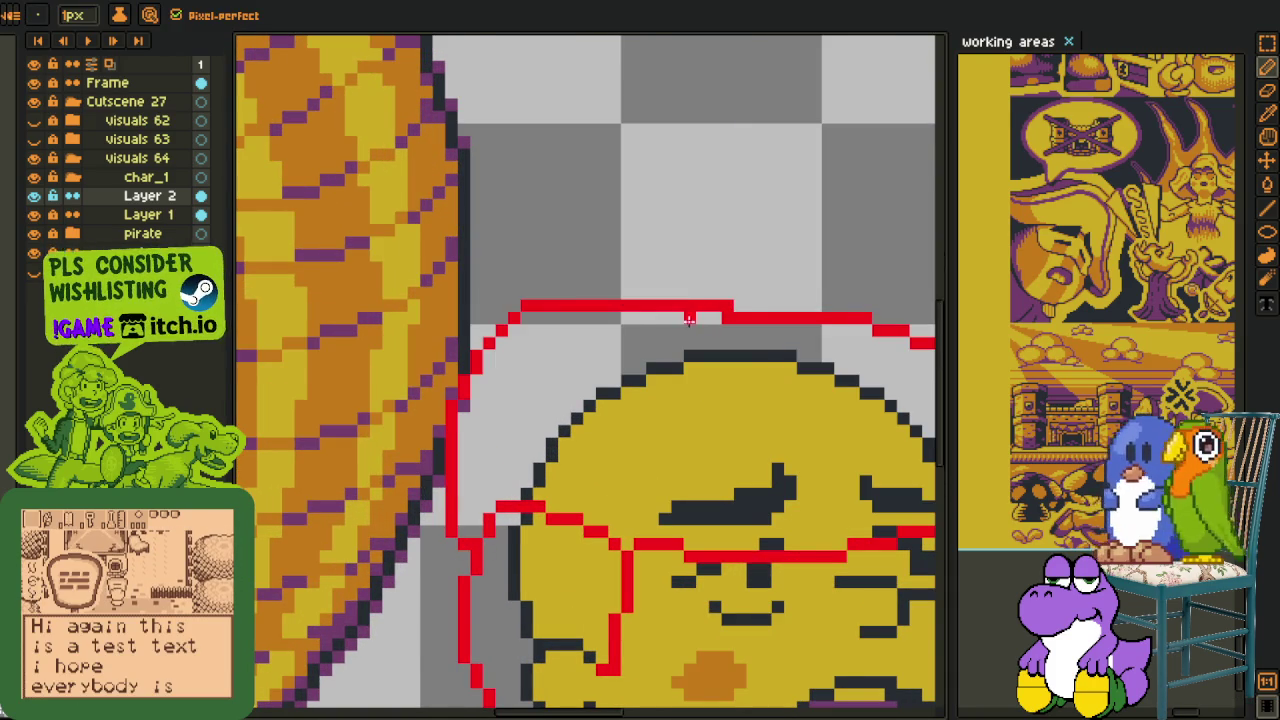
scroll(688, 318, "down", 1)
left_click_drag(743, 358, 628, 433)
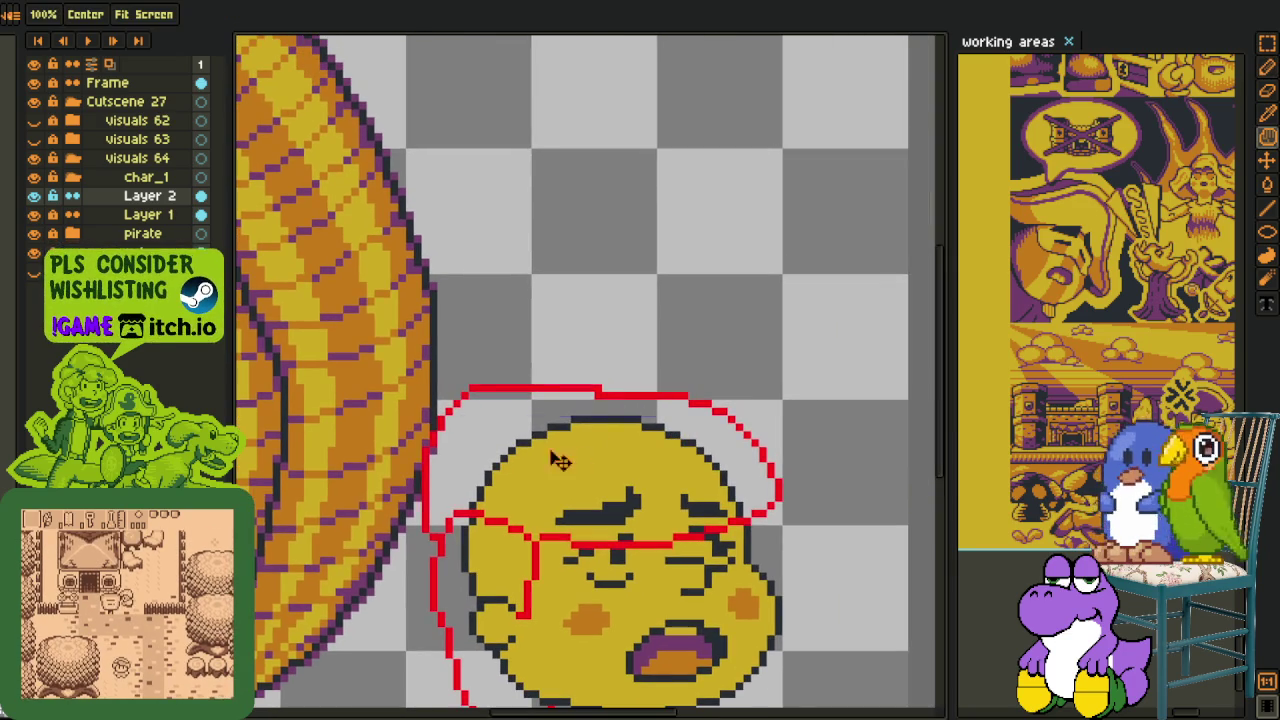
key("ctrl+z")
scroll(650, 370, "up", 1)
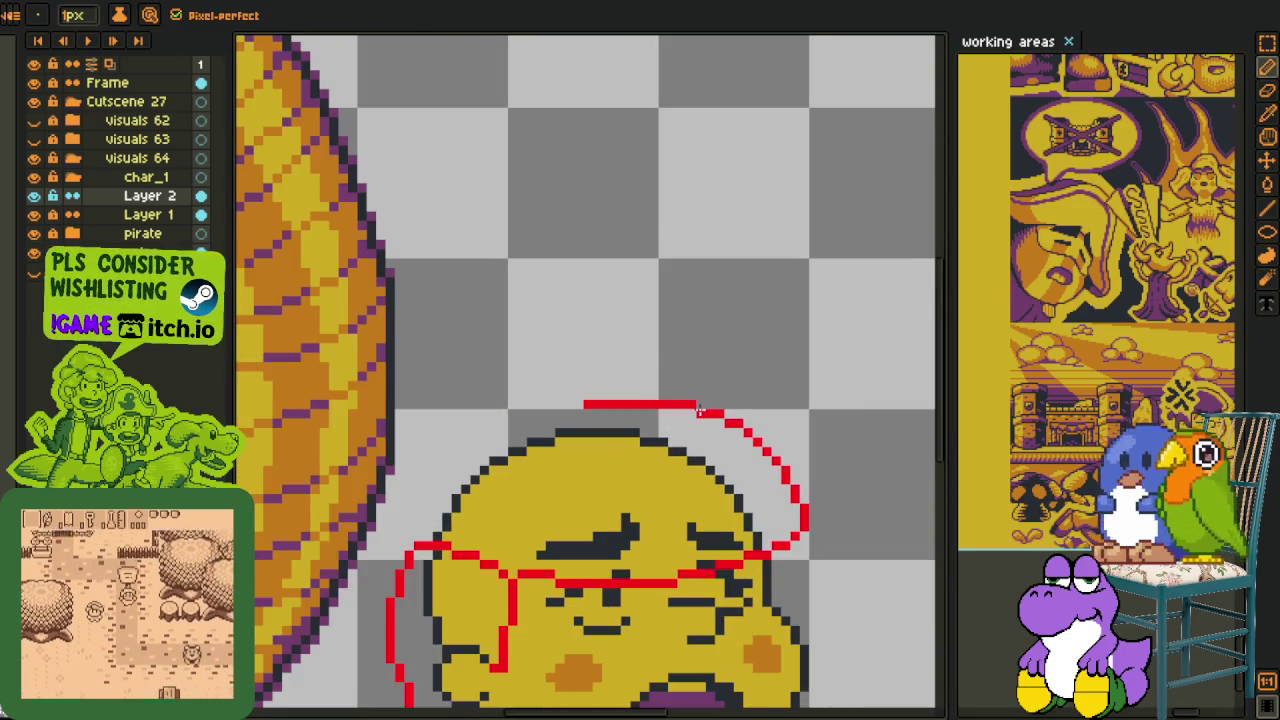
mouse_move(720, 366)
left_mouse_down()
mouse_move(745, 512)
mouse_move(838, 420)
left_mouse_up()
key("ctrl+z")
key("ctrl+z")
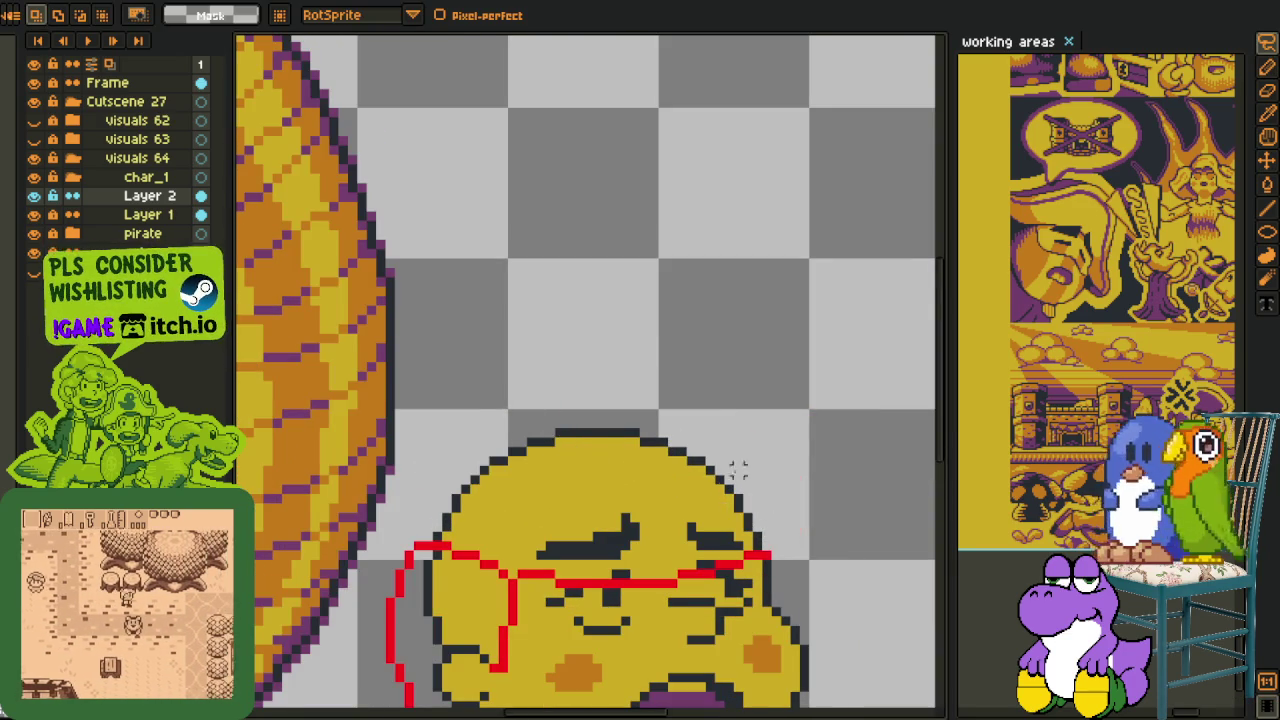
key("b")
scroll(763, 568, "up", 1)
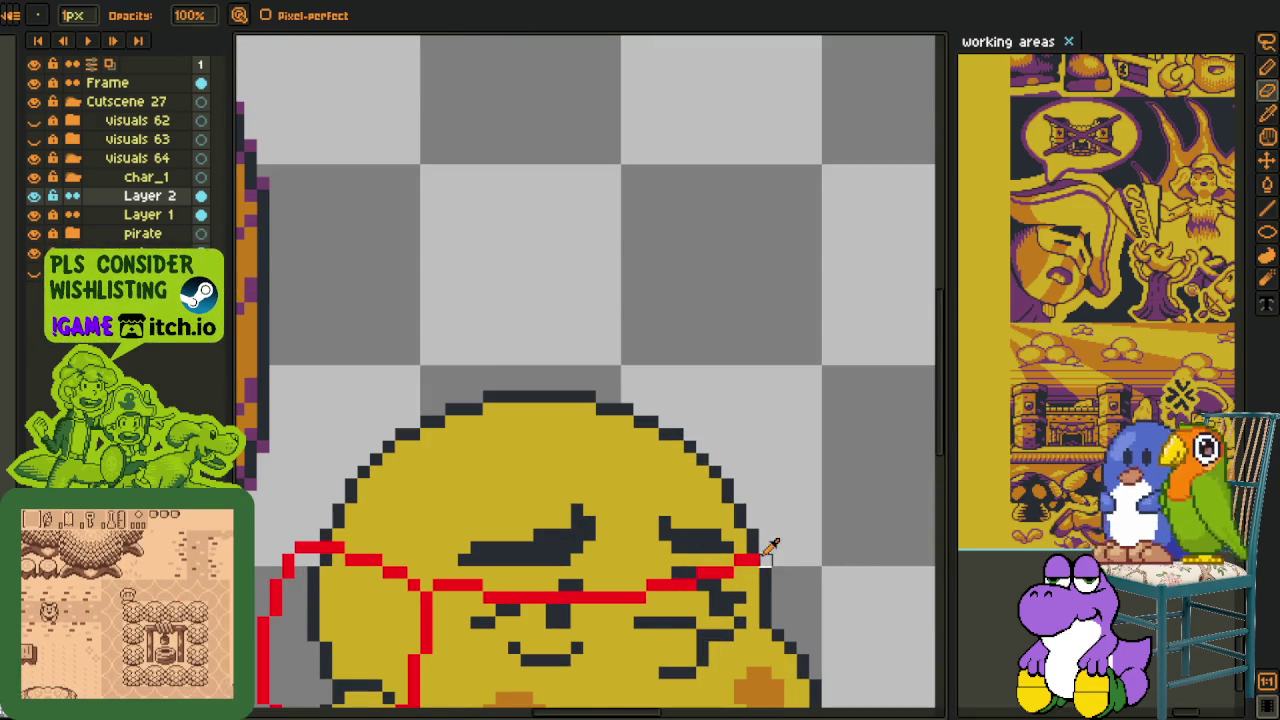
key("i")
key("b")
- Sketch the scarf's right edge rising above the head and its left side joining the top
mouse_move(762, 547)
left_mouse_down()
mouse_move(815, 487)
mouse_move(700, 365)
mouse_move(340, 328)
left_mouse_up()
scroll(410, 435, "left", 3)
scroll(410, 435, "down", 1)
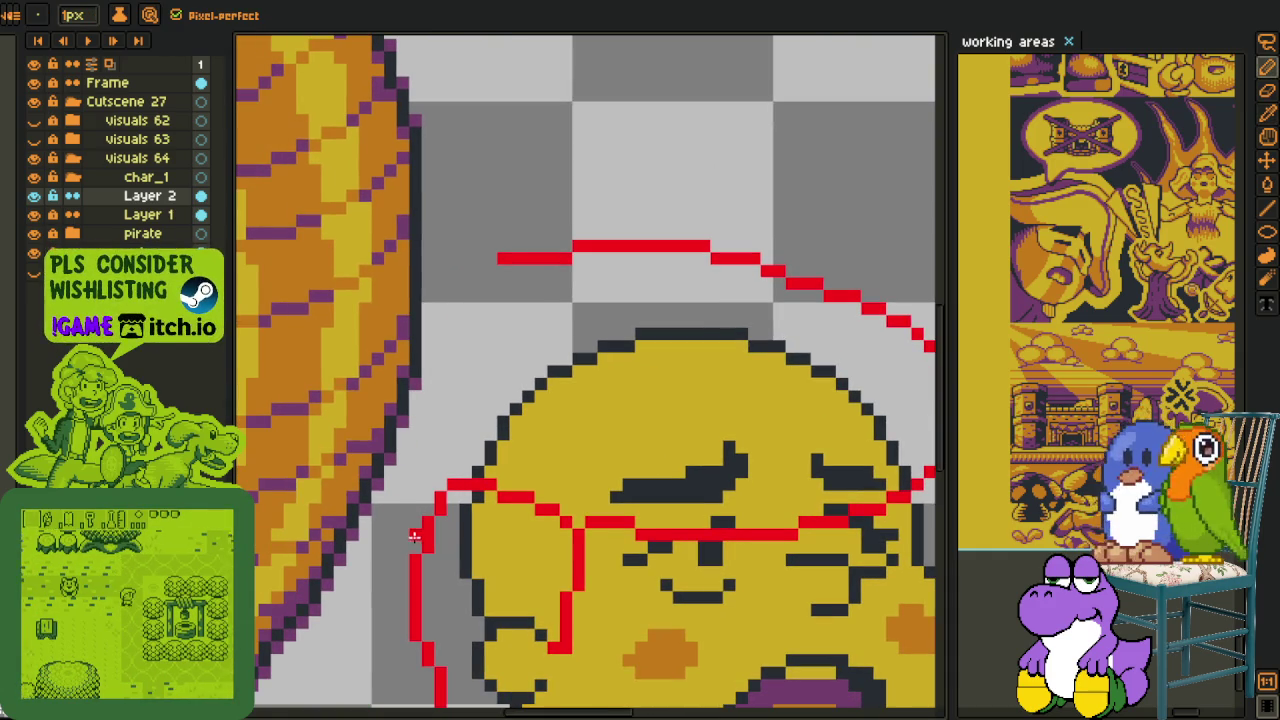
left_click_drag(400, 505, 490, 258)
scroll(500, 275, "up", 2)
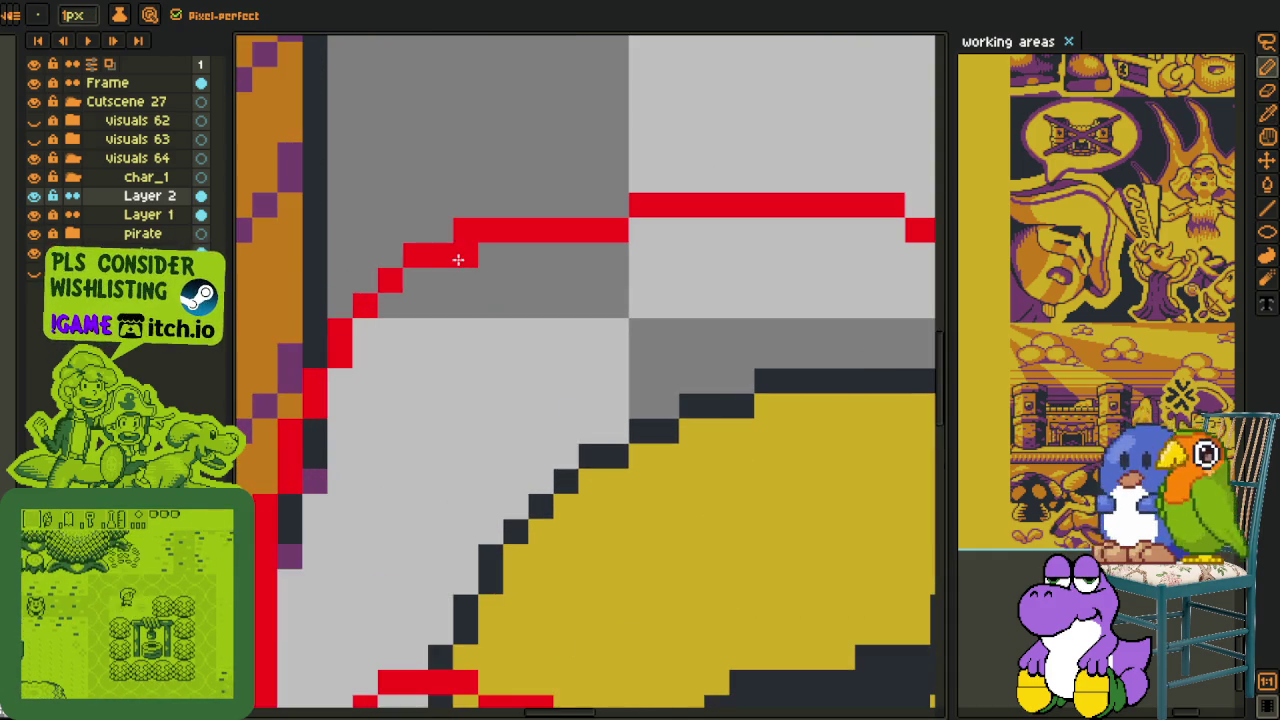
scroll(377, 358, "down", 4)
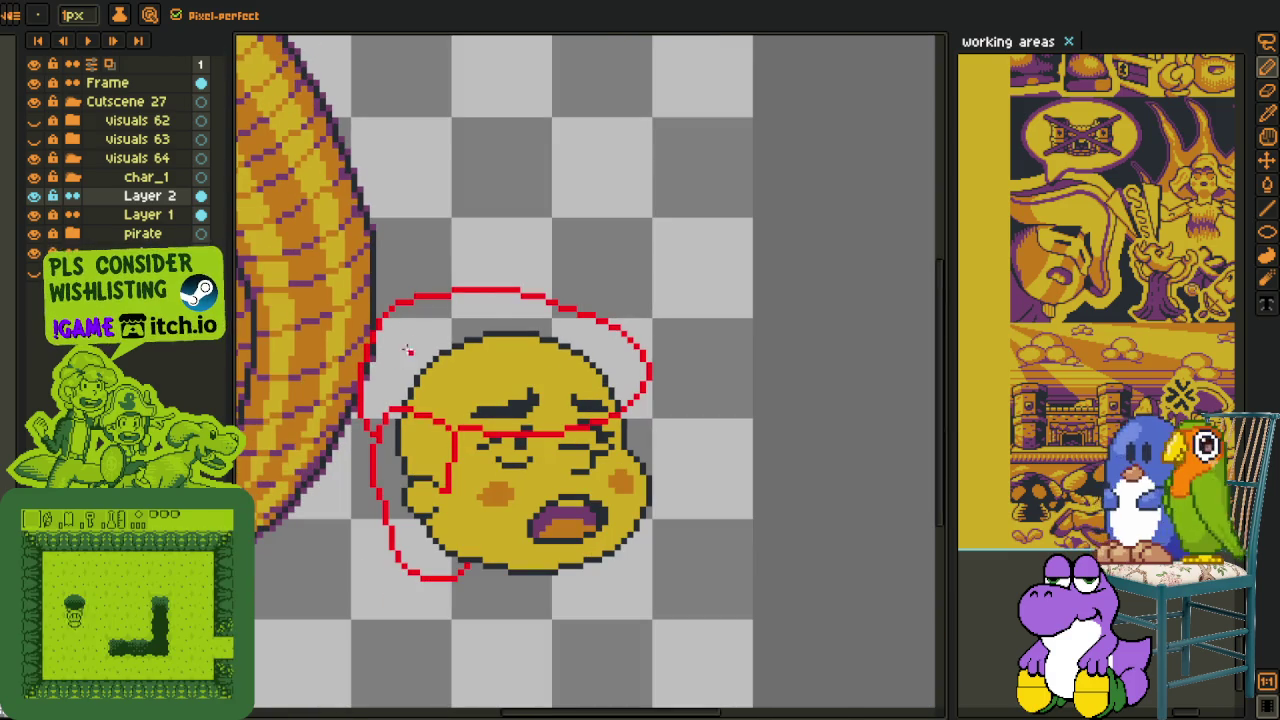
key("i")
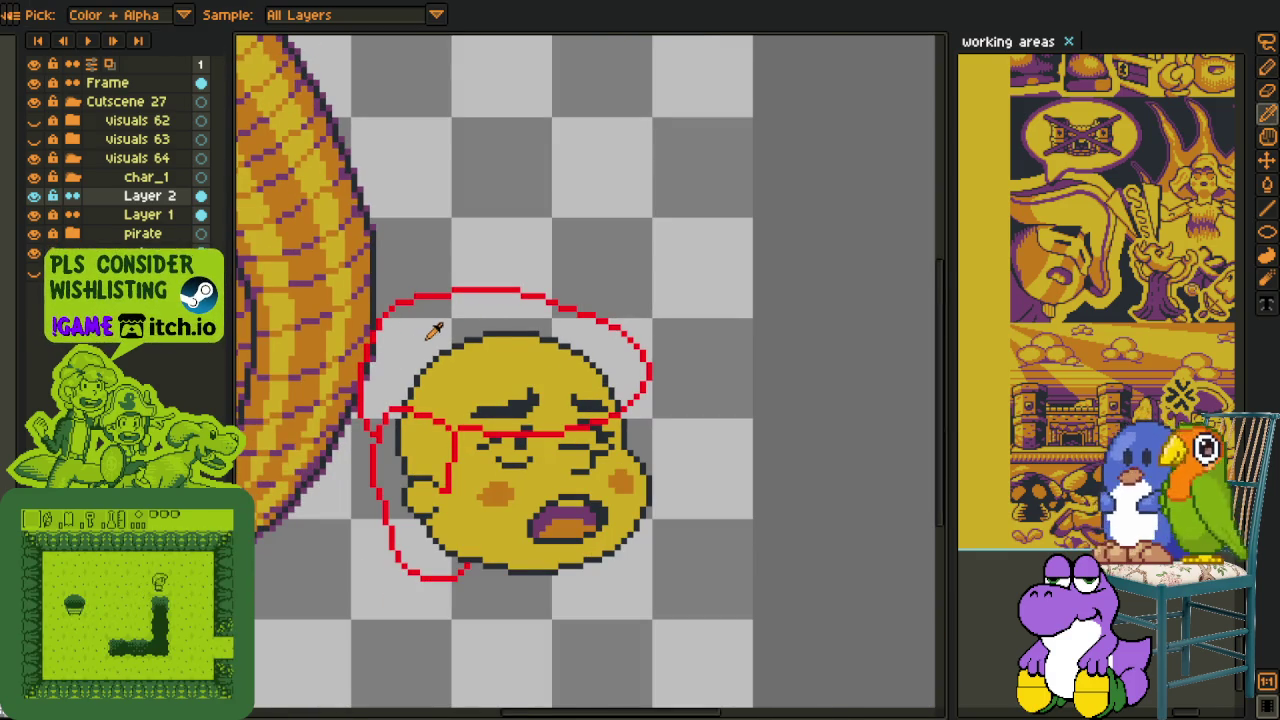
scroll(434, 332, "up", 1)
scroll(503, 283, "up", 1)
- Select parts of the scarf top, nudge them down and back up, and apply
key("m")
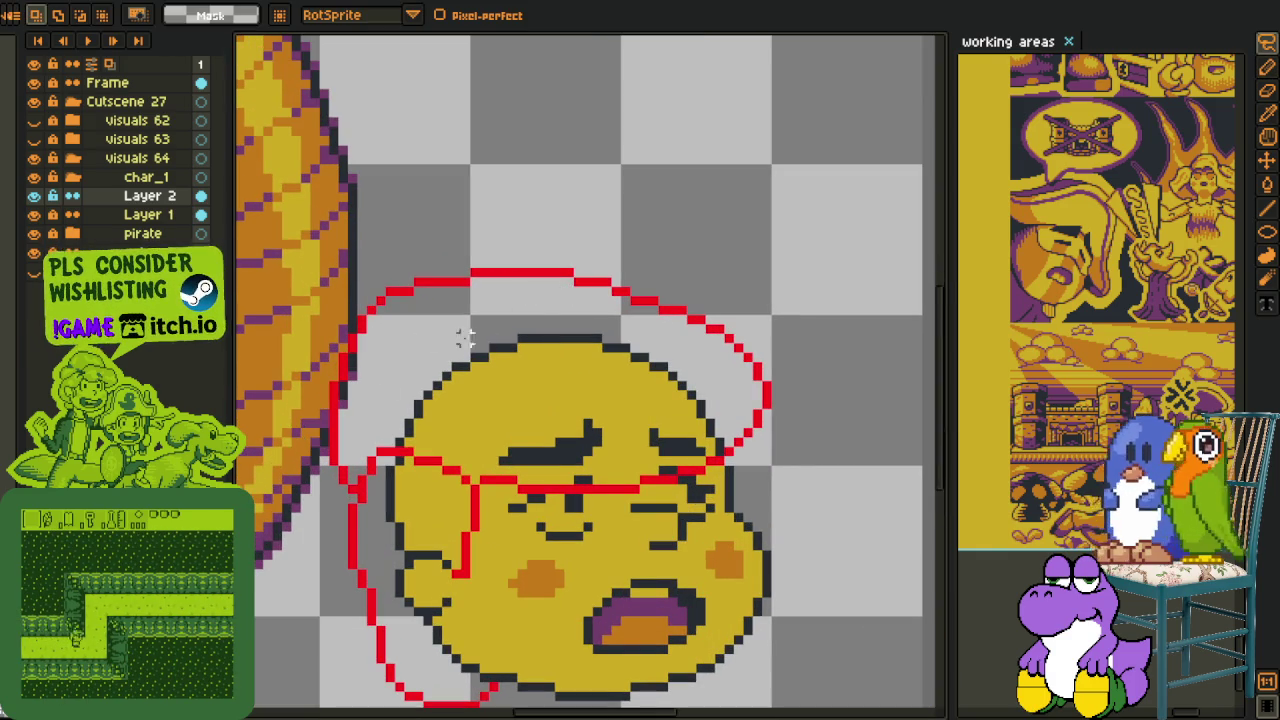
left_click_drag(550, 285, 383, 383)
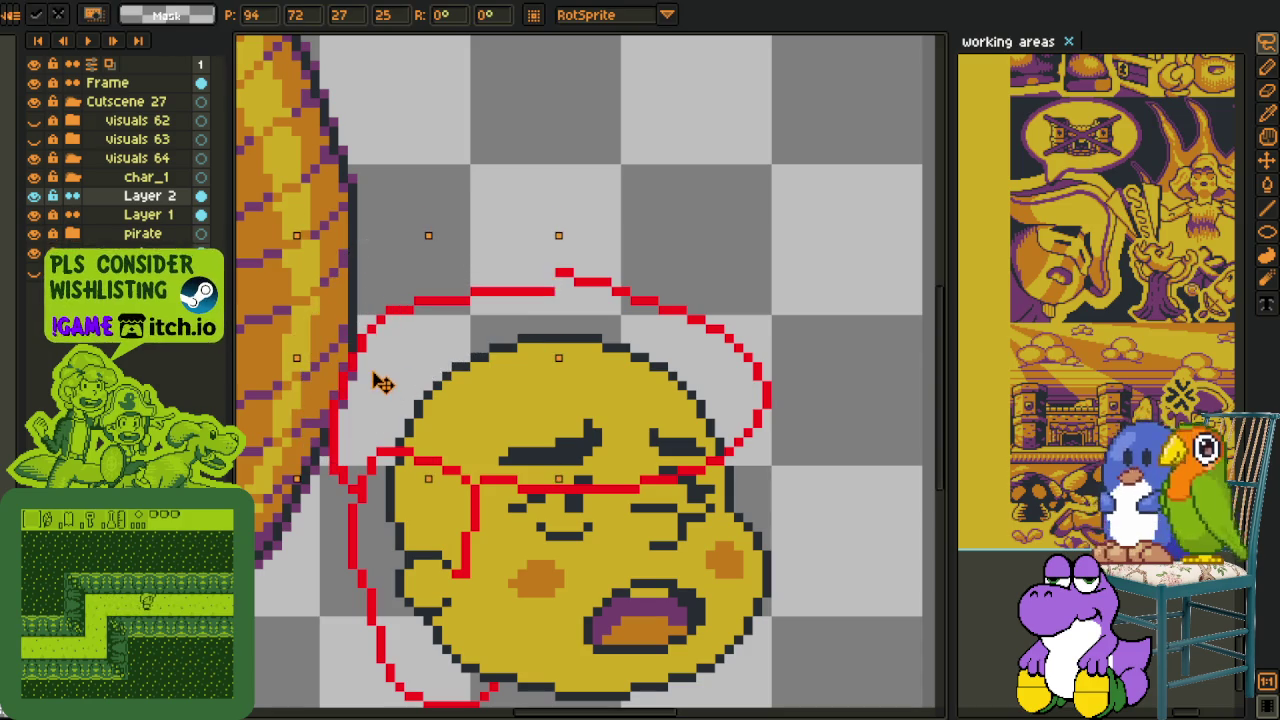
left_click_drag(383, 383, 557, 228)
scroll(556, 250, "up", 1)
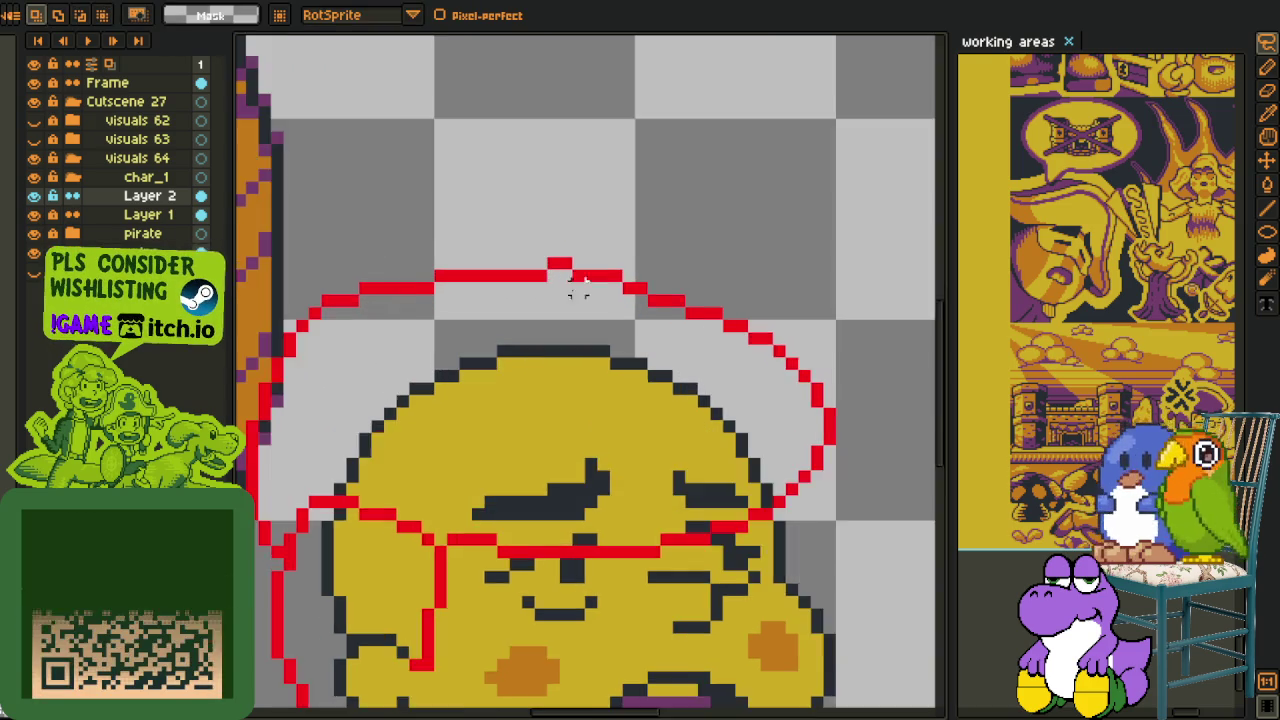
scroll(555, 258, "up", 1)
scroll(556, 258, "down", 2)
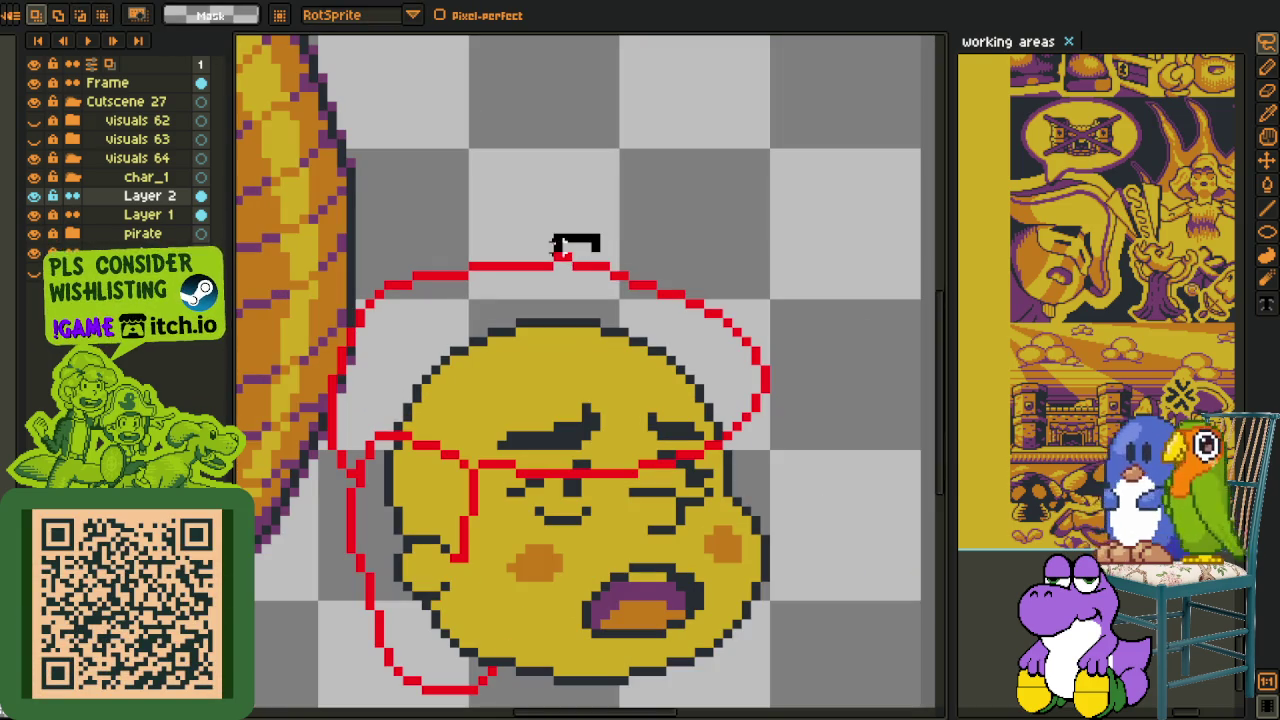
left_click_drag(560, 252, 664, 332)
left_click_drag(704, 410, 877, 472)
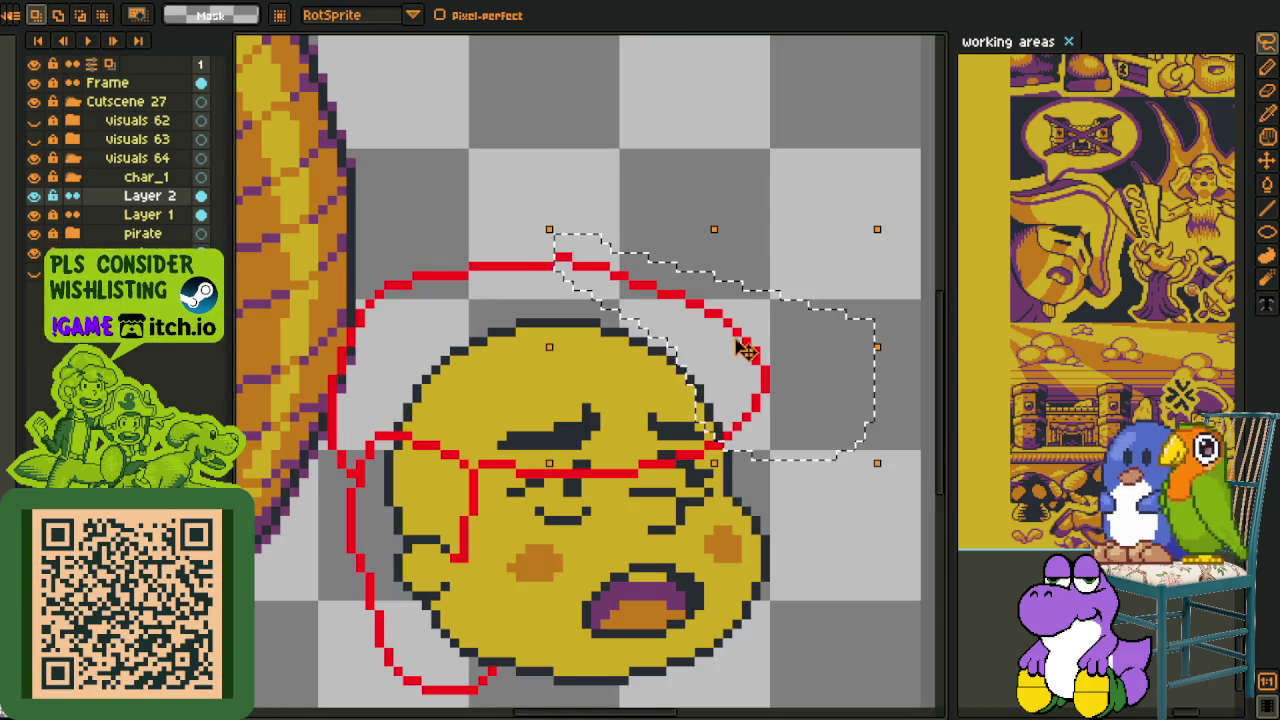
key("Down")
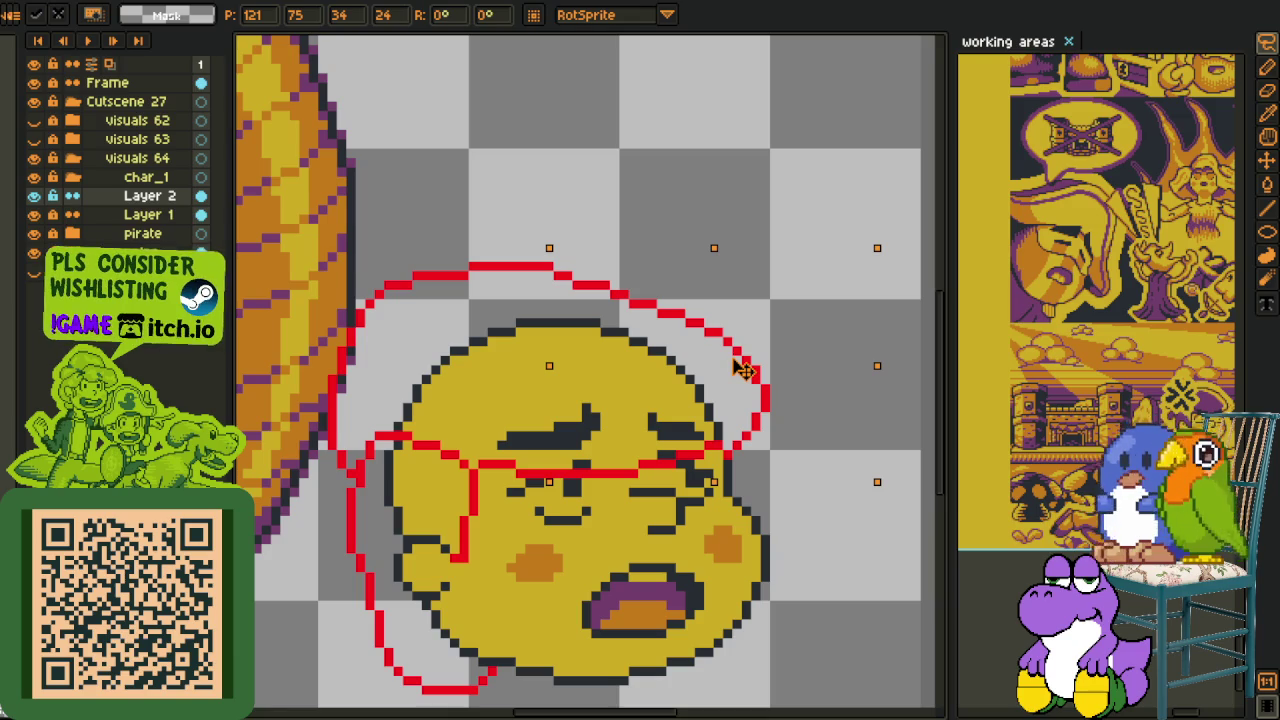
key("Up")
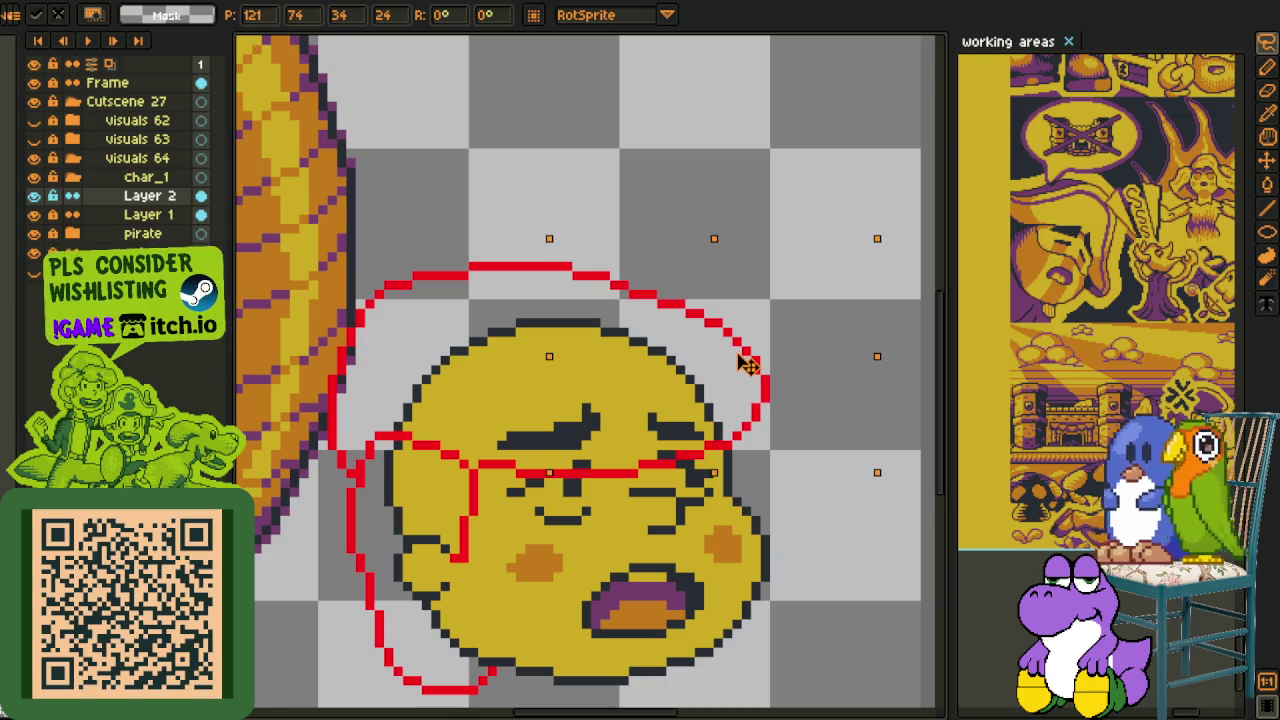
key("Return")
- Hide the pirate layer's banana artwork and centre the head in view
scroll(387, 218, "down", 1)
scroll(387, 218, "down", 1)
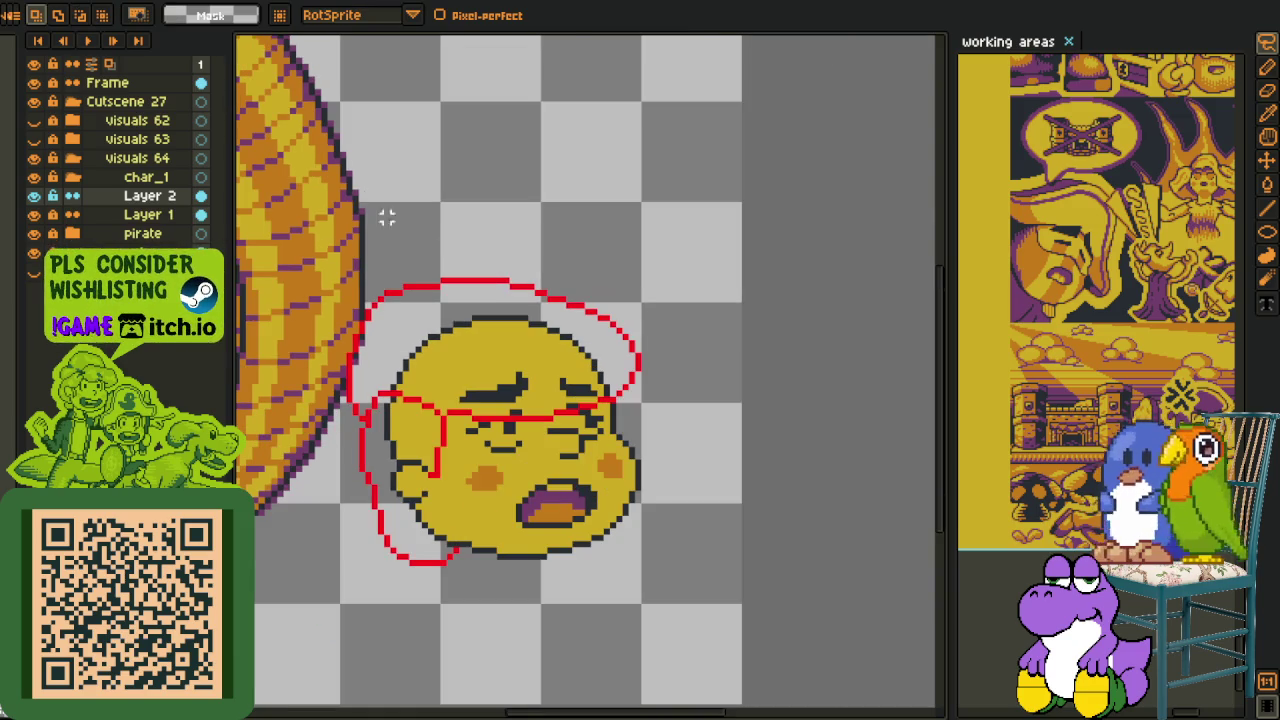
scroll(387, 218, "up", 1)
key("i")
scroll(517, 388, "down", 1)
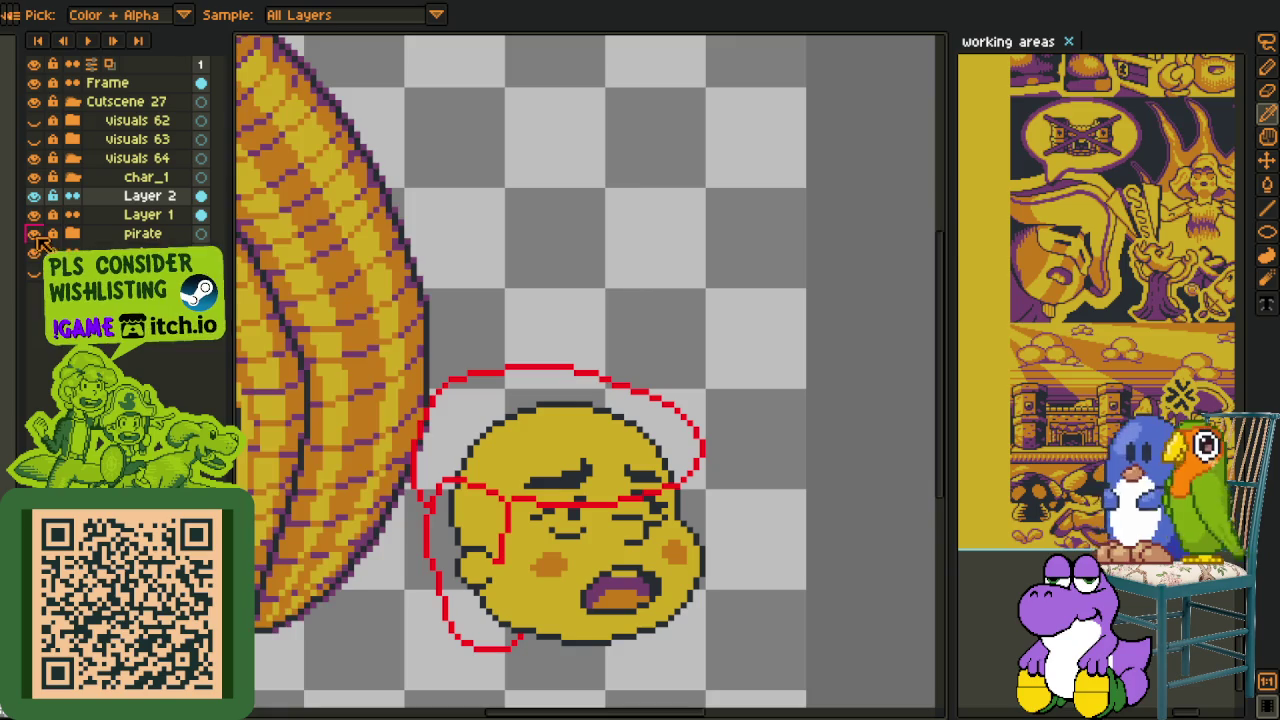
left_click(34, 235)
left_click_drag(538, 497, 473, 467)
scroll(371, 425, "up", 1)
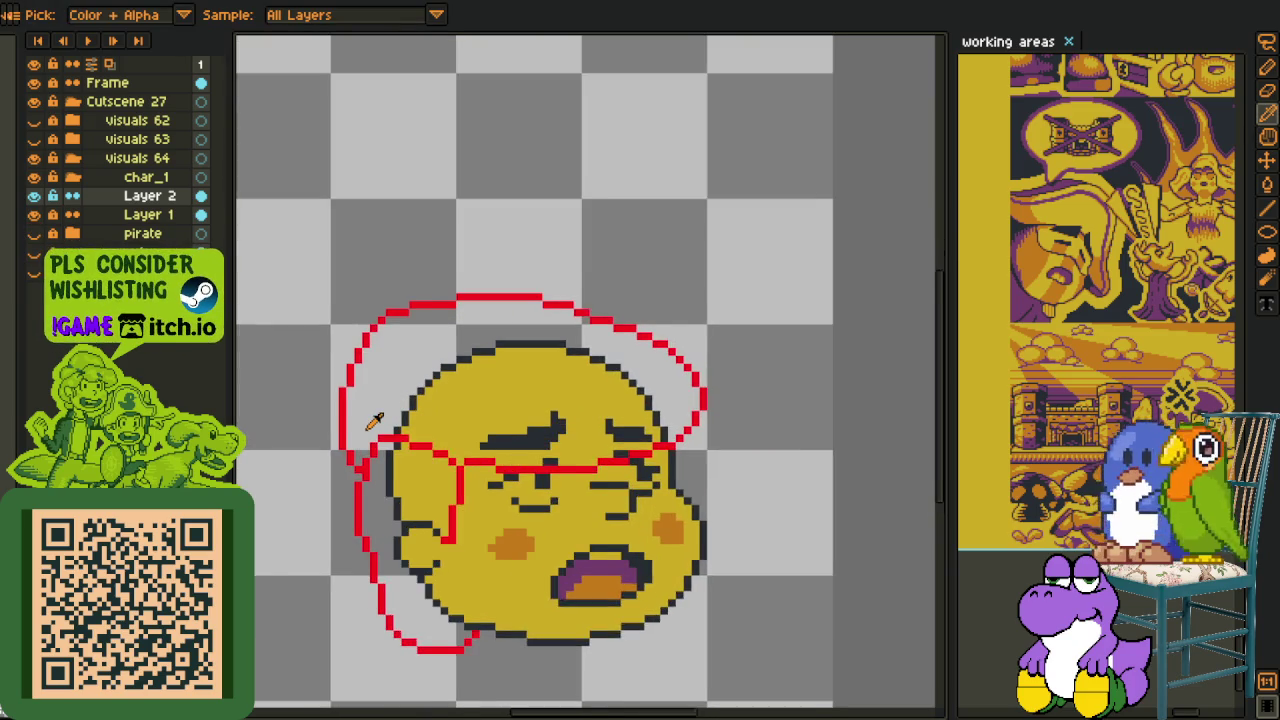
scroll(371, 427, "up", 1)
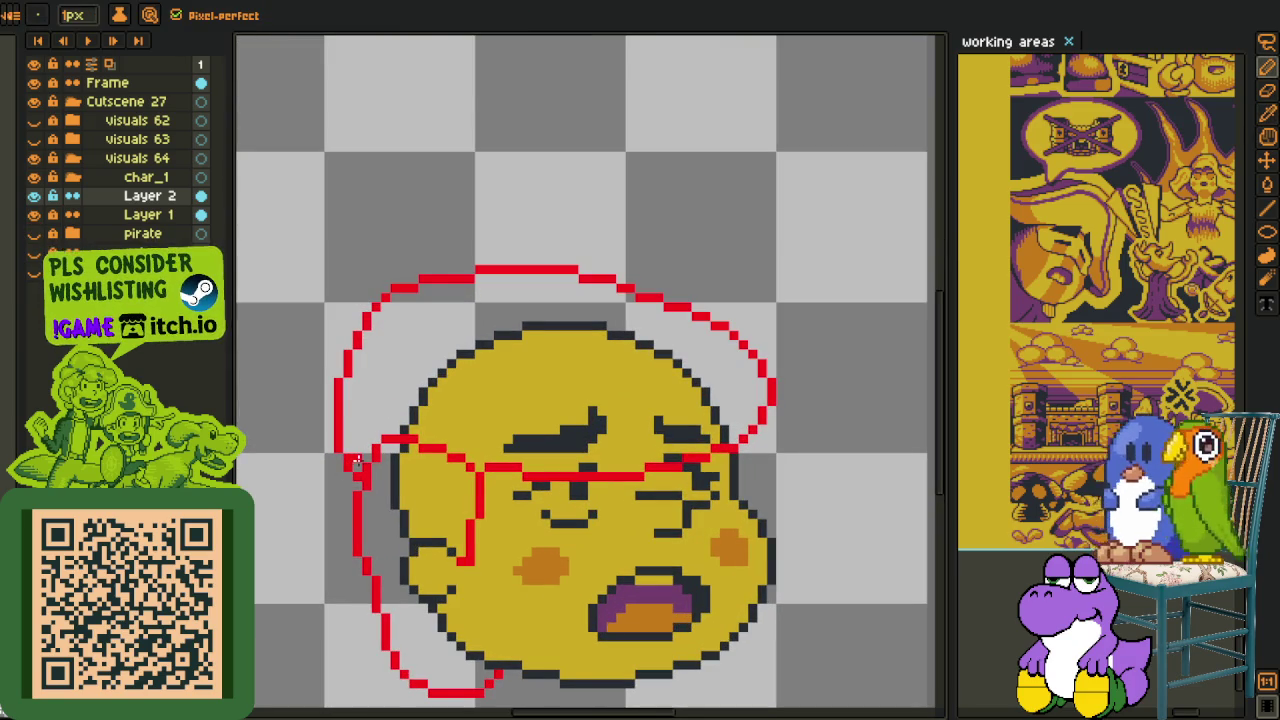
- Delete the stray scarf arc above the head, keeping the sketch along the face's left side
left_click_drag(357, 462, 618, 240)
key("ctrl+z")
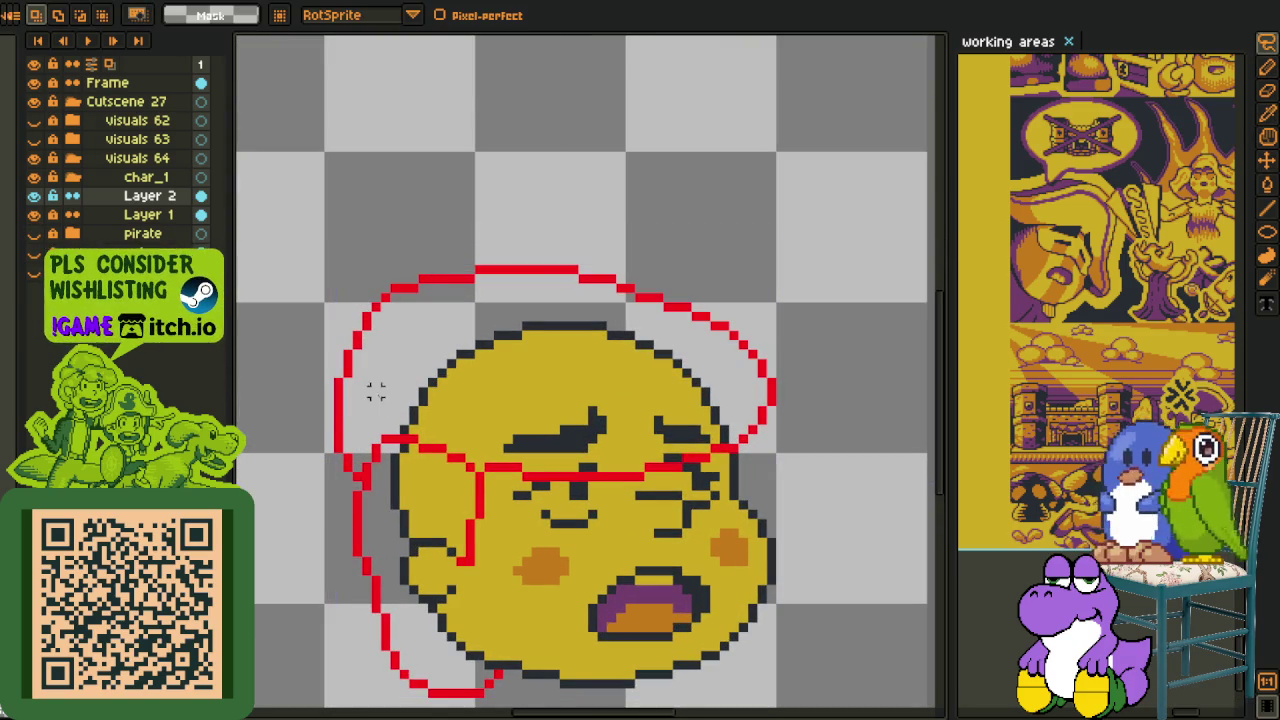
left_click_drag(340, 462, 730, 455)
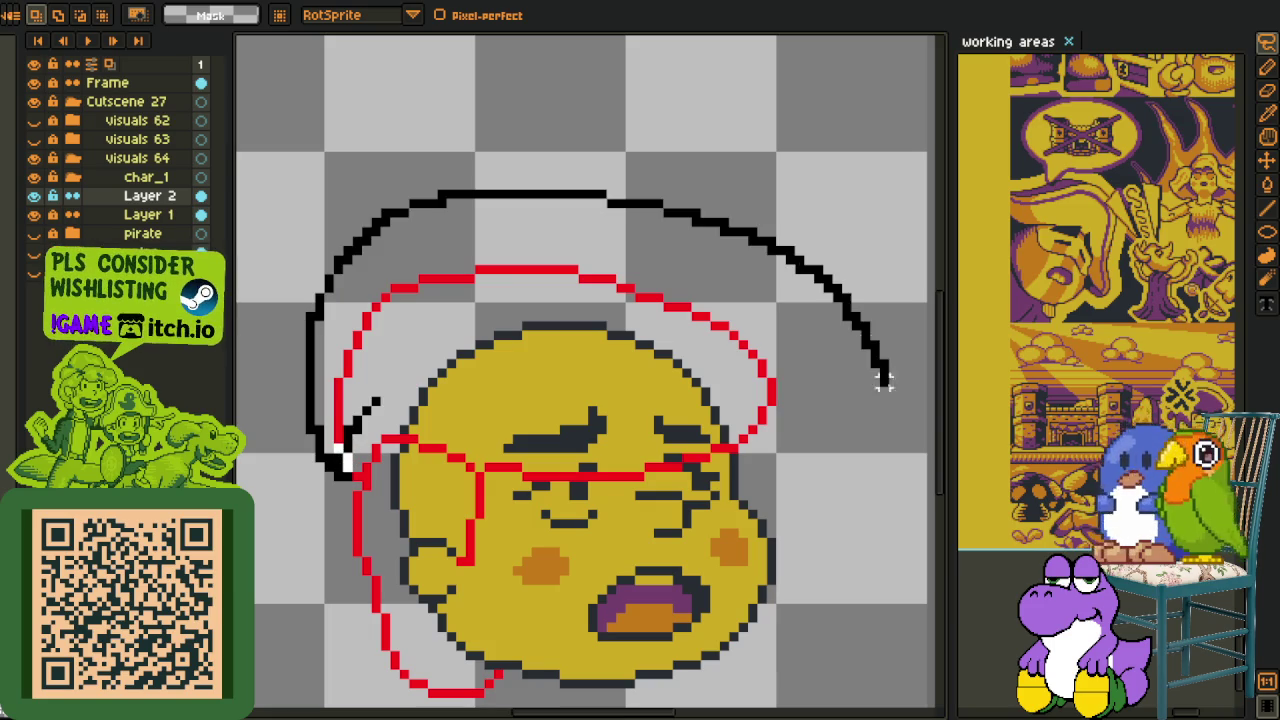
key("Delete")
key("b")
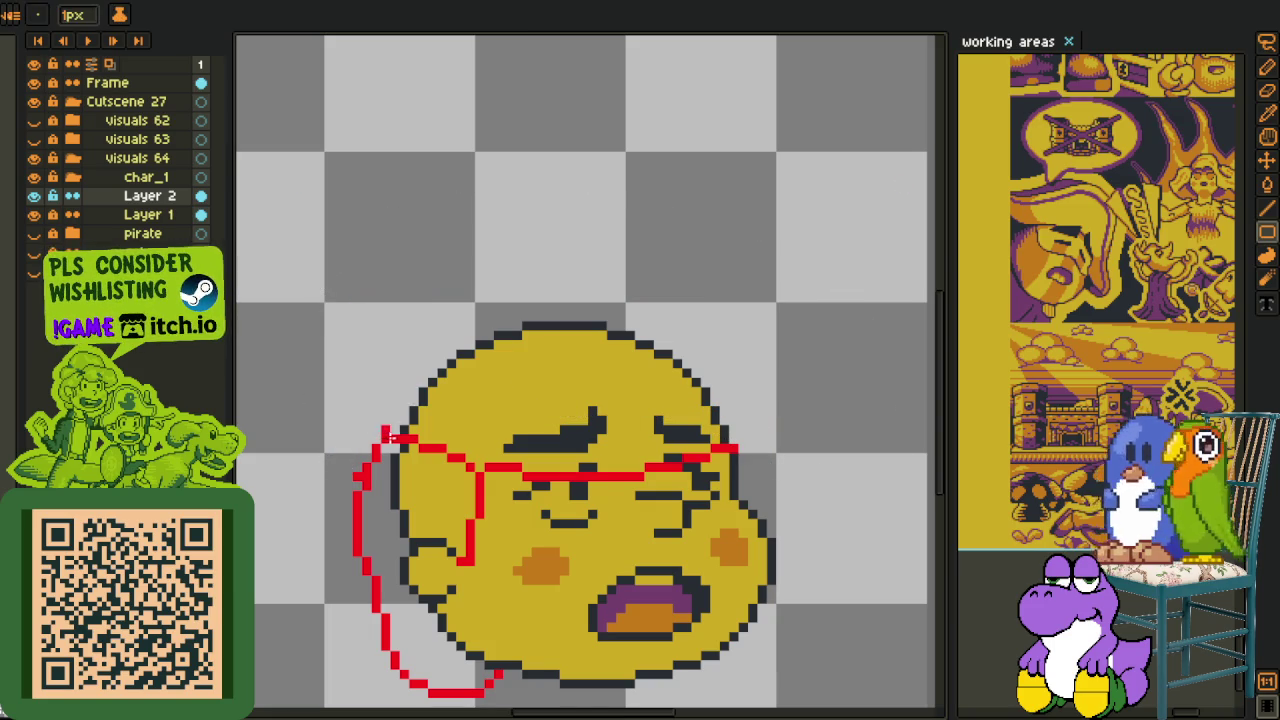
left_click(432, 383)
left_click_drag(527, 260, 403, 307)
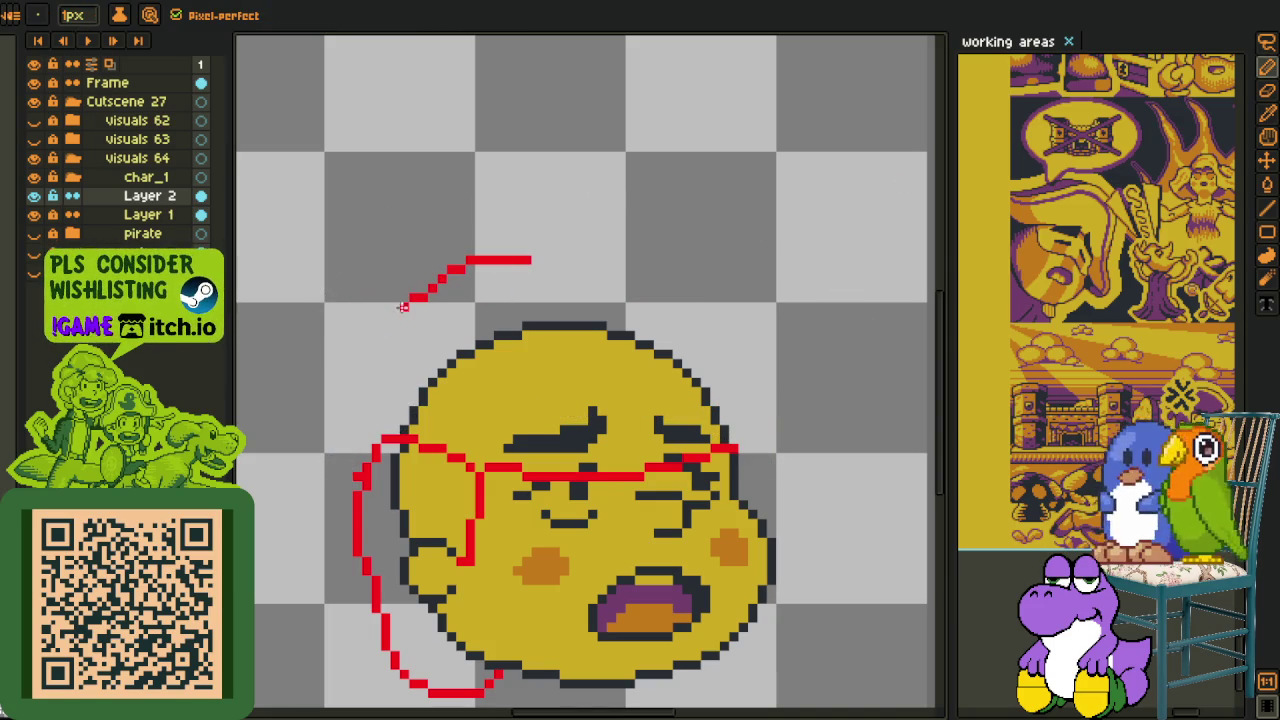
key("ctrl+z")
left_click(11, 15)
mouse_move(101, 104)
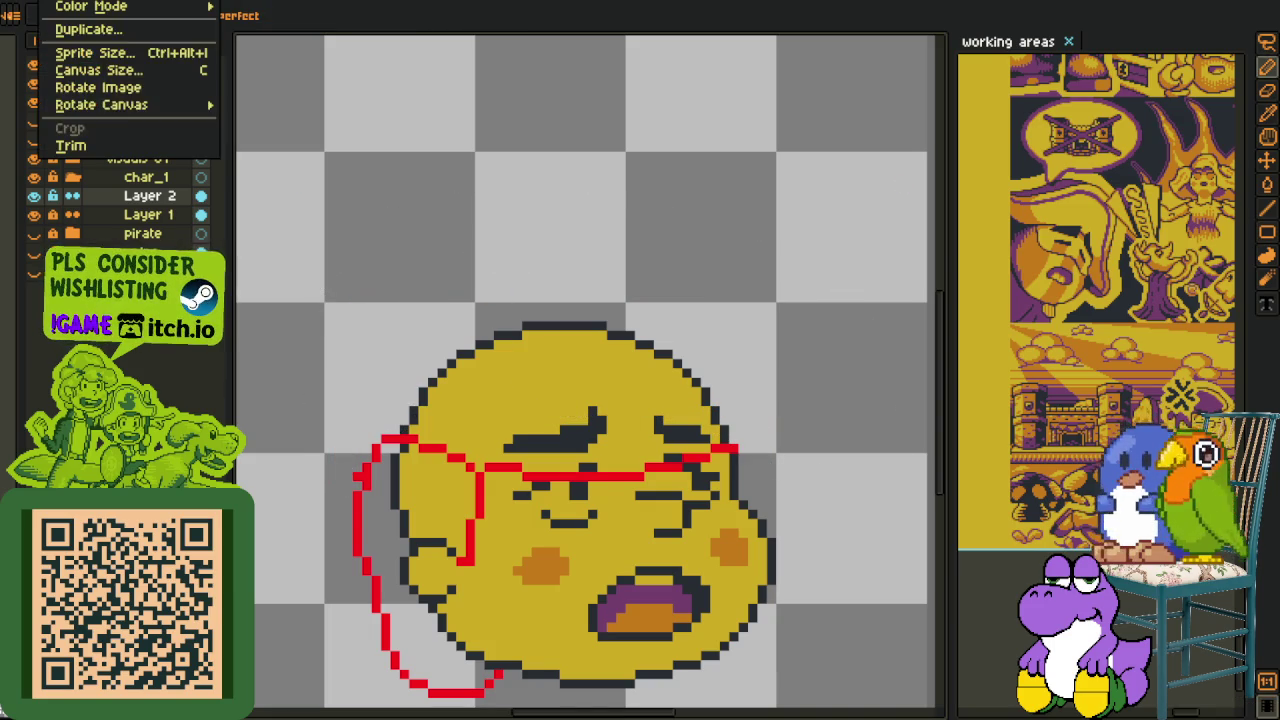
- Flip the drawing horizontally, then try several red scarf arcs and undo each one
left_click(329, 163)
scroll(720, 395, "down", 1)
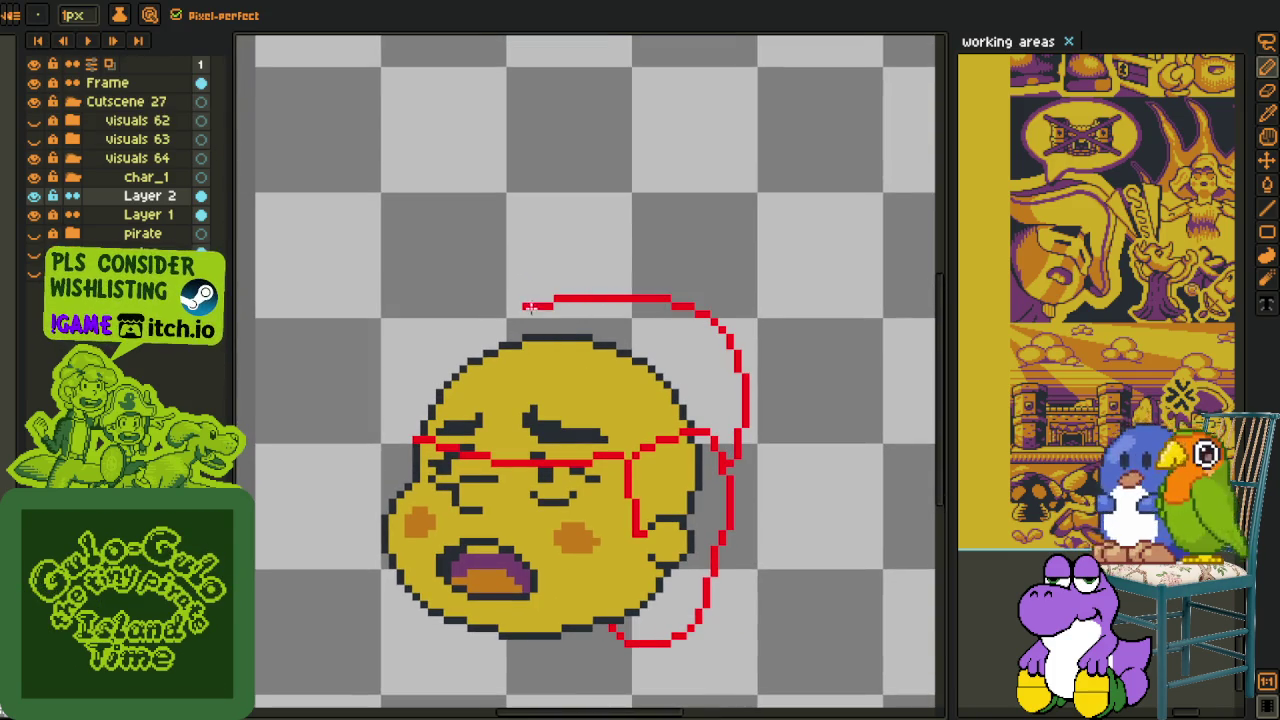
key("ctrl+z")
mouse_move(541, 249)
left_mouse_down()
mouse_move(737, 466)
mouse_move(647, 298)
left_mouse_up()
key("ctrl+z")
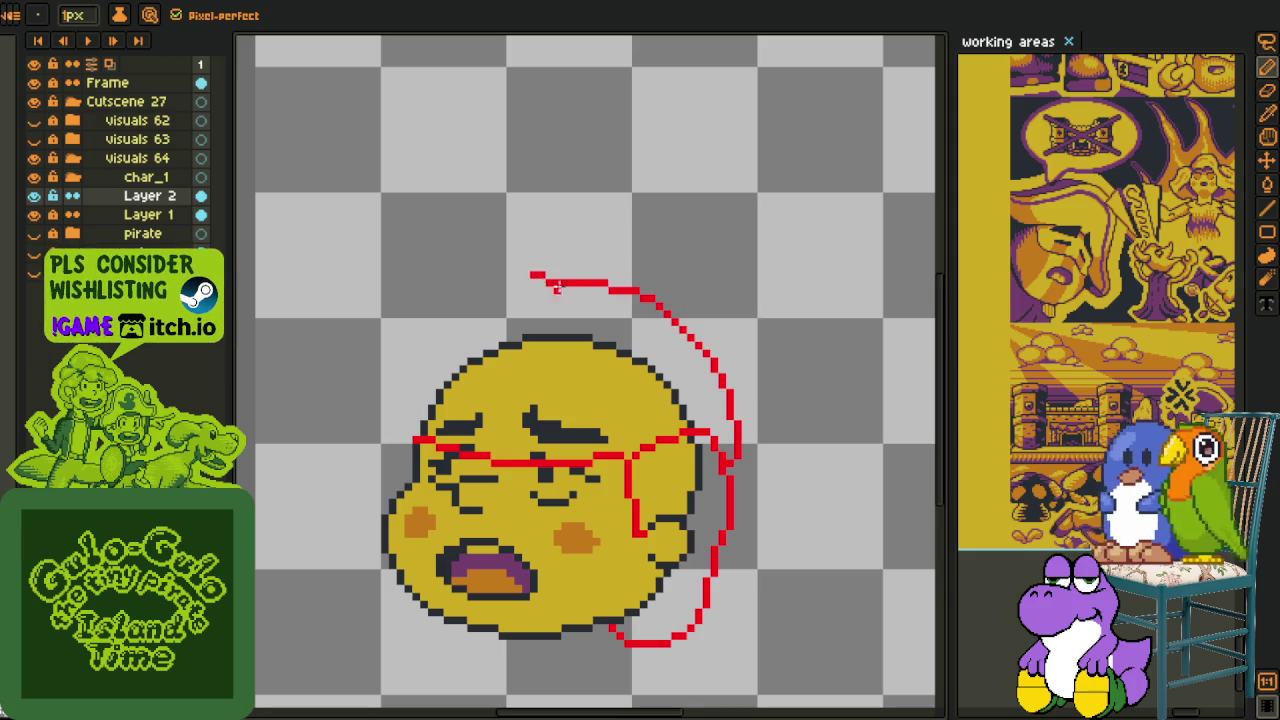
key("ctrl+z")
left_click_drag(522, 282, 758, 393)
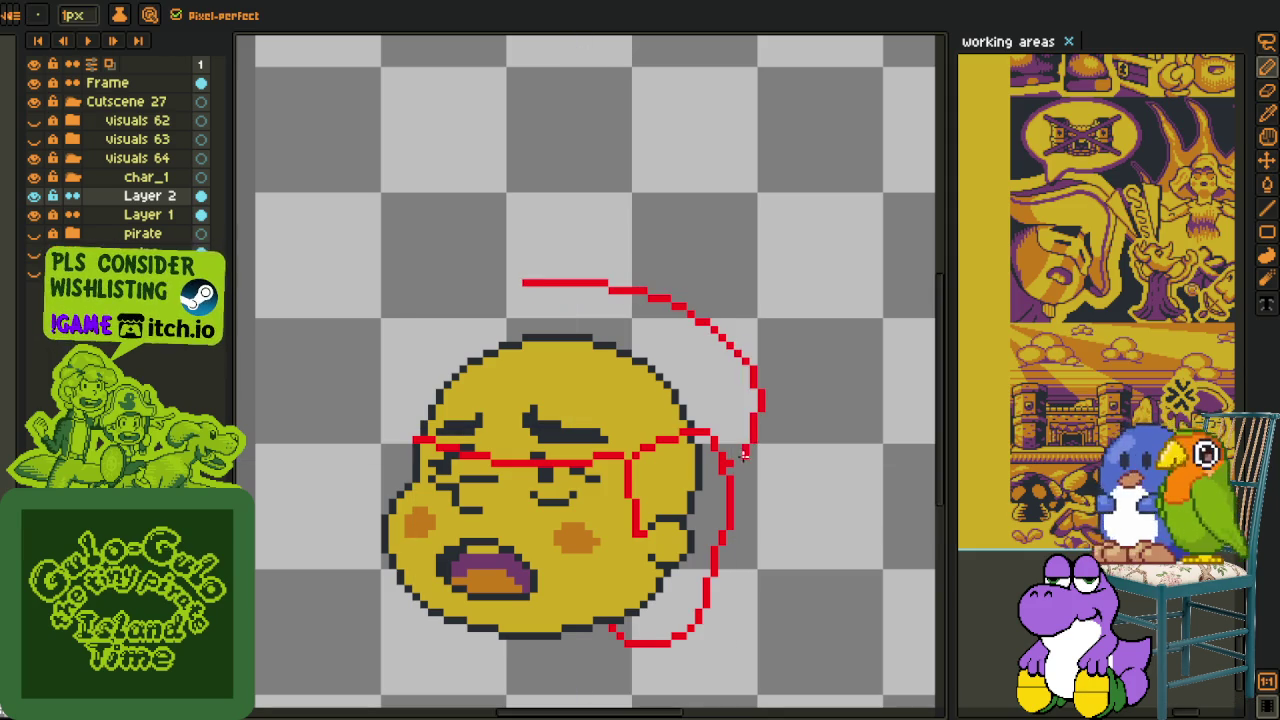
key("ctrl+z")
left_click_drag(392, 410, 608, 257)
key("ctrl+z")
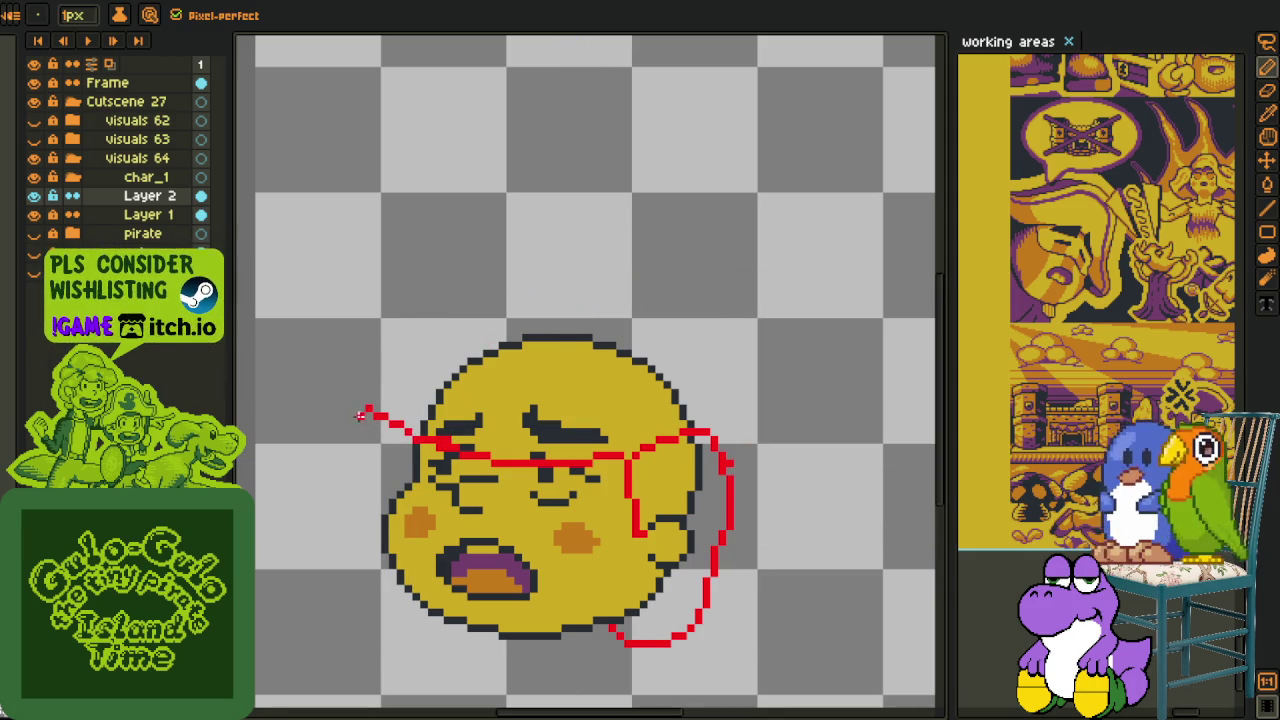
- Draw the red scarf outline over the head with a parallel top line and thicker right edge
left_click_drag(366, 410, 603, 268)
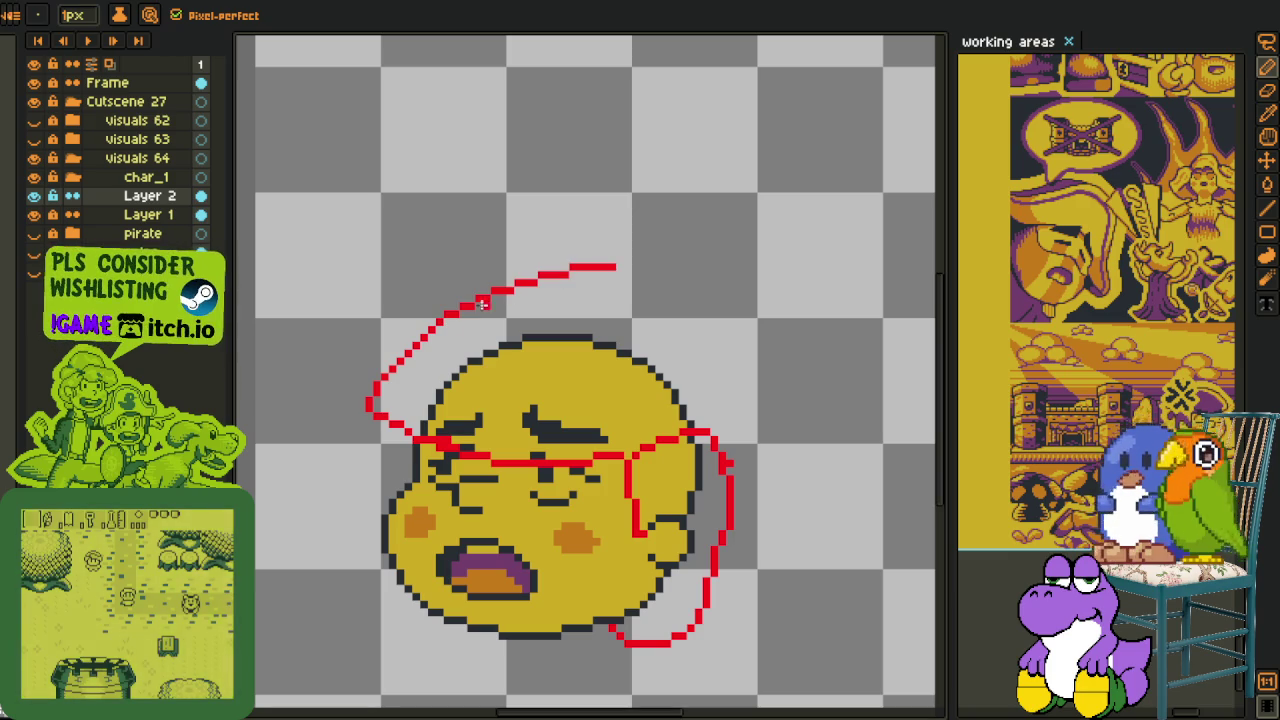
left_click_drag(481, 304, 623, 271)
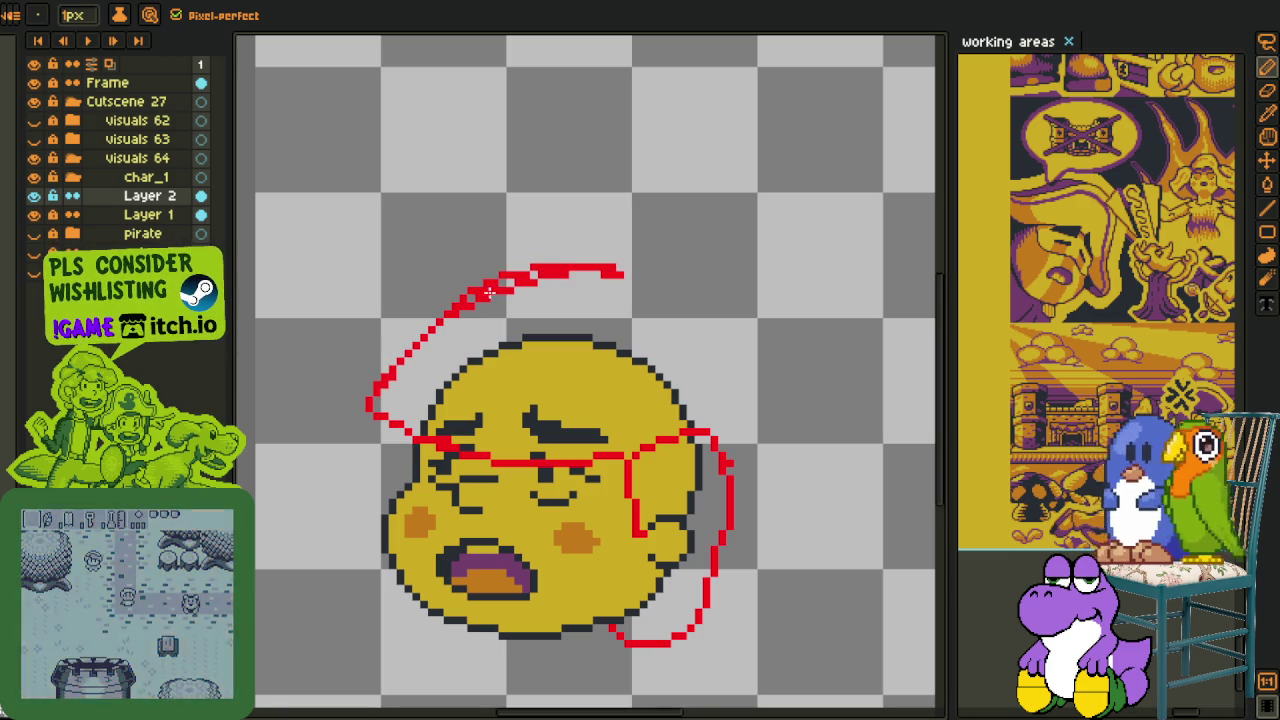
mouse_move(382, 396)
left_mouse_down()
mouse_move(607, 290)
mouse_move(658, 297)
mouse_move(749, 412)
left_mouse_up()
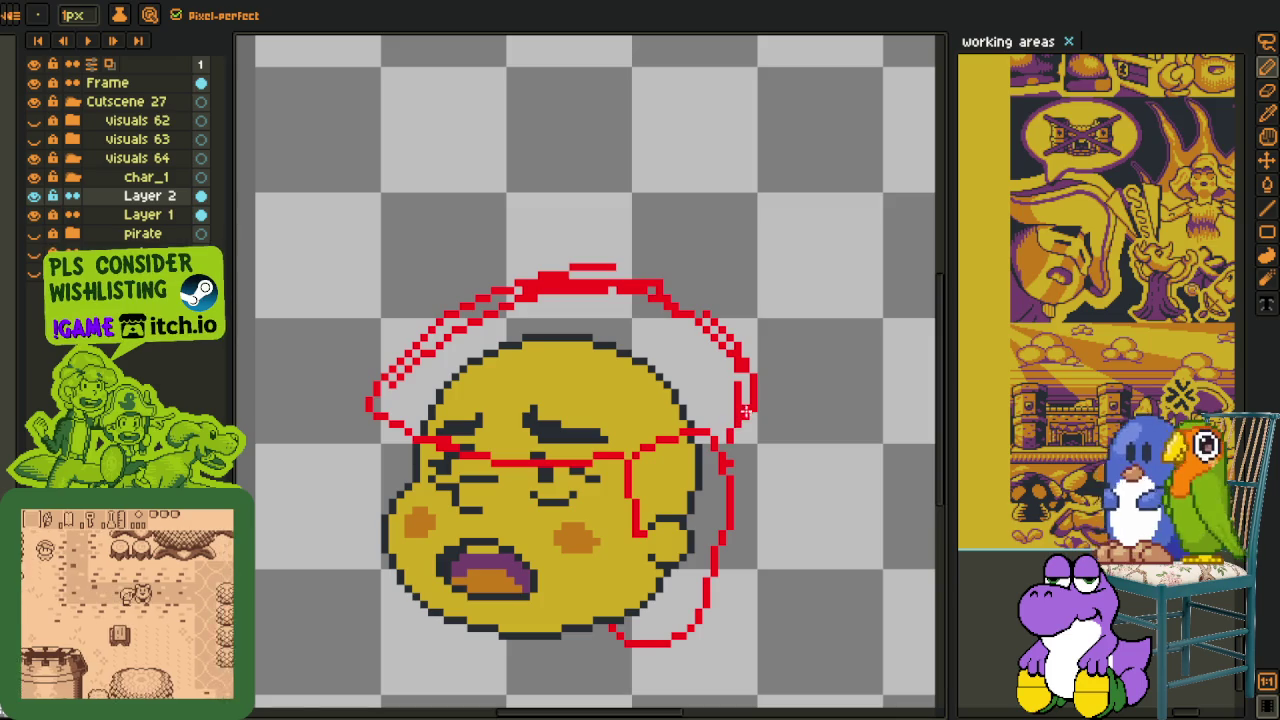
scroll(738, 383, "up", 1)
scroll(738, 383, "up", 1)
mouse_move(725, 505)
left_mouse_down()
mouse_move(795, 357)
mouse_move(716, 430)
mouse_move(729, 400)
left_mouse_up()
scroll(700, 390, "down", 2)
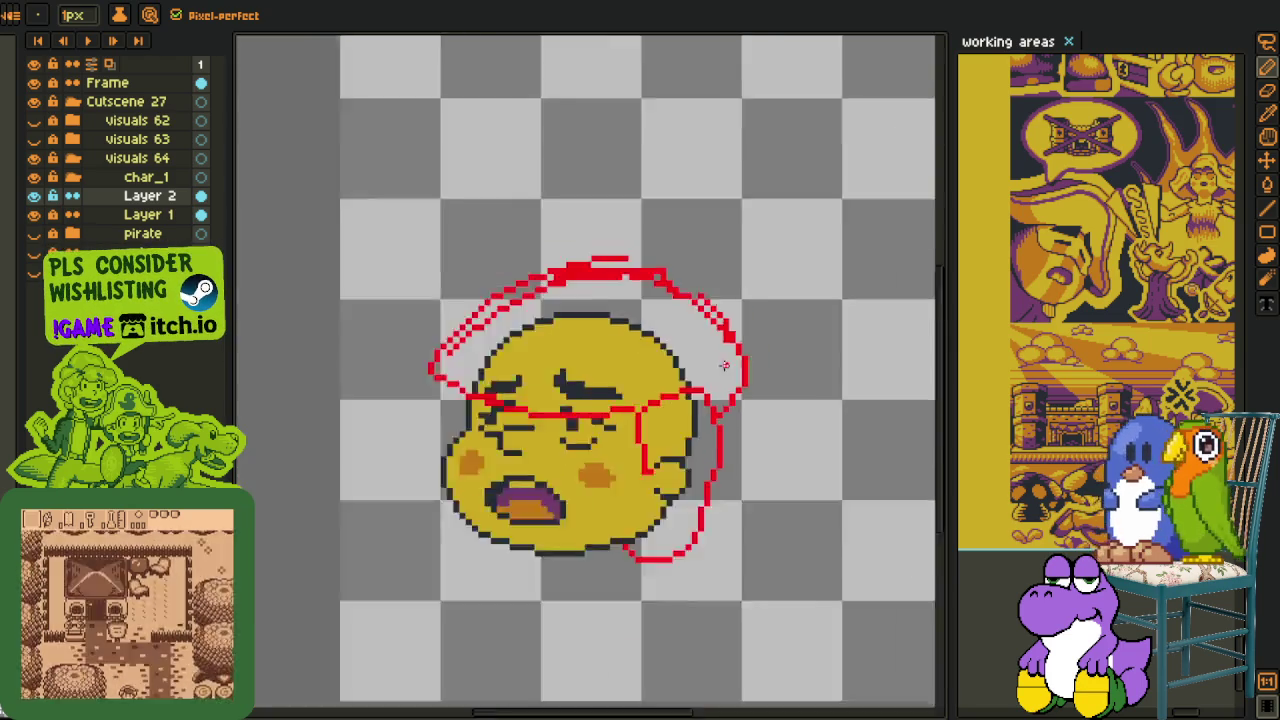
scroll(690, 370, "down", 1)
scroll(672, 352, "up", 1)
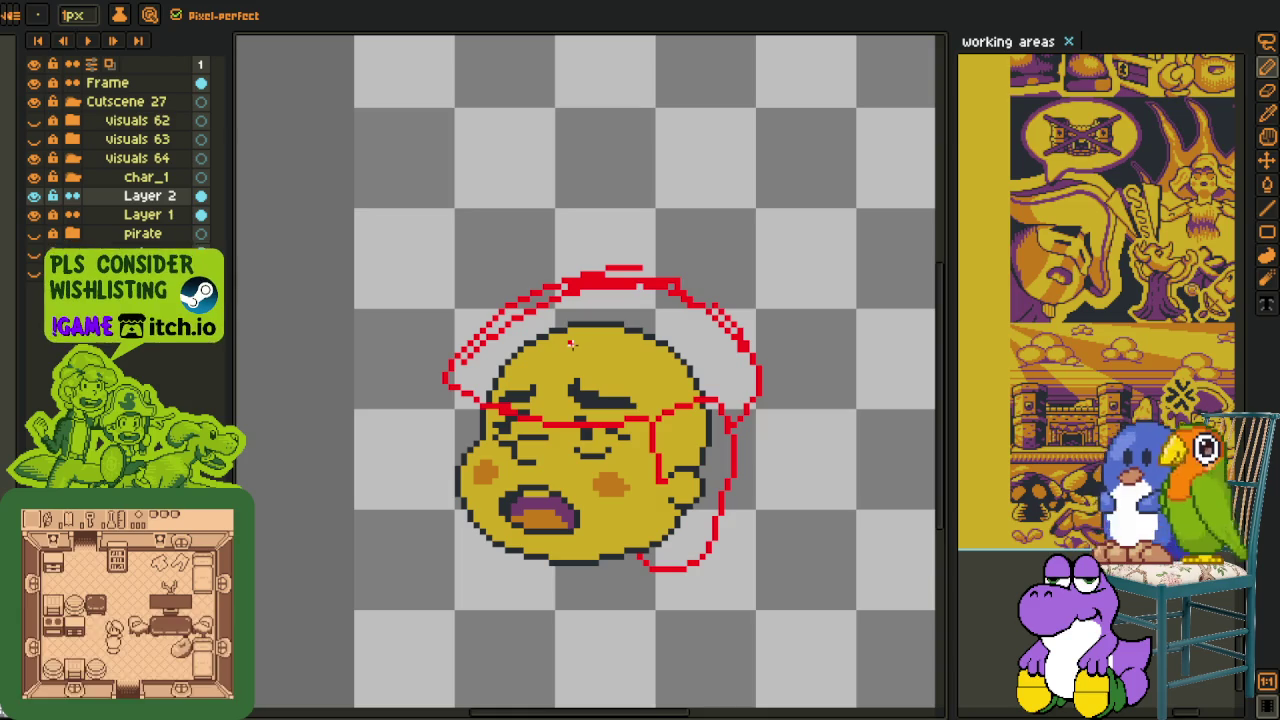
- Lasso the red scarf top, then squash, narrow, raise and slightly tilt it to hug the head
key("m")
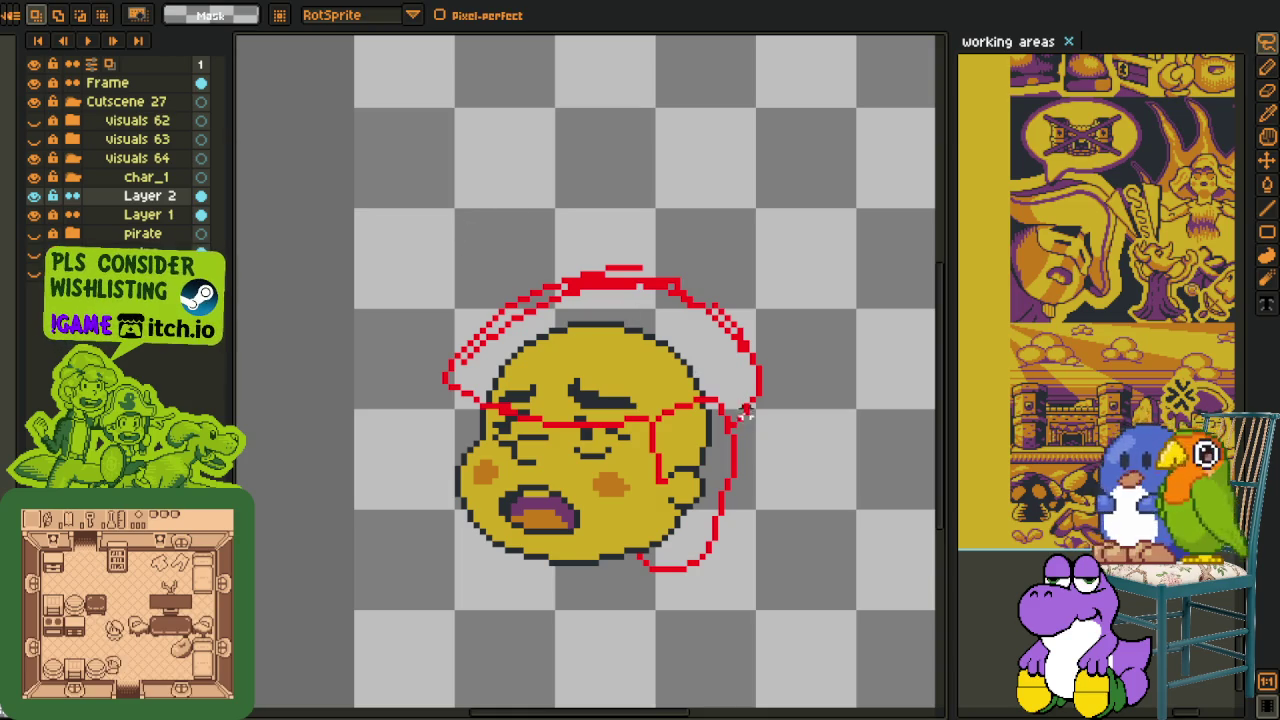
left_click_drag(733, 418, 690, 410)
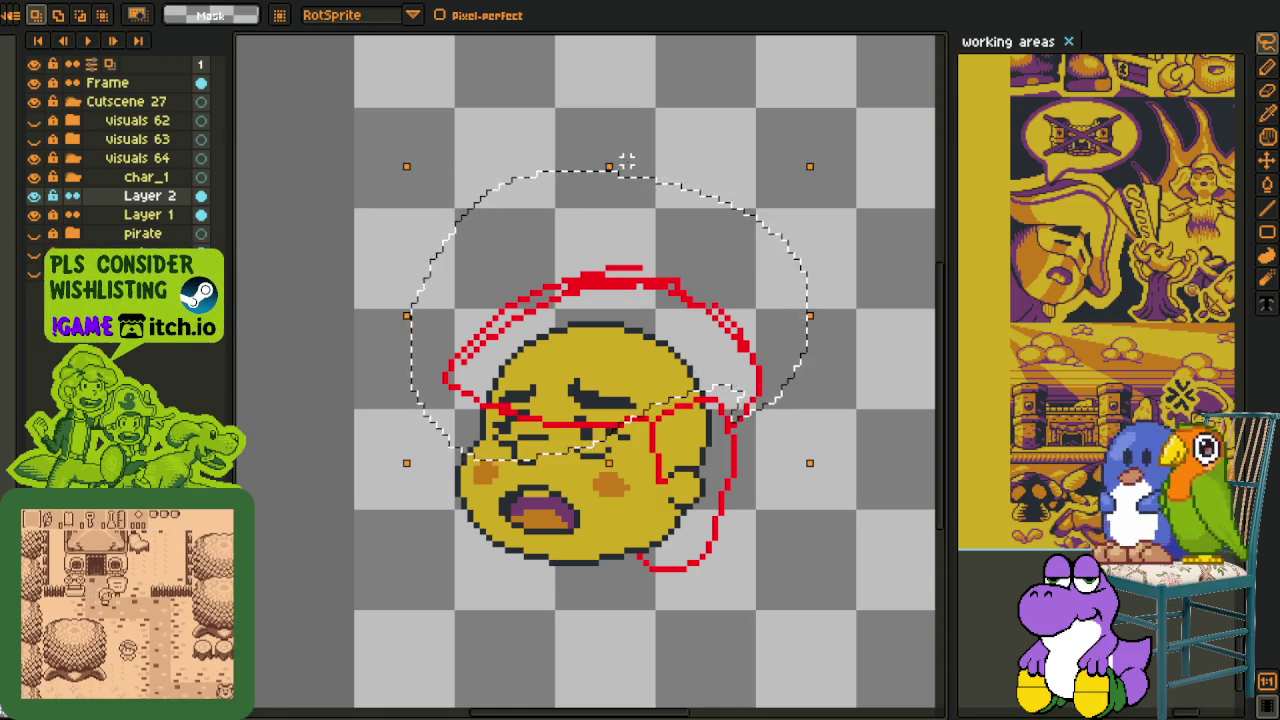
left_click_drag(613, 165, 613, 191)
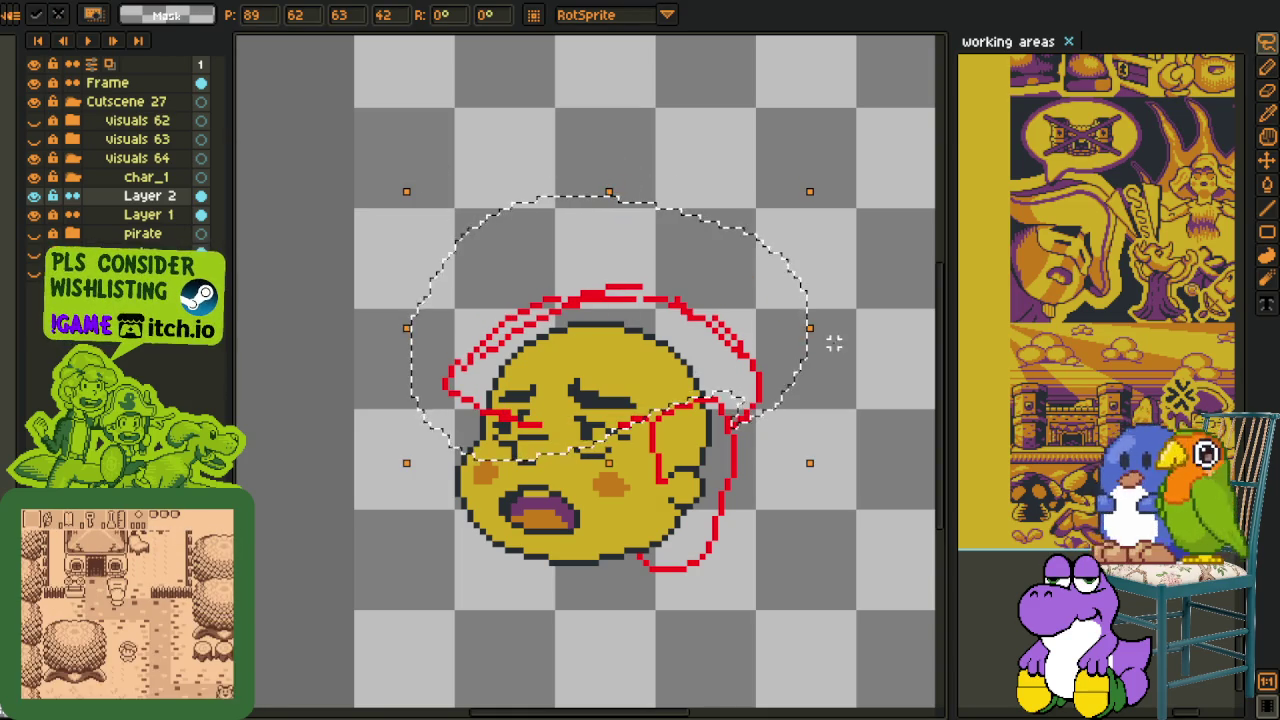
left_click_drag(815, 327, 797, 331)
left_click_drag(443, 329, 424, 337)
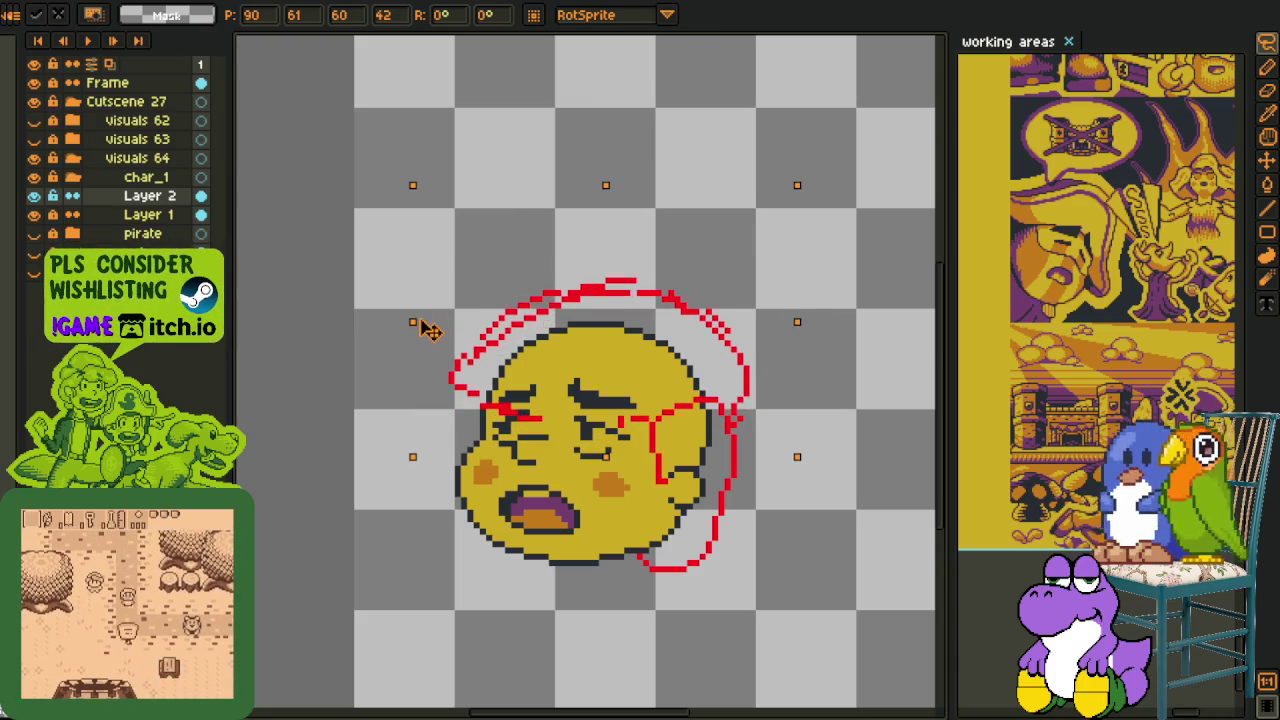
left_click_drag(421, 334, 421, 322)
left_click_drag(826, 481, 763, 371)
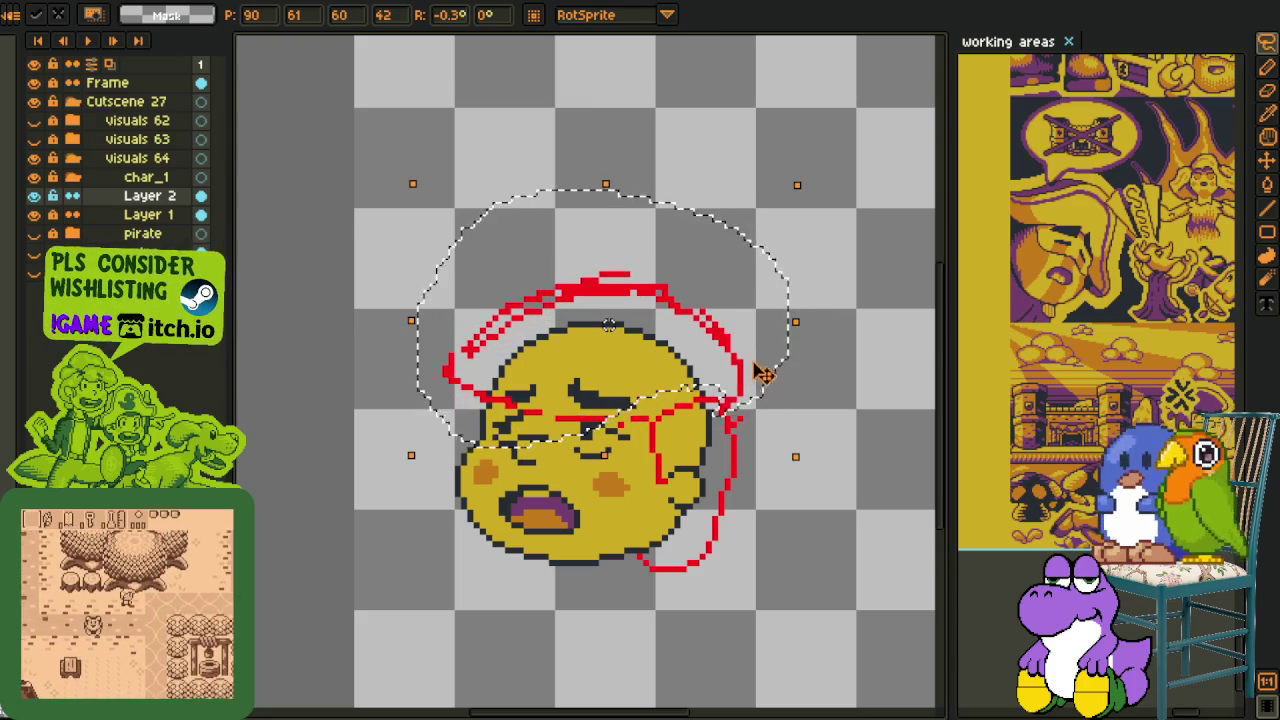
key("Return")
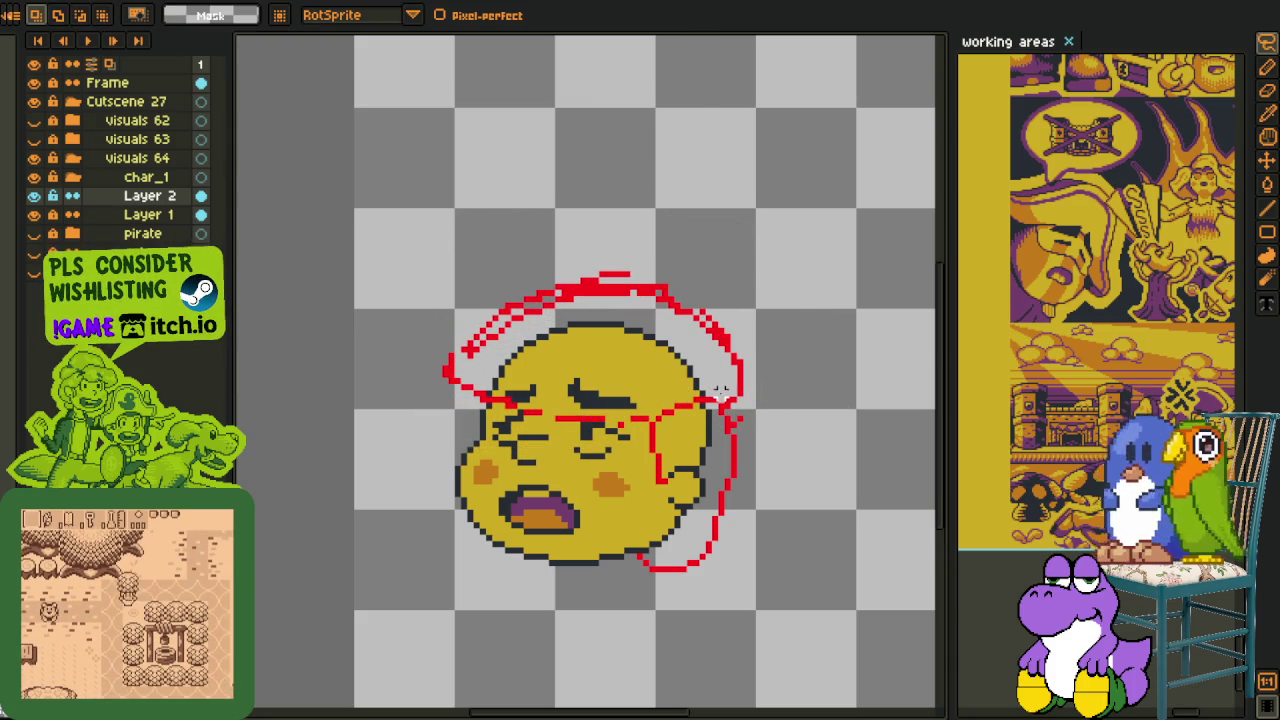
- Lasso the head's right side and slide it inward
mouse_move(720, 390)
left_mouse_down()
mouse_move(752, 410)
mouse_move(778, 274)
left_mouse_up()
left_click_drag(648, 333, 648, 336)
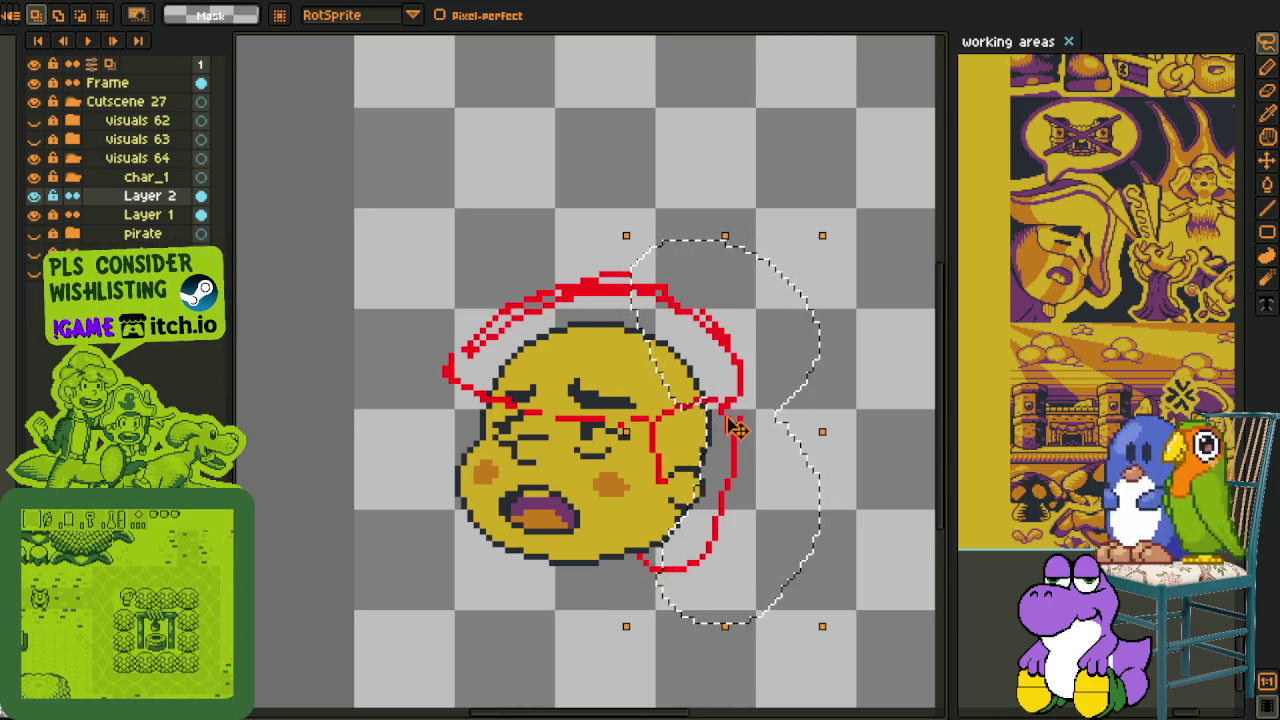
left_click_drag(730, 432, 715, 430)
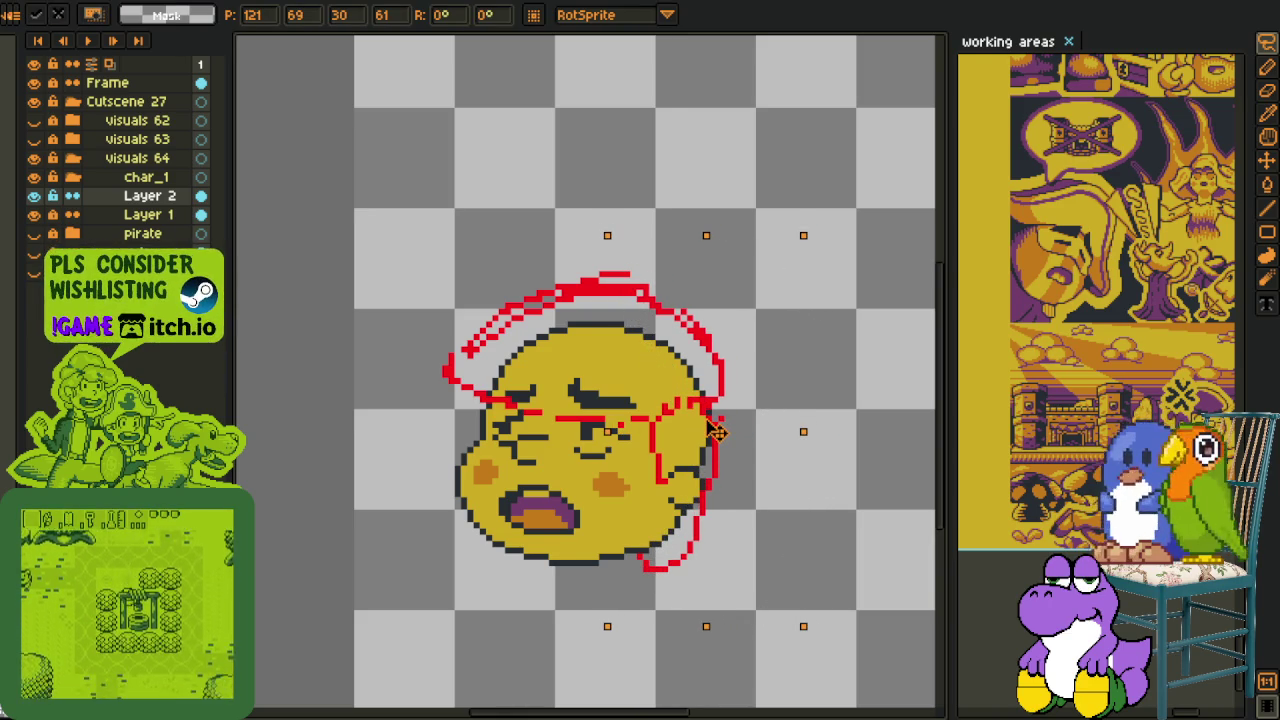
left_click(571, 191)
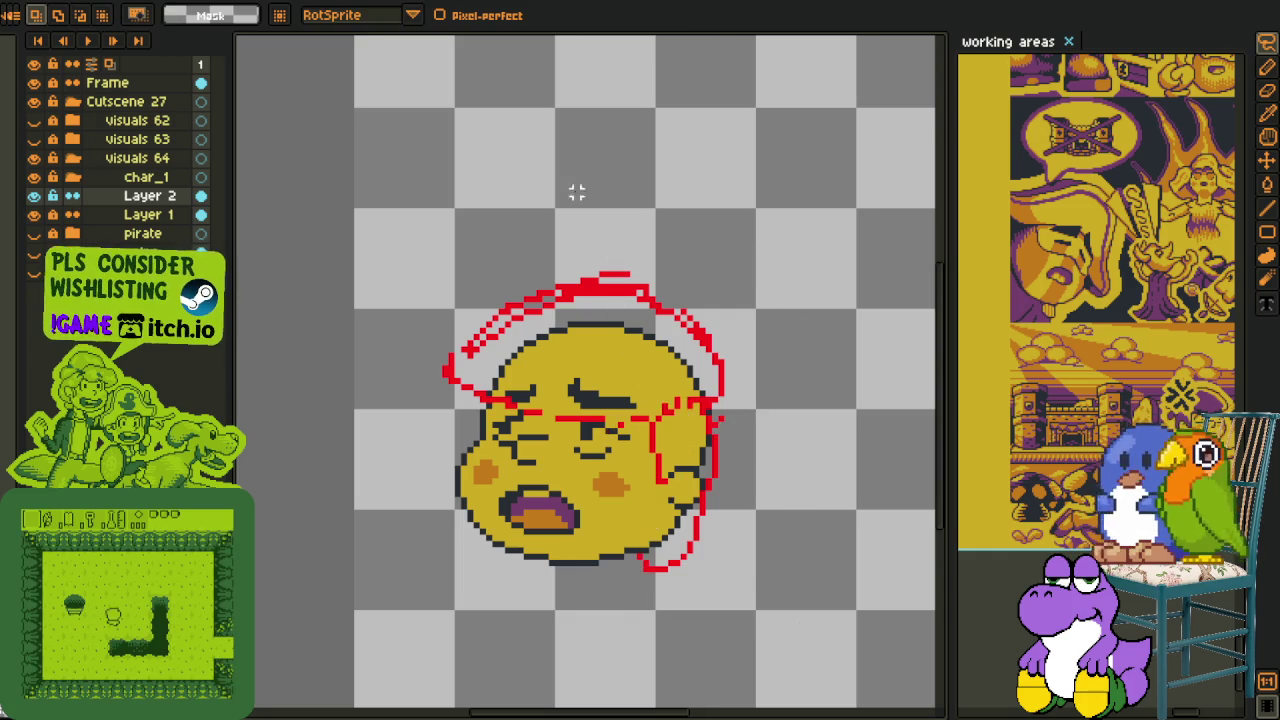
scroll(542, 466, "down", 2)
scroll(558, 546, "up", 1)
scroll(563, 431, "up", 1)
- Zoom in on the face and undo the lower red outline stroke
key("i")
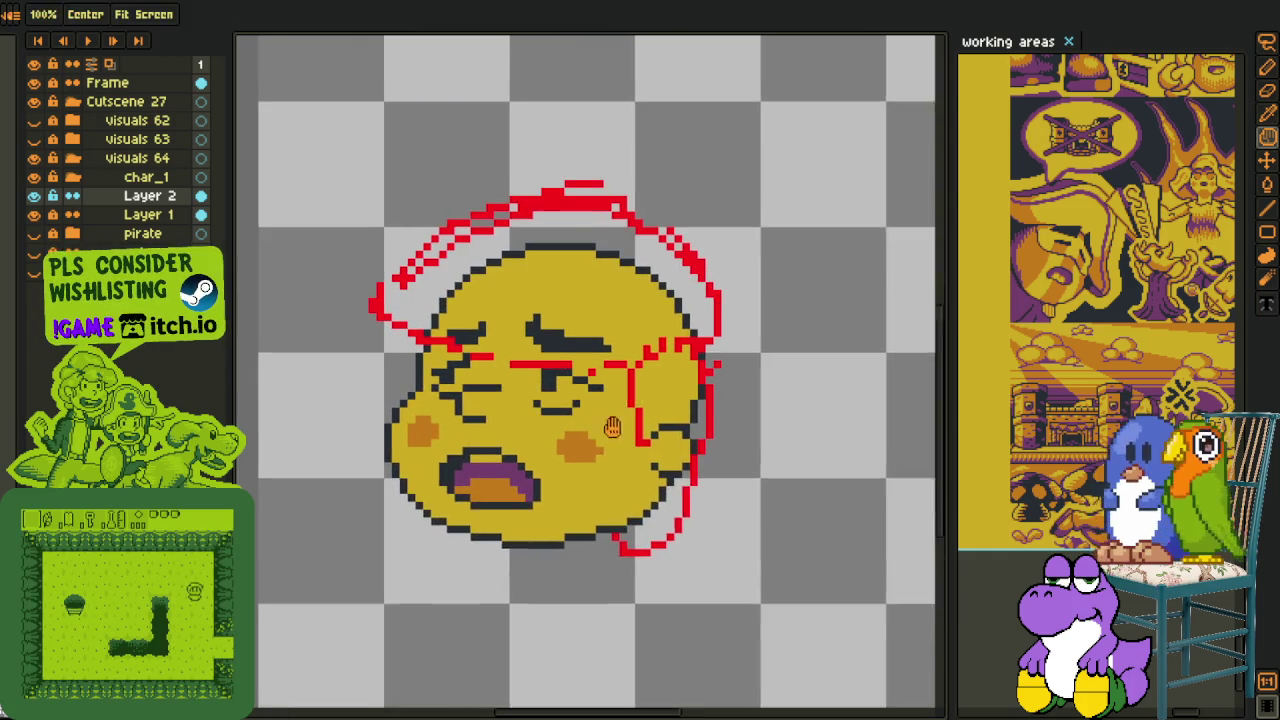
scroll(688, 385, "up", 2)
scroll(697, 397, "up", 1)
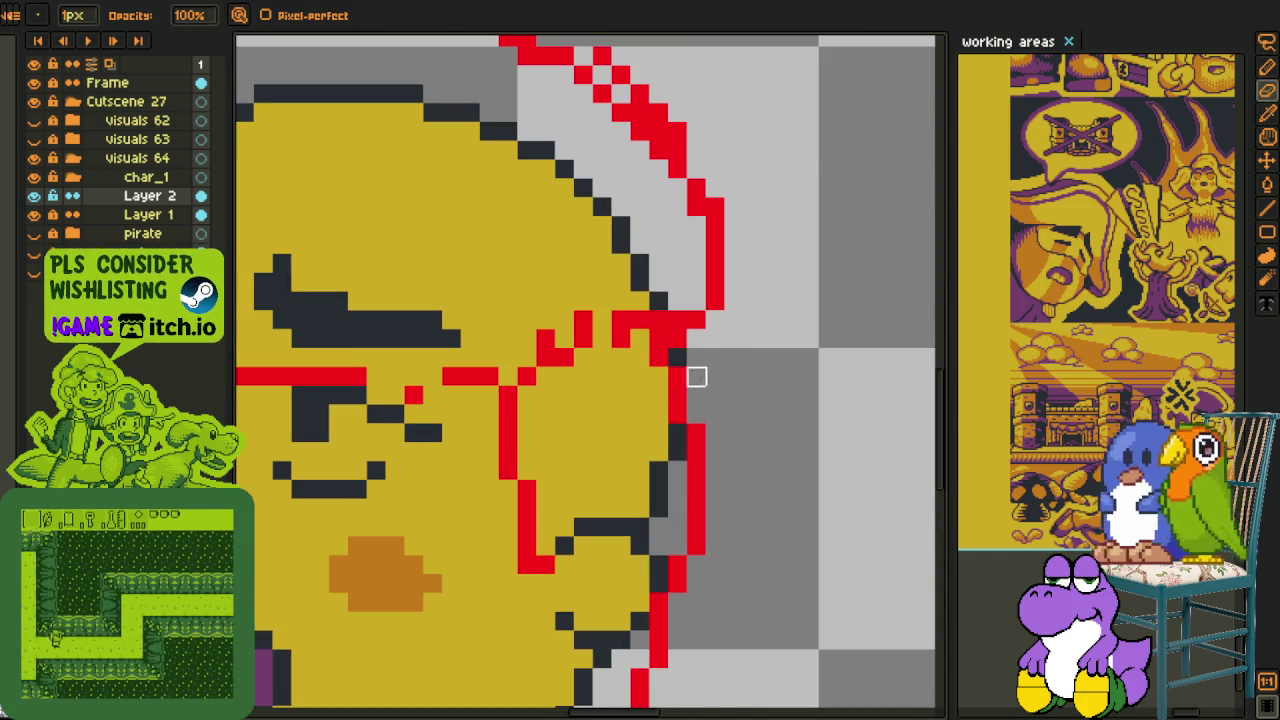
scroll(679, 408, "down", 2)
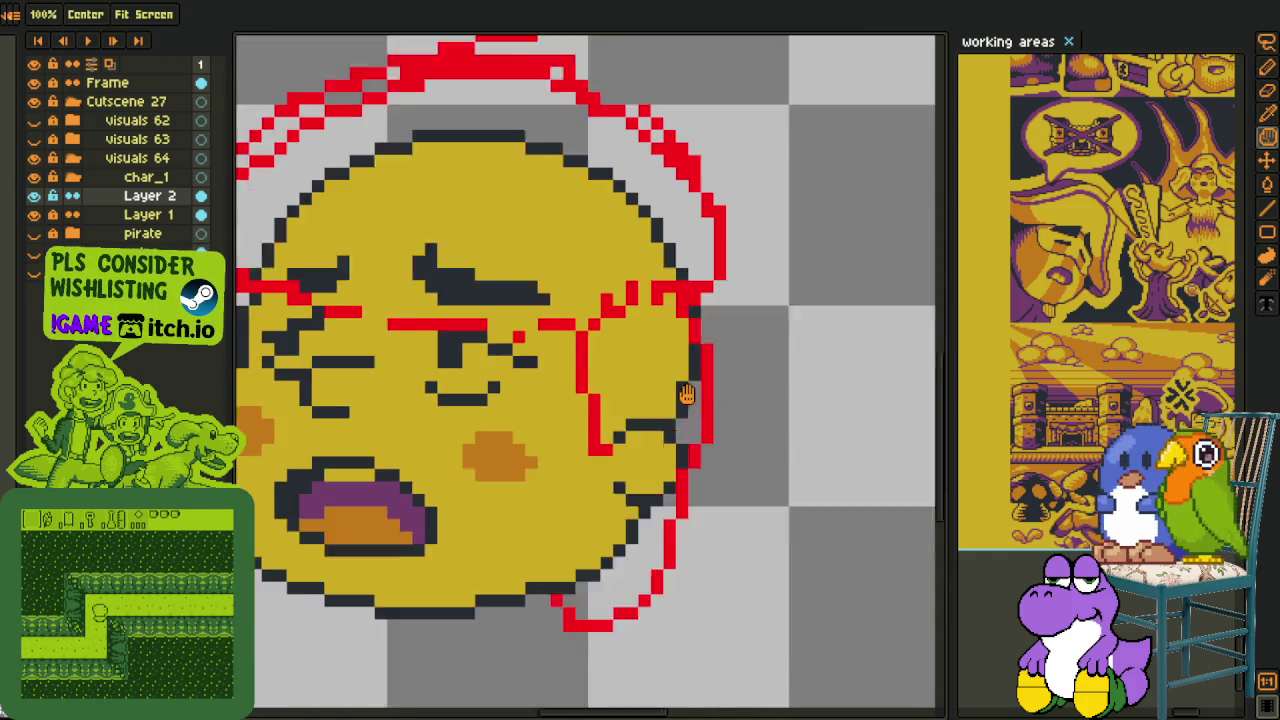
scroll(578, 532, "up", 2)
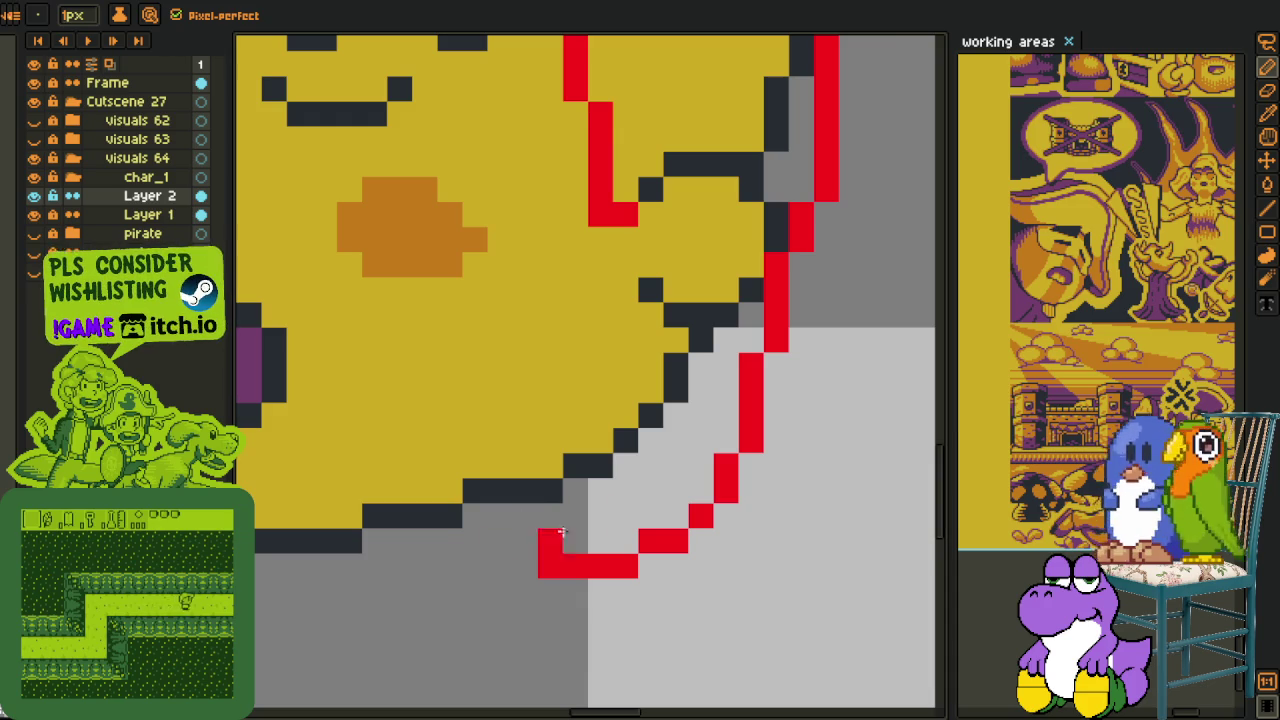
key("ctrl+z")
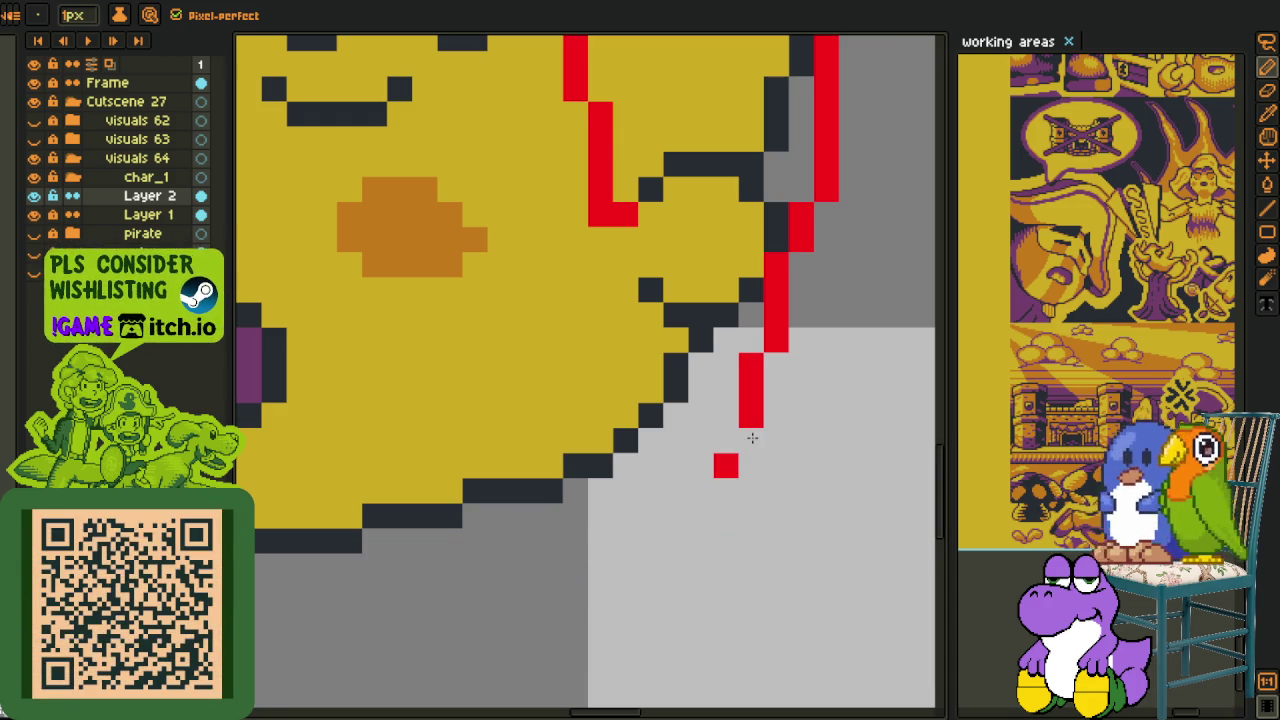
- Redraw the red scarf line beneath the chin from the face's lower right
left_click(700, 490)
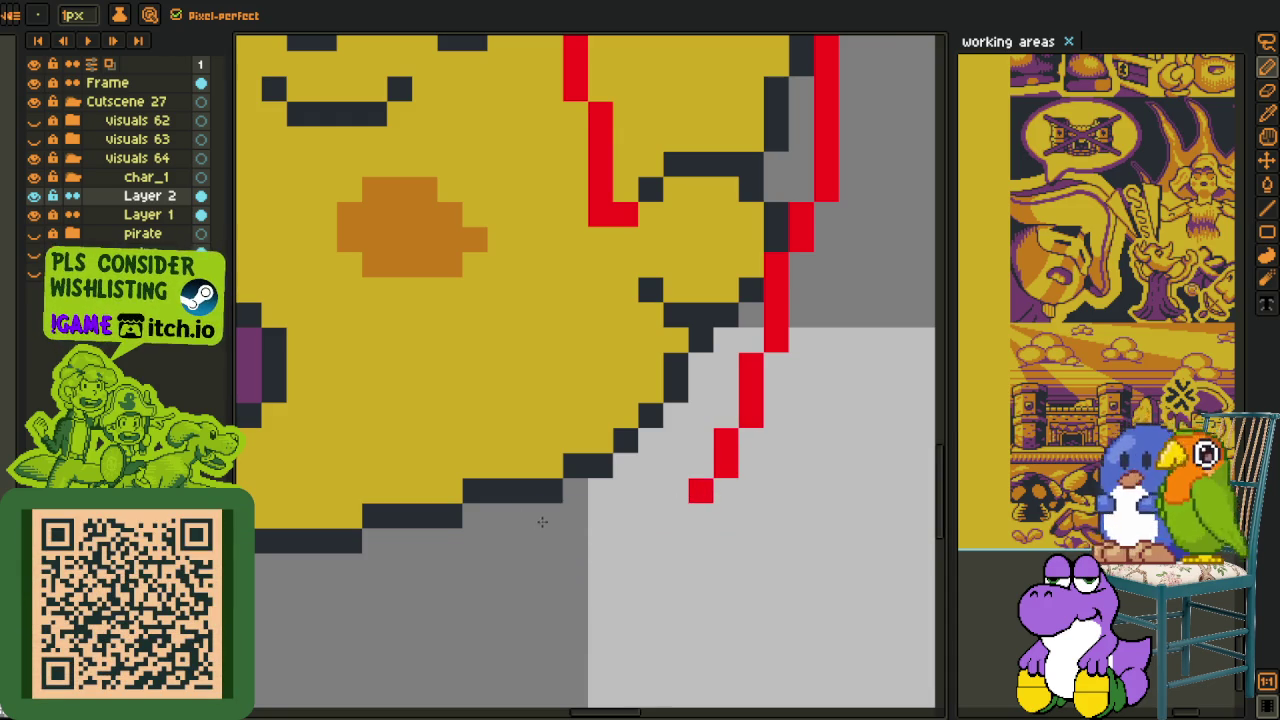
left_click_drag(475, 541, 655, 531)
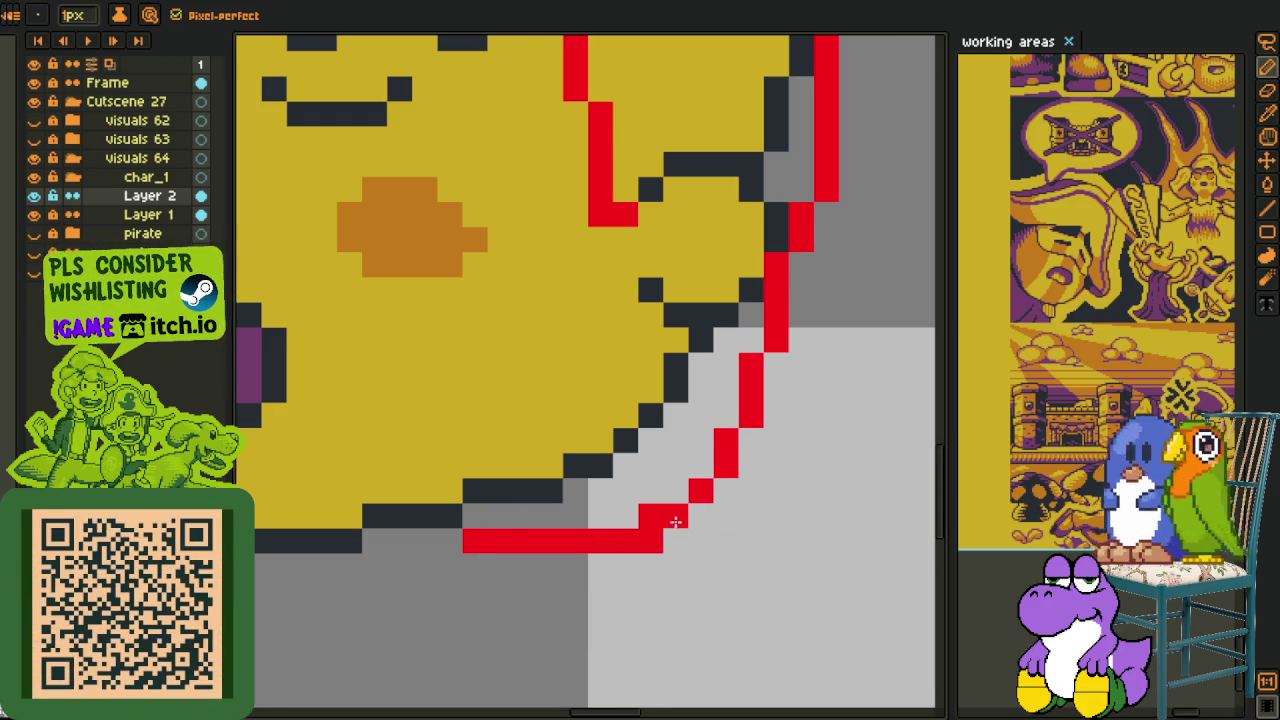
scroll(649, 527, "down", 3)
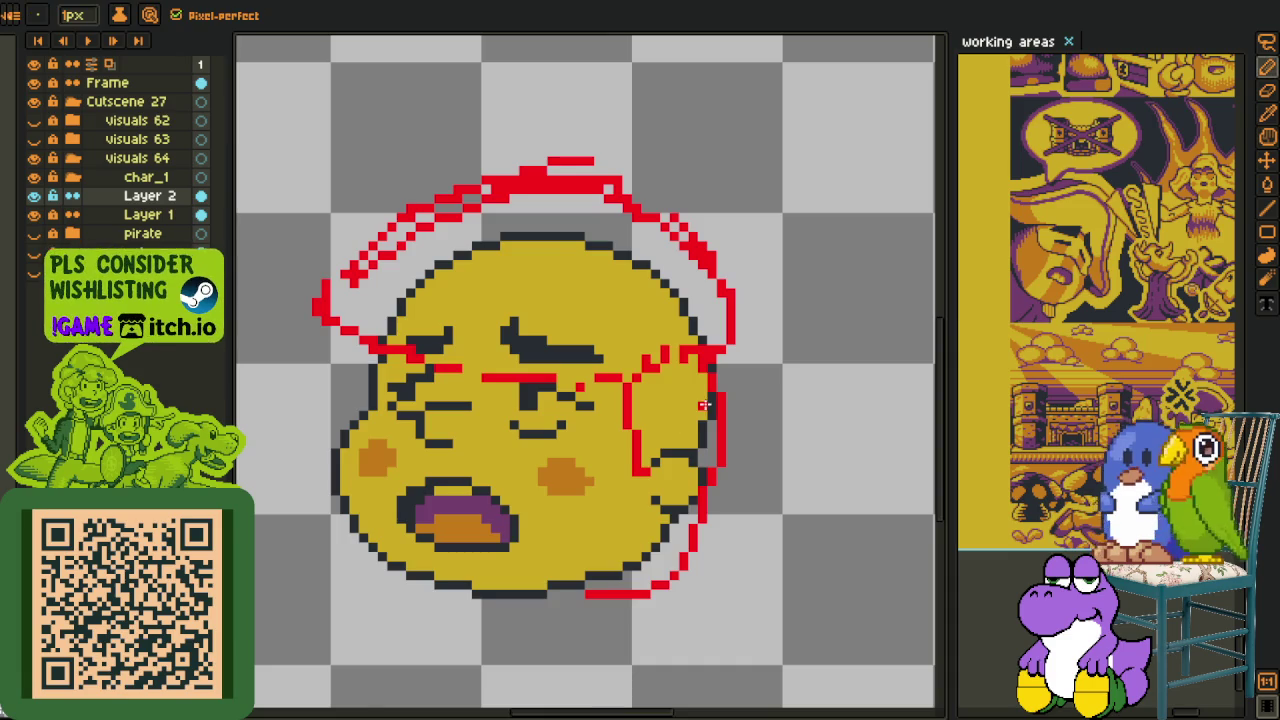
scroll(705, 459, "up", 3)
left_click_drag(700, 584, 683, 450)
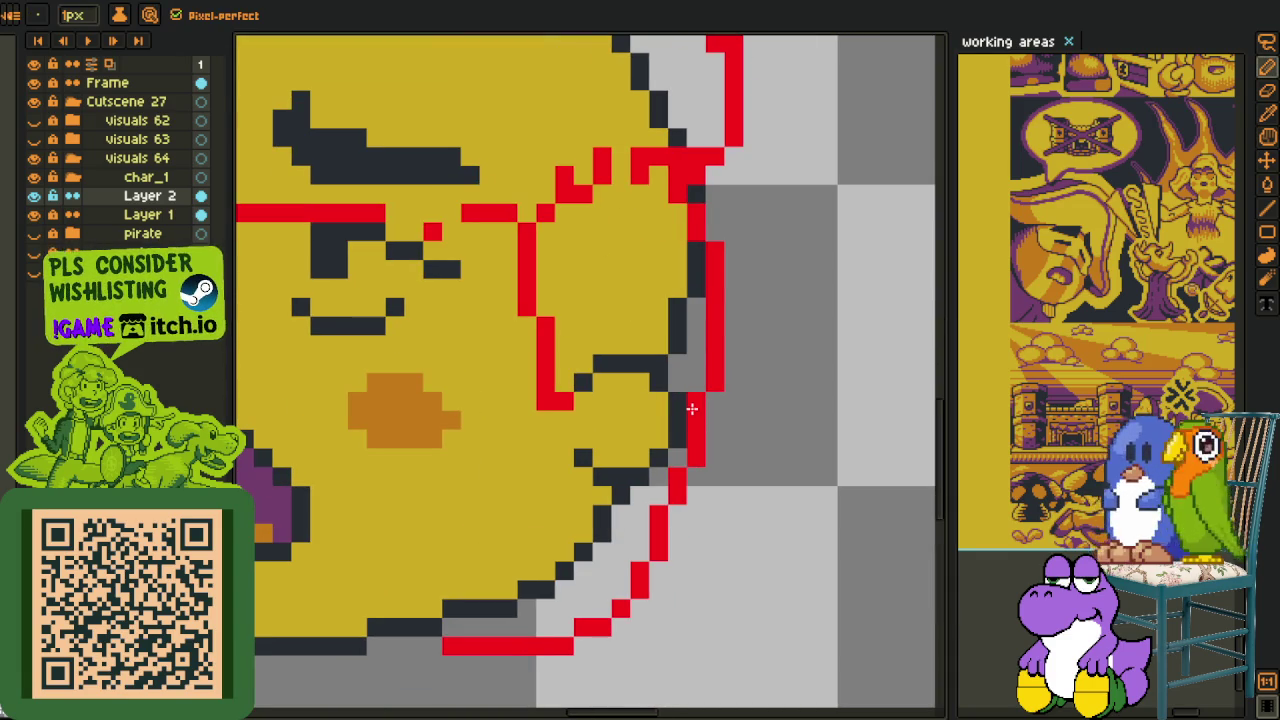
left_click_drag(691, 203, 733, 378)
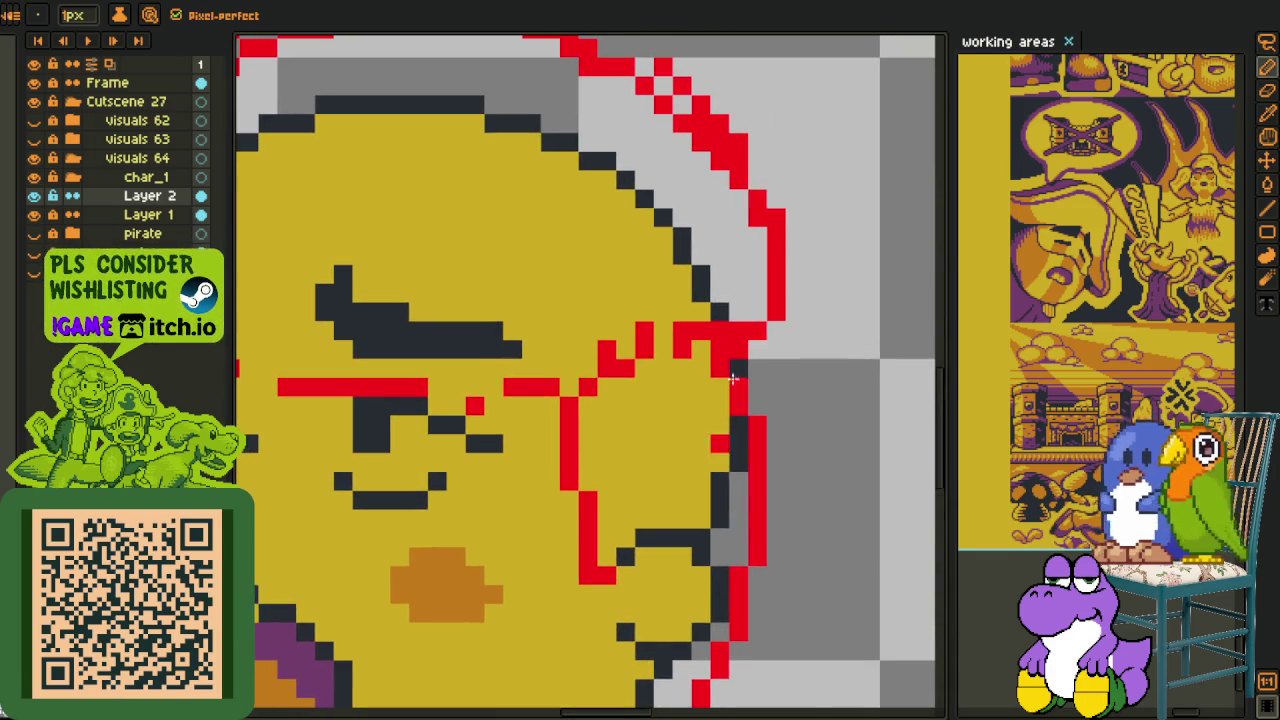
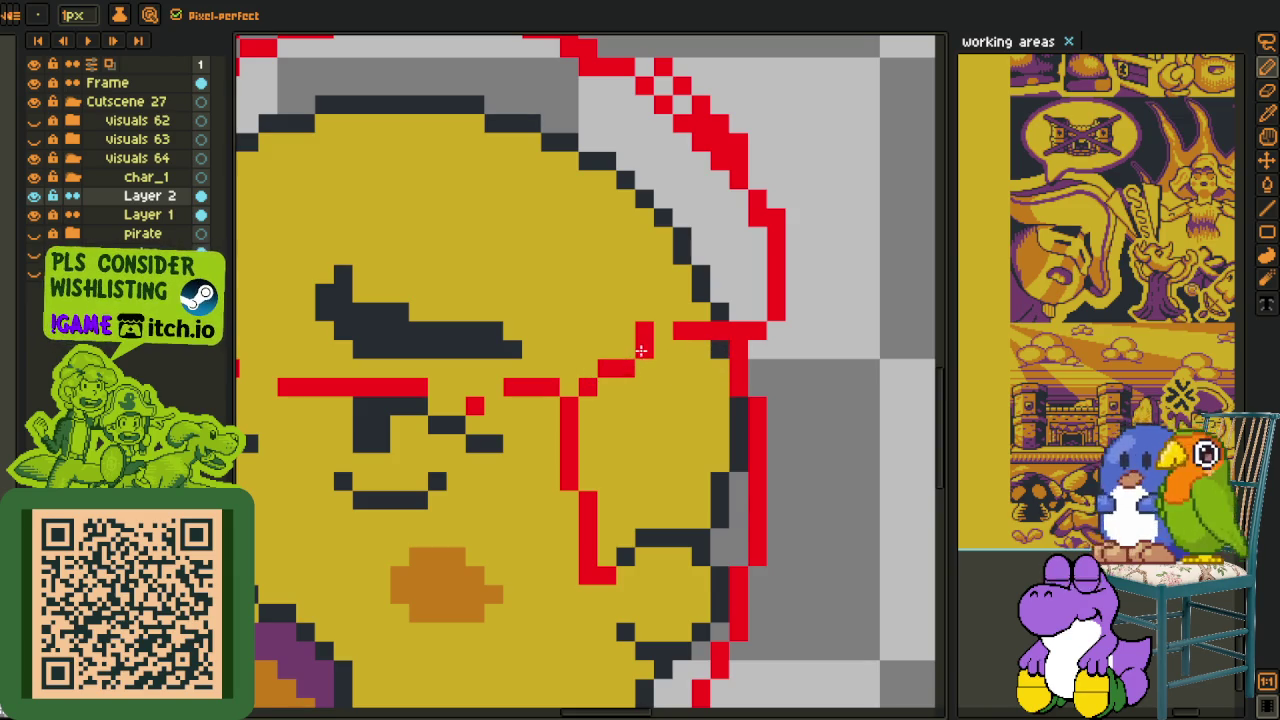
- Smooth the red curve's top right and touch up pixels on the cap's left edge
scroll(680, 355, "up", 3)
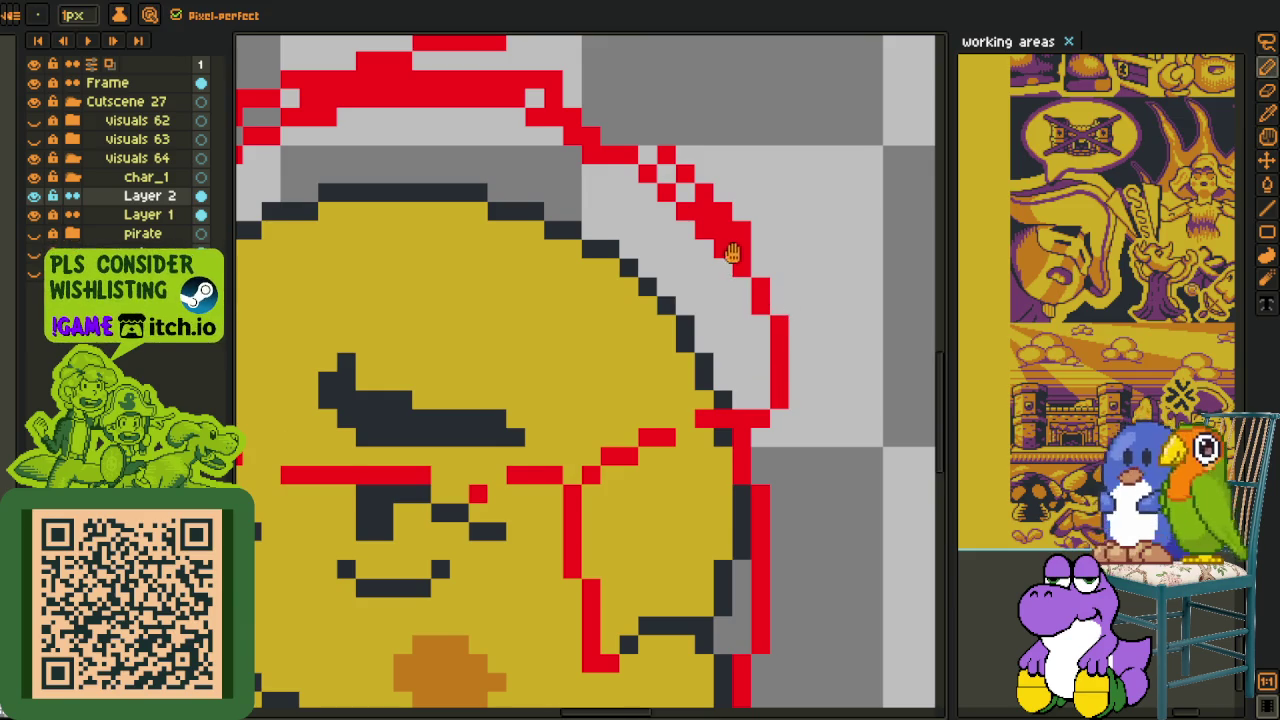
scroll(732, 253, "up", 4)
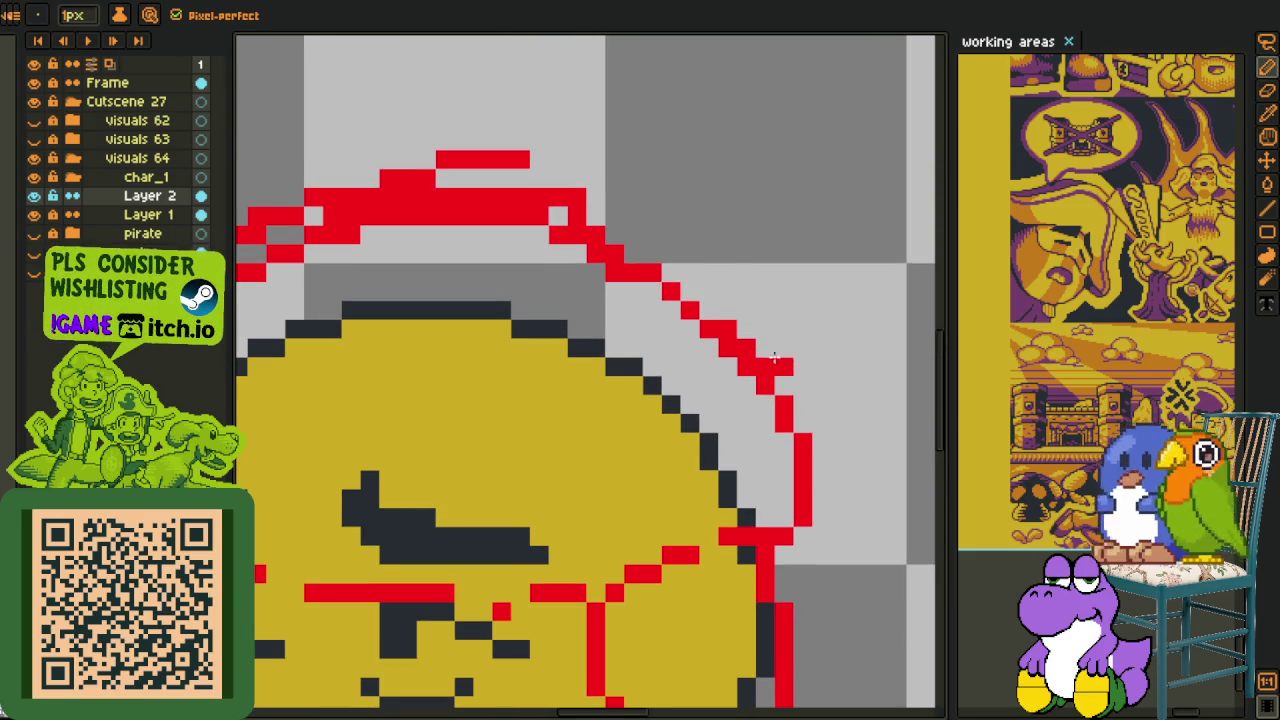
left_click_drag(726, 327, 757, 358)
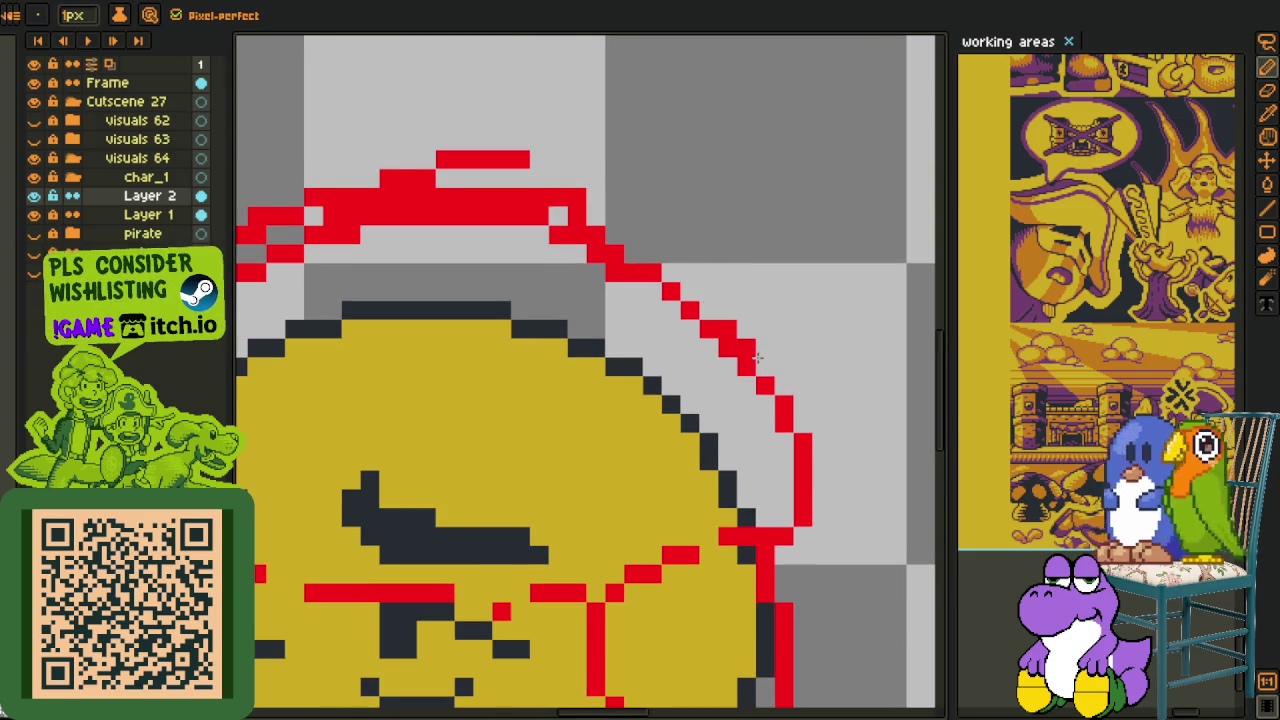
scroll(705, 341, "down", 3)
scroll(420, 409, "up", 3)
left_click(320, 386)
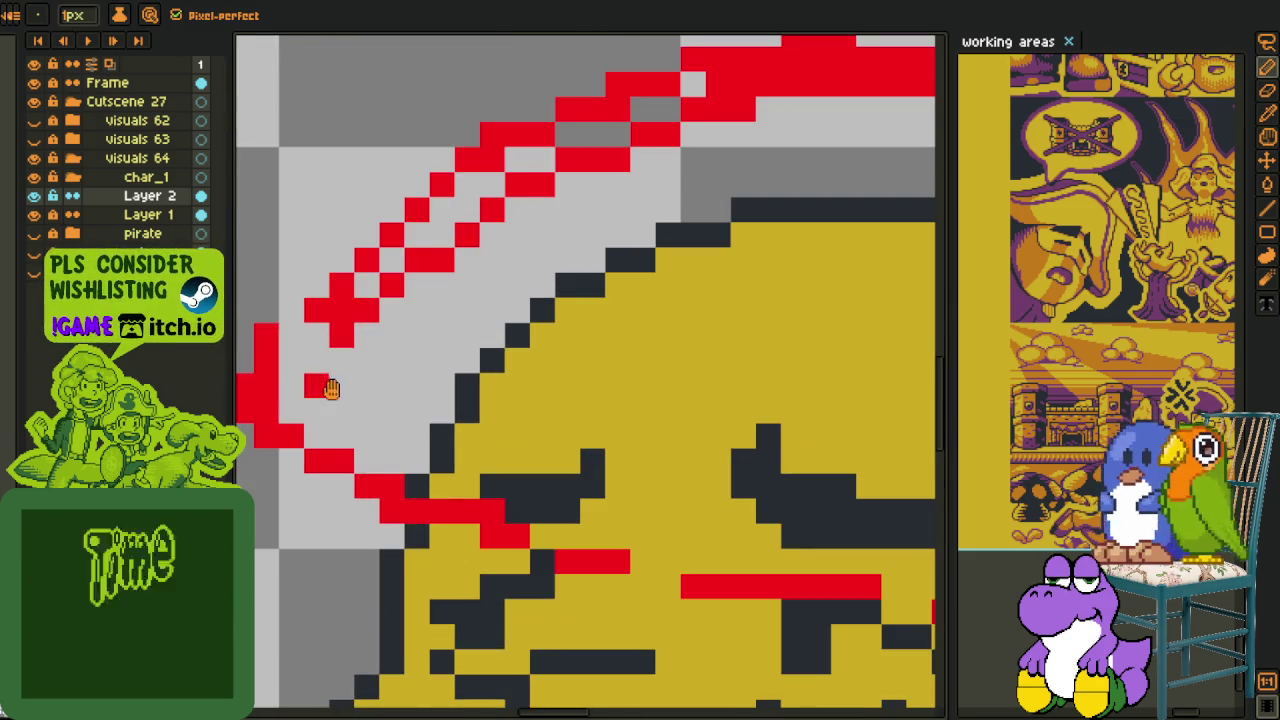
scroll(352, 435, "up", 1)
left_click(327, 444)
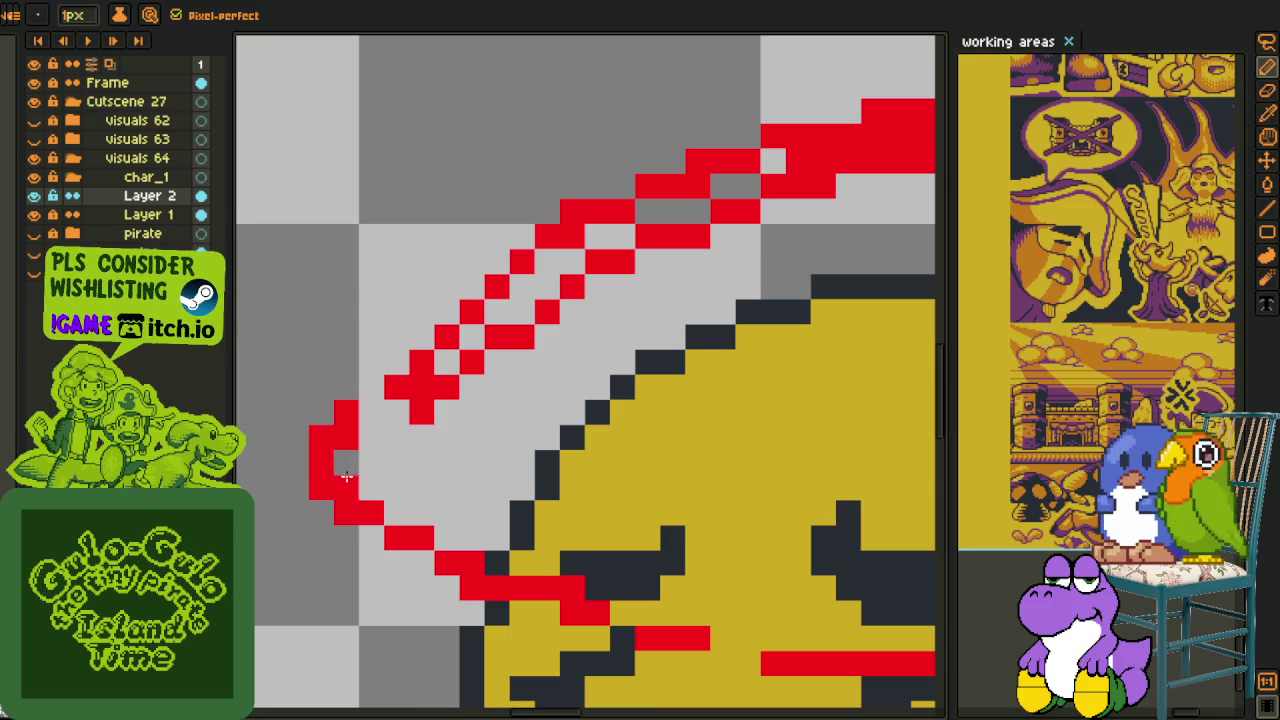
right_click(346, 437)
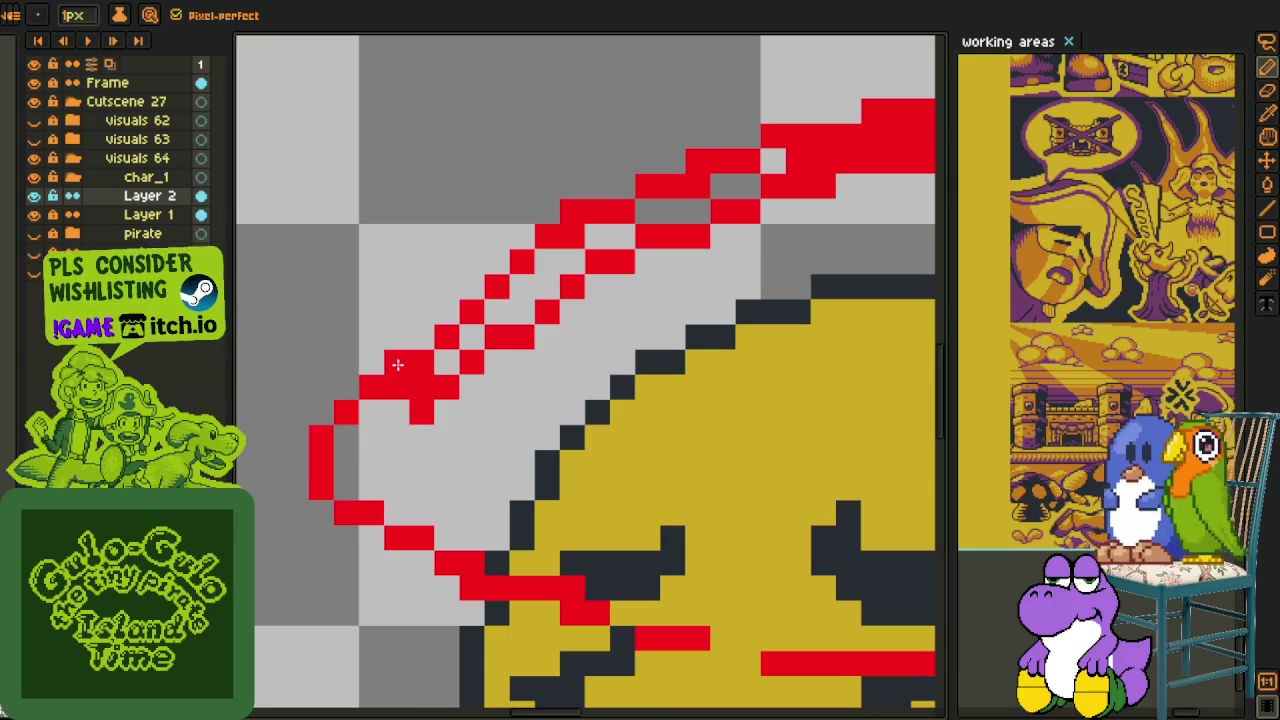
- Lasso the left part of the red curve and shift it one pixel right
key("q")
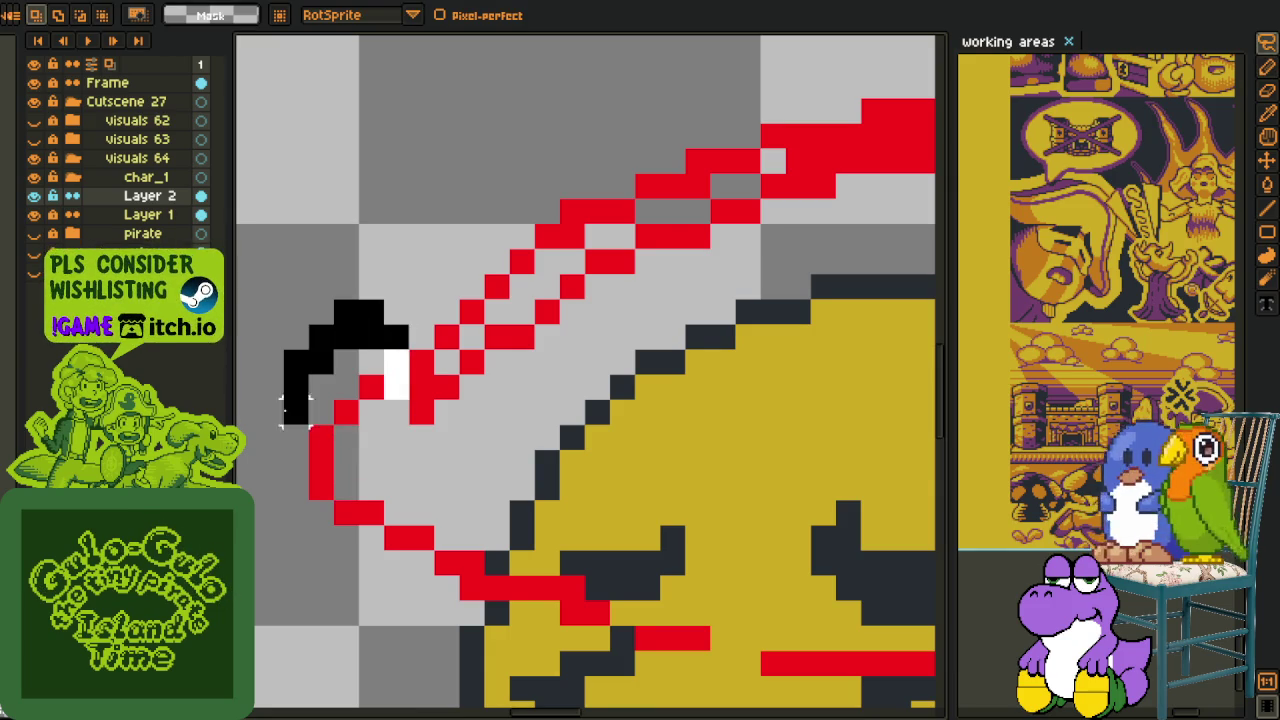
mouse_move(392, 335)
left_mouse_down()
mouse_move(445, 680)
mouse_move(466, 466)
left_mouse_up()
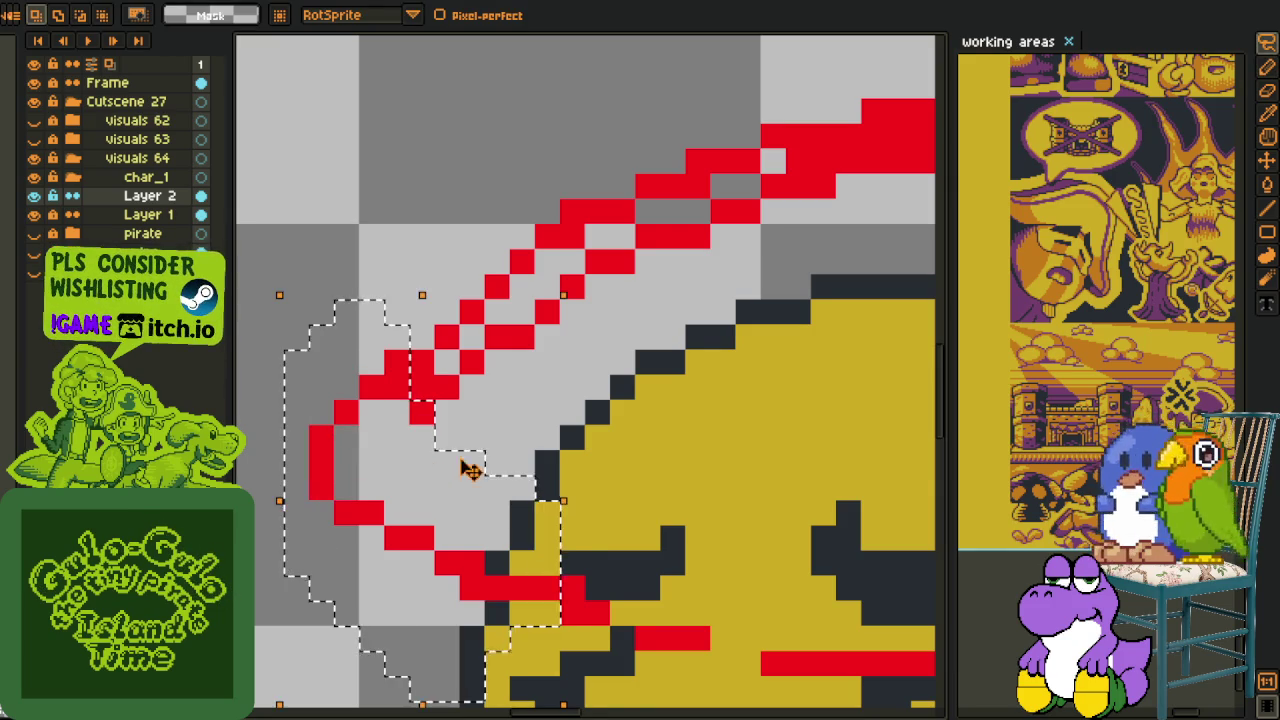
key("Right")
key("ctrl+d")
- Erase the doubled inner red line along the diagonal
key("e")
key("w")
key("e")
left_click_drag(420, 409, 572, 312)
mouse_move(421, 413)
left_mouse_down()
mouse_move(425, 390)
mouse_move(449, 411)
mouse_move(622, 262)
left_mouse_up()
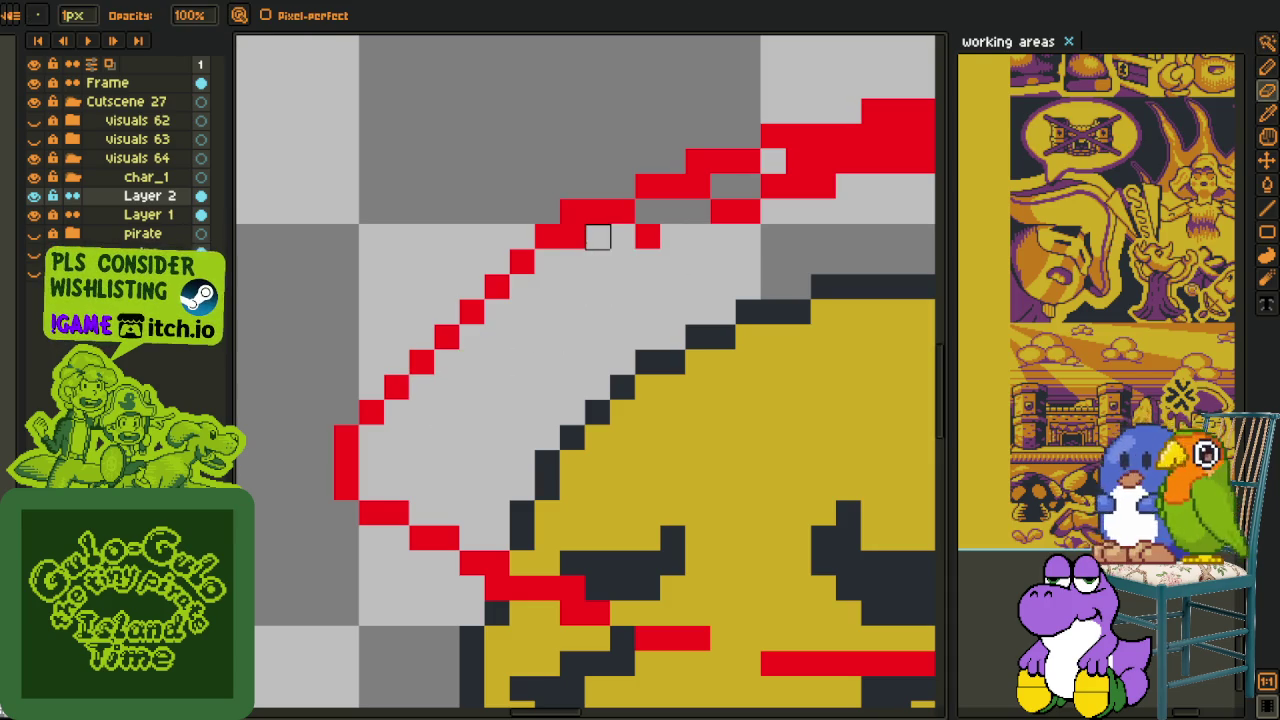
- Erase extra red pixels along the upper curve and the lower diagonal row's end
mouse_move(686, 234)
left_mouse_down()
mouse_move(505, 426)
mouse_move(720, 352)
left_mouse_up()
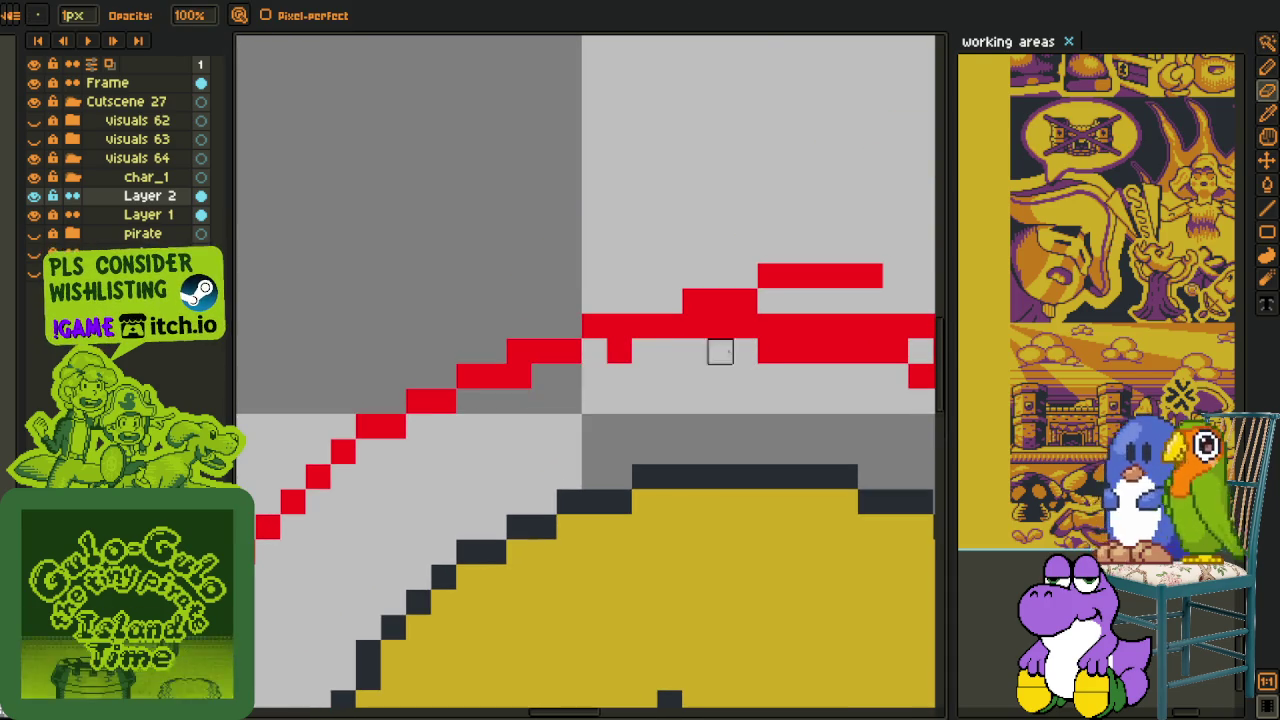
left_click(519, 375)
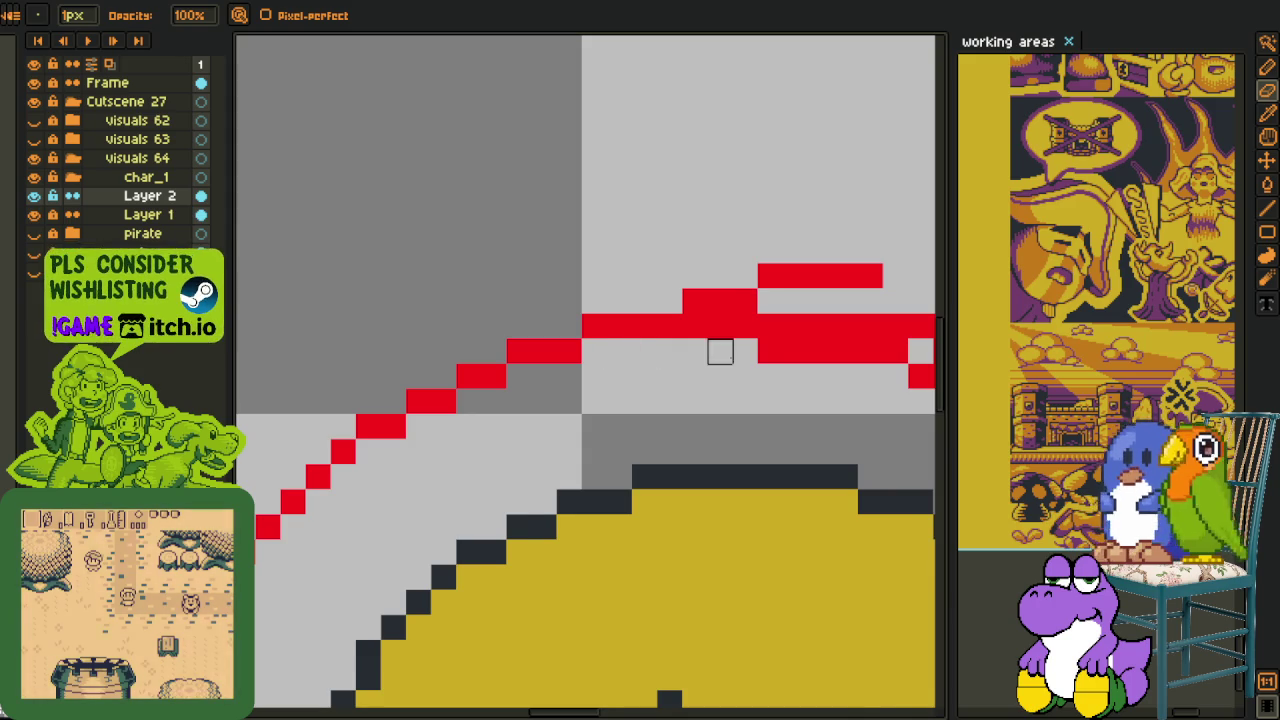
scroll(720, 352, "down", 3)
scroll(650, 340, "up", 3)
key("i")
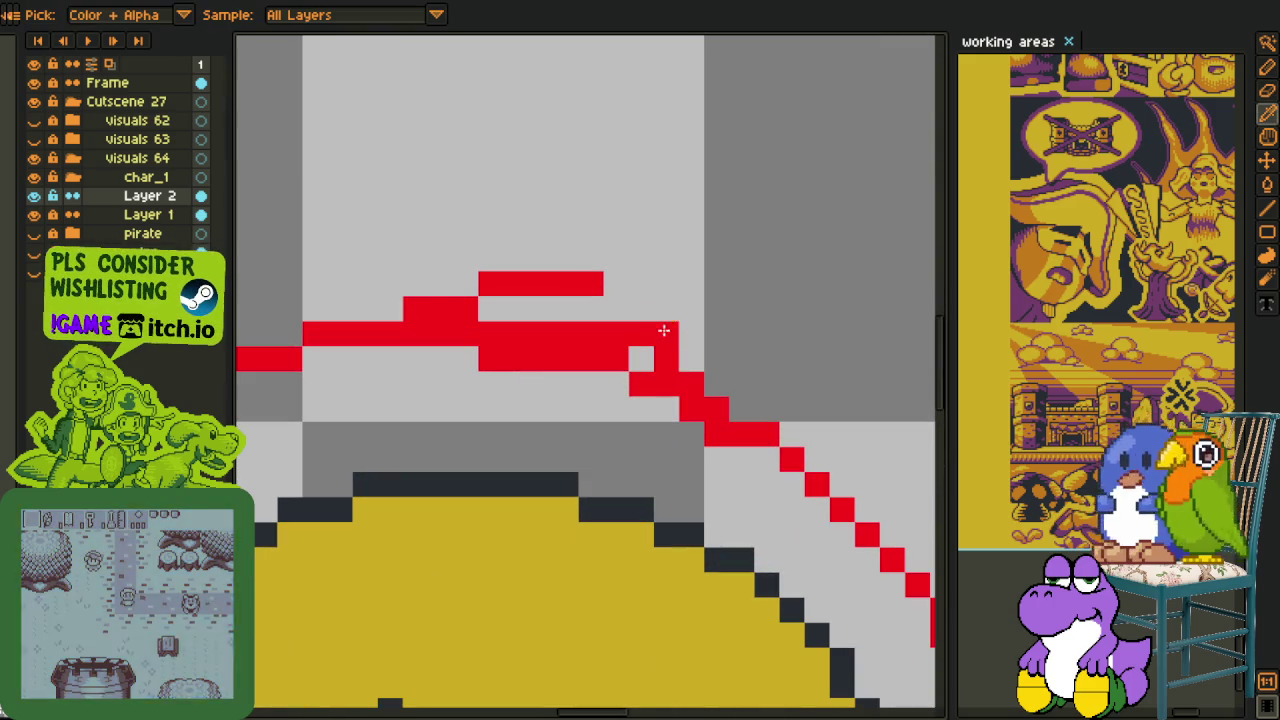
key("b")
- Remove the upper red rows along the cap's top, leaving one line
right_click(665, 334)
left_click(616, 310)
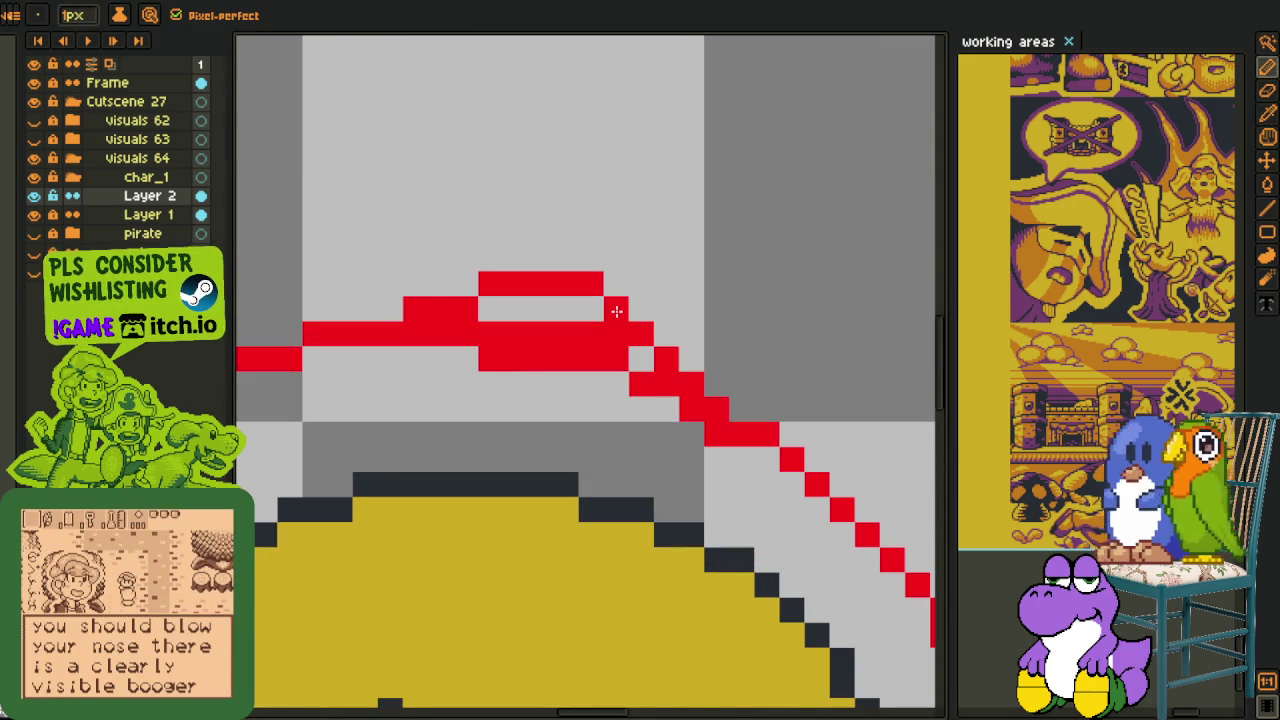
left_click_drag(617, 311, 640, 283)
right_click(560, 285)
right_click(600, 309)
right_click(440, 309)
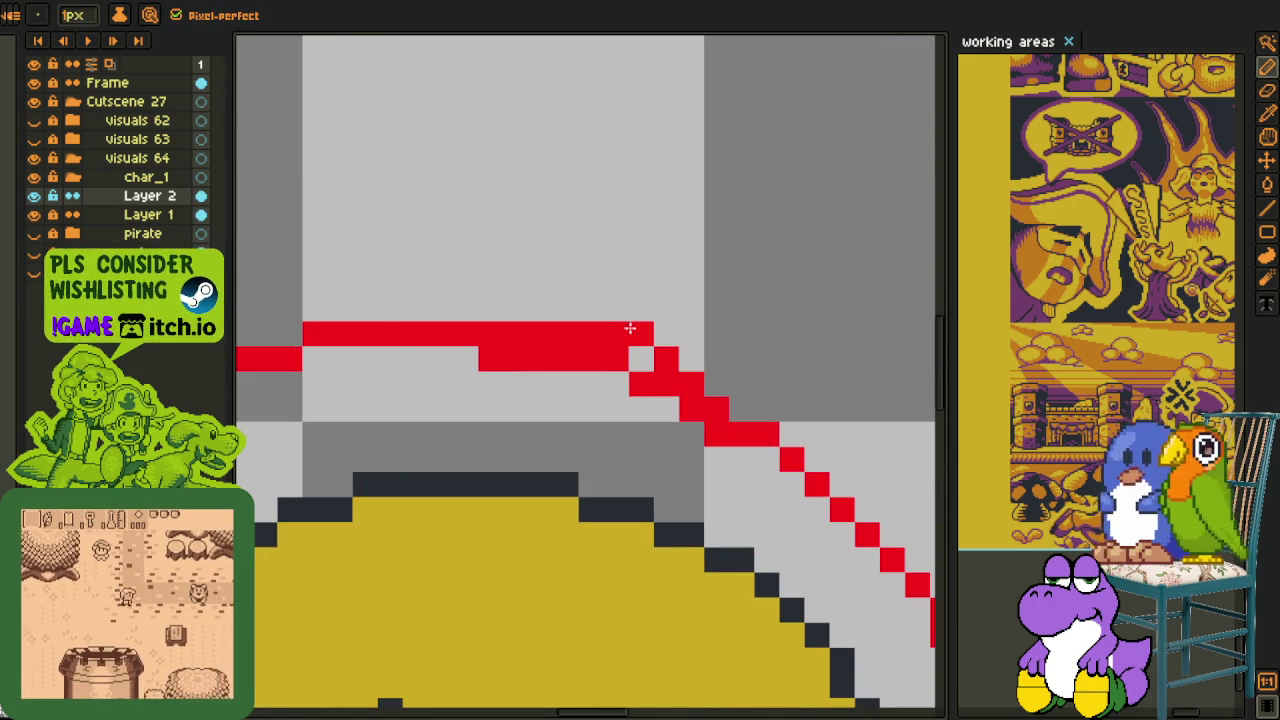
right_click(560, 334)
- Shorten the second-row red segment and erase two staircase pixels on the outline
left_click(641, 358)
right_click(516, 358)
right_click(490, 358)
right_click(665, 360)
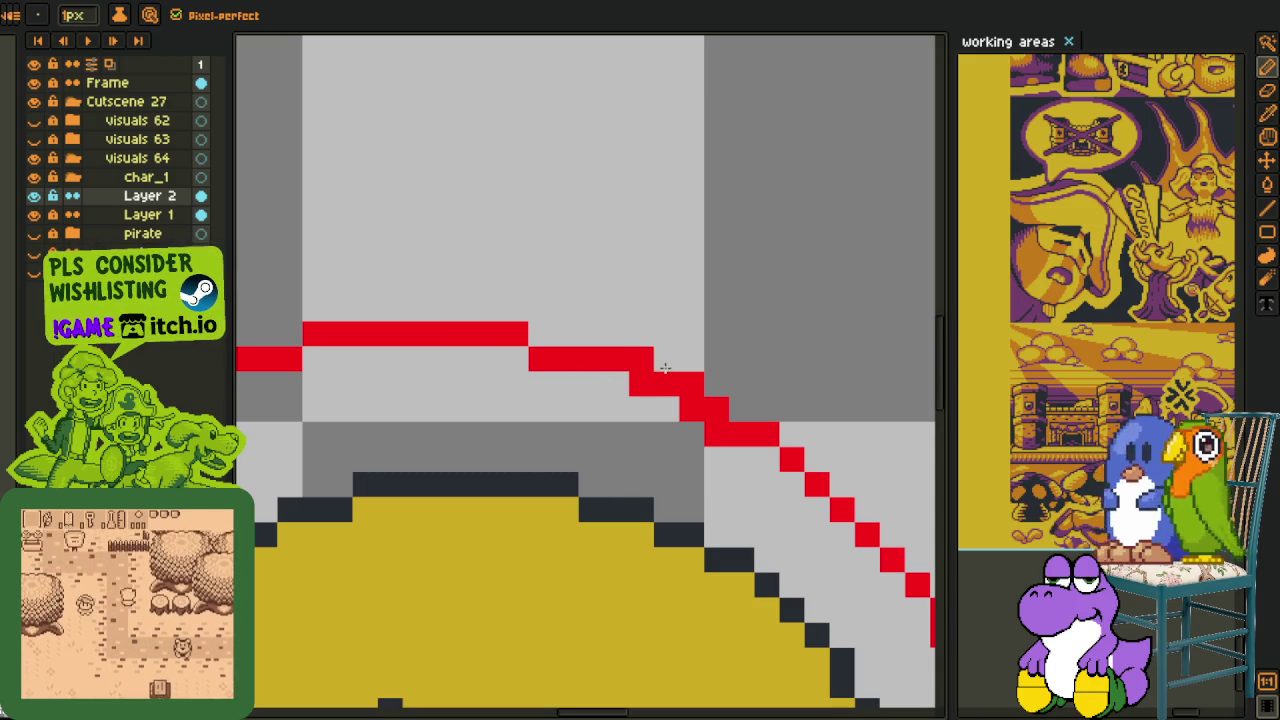
left_click_drag(690, 418, 571, 283)
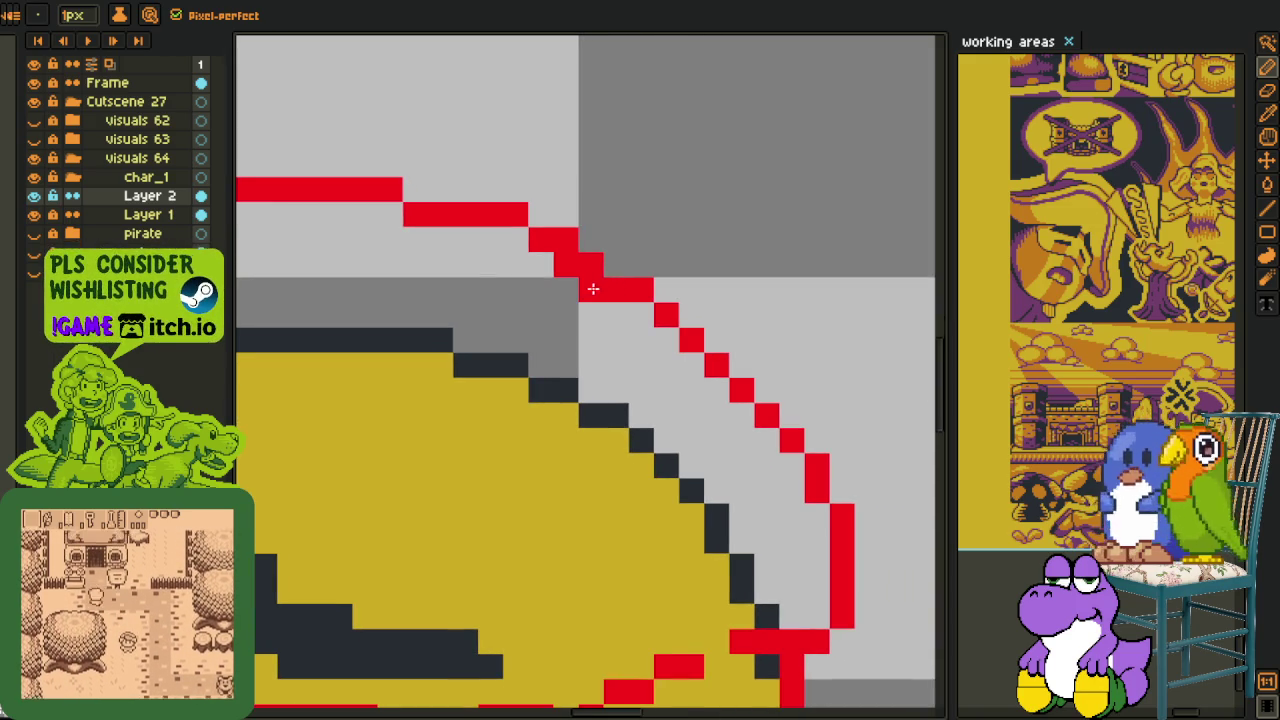
right_click(566, 290)
right_click(566, 265)
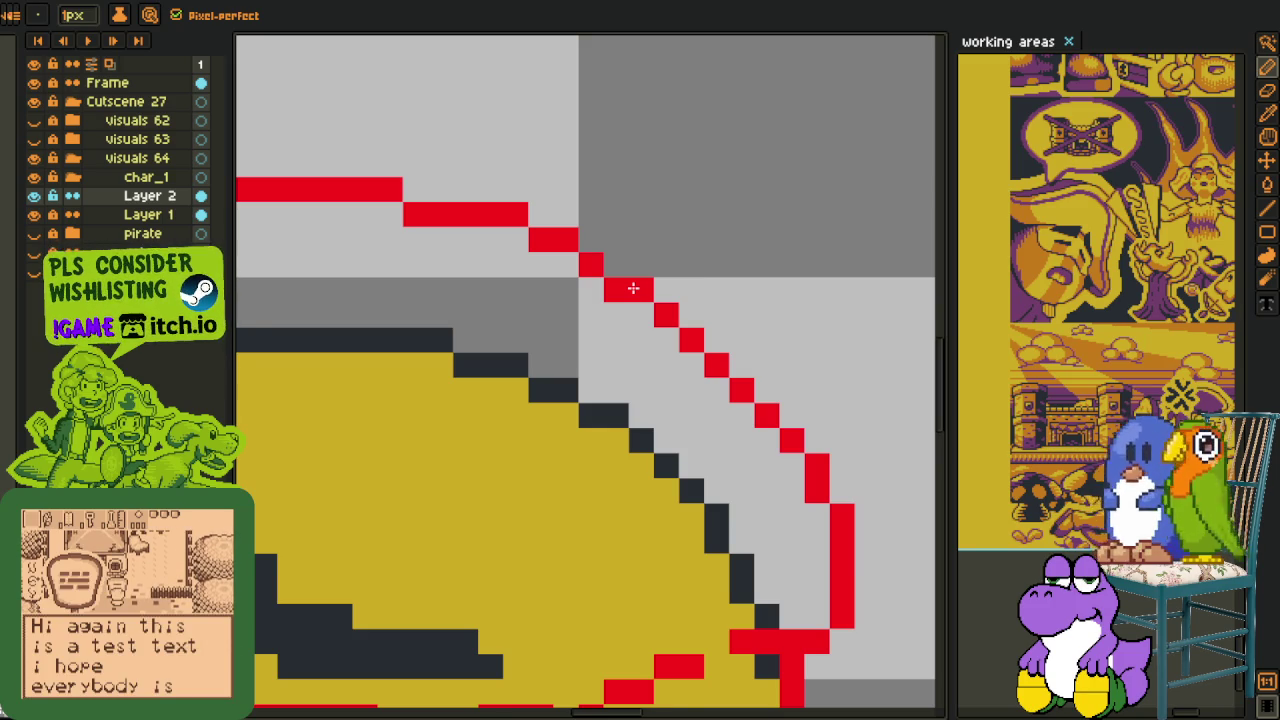
- Redraw the staircase step on the cap outline's right side
scroll(633, 289, "down", 1)
scroll(700, 350, "down", 2)
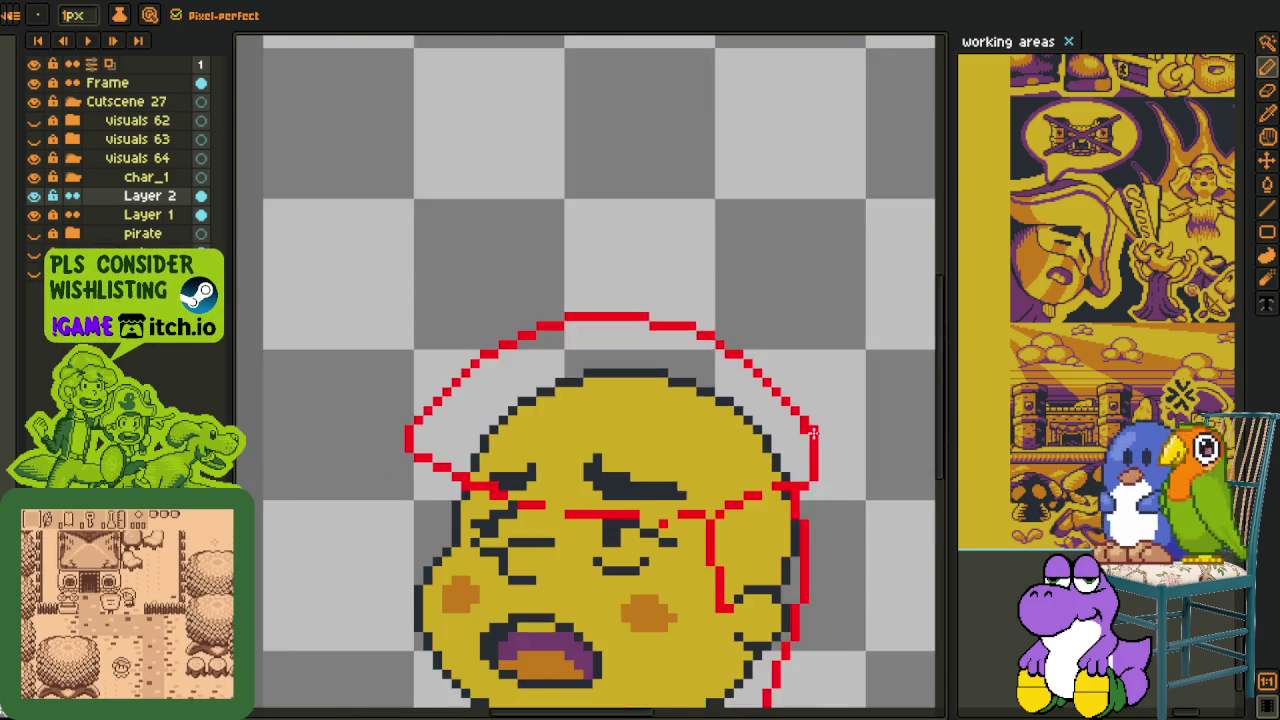
scroll(795, 438, "down", 1)
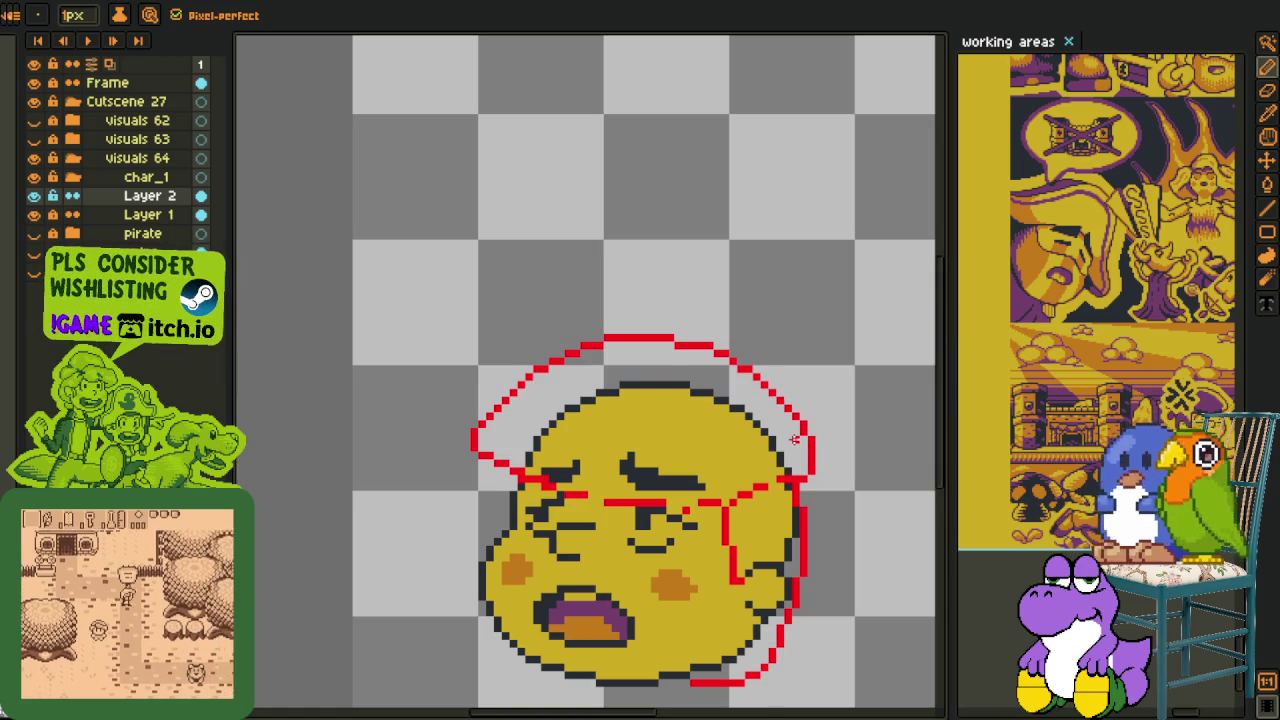
scroll(795, 438, "up", 1)
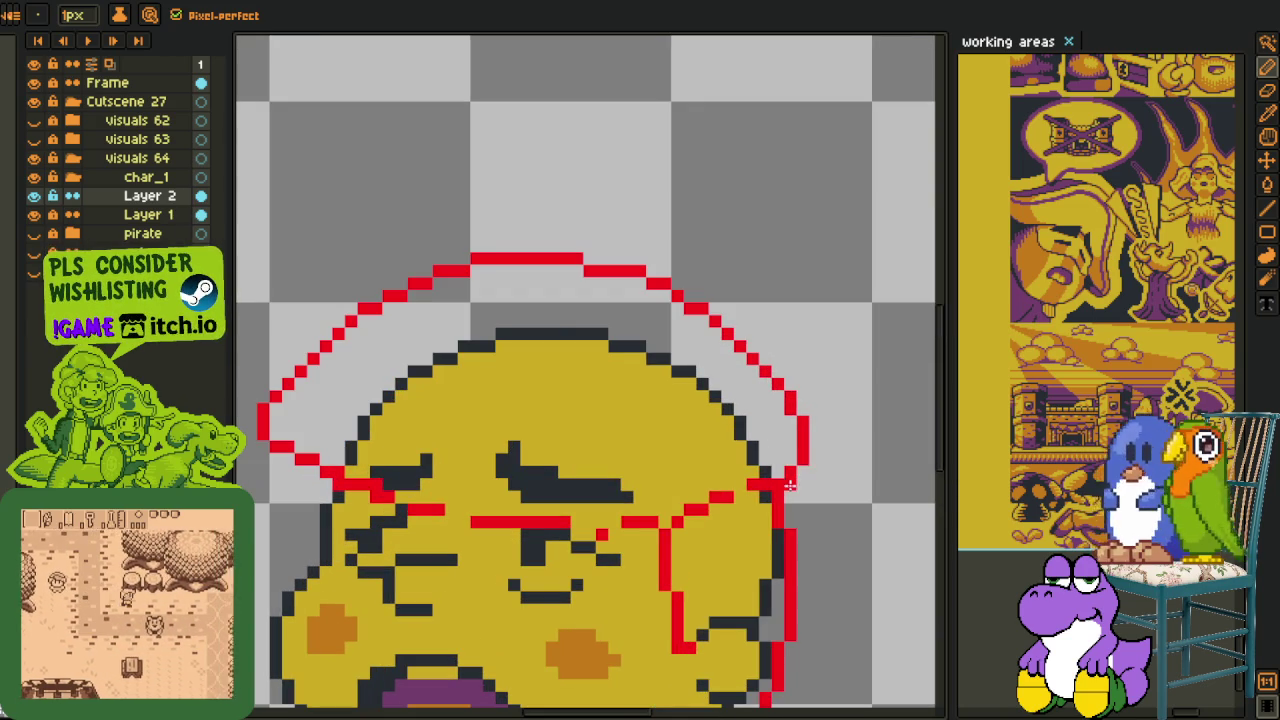
scroll(795, 450, "up", 1)
scroll(769, 372, "up", 1)
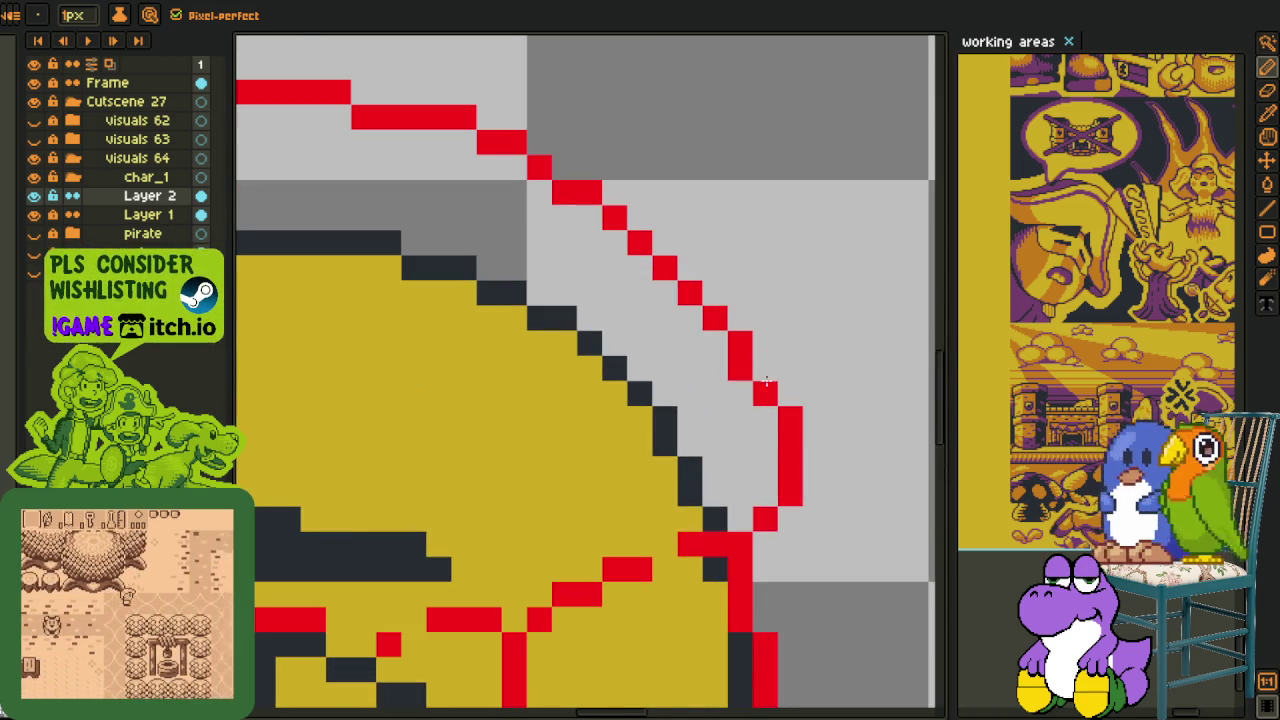
left_click_drag(762, 370, 771, 414)
- Extend the red brim bar at both ends and fill its missing pixels
scroll(771, 414, "down", 1)
scroll(700, 400, "down", 1)
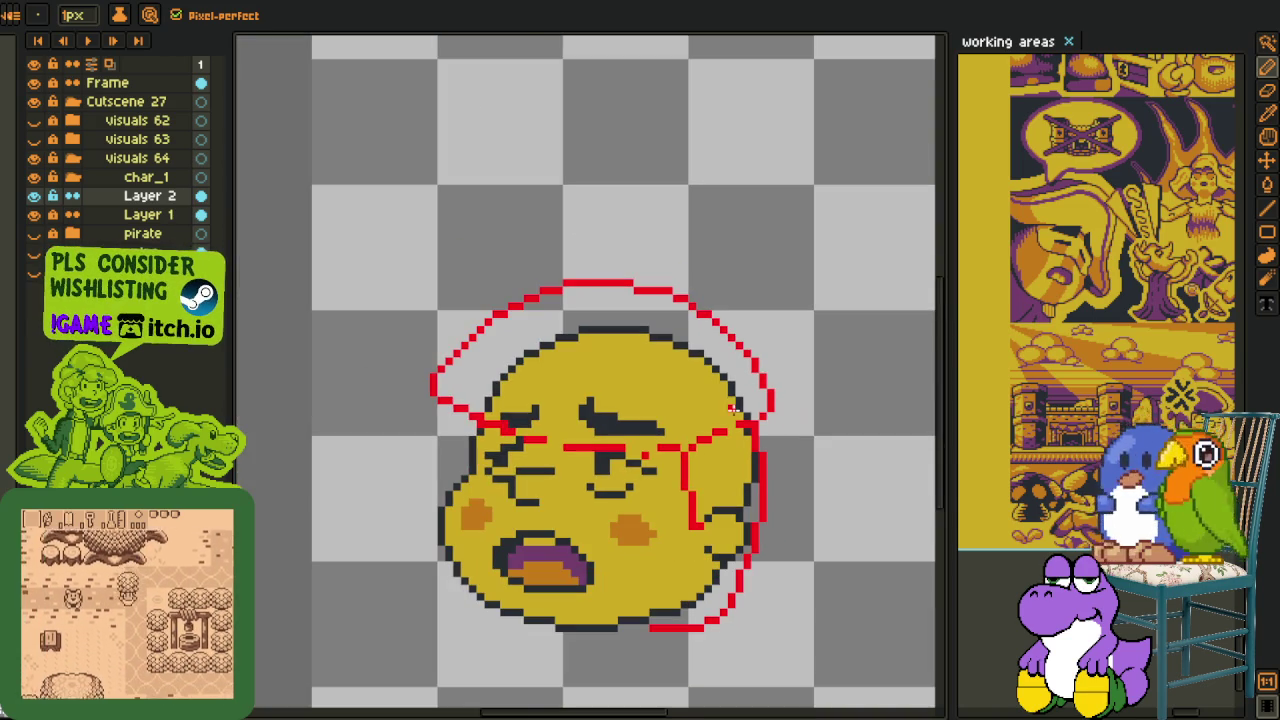
scroll(662, 394, "up", 1)
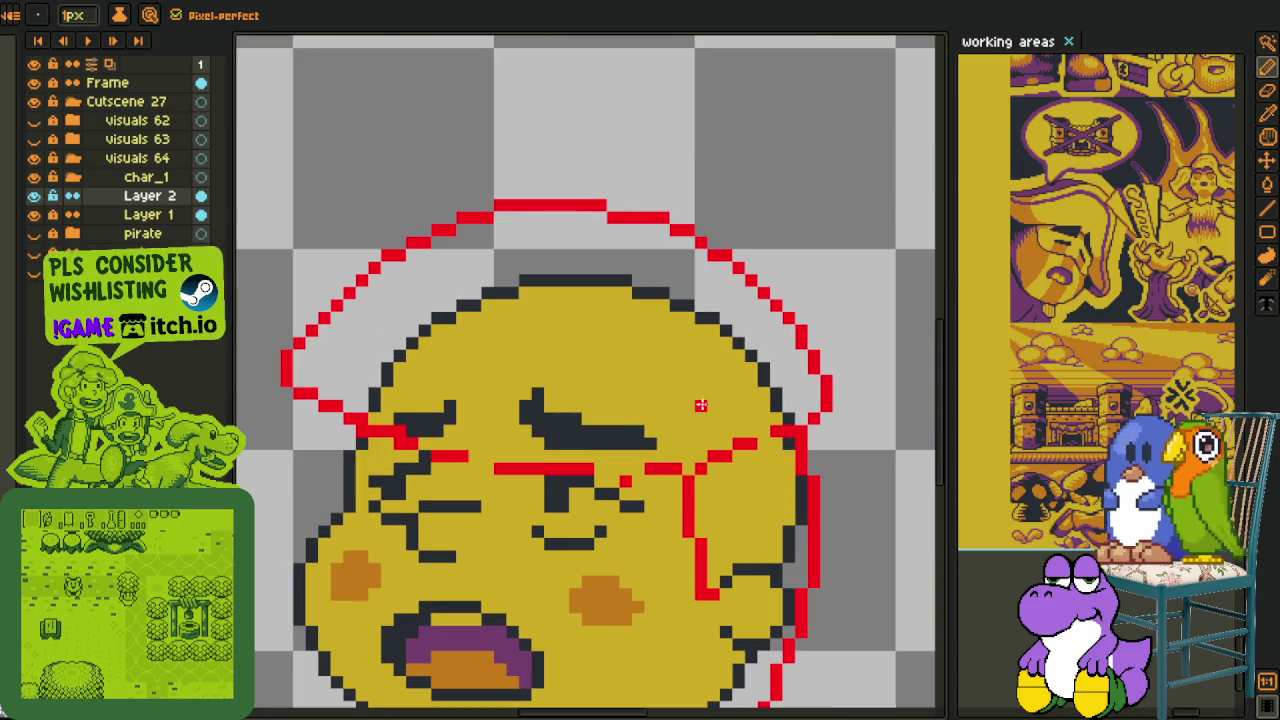
scroll(443, 430, "up", 2)
right_click(332, 422)
left_click_drag(346, 417, 562, 421)
left_click(491, 500)
left_click(640, 508)
left_click(685, 506)
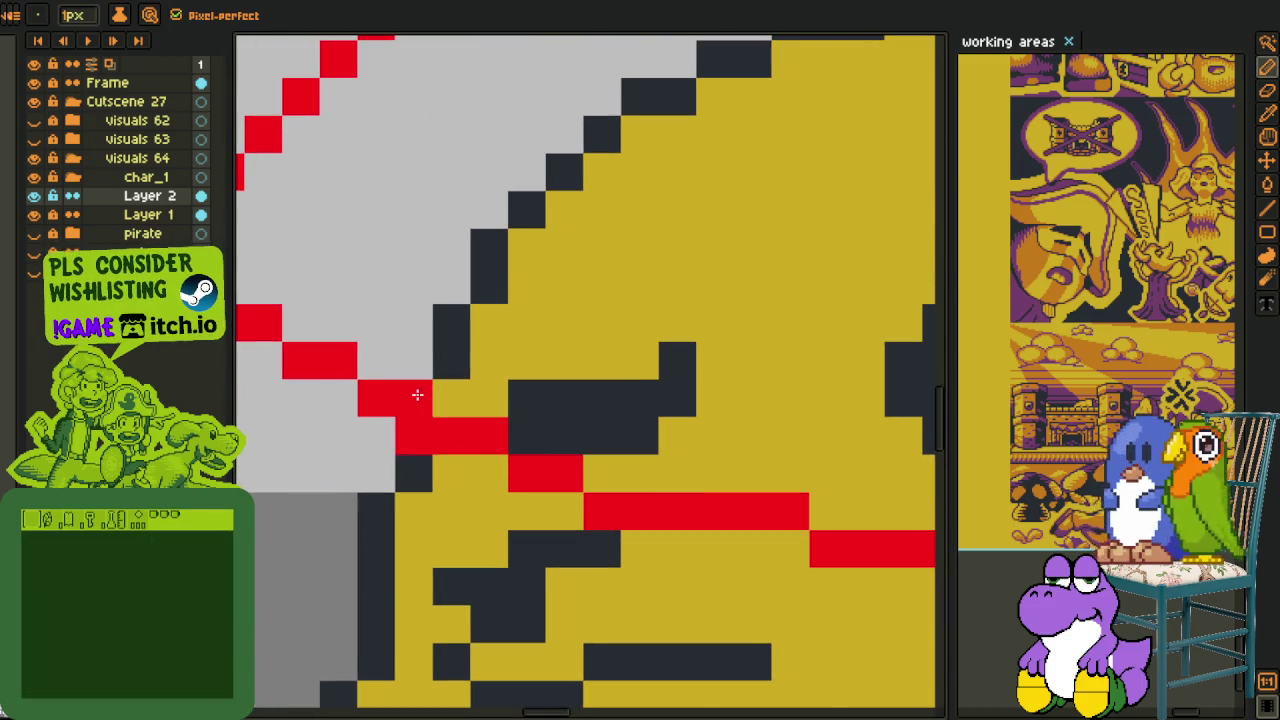
- Fill the remaining gap in the red brim line
scroll(417, 395, "down", 3)
scroll(694, 470, "up", 2)
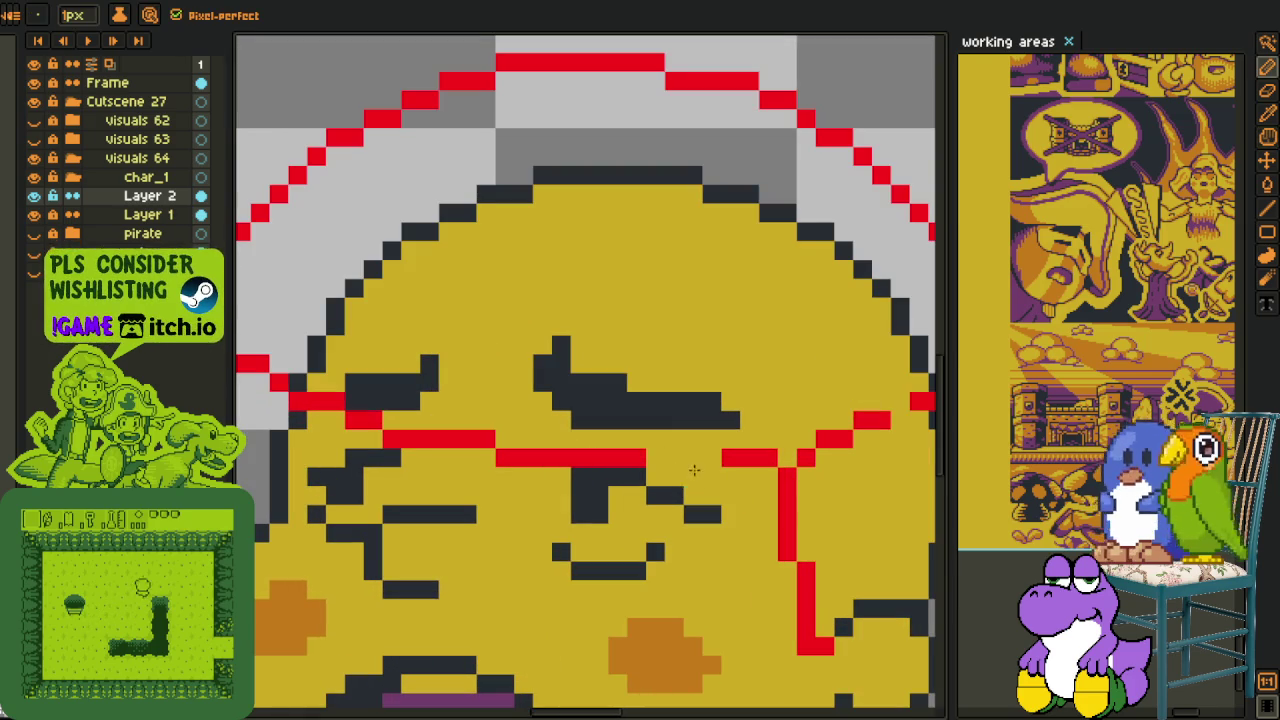
left_click_drag(652, 457, 720, 457)
scroll(700, 457, "down", 2)
scroll(663, 455, "up", 2)
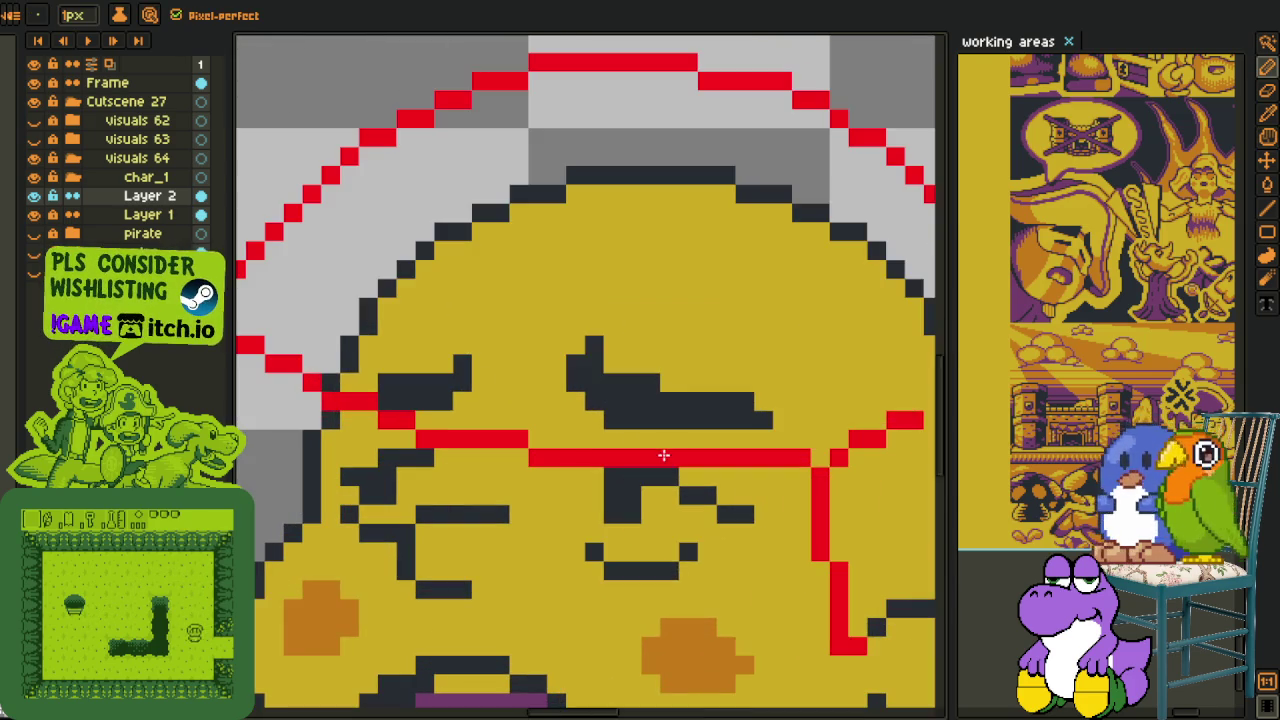
scroll(663, 455, "down", 3)
- Lasso-select around the cap's top-right outline and drop the selection
key("u")
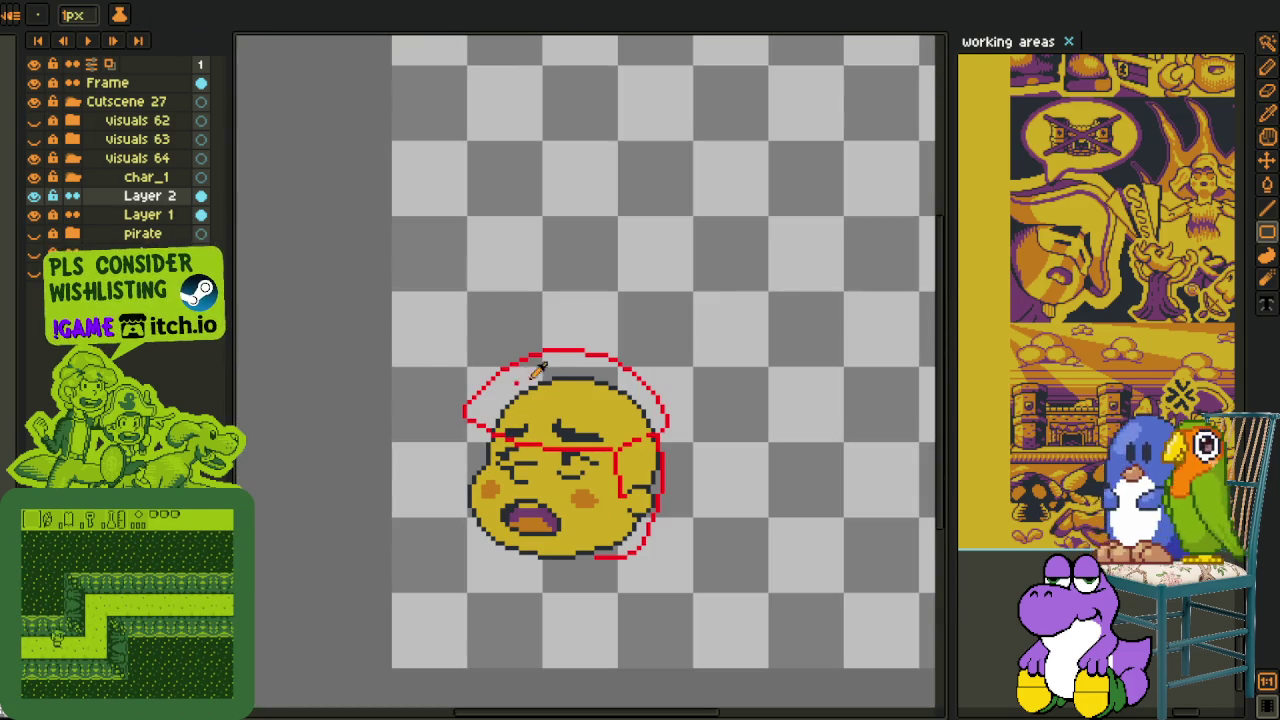
key("i")
scroll(640, 400, "up", 1)
key("m")
scroll(645, 410, "up", 1)
scroll(650, 418, "up", 2)
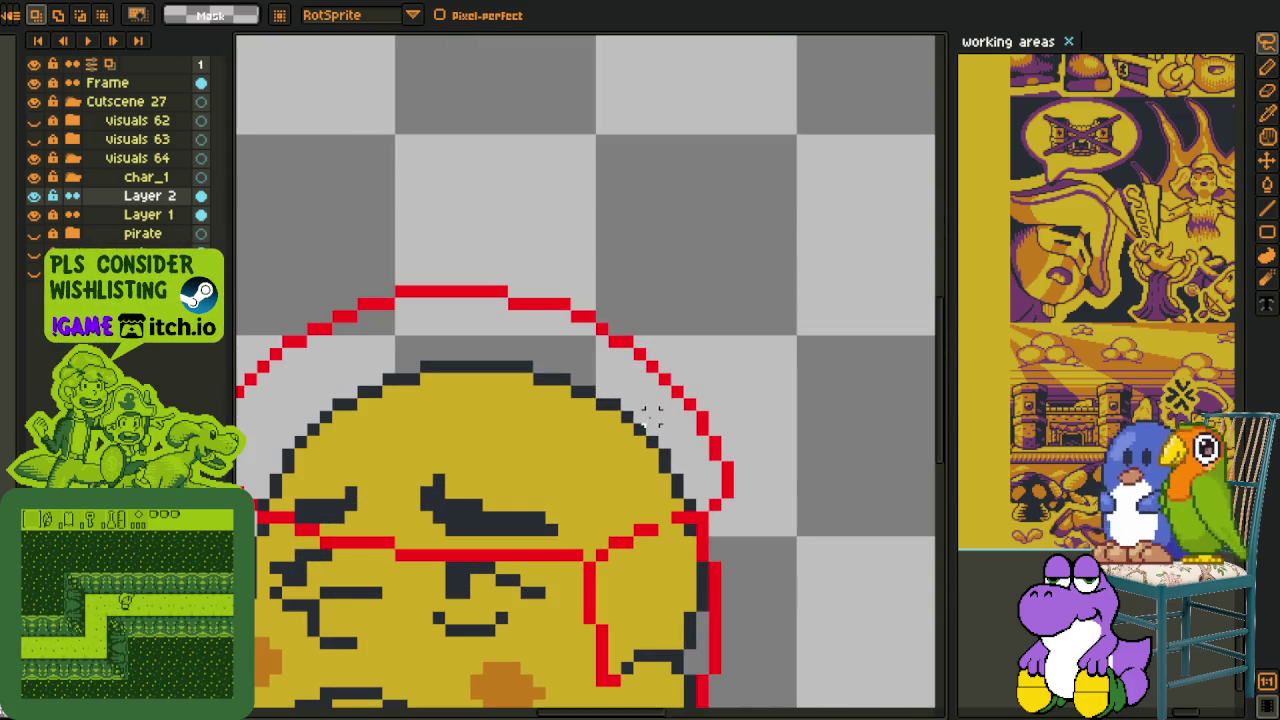
left_click_drag(563, 250, 715, 488)
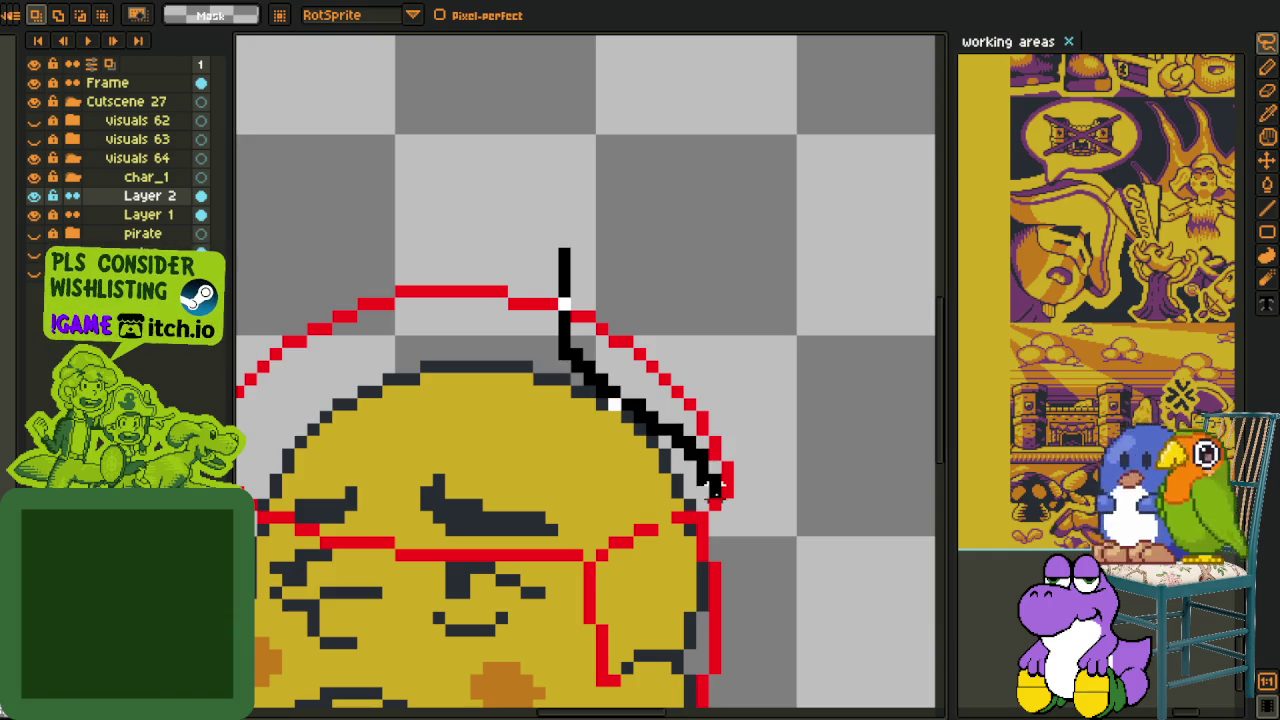
left_click_drag(697, 417, 693, 418)
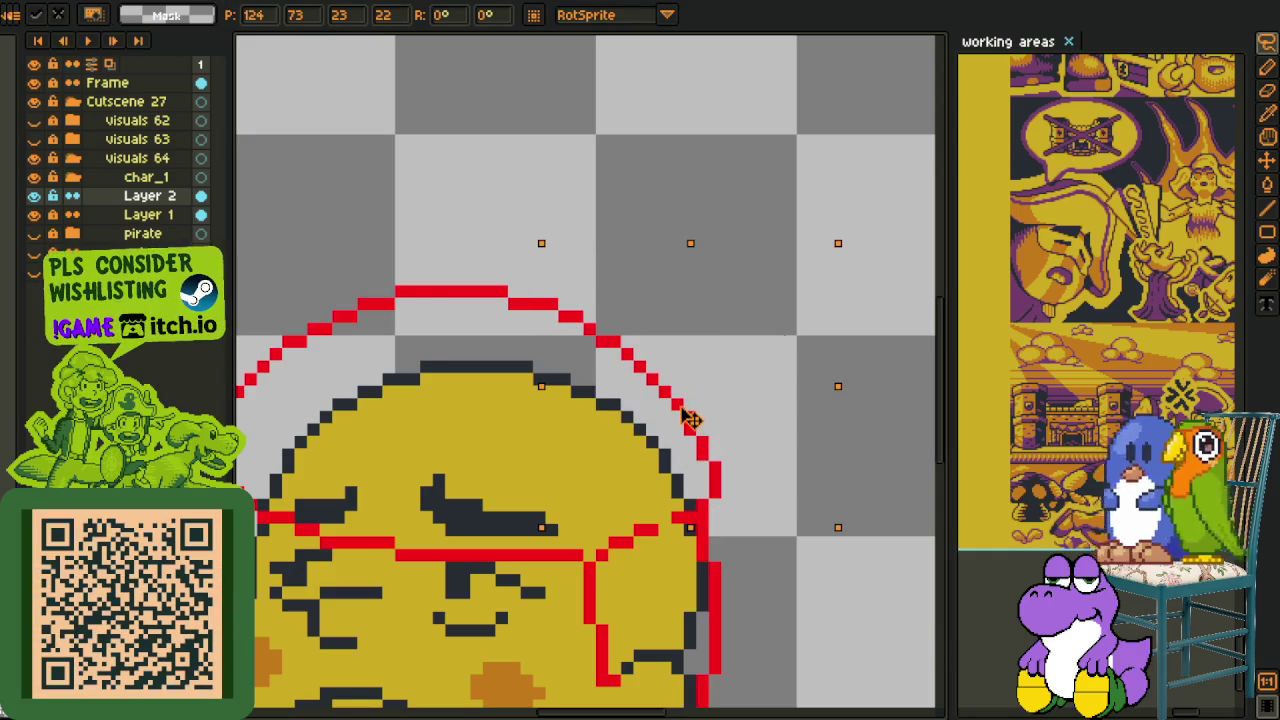
key("Return")
- Pan and zoom the view onto the top of the head
scroll(720, 430, "down", 1)
scroll(709, 451, "up", 2)
key("b")
key("u")
key("b")
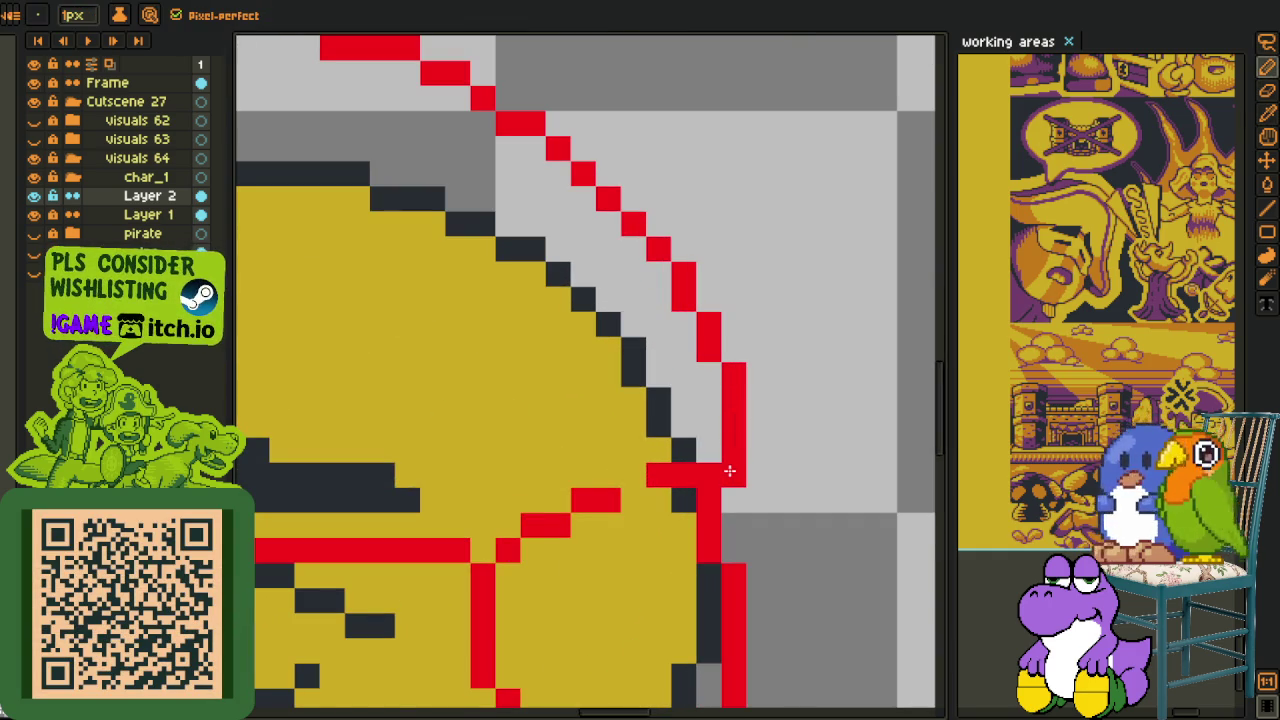
scroll(672, 458, "down", 3)
scroll(672, 458, "down", 1)
key("i")
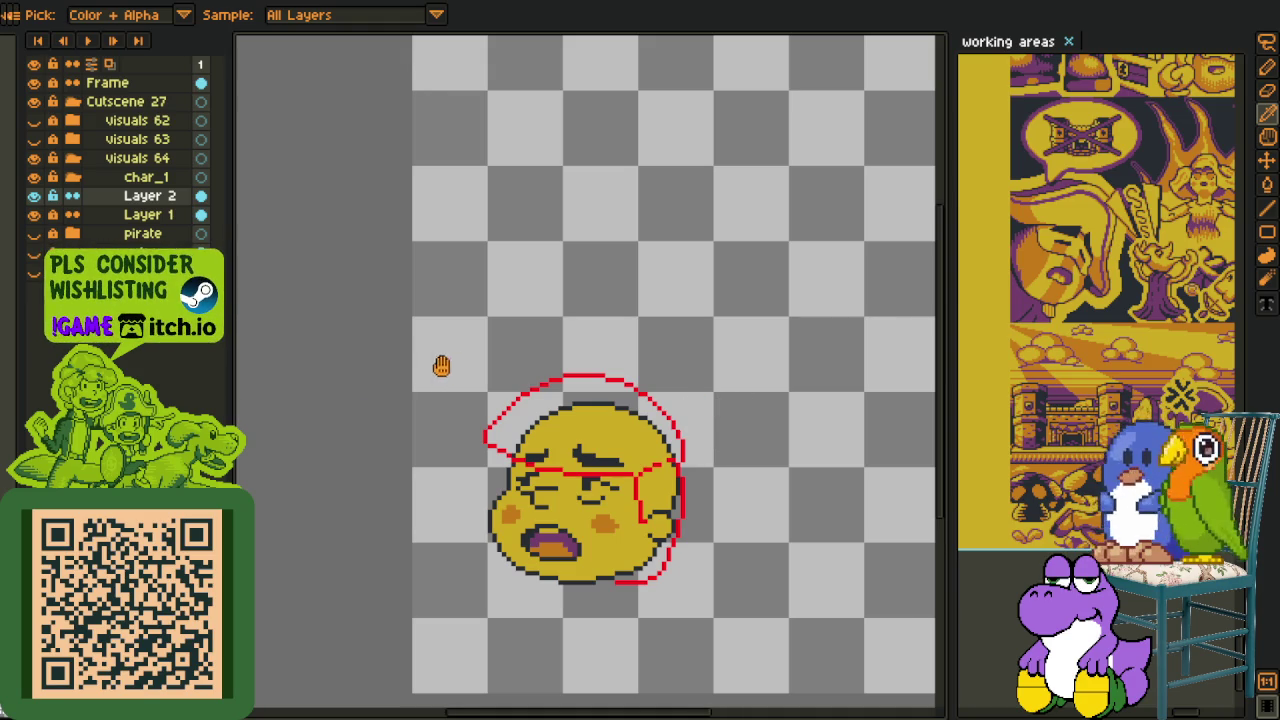
left_click_drag(441, 366, 491, 343)
scroll(640, 345, "up", 2)
scroll(619, 372, "up", 1)
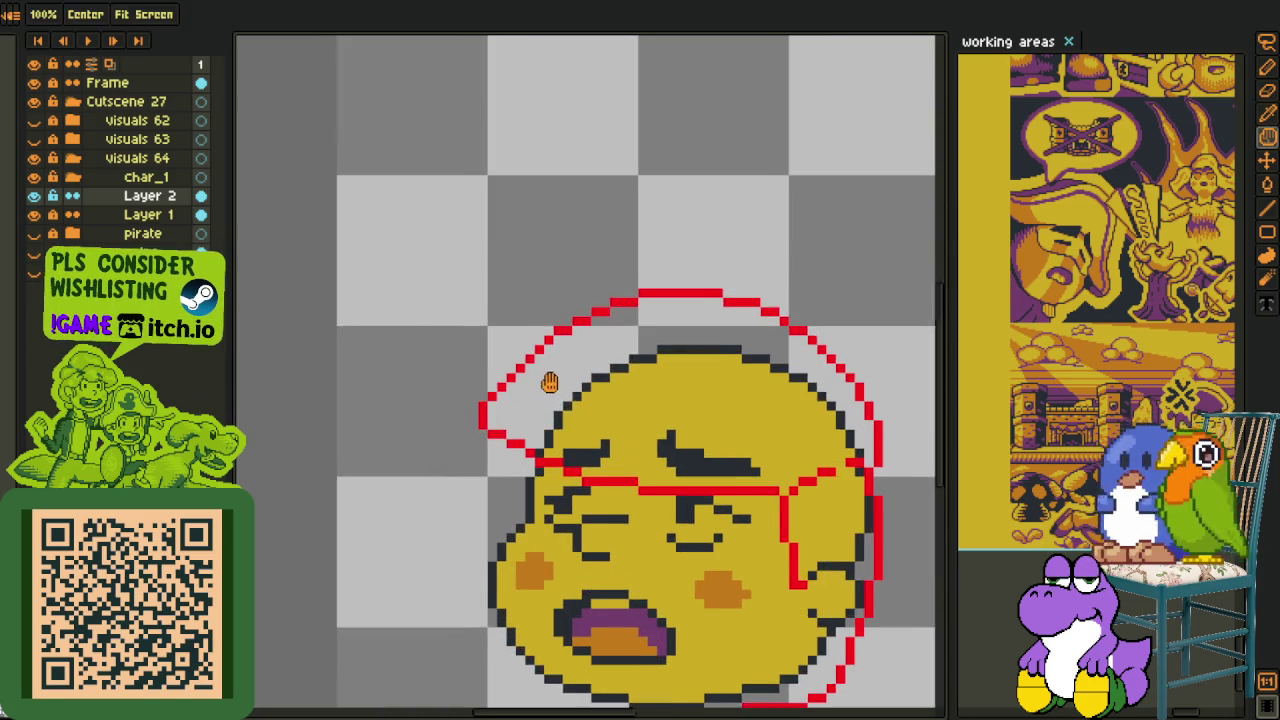
scroll(543, 371, "up", 1)
left_click_drag(525, 400, 439, 390)
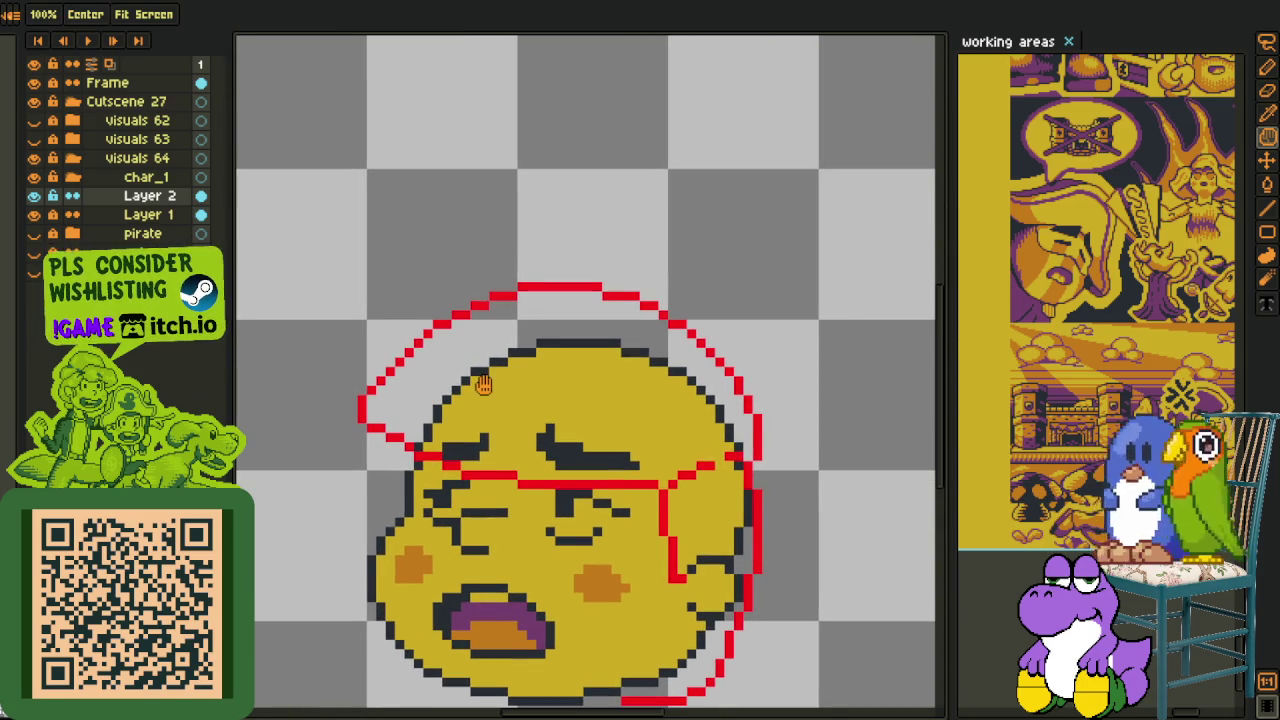
- Erase the cap's old lower left tip and redraw it as a rounded red curve
key("m")
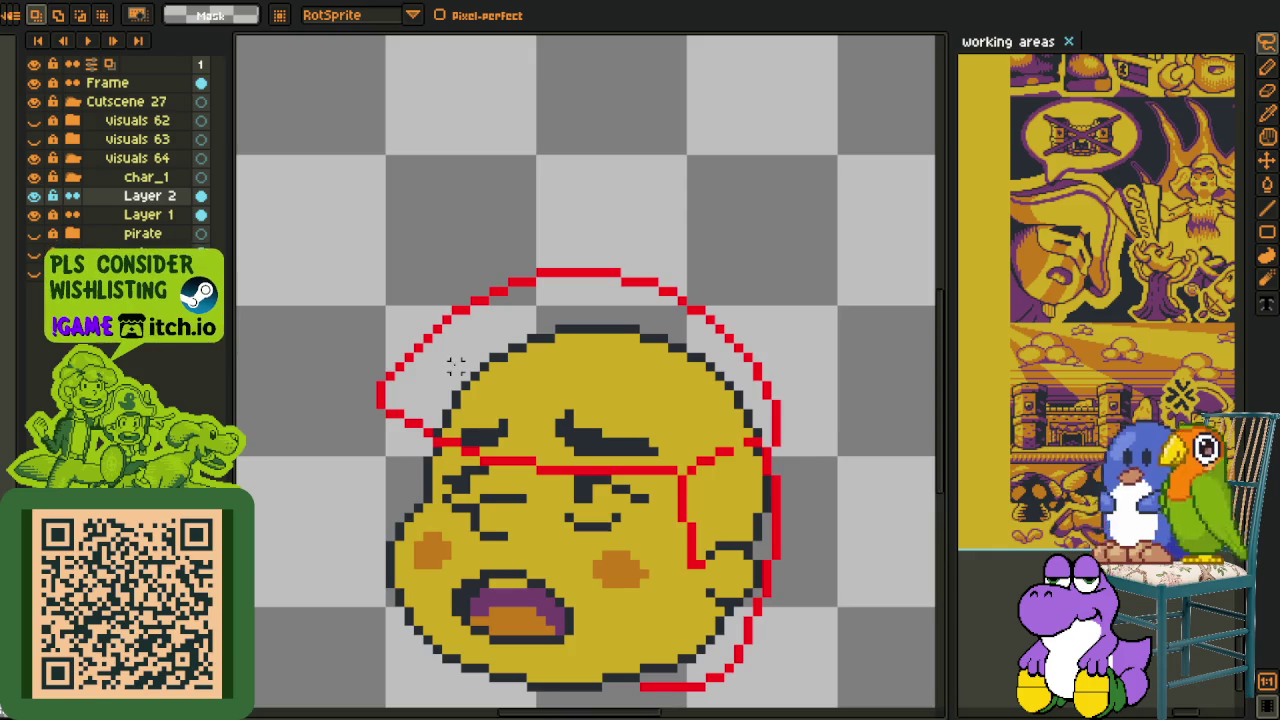
scroll(407, 393, "up", 1)
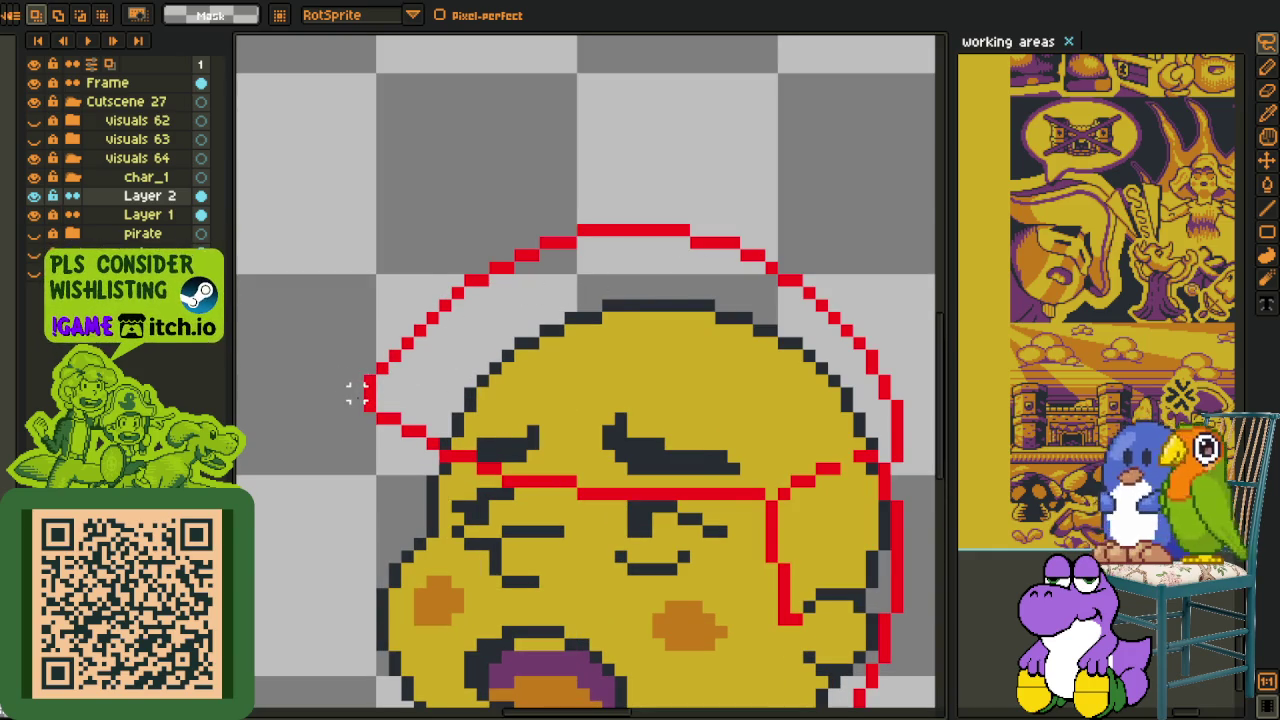
scroll(358, 392, "up", 1)
key("i")
key("b")
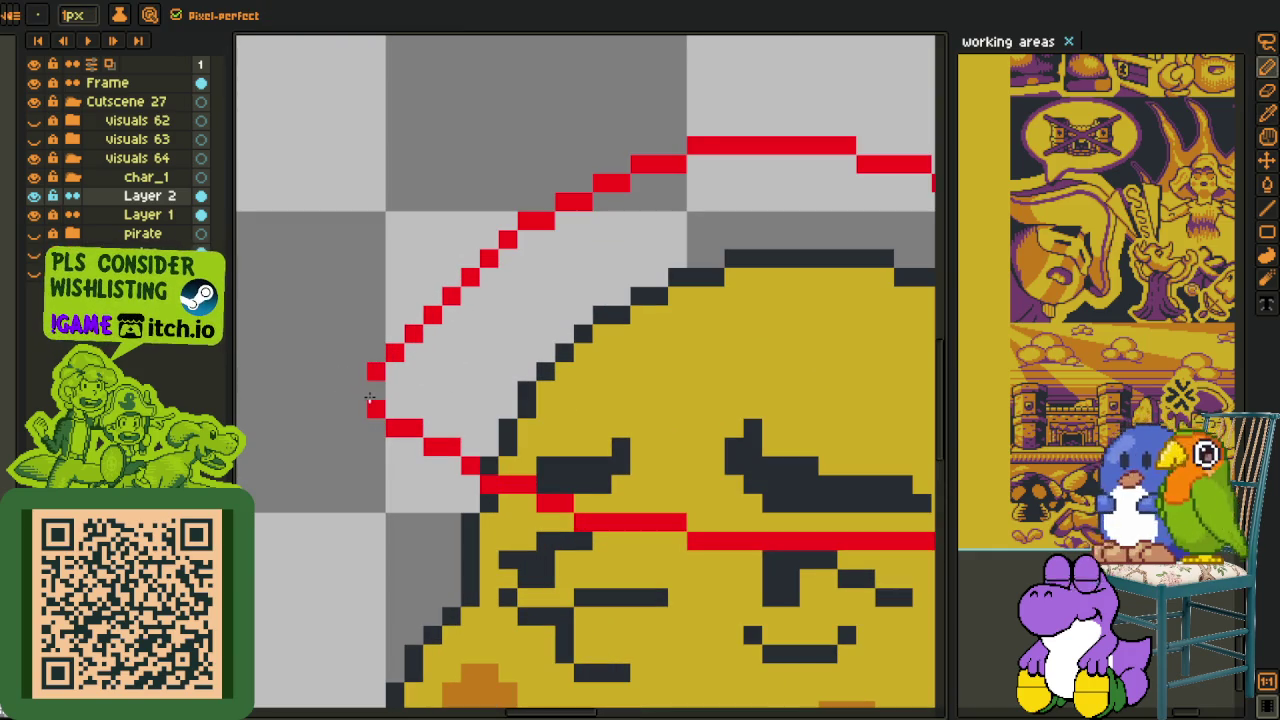
left_click_drag(372, 414, 461, 451)
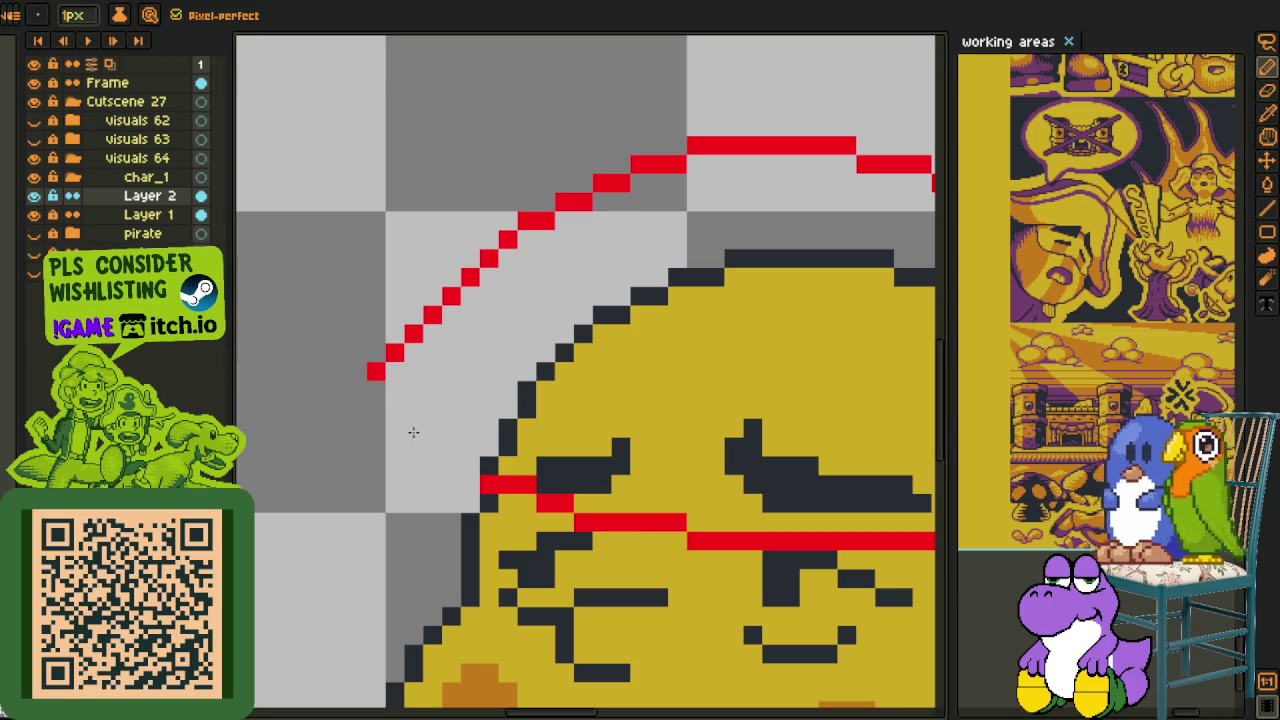
mouse_move(372, 448)
left_mouse_down()
mouse_move(486, 503)
mouse_move(514, 487)
left_mouse_up()
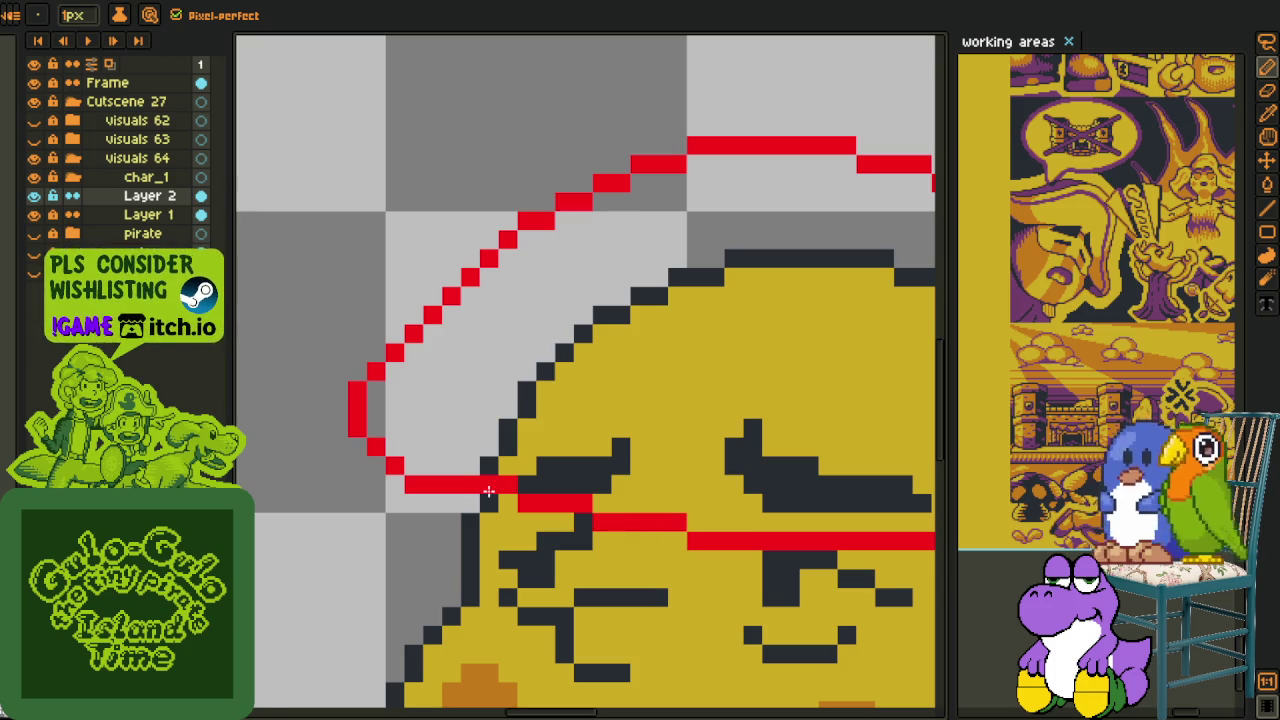
scroll(505, 487, "down", 3)
scroll(560, 485, "down", 2)
scroll(600, 483, "up", 2)
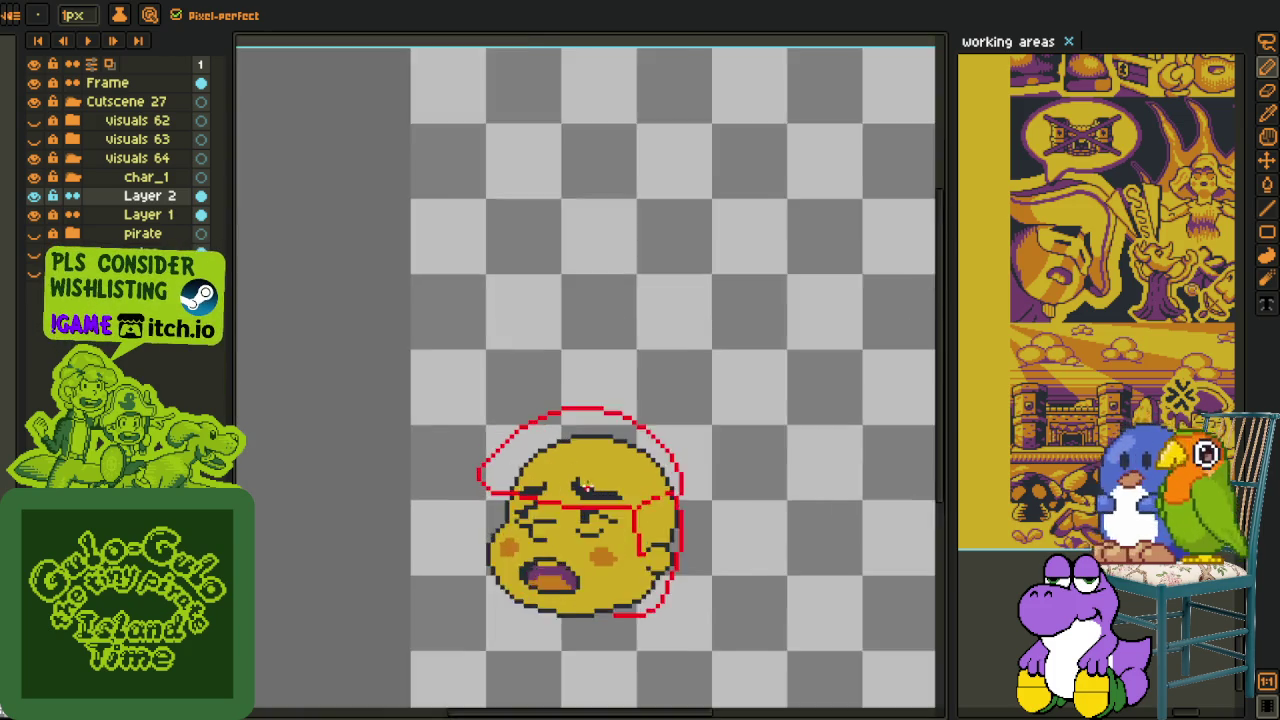
- Recentre the head, lasso around its top, then clear the selection
scroll(640, 481, "up", 1)
key("h")
left_click_drag(640, 481, 608, 437)
key("i")
scroll(475, 385, "up", 1)
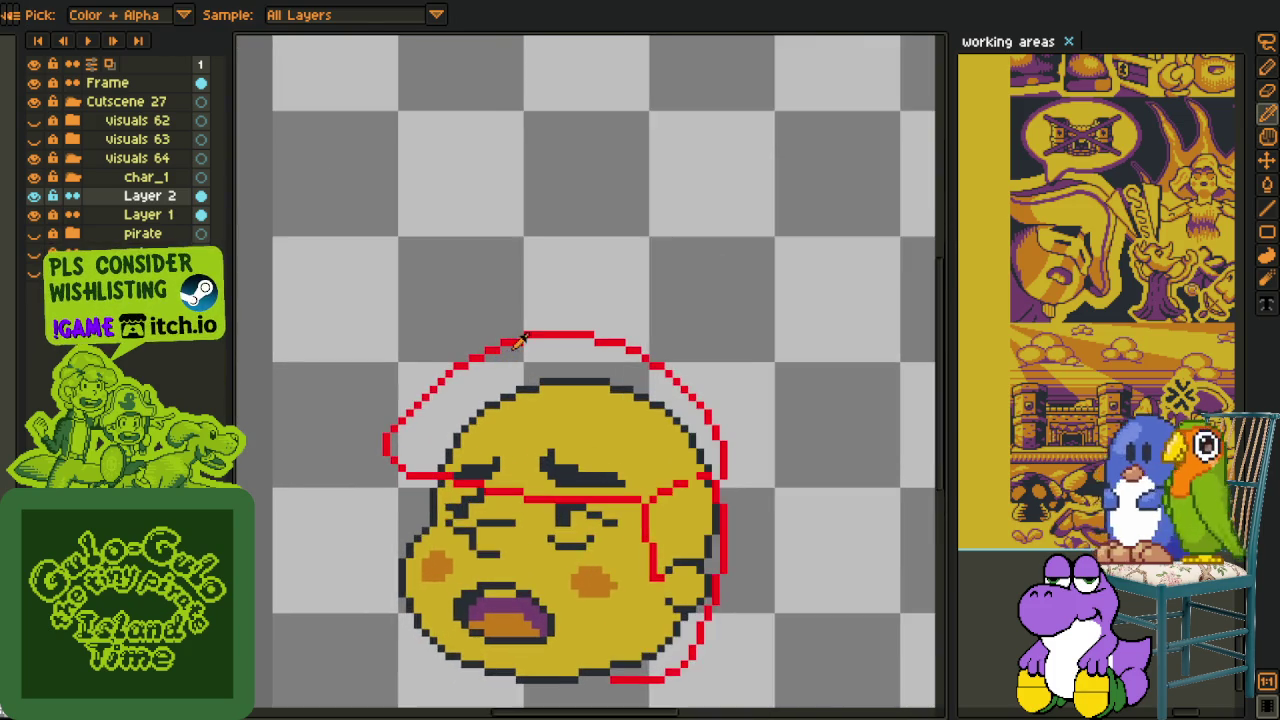
key("m")
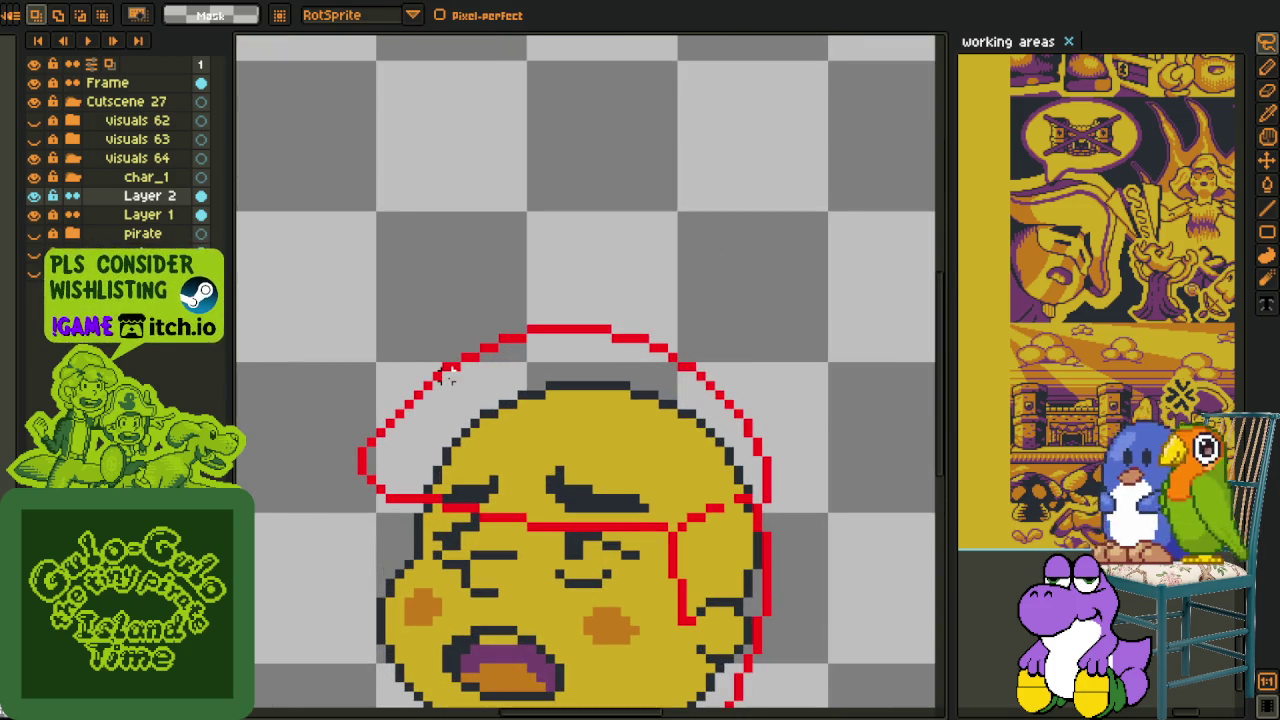
mouse_move(445, 368)
left_mouse_down()
mouse_move(323, 528)
mouse_move(408, 497)
mouse_move(425, 455)
left_mouse_up()
key("ctrl+d")
- Close the cap outline with a red pixel and bucket-fill the cap area with the face's yellow
key("b")
scroll(556, 358, "down", 2)
scroll(556, 358, "up", 4)
left_click(556, 343)
scroll(560, 350, "down", 3)
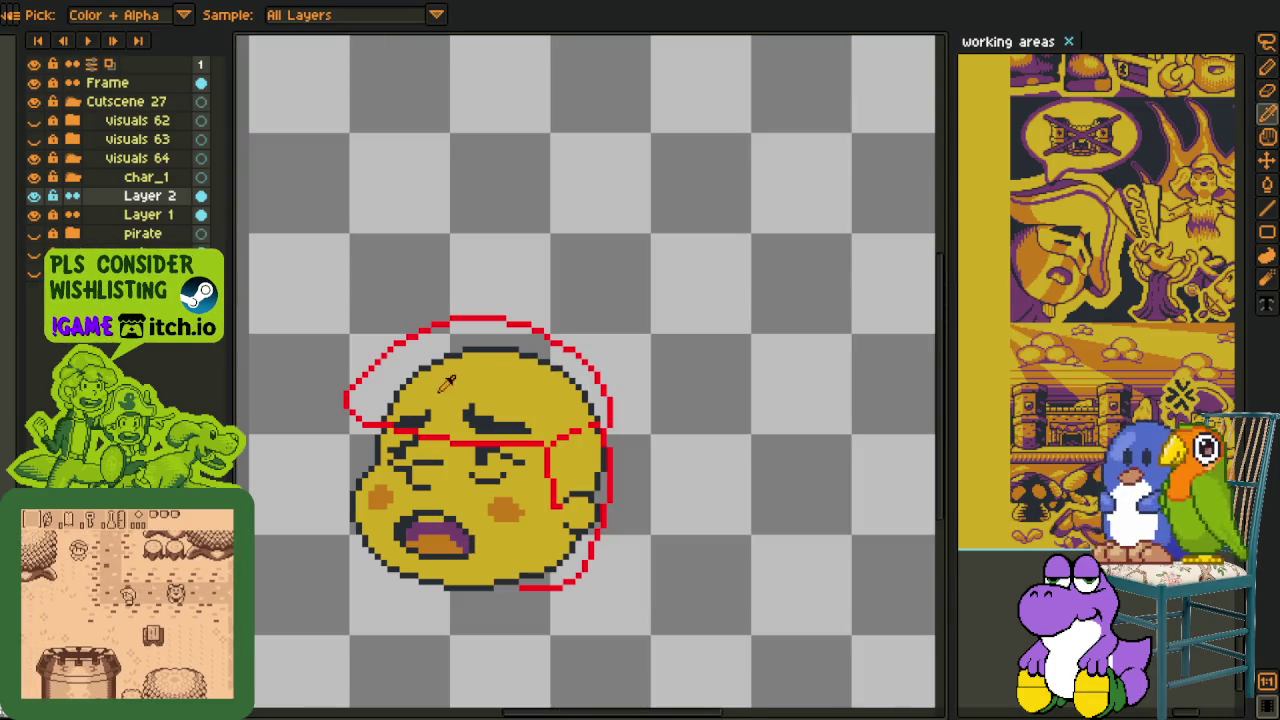
scroll(532, 395, "up", 1)
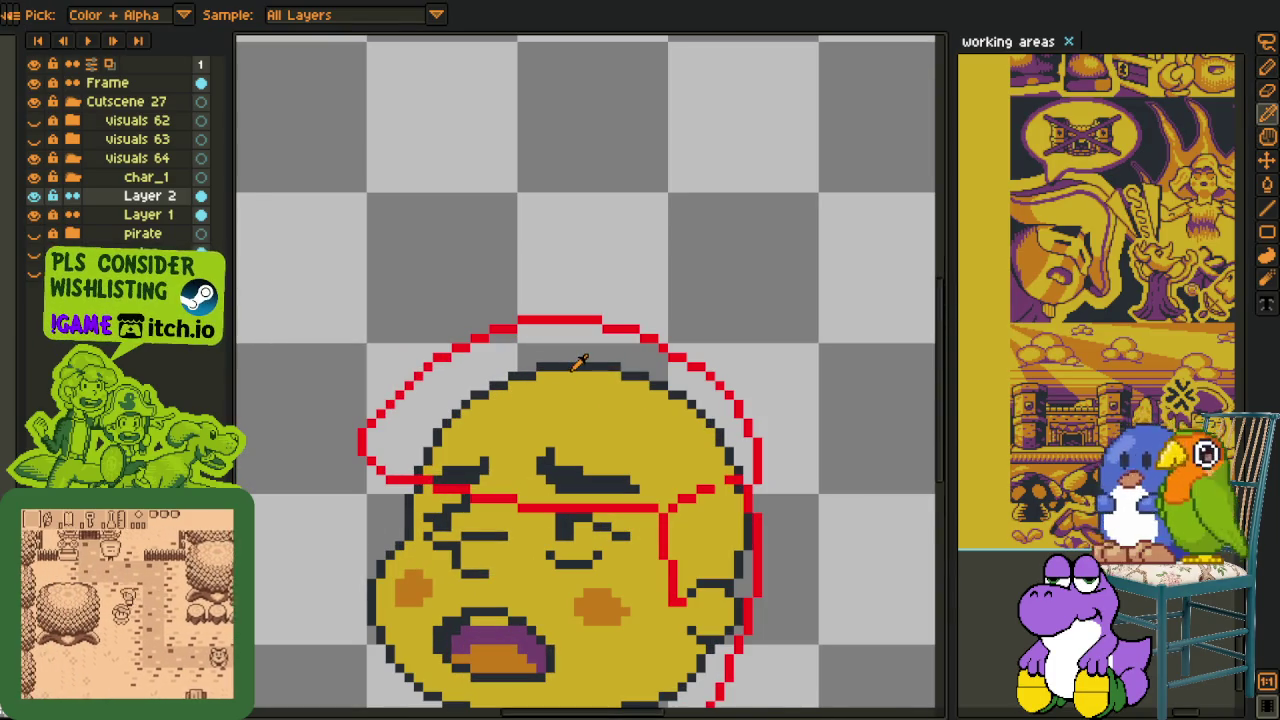
key("g")
left_click(542, 362)
left_click(571, 462, "alt")
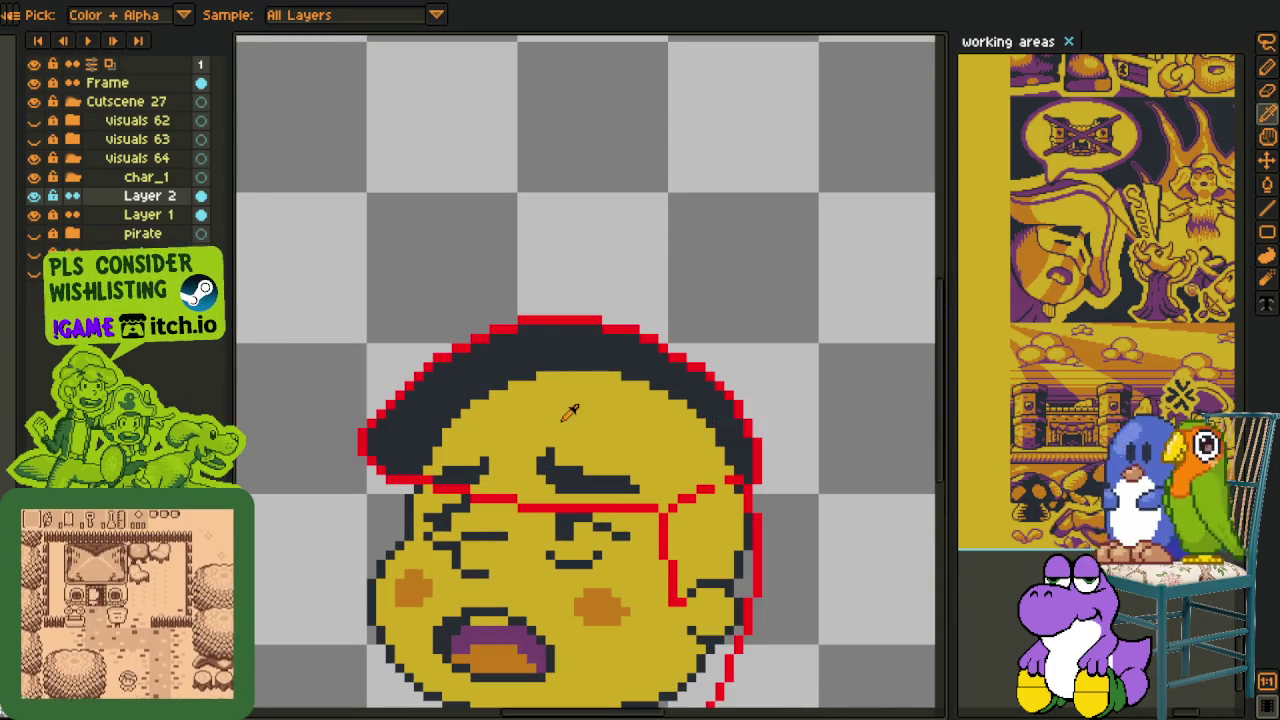
left_click(543, 351)
- Paint the face's right outline and the grey edge pixels yellow
key("space")
scroll(600, 395, "up", 1)
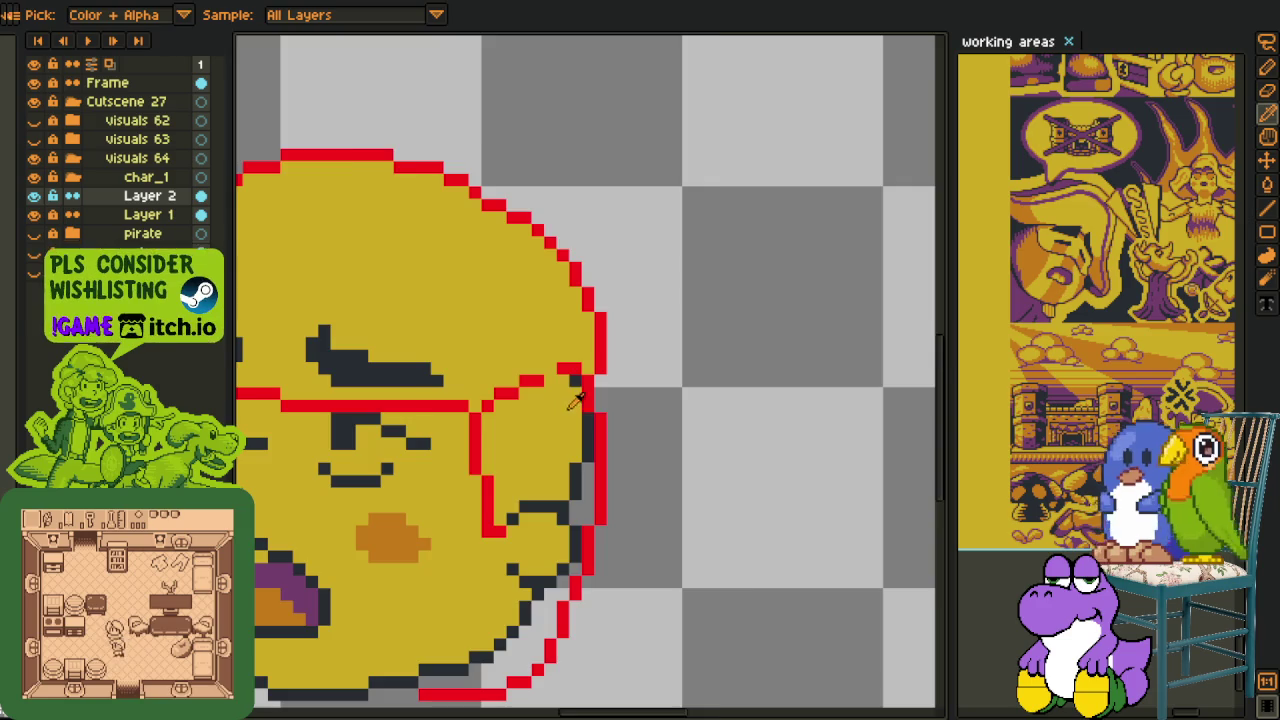
scroll(575, 410, "up", 1)
key("b")
mouse_move(595, 414)
left_mouse_down()
mouse_move(570, 521)
mouse_move(597, 480)
left_mouse_up()
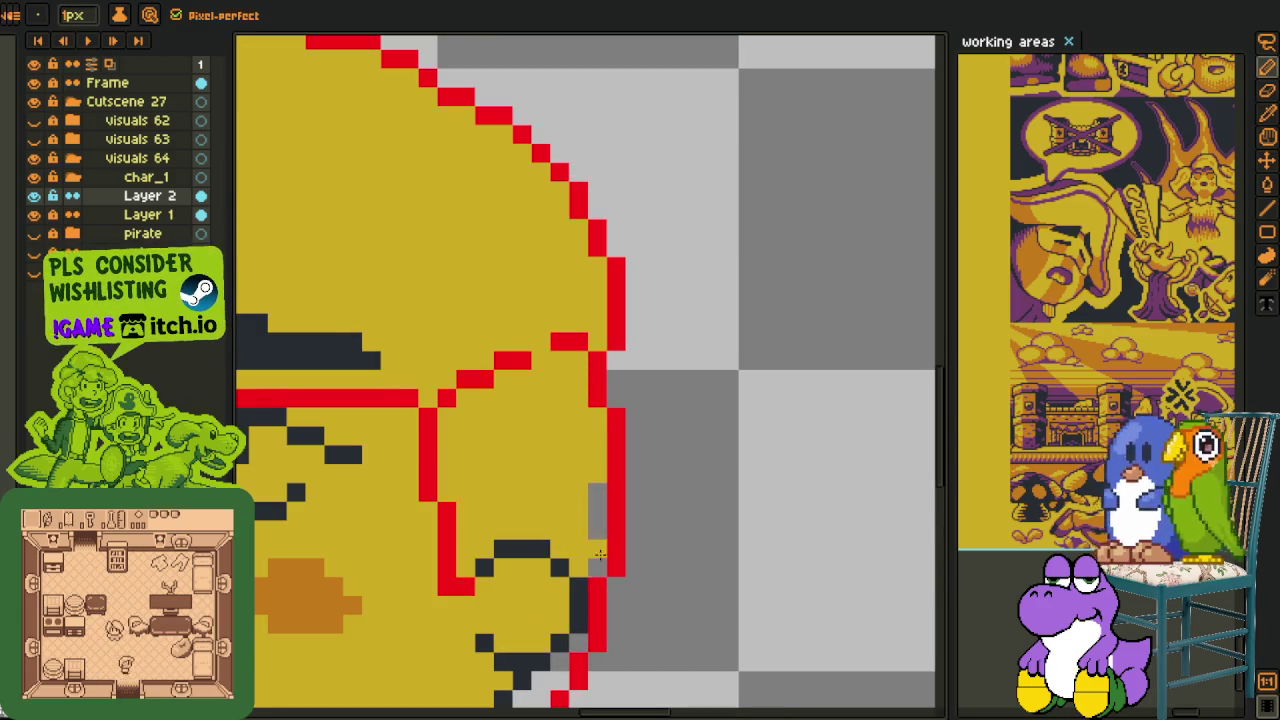
left_click_drag(531, 719, 563, 569)
- Fill the lower-right grey gap yellow and fill the cap purple
key("g")
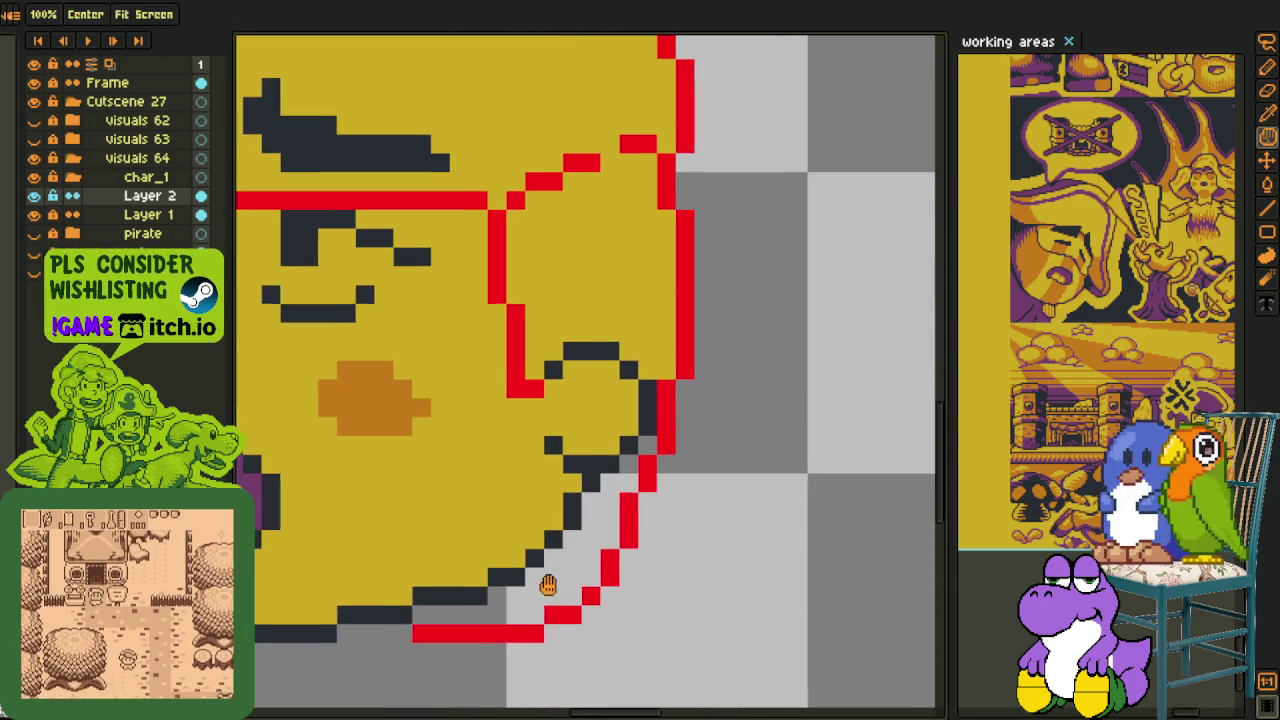
left_click(551, 586)
key("i")
scroll(700, 422, "down", 3)
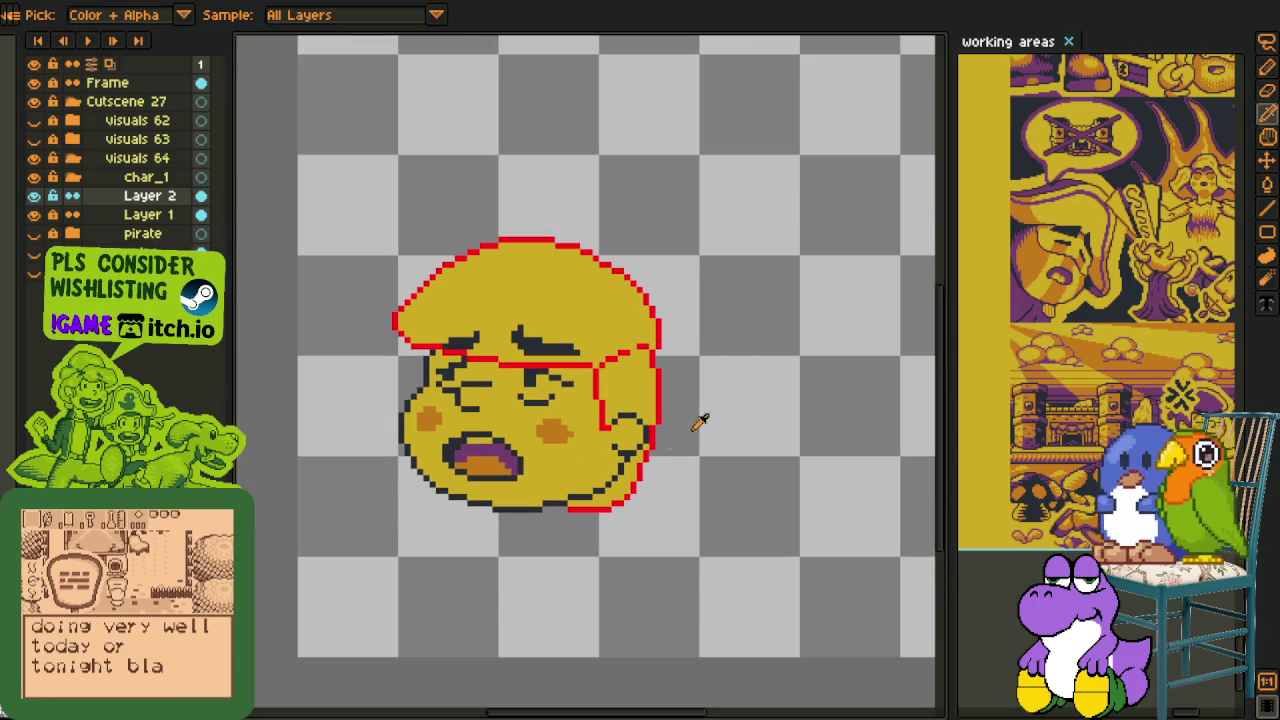
left_click_drag(688, 388, 145, 220)
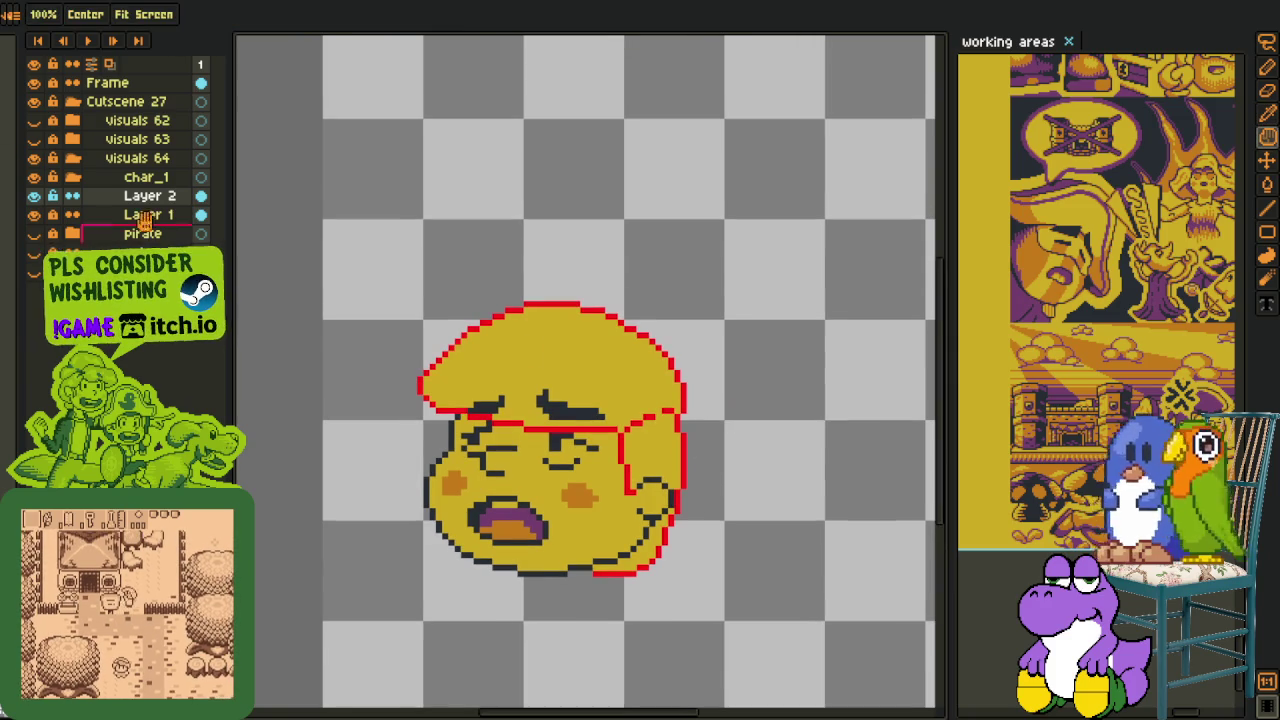
key("g")
left_click(556, 362)
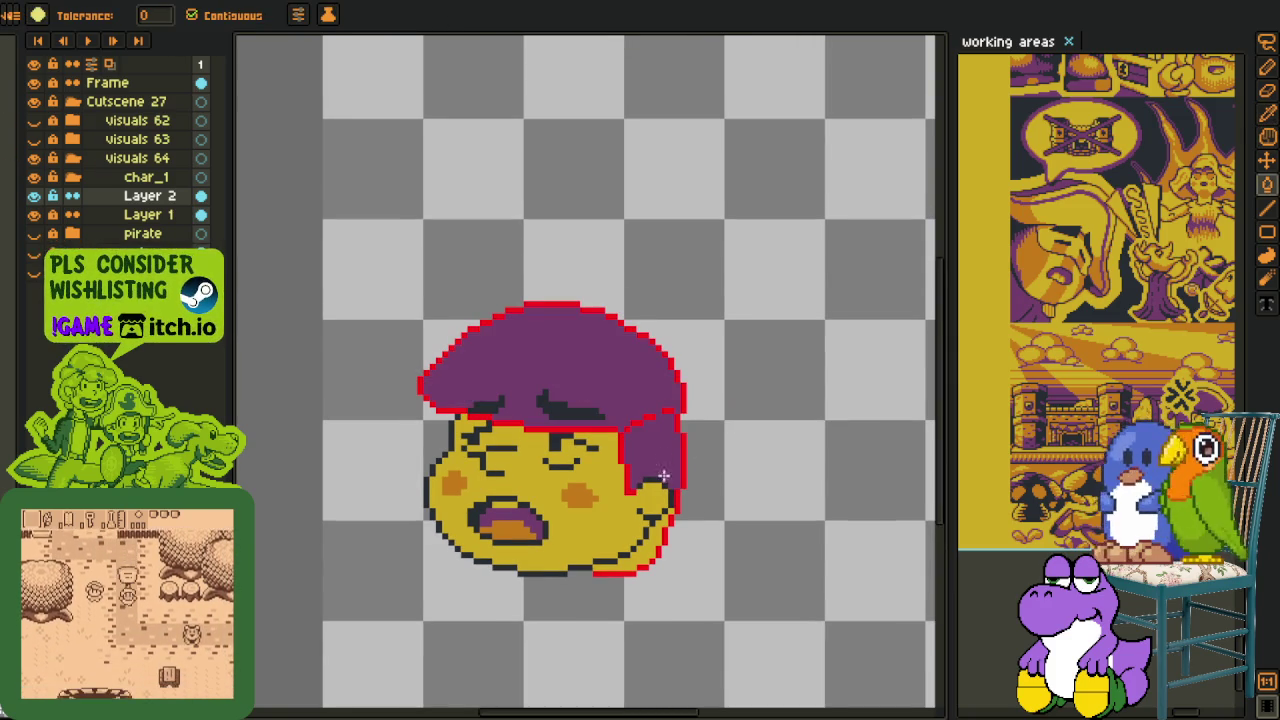
- Draw yellow along the cap's left and top edges, then fill its upper-left band yellow
scroll(660, 490, "up", 1)
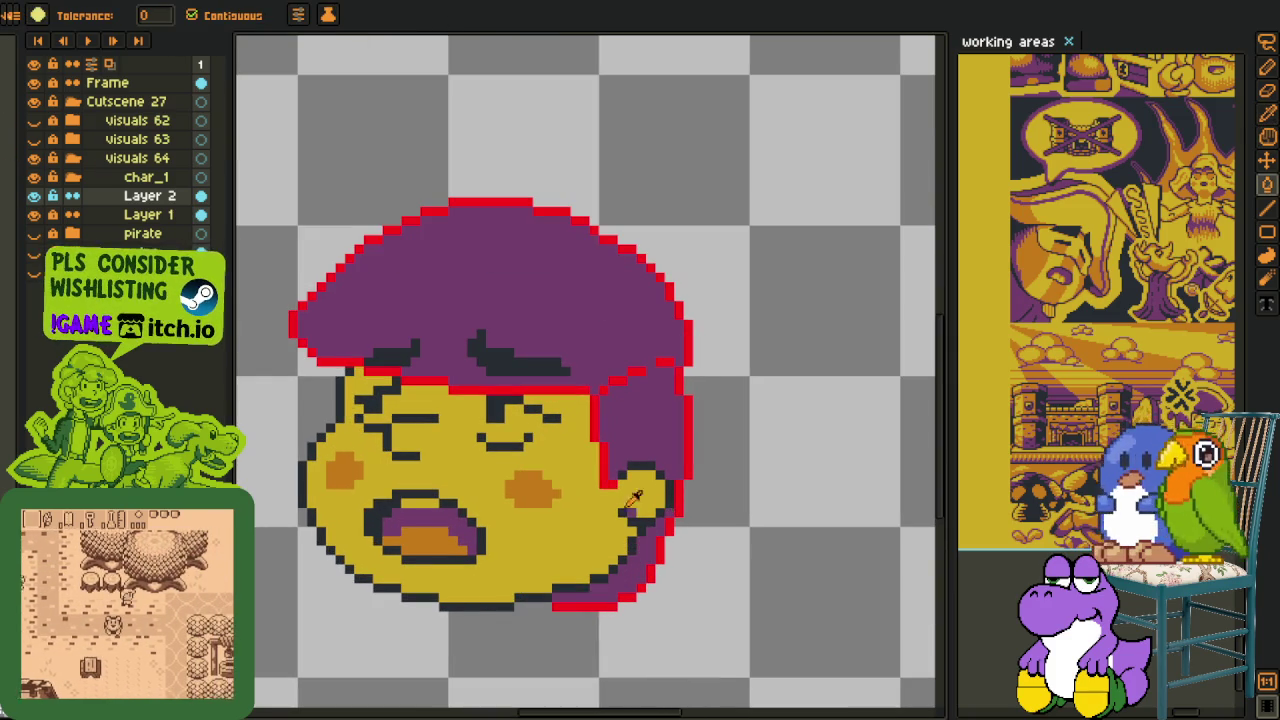
scroll(450, 420, "up", 1)
scroll(436, 522, "up", 1)
key("b")
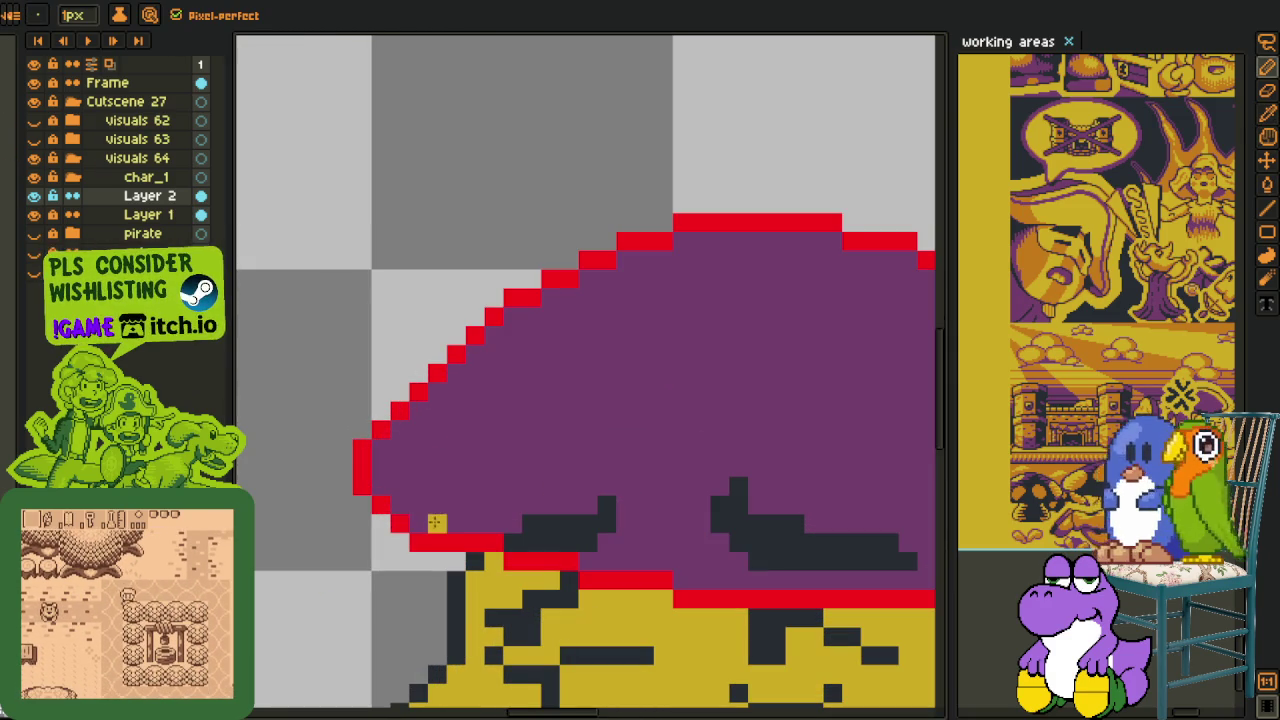
left_click_drag(436, 522, 398, 470)
scroll(706, 347, "down", 2)
scroll(706, 347, "up", 1)
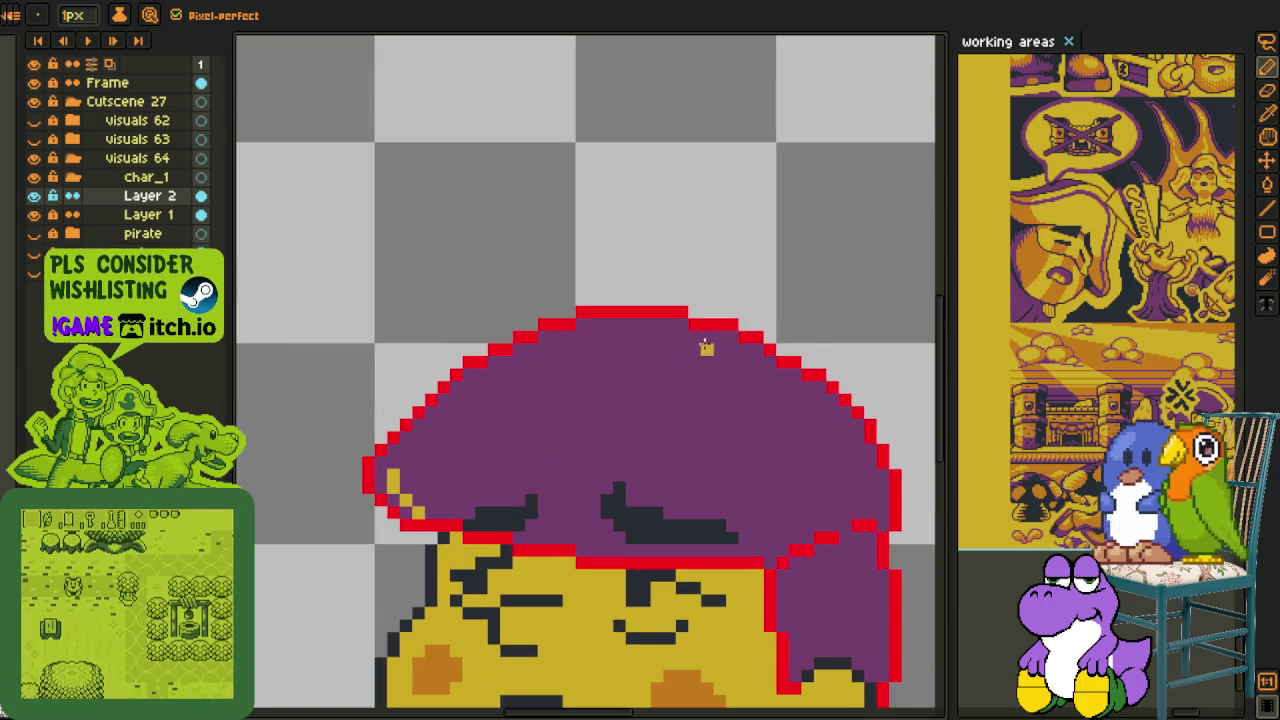
mouse_move(729, 337)
left_mouse_down()
mouse_move(638, 346)
mouse_move(437, 422)
left_mouse_up()
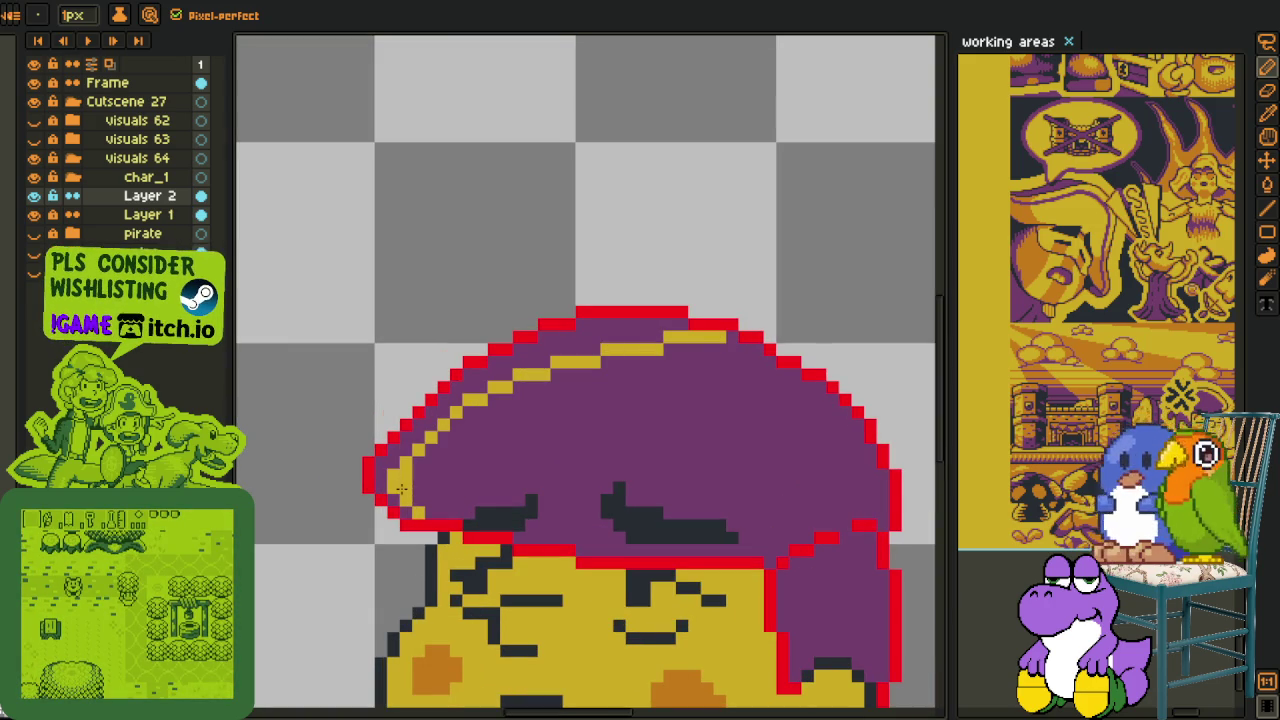
key("g")
left_click(407, 440)
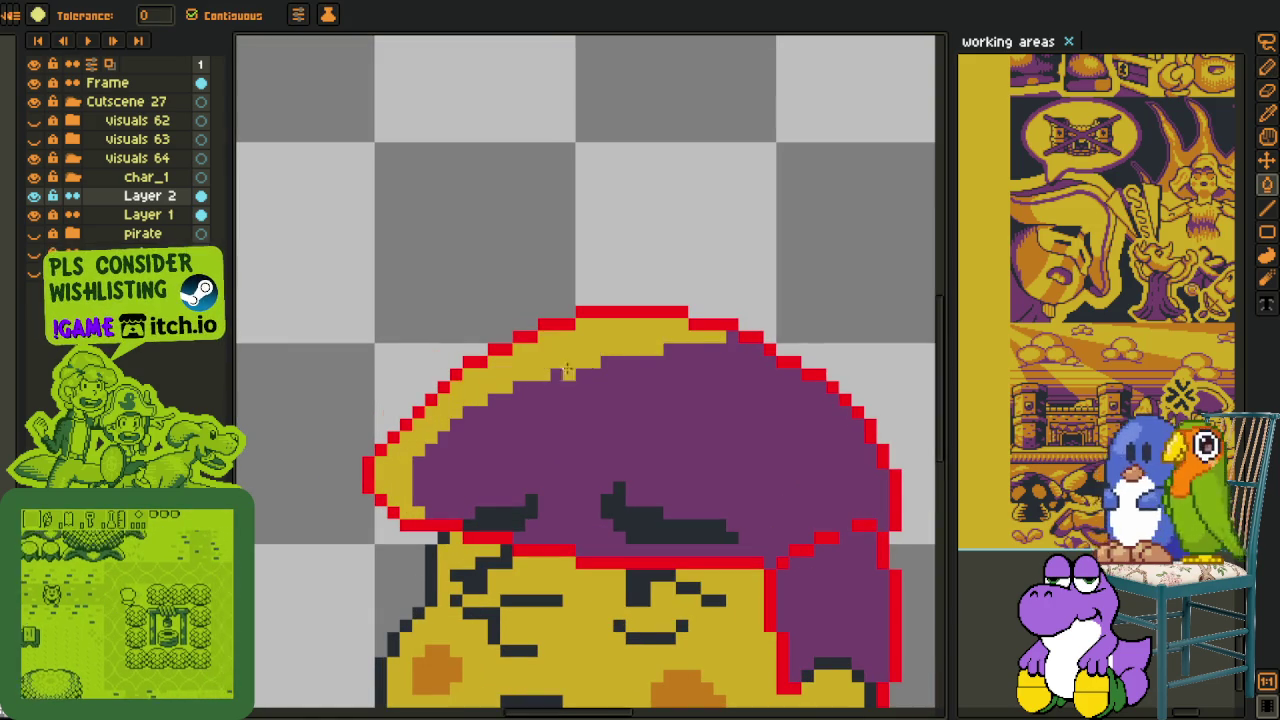
- Draw a diagonal yellow line across the cap and fill the strip beside it yellow
scroll(687, 507, "down", 2)
scroll(687, 507, "up", 1)
scroll(687, 507, "up", 1)
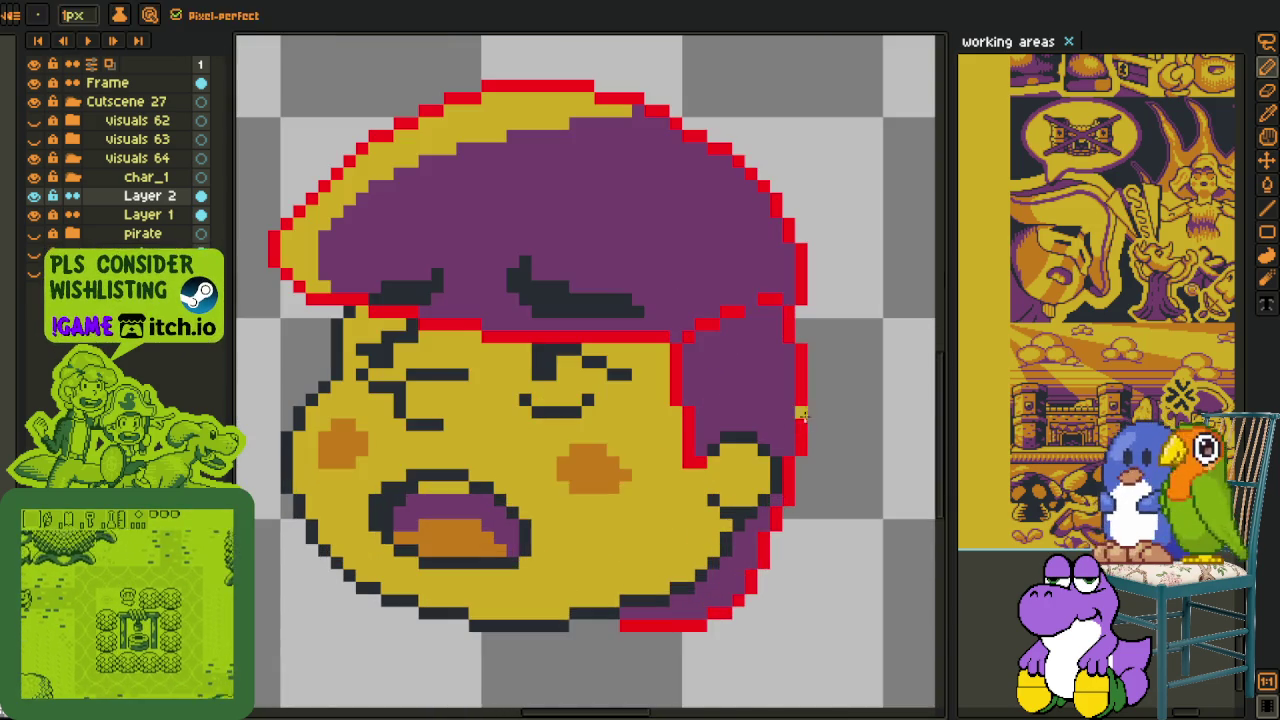
scroll(687, 507, "up", 1)
key("b")
left_click_drag(680, 495, 680, 405)
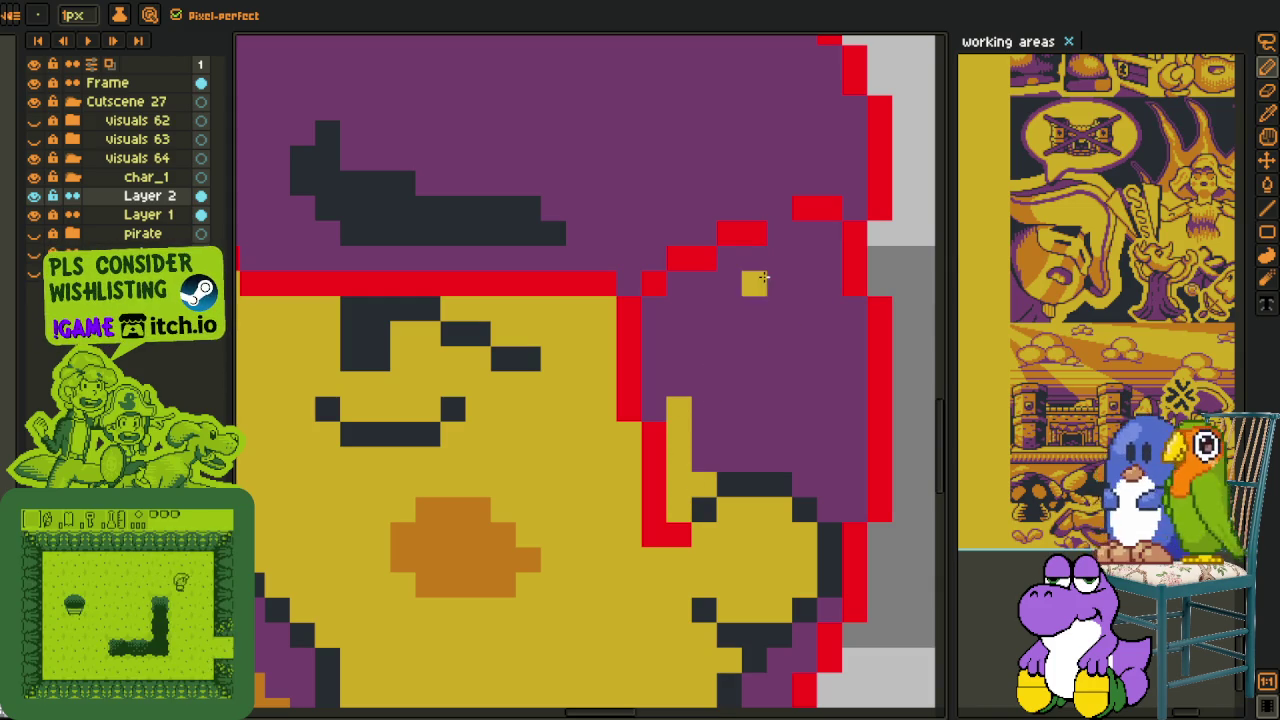
left_click_drag(754, 258, 682, 390)
key("g")
left_click(679, 359)
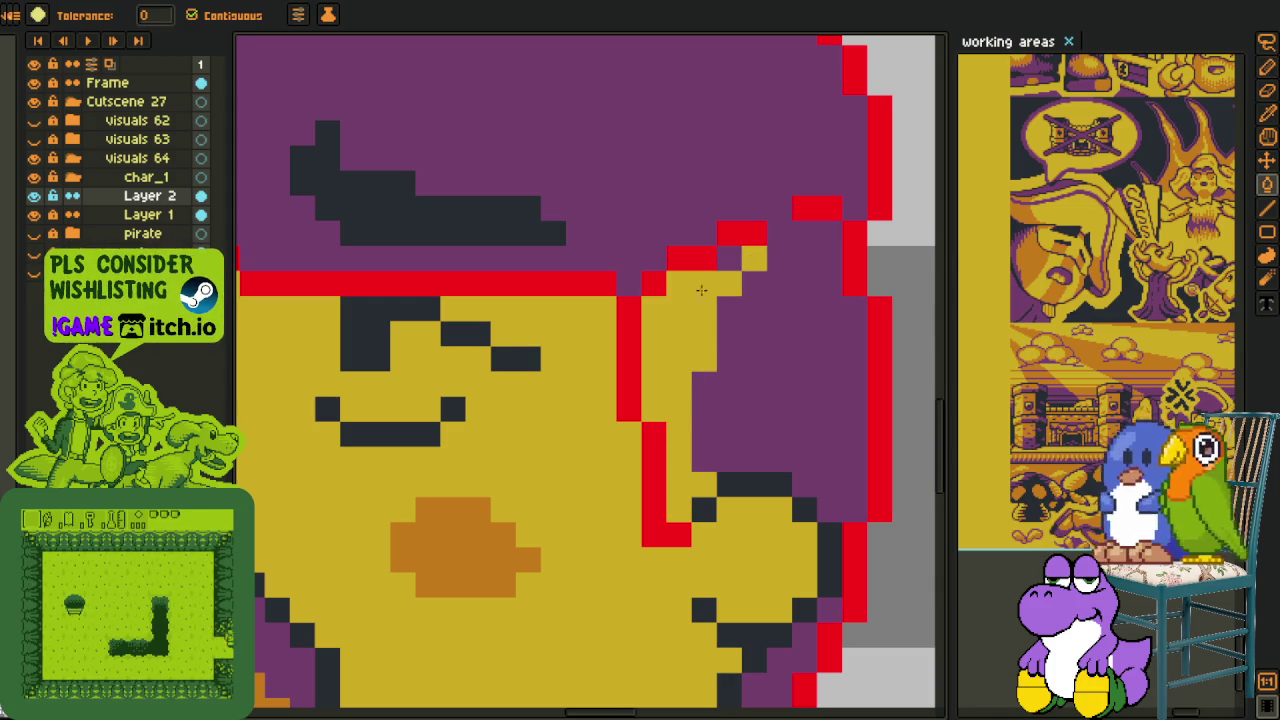
left_click(729, 258)
scroll(743, 320, "down", 2)
key("i")
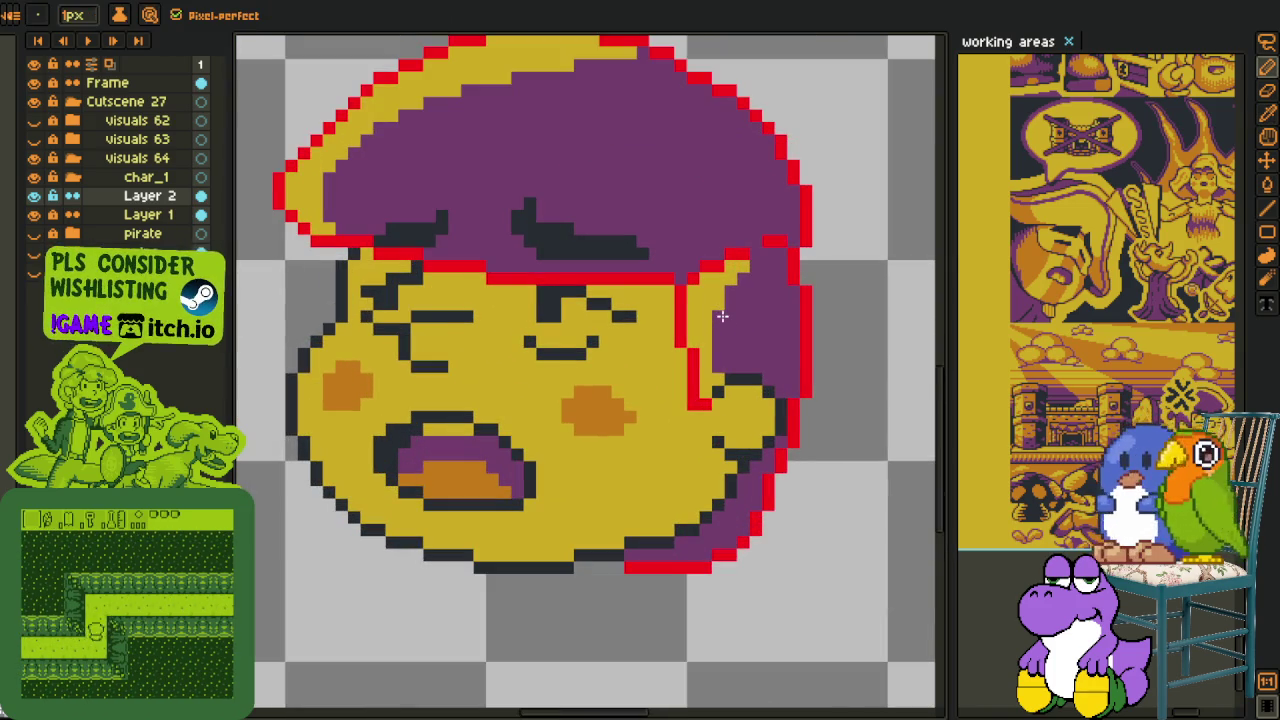
scroll(735, 316, "down", 2)
left_click_drag(787, 327, 743, 429)
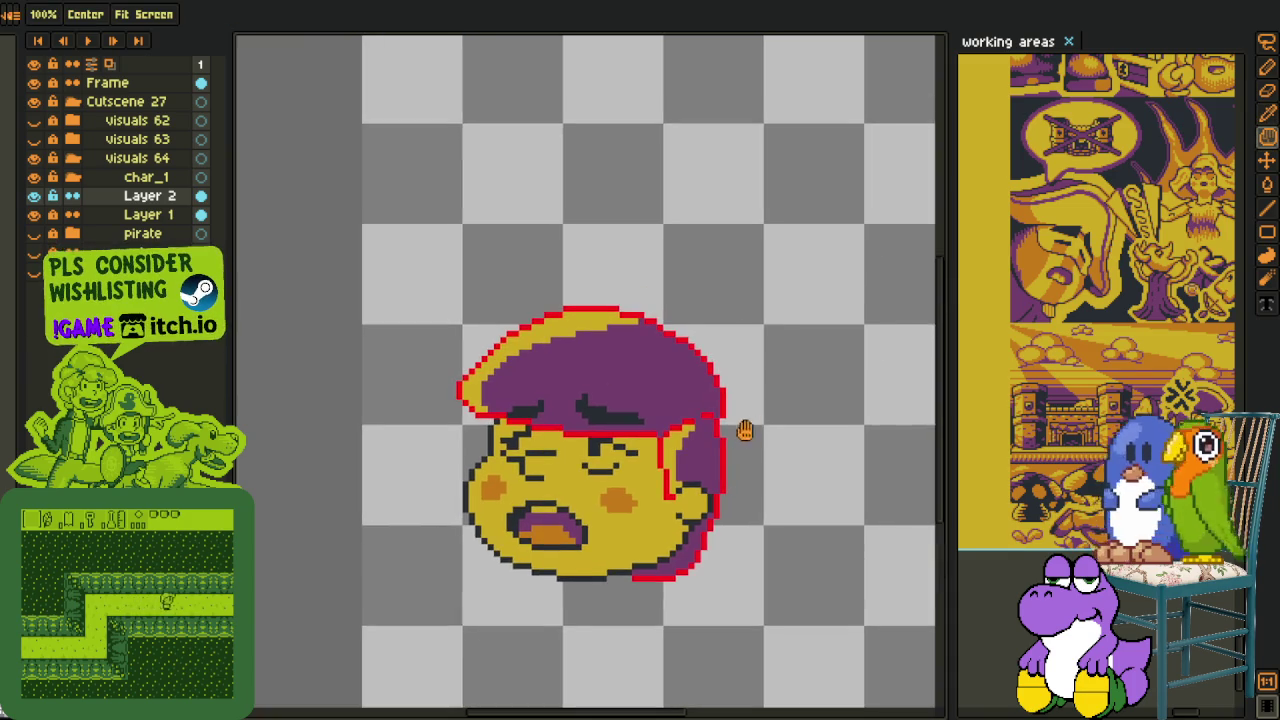
- Flip the whole canvas horizontally
scroll(667, 334, "down", 1)
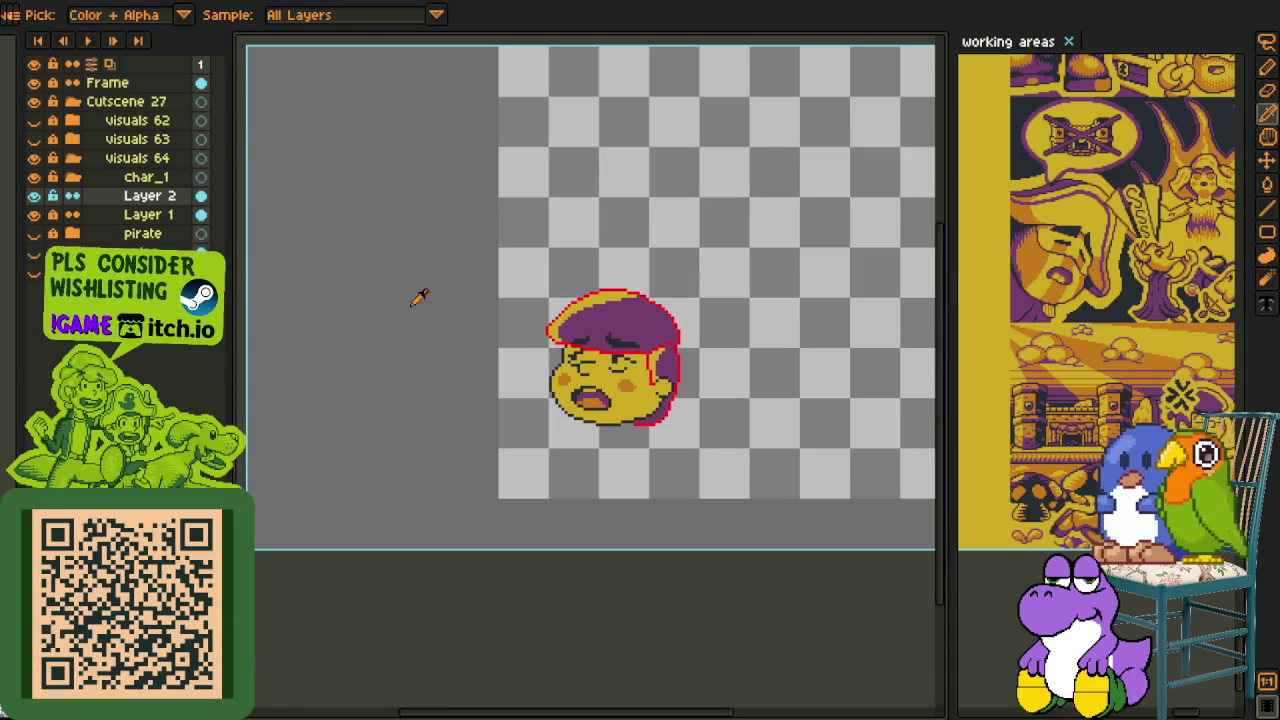
left_click(34, 196)
left_click(34, 196)
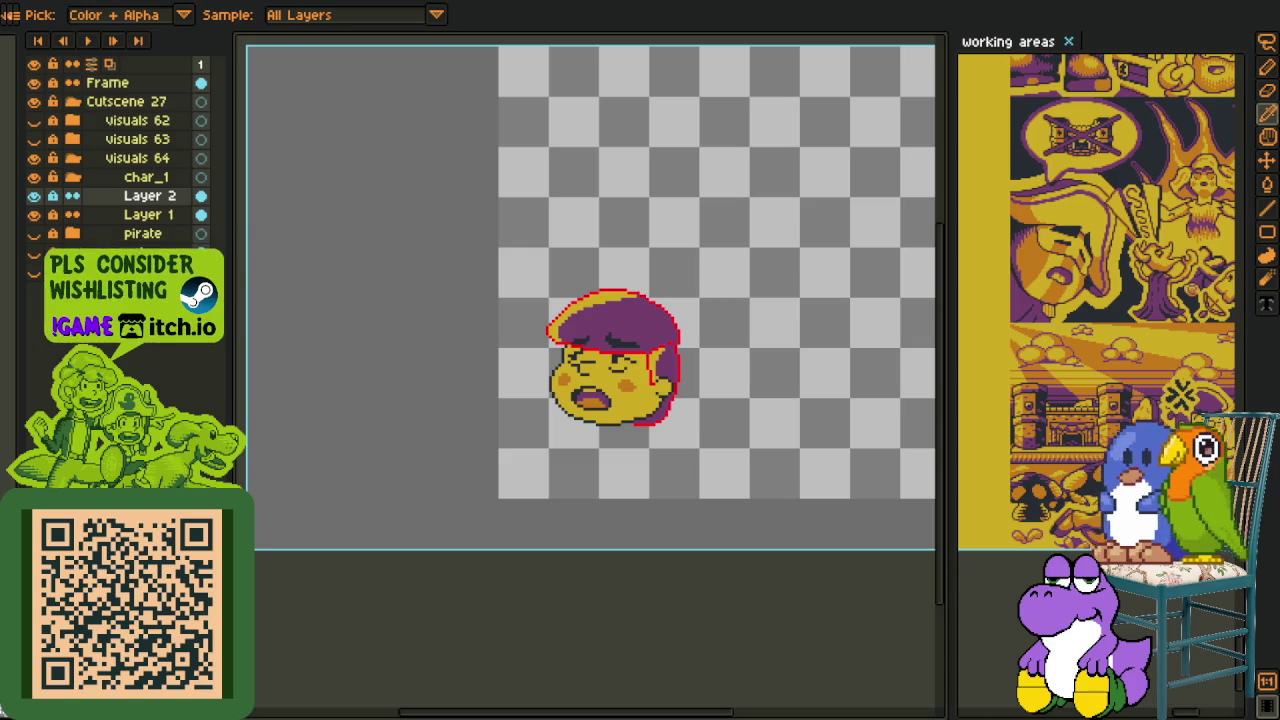
left_click(60, 0)
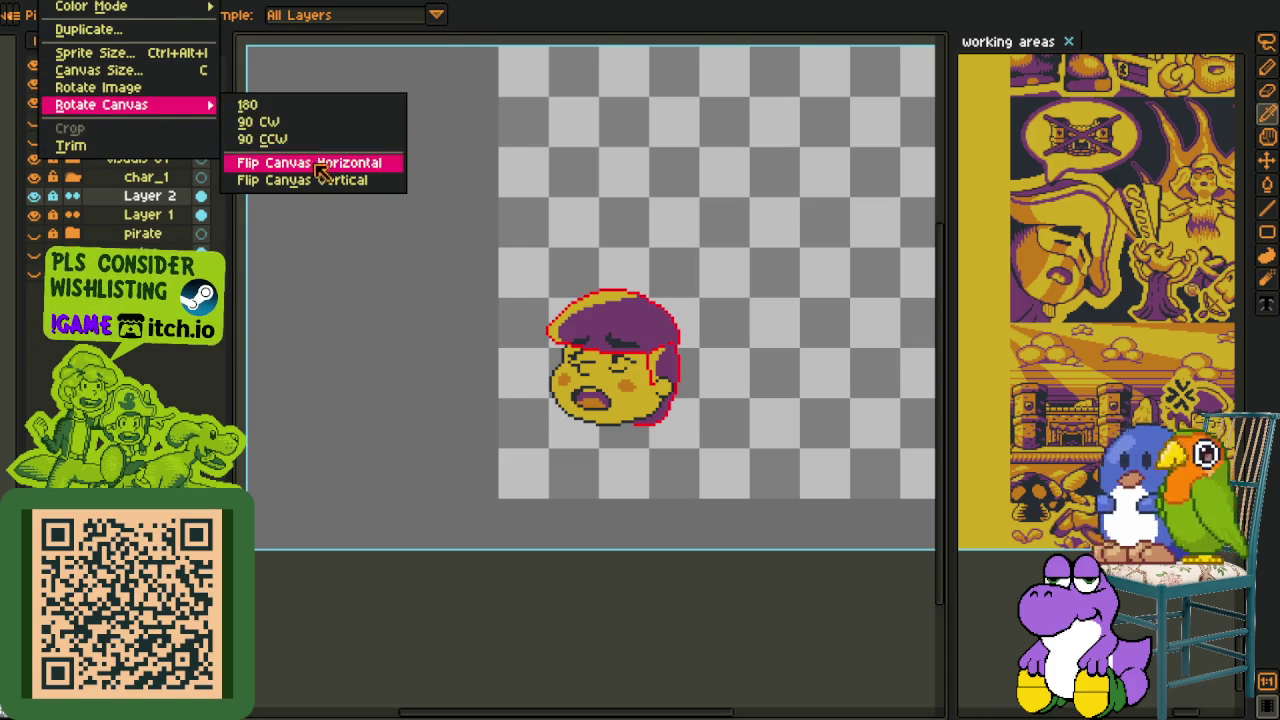
left_click(318, 165)
- Show the pirate and giant tube sprite layers beside the face
left_click(43, 235)
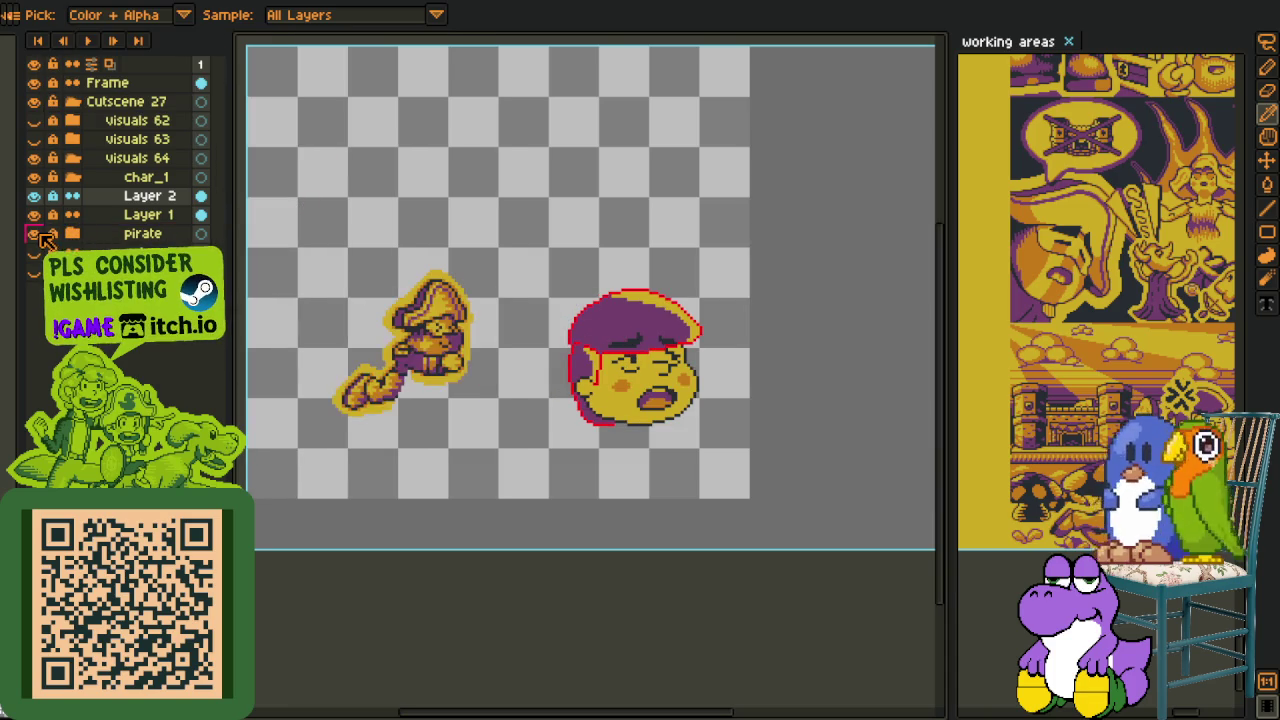
left_click(33, 255)
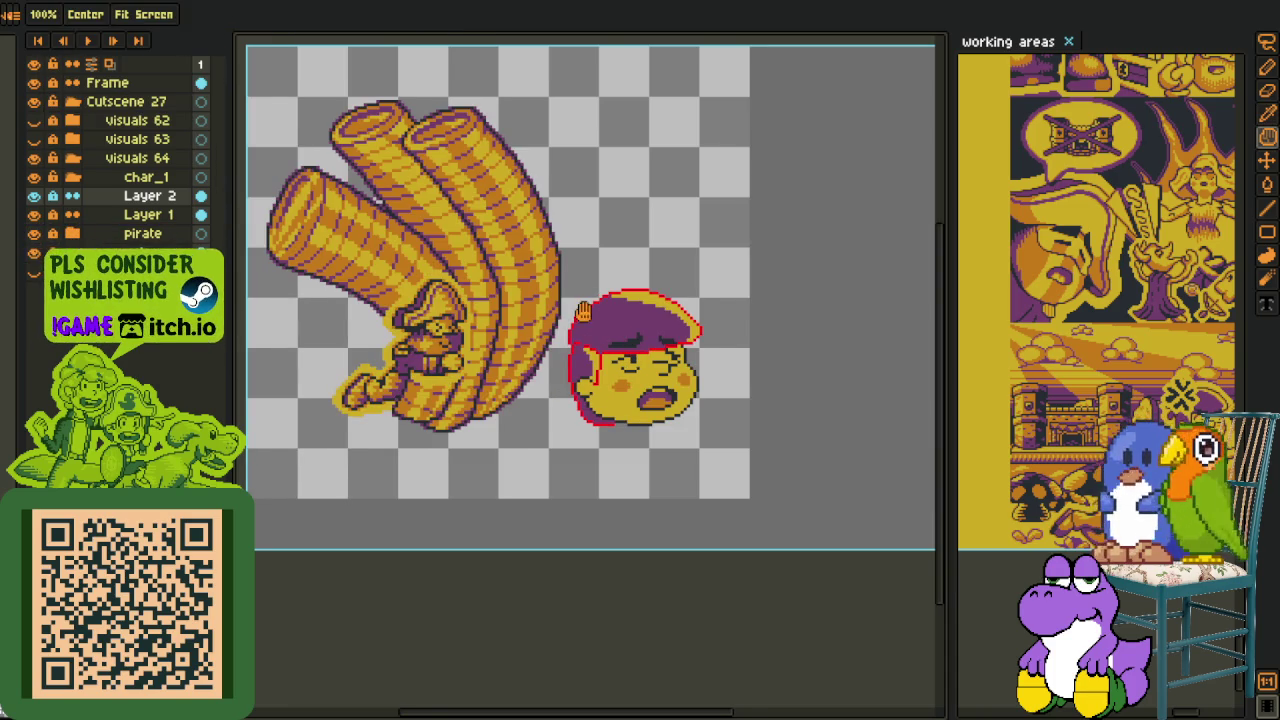
left_click_drag(610, 324, 565, 302)
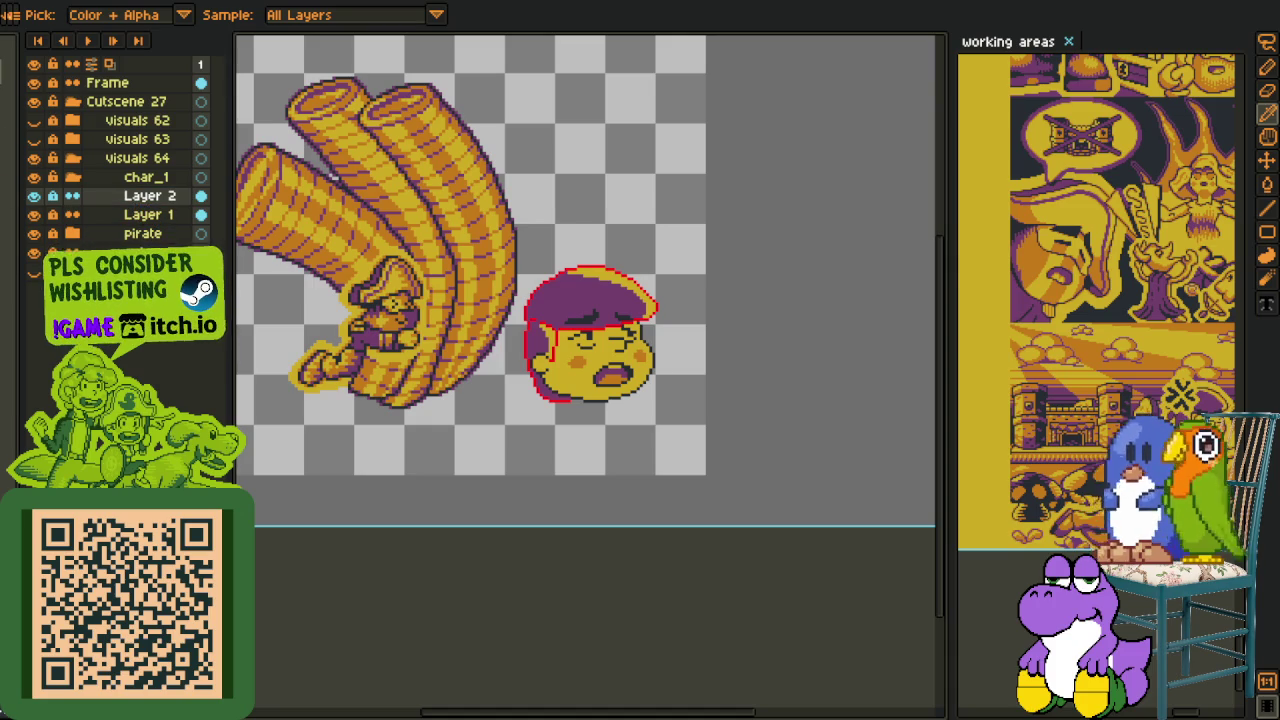
scroll(598, 330, "up", 3)
key("shift+r")
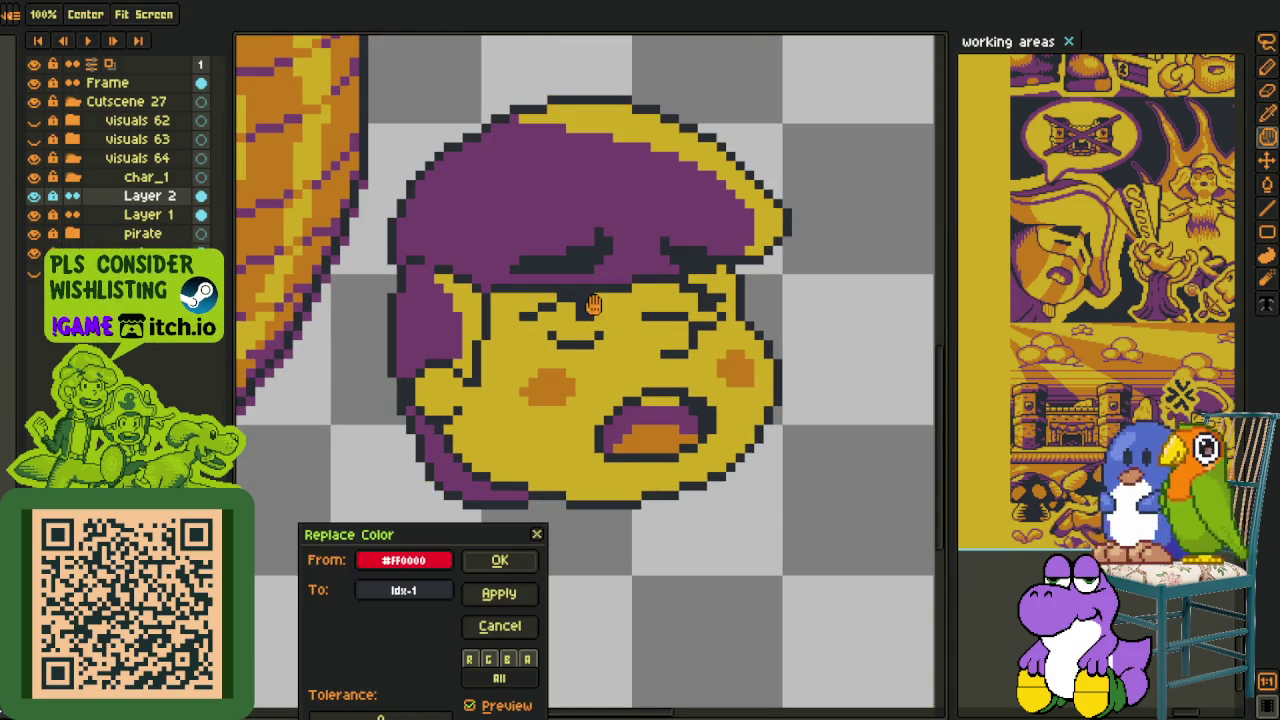
- Replace the outline red #FF0000 with dark index 1, then add Layer 3 above Layer 2
left_click(536, 534)
scroll(527, 530, "down", 2)
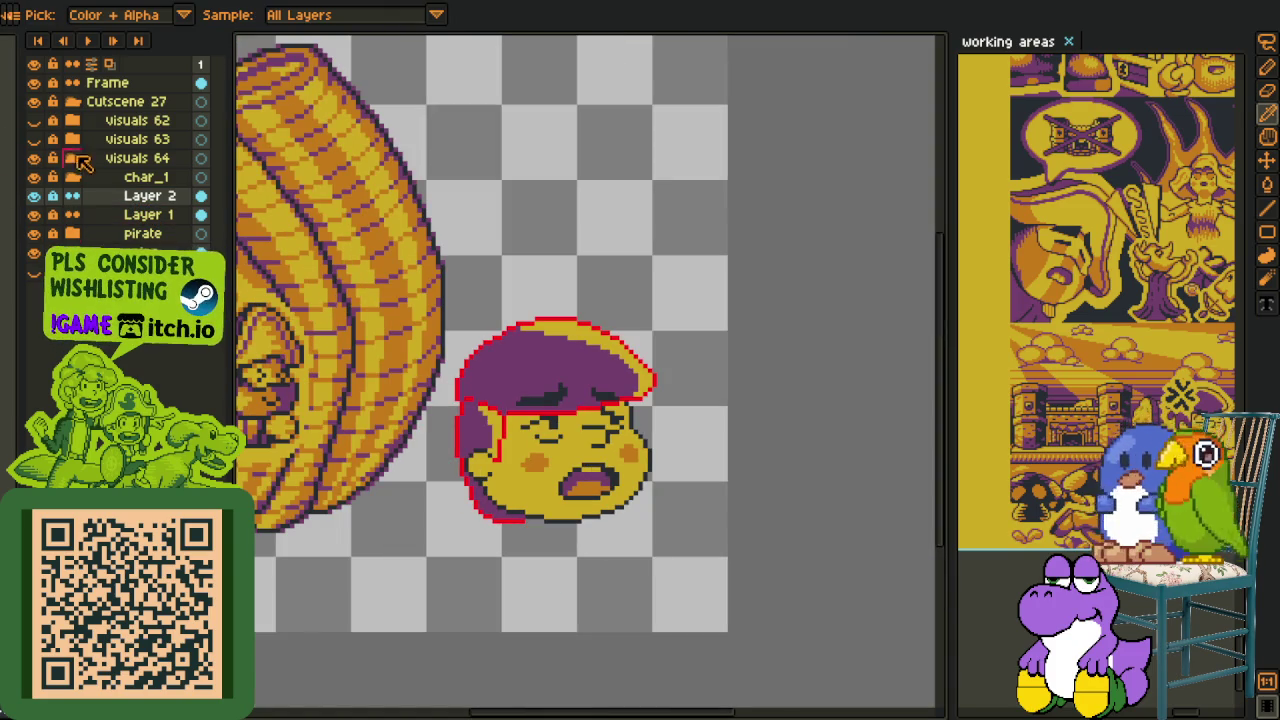
key("shift+r")
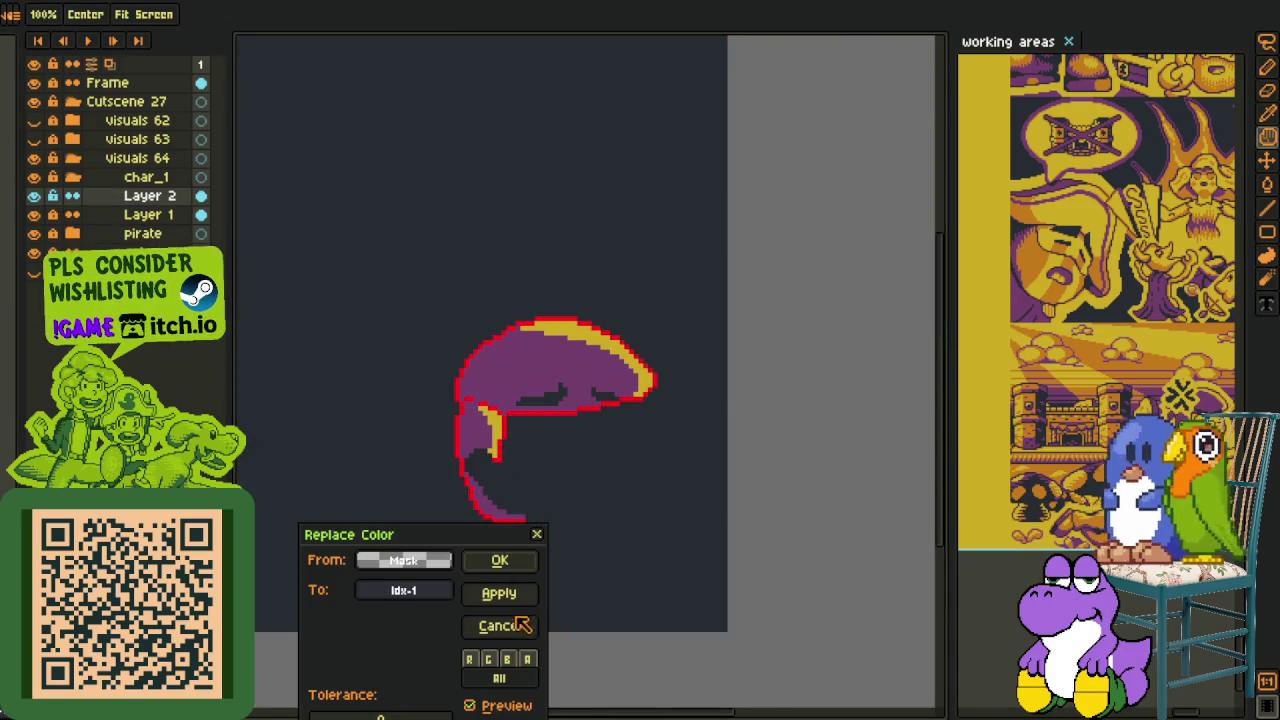
left_click(519, 624)
scroll(530, 403, "up", 2)
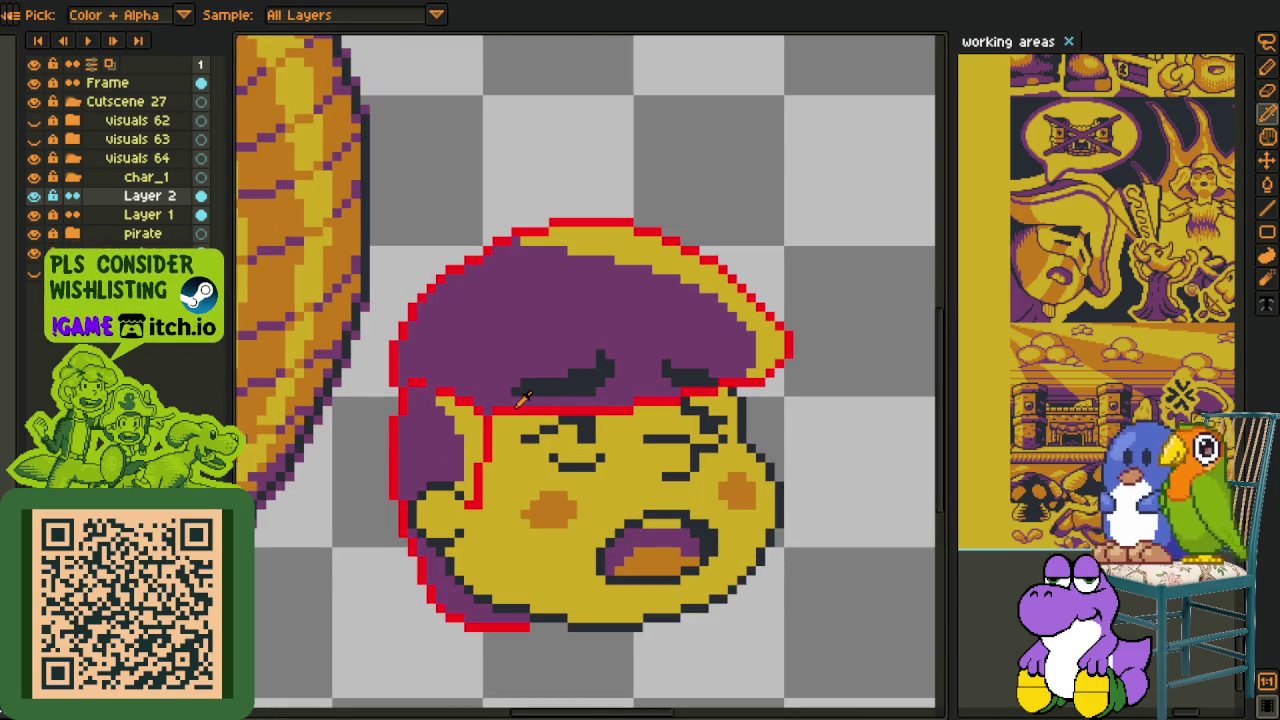
left_click(519, 405)
key("shift+r")
left_click(499, 561)
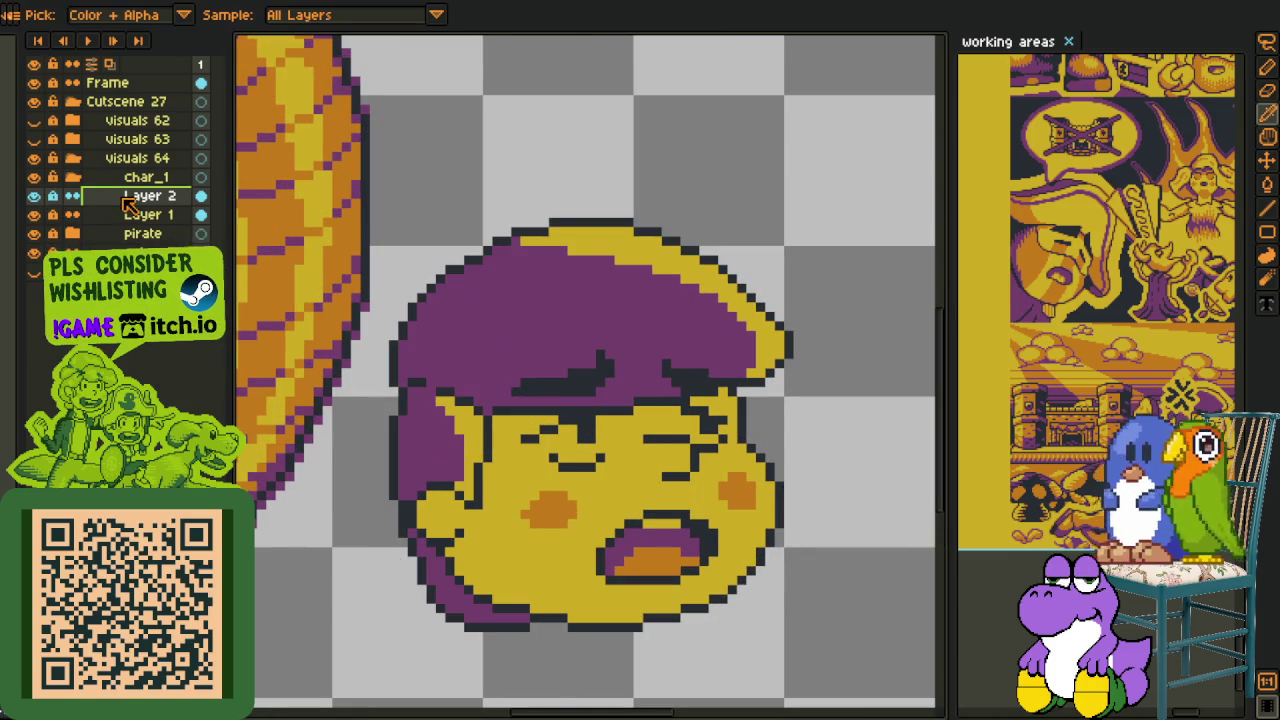
right_click(128, 203)
left_click(290, 234)
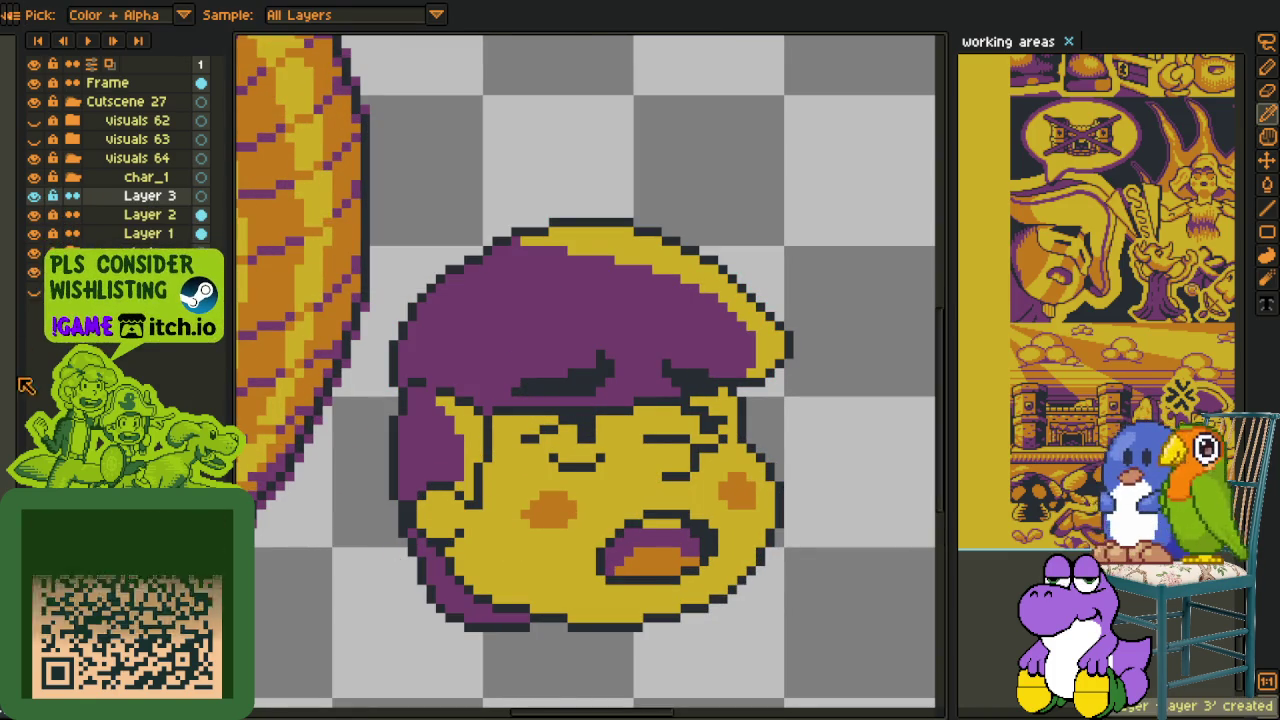
- Draw a tall solid red bar to the left of the cap
key("b")
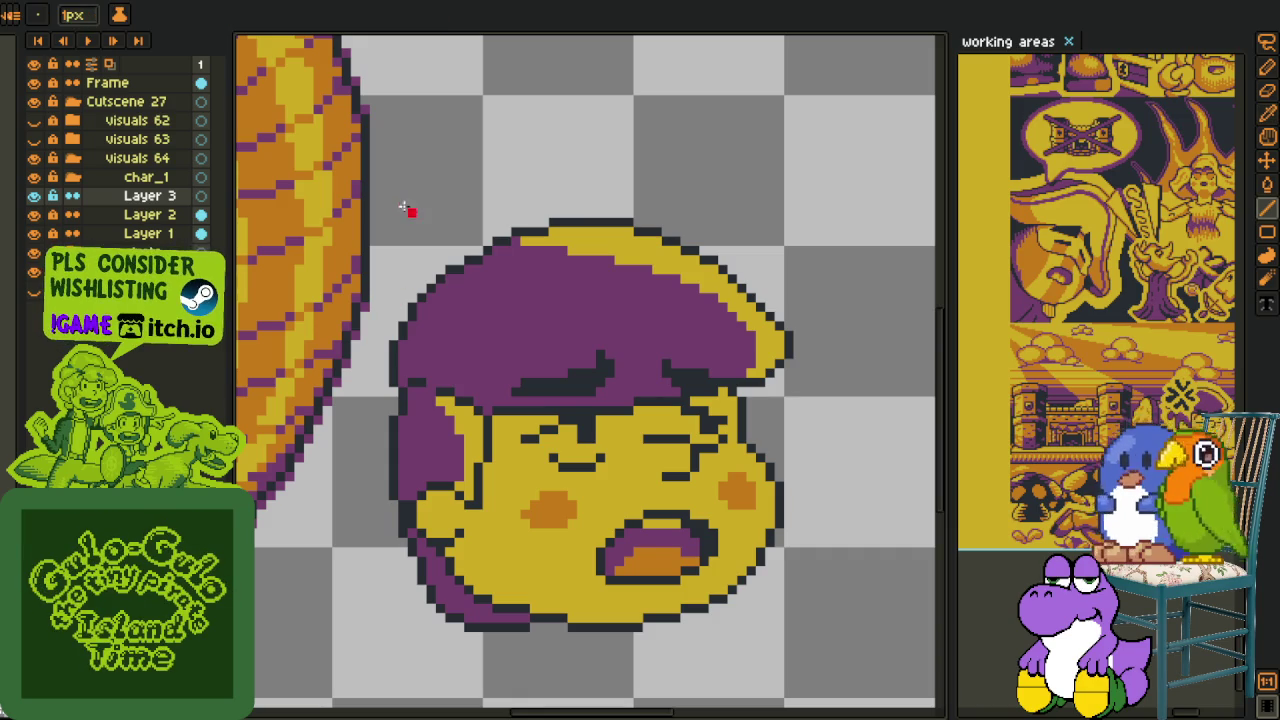
left_click_drag(394, 238, 390, 372)
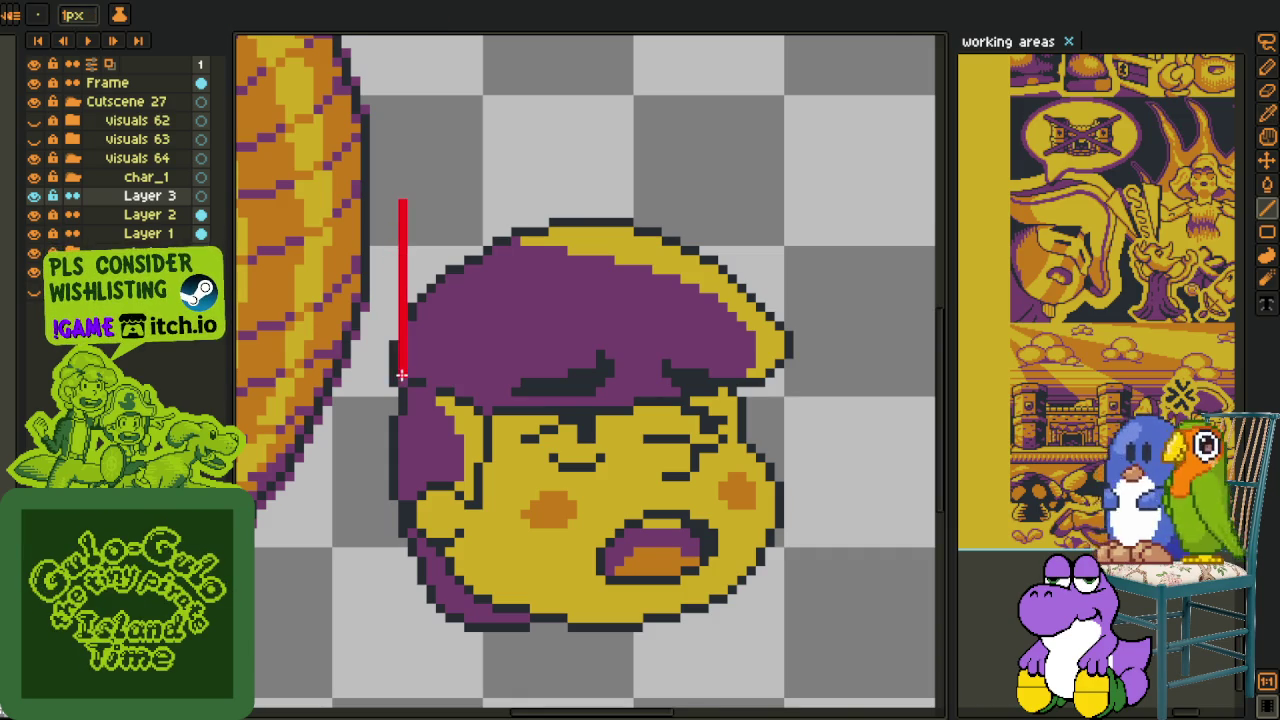
scroll(409, 190, "up", 2)
left_click_drag(446, 188, 443, 525)
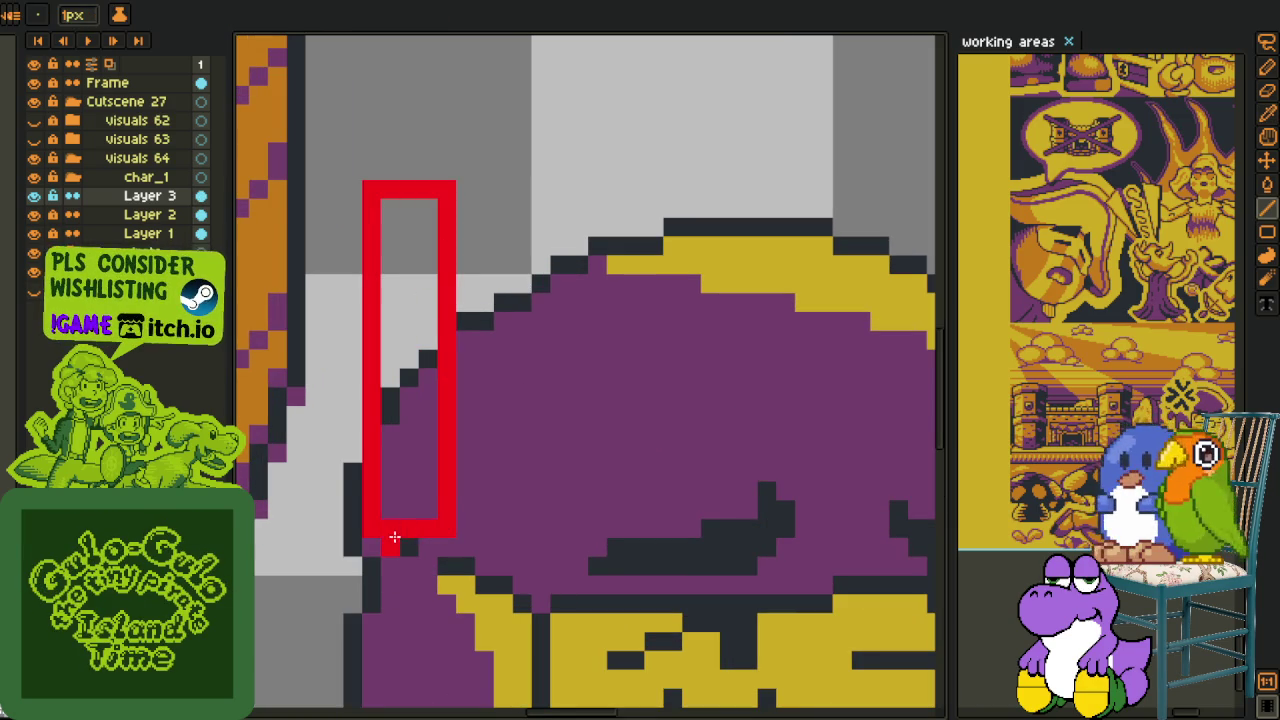
key("g")
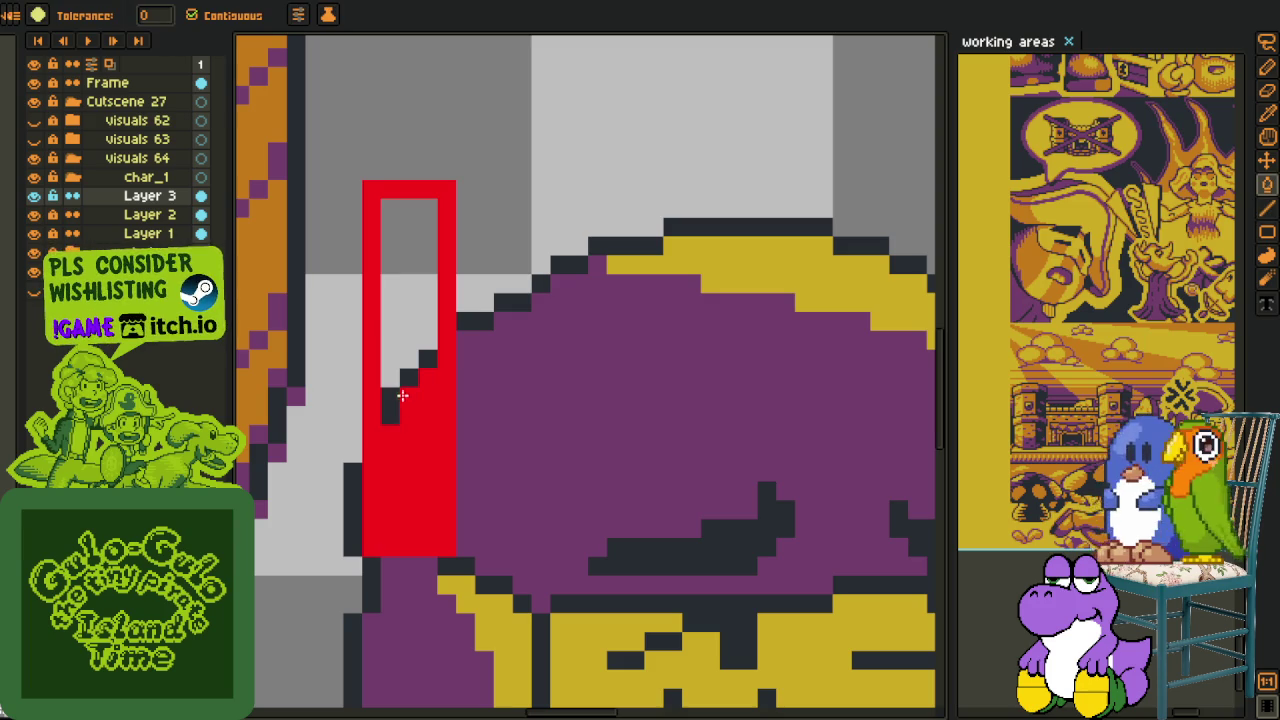
left_click(398, 379)
scroll(424, 354, "down", 3)
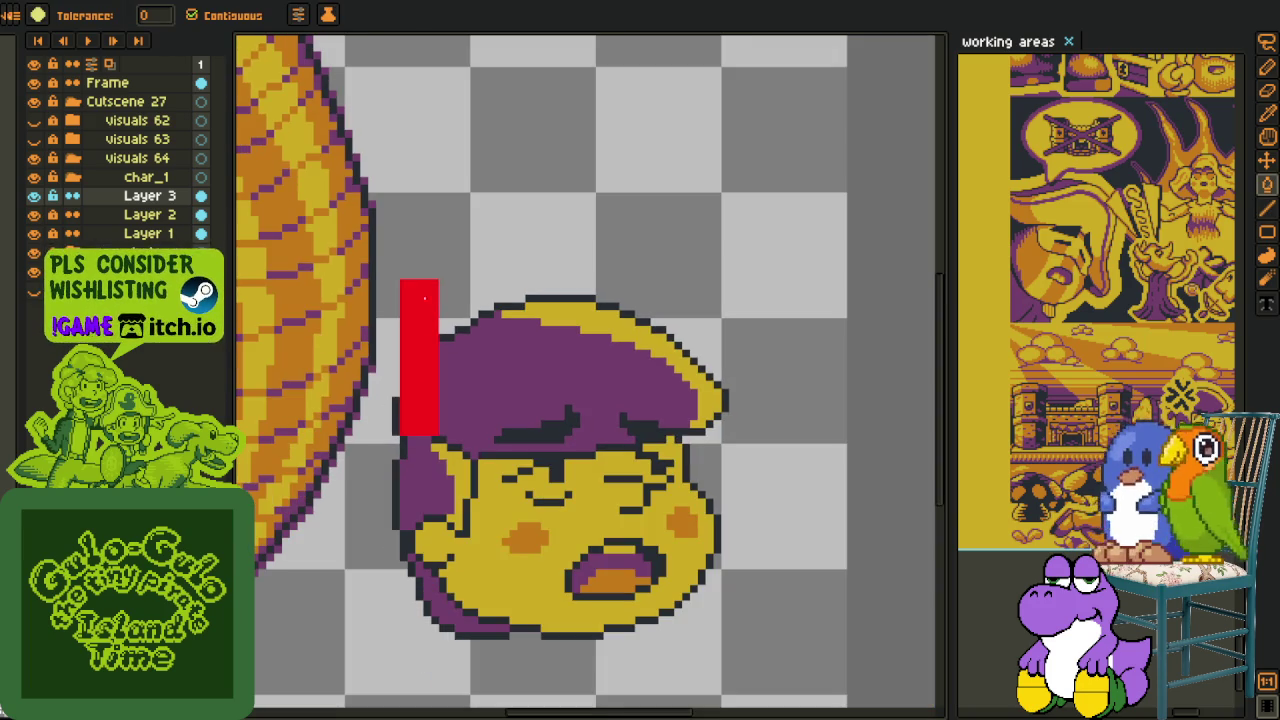
- Copy the bar into two shorter red bars to its right
key("m")
mouse_move(392, 262)
left_mouse_down()
mouse_move(451, 486)
mouse_move(400, 423)
mouse_move(453, 413)
mouse_move(461, 429)
left_mouse_up()
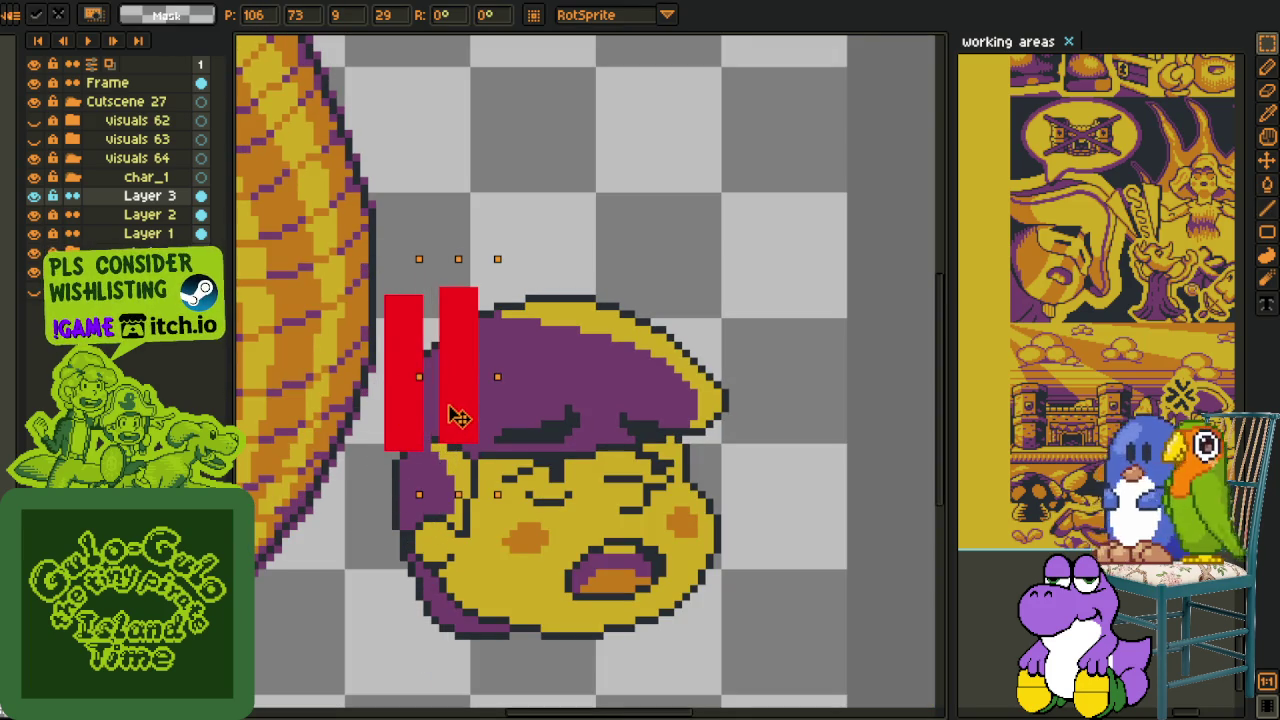
left_click_drag(458, 505, 458, 455)
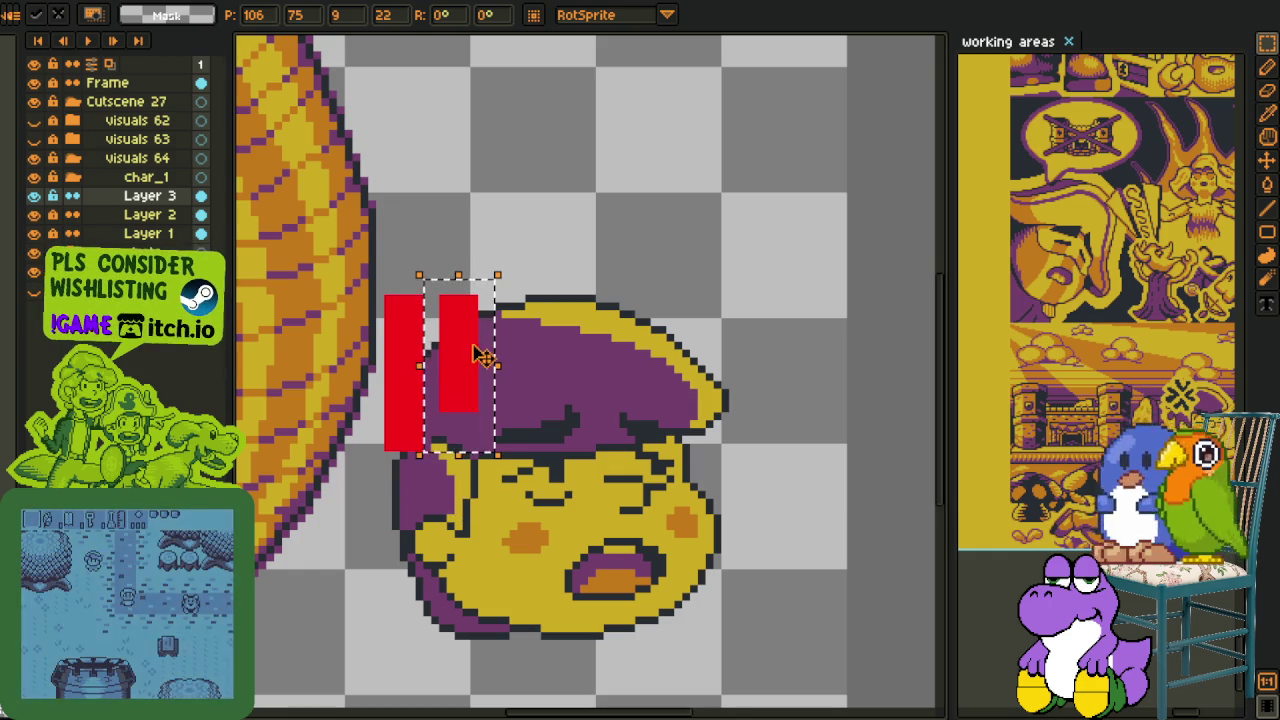
left_click_drag(466, 357, 528, 371)
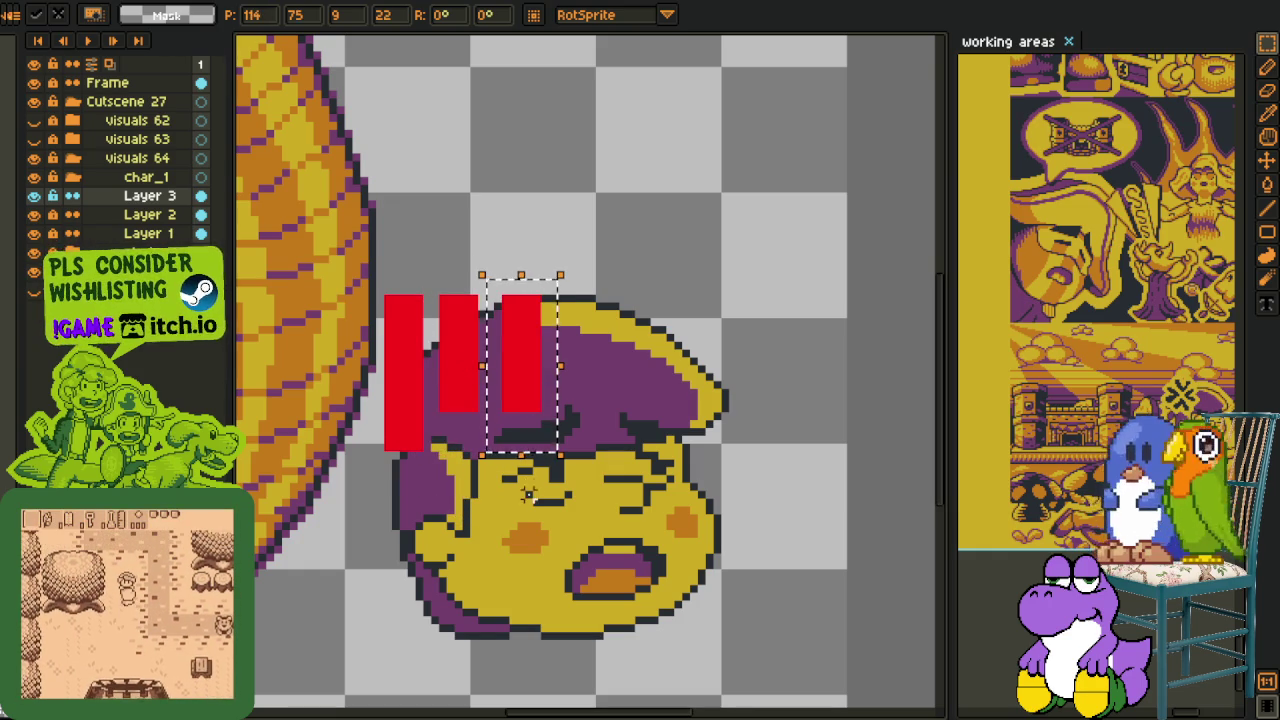
left_click_drag(521, 455, 521, 432)
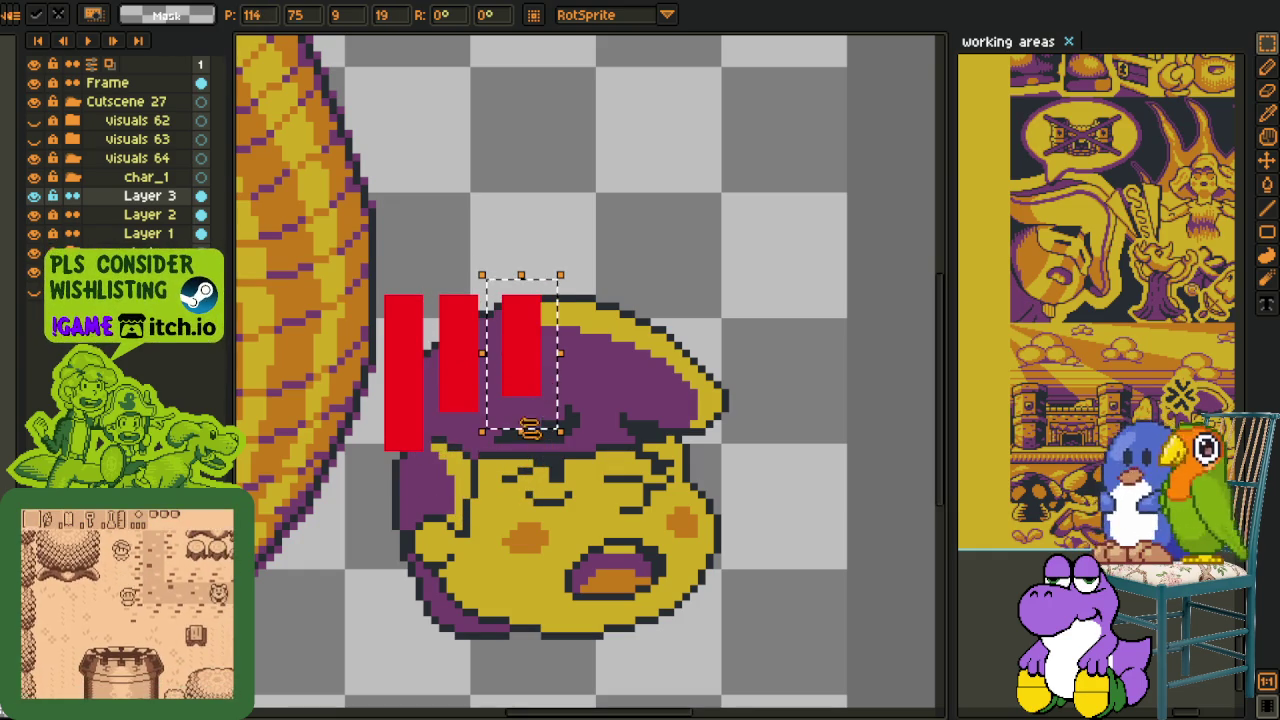
left_click(403, 283)
- Thin all three bars by deleting their right parts
left_click_drag(406, 284, 436, 466)
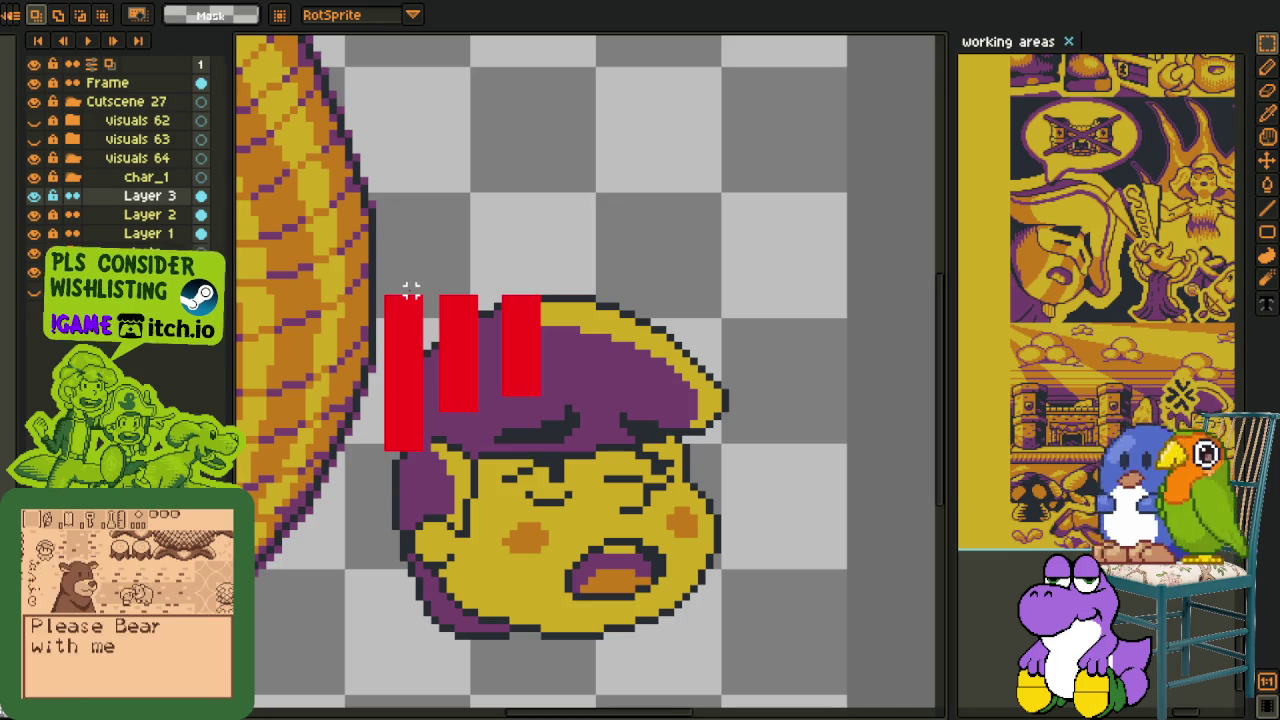
key("Delete")
left_click_drag(463, 287, 492, 420)
key("Delete")
left_click_drag(528, 288, 572, 420)
key("Delete")
- Nudge the bars left and down, moving the third closer to the others
left_click_drag(429, 280, 614, 480)
key("Left")
key("Left")
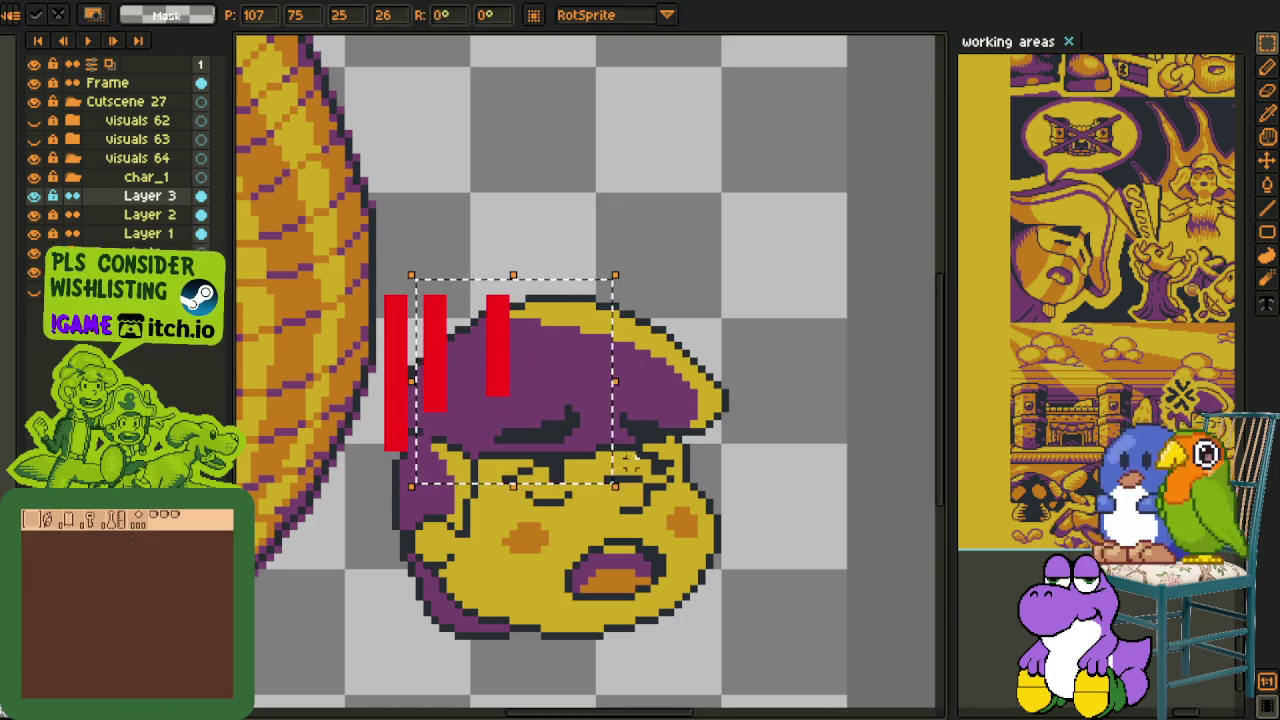
key("Left")
key("Return")
left_click_drag(466, 275, 591, 484)
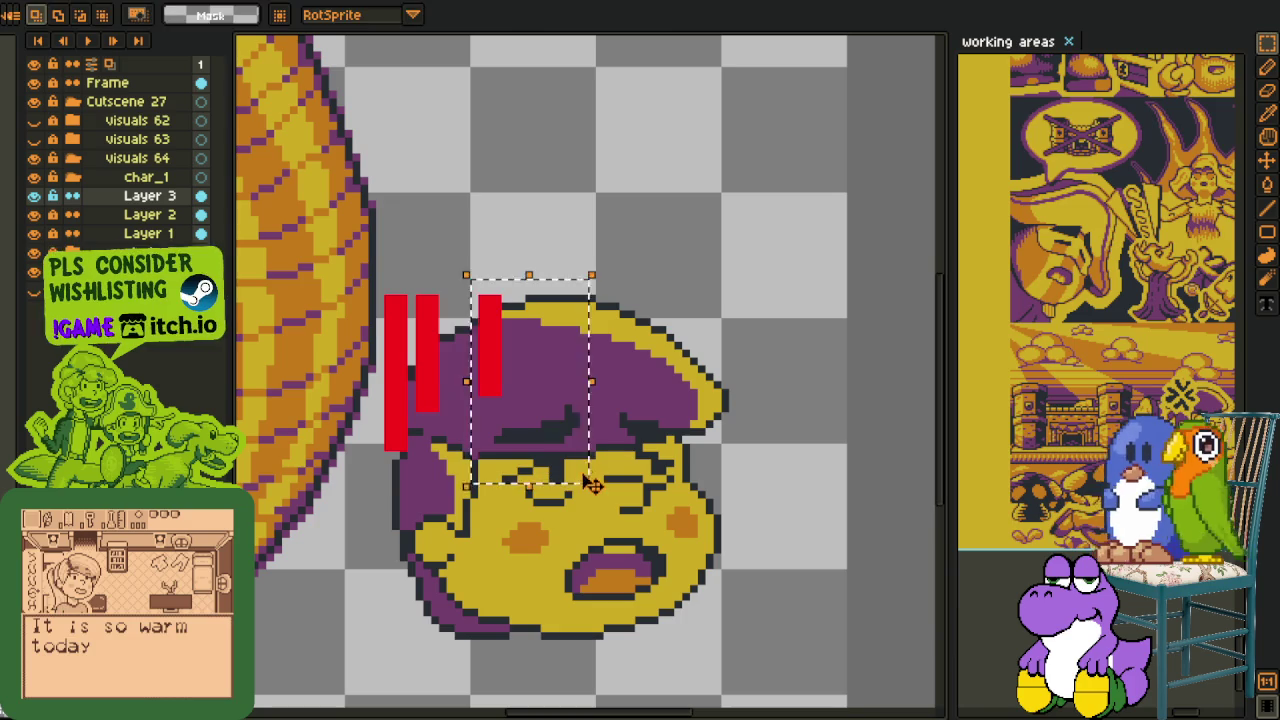
key("Left")
key("Left")
key("Left")
key("Left")
key("Return")
left_click_drag(372, 268, 576, 572)
key("Down")
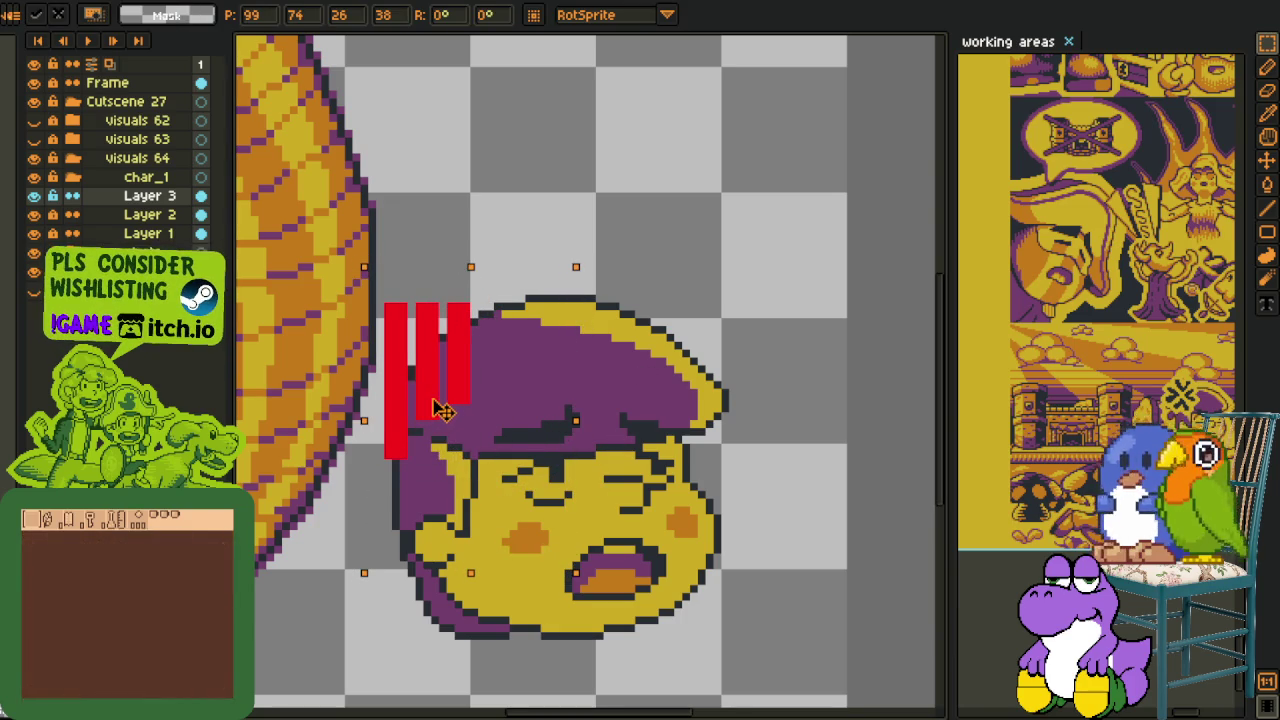
key("Return")
- Recolour the bars from red #FF0000 to dark #20282f
key("i")
scroll(467, 329, "up", 2)
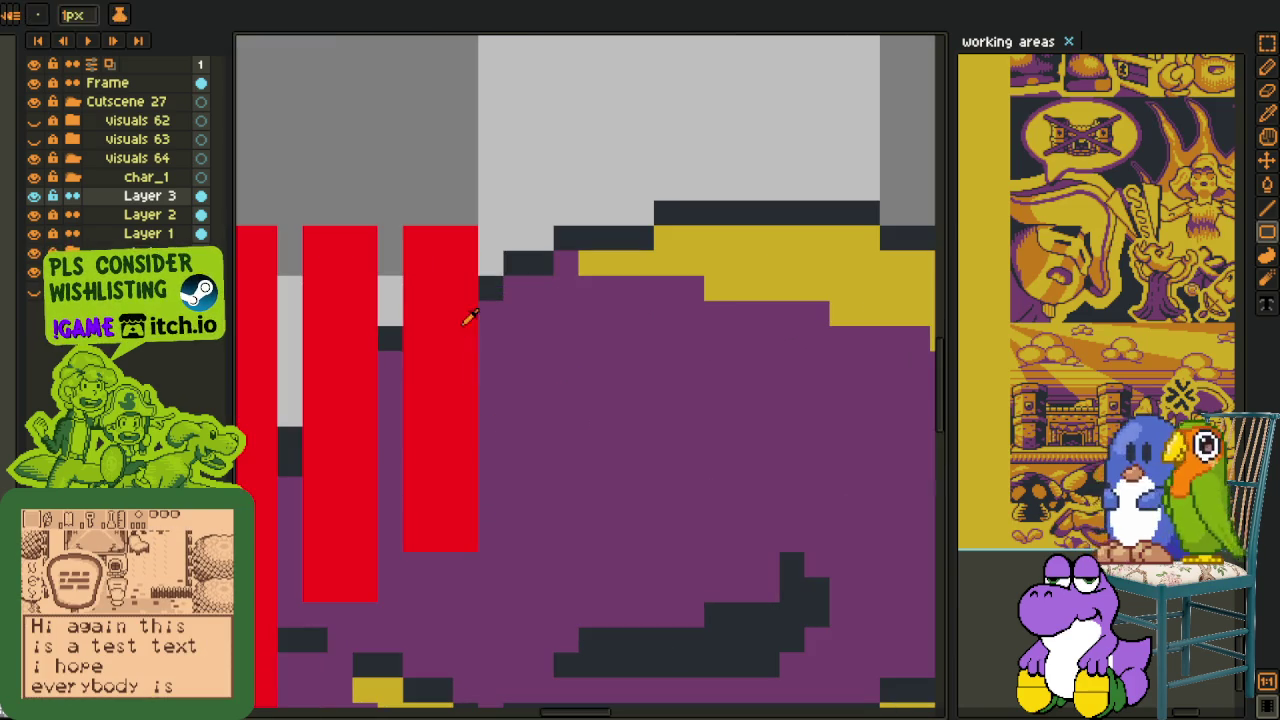
key("shift+r")
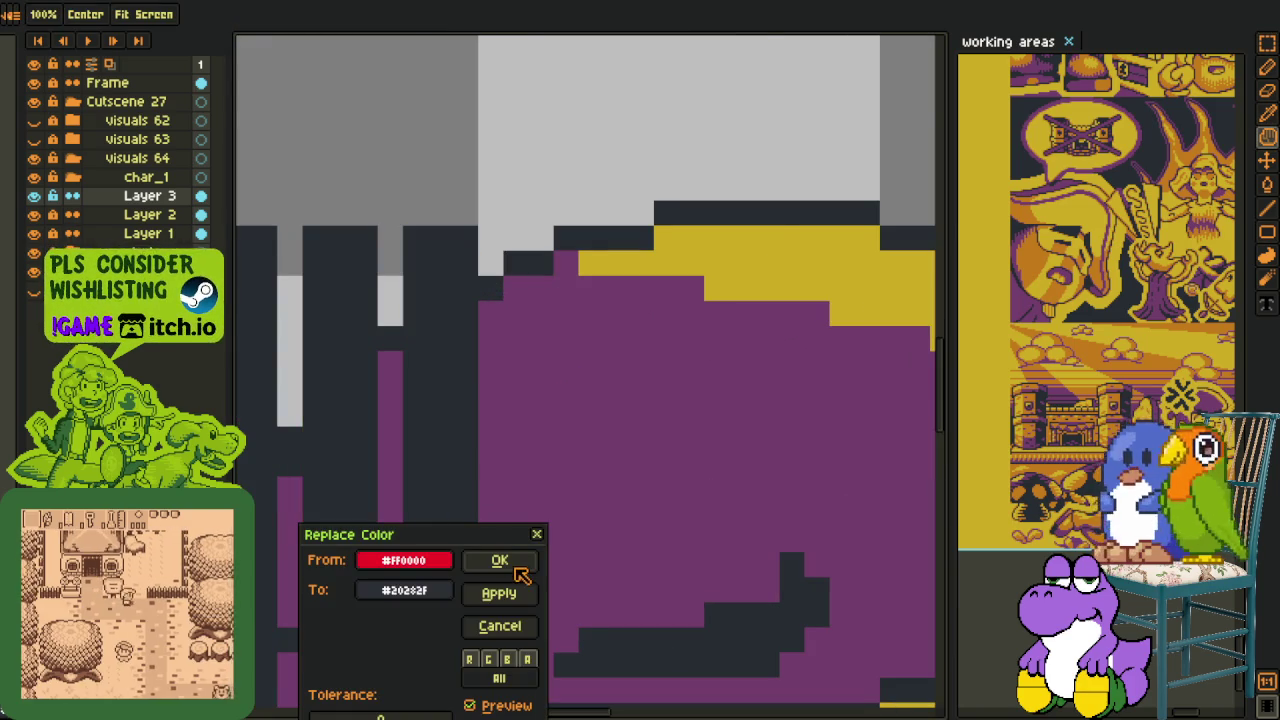
left_click(518, 569)
scroll(566, 443, "down", 2)
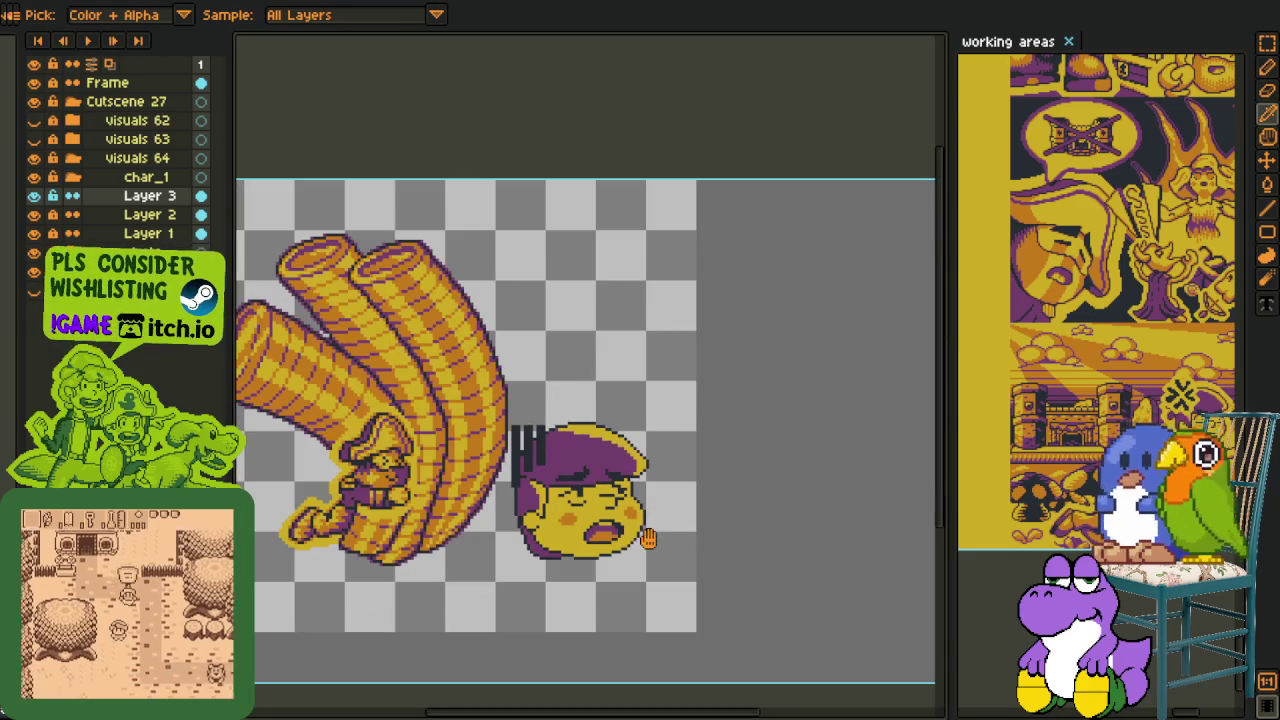
- Merge Layer 2 down into Layer 1, undoing an accidental Layer 3 merge
scroll(610, 530, "up", 1)
scroll(540, 540, "up", 1)
key("m")
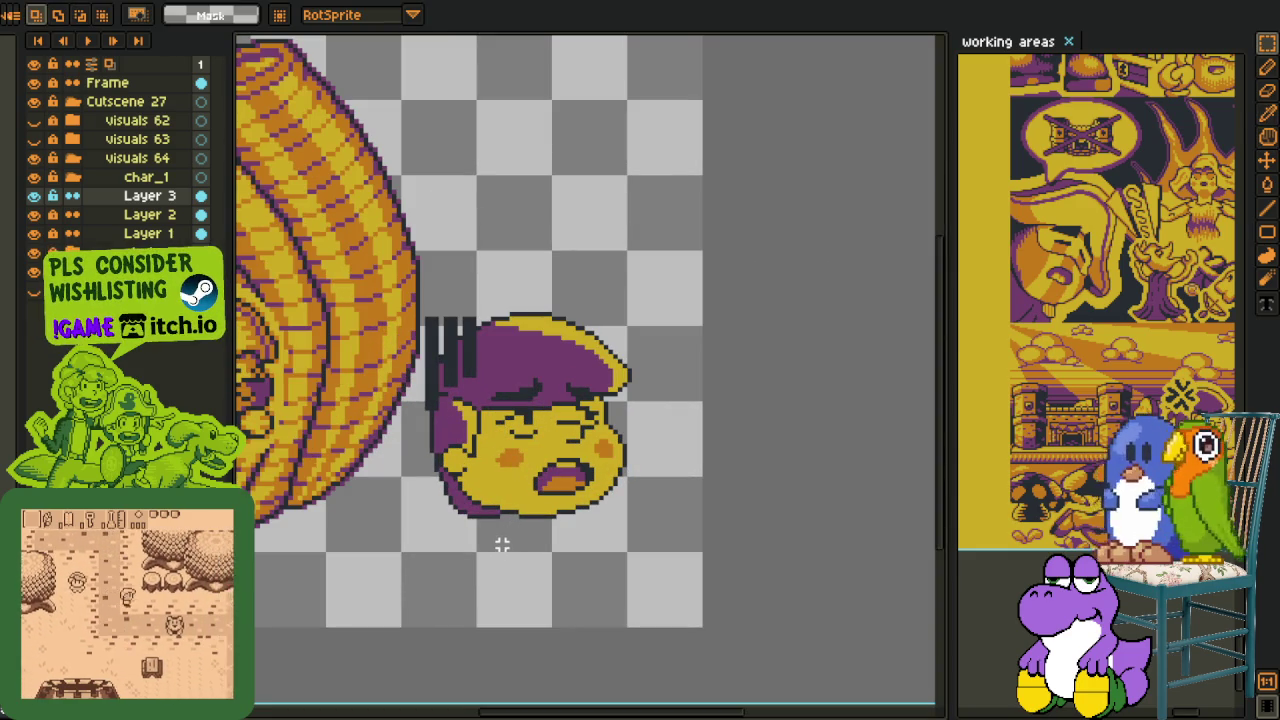
key("o")
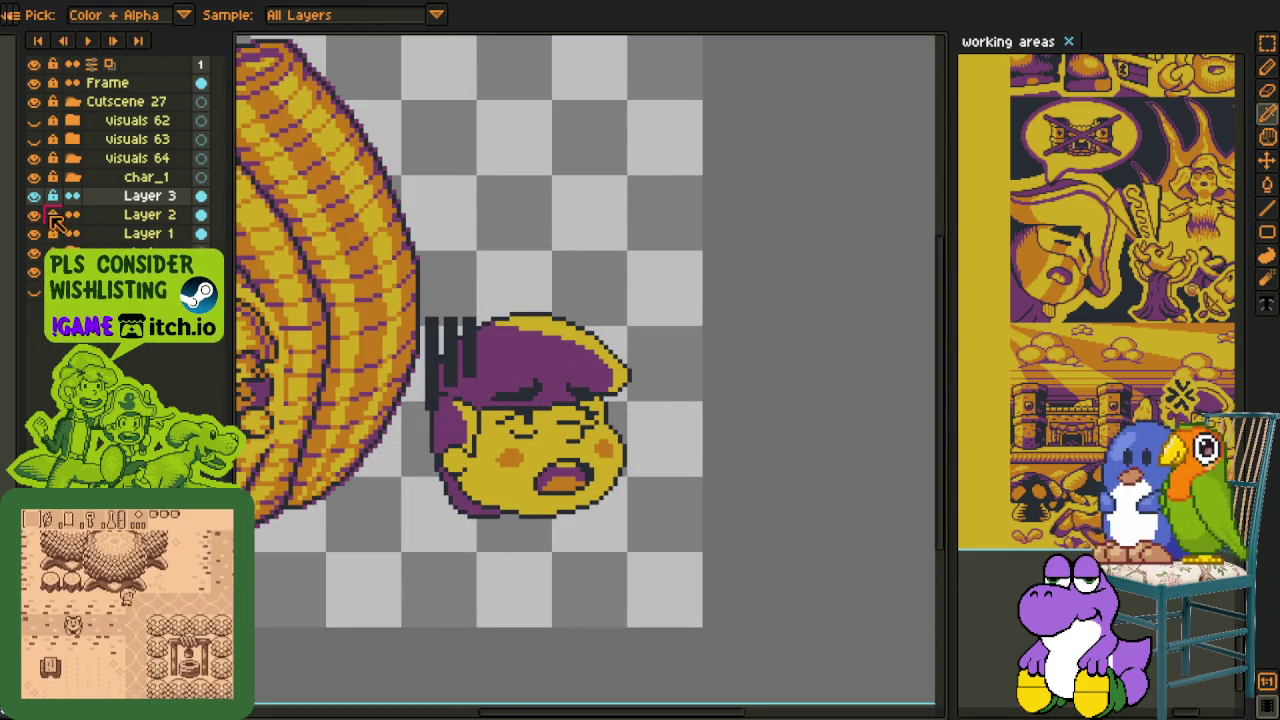
right_click(113, 220)
left_click(160, 275)
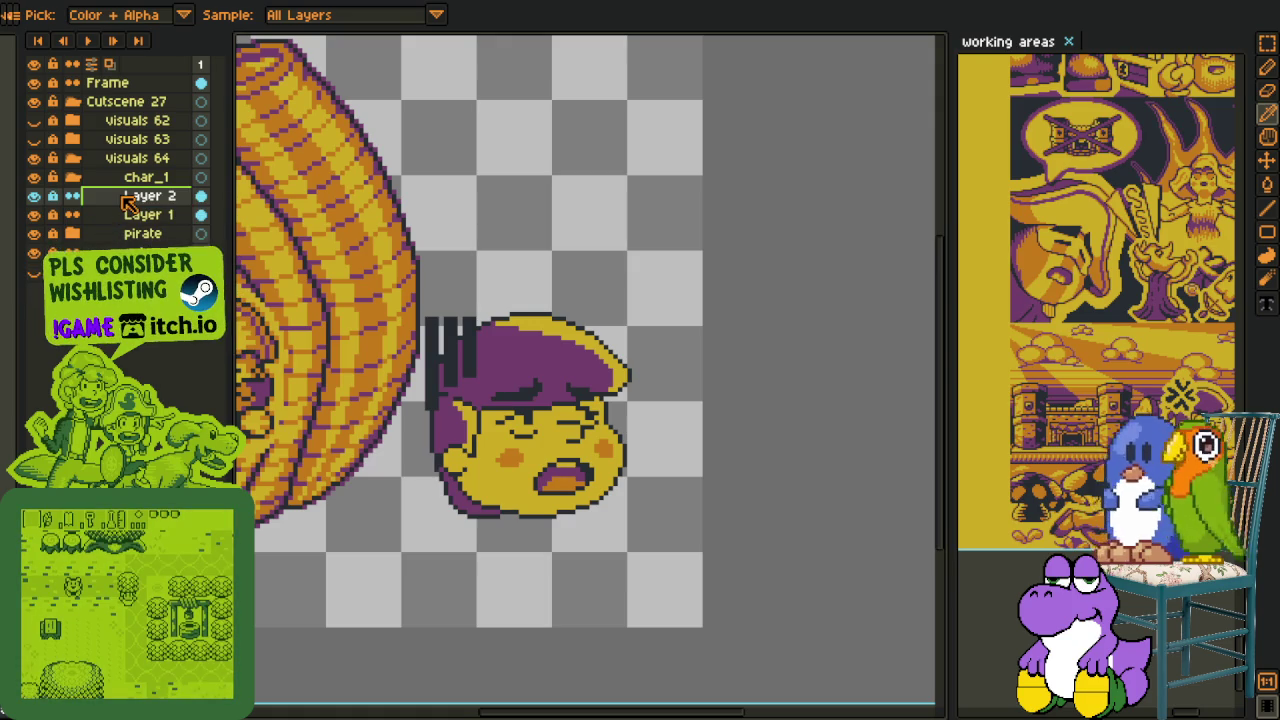
key("ctrl+z")
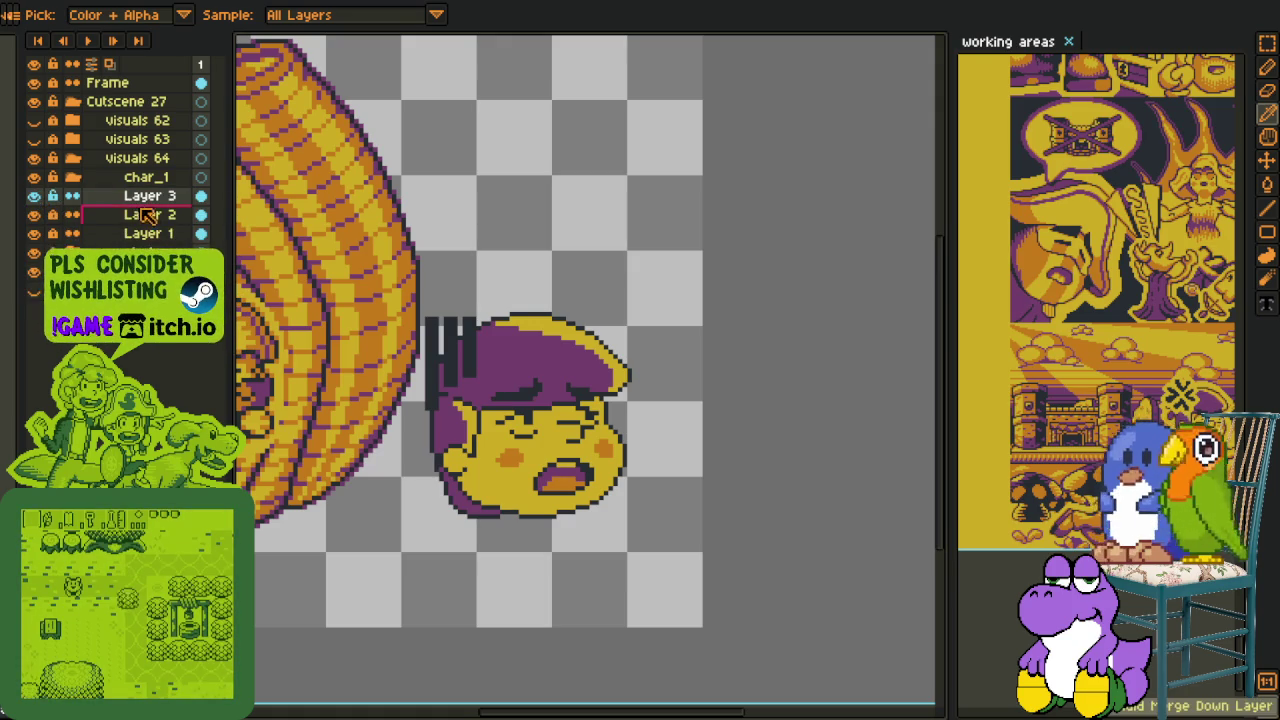
right_click(143, 214)
left_click(215, 321)
- Duplicate Layer 1 and hide the original, keeping Layer 1 Copy visible
right_click(118, 220)
left_click(170, 307)
left_click(33, 214)
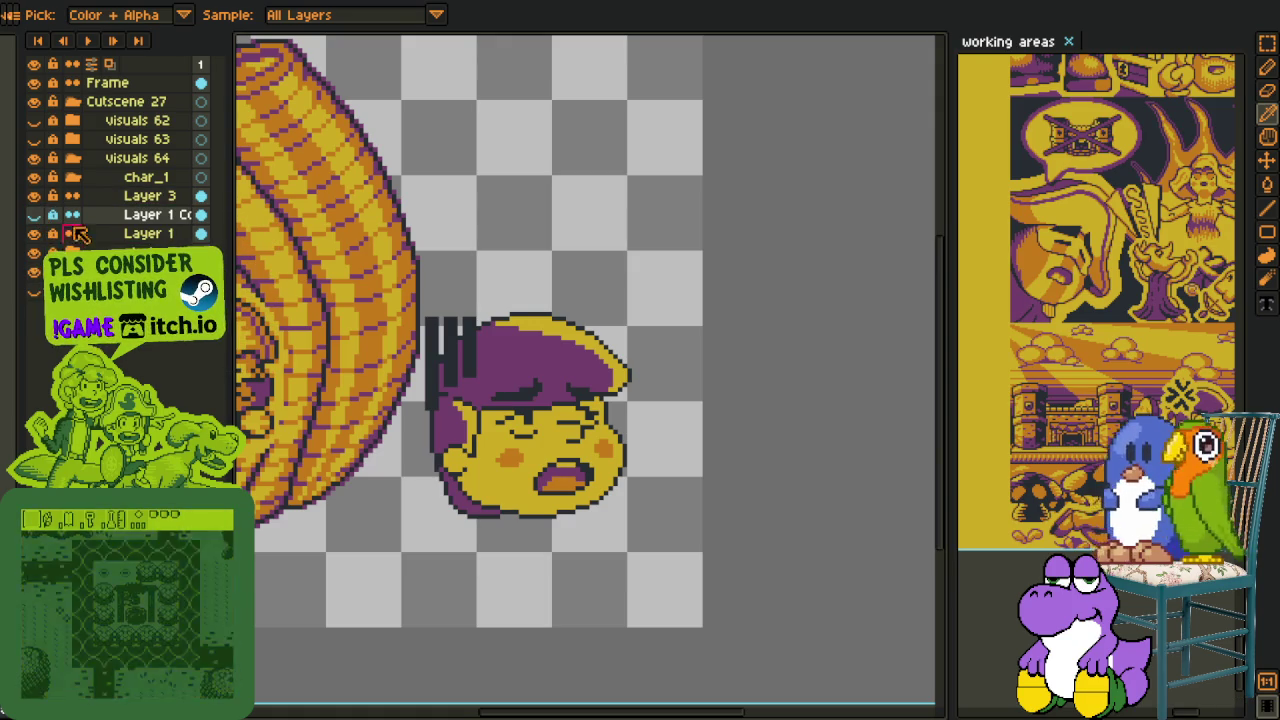
left_click(33, 233)
left_click(33, 214)
- Lasso the head's left part on the copy and delete it
key("m")
scroll(474, 400, "up", 1)
key("b")
mouse_move(491, 400)
left_mouse_down()
mouse_move(561, 568)
mouse_move(480, 465)
left_mouse_up()
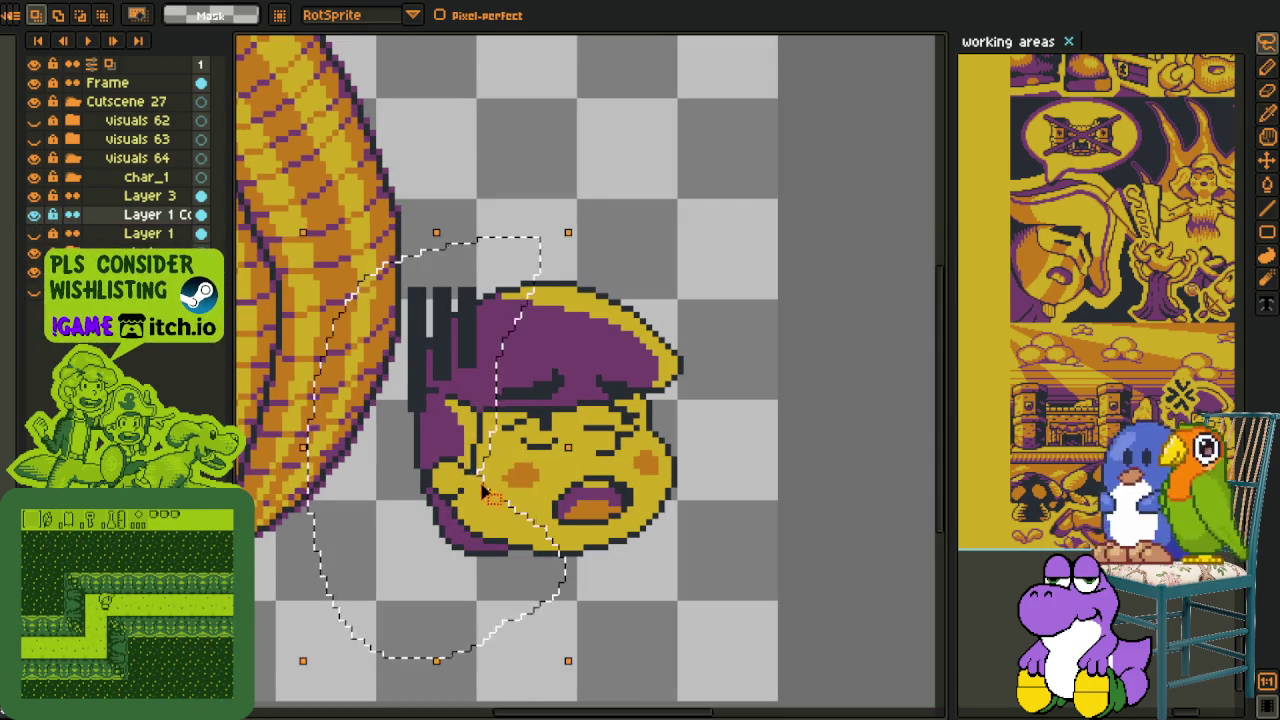
key("Delete")
right_click(117, 243)
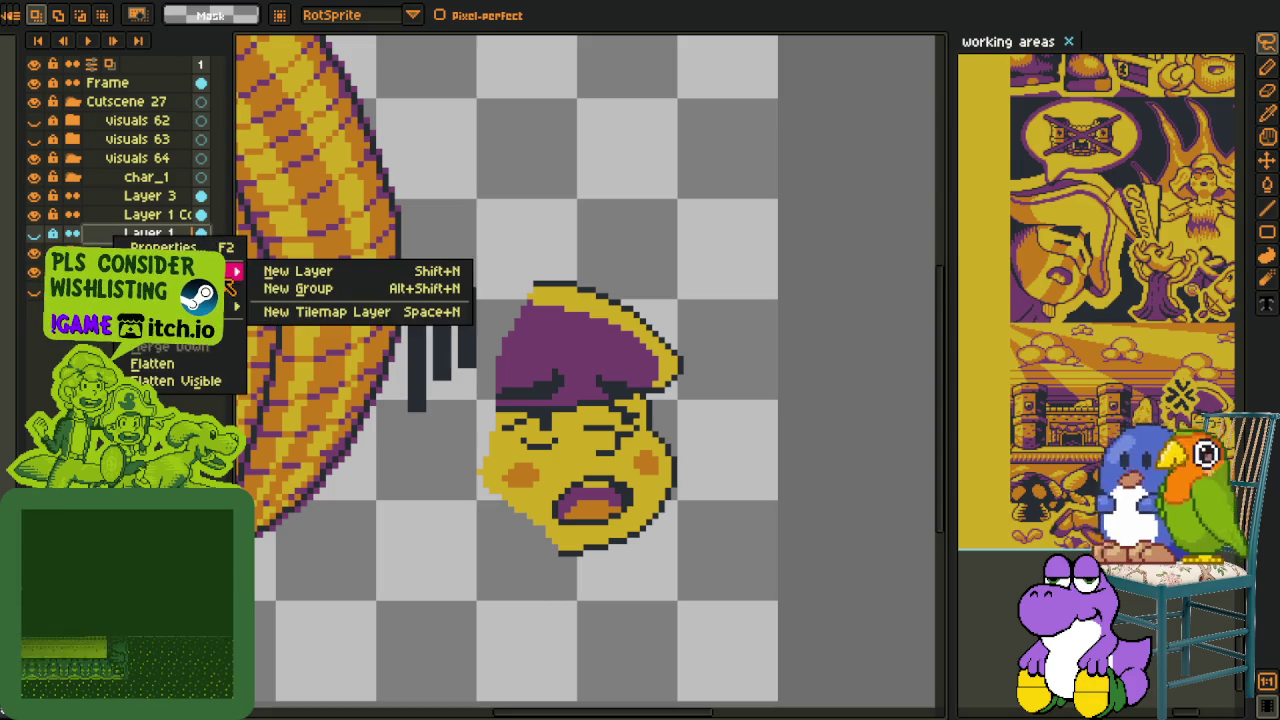
- Paste the cut head part onto a new layer, shifted to the right
left_click(300, 270)
key("ctrl+v")
mouse_move(509, 511)
left_mouse_down()
mouse_move(540, 511)
mouse_move(529, 511)
left_mouse_up()
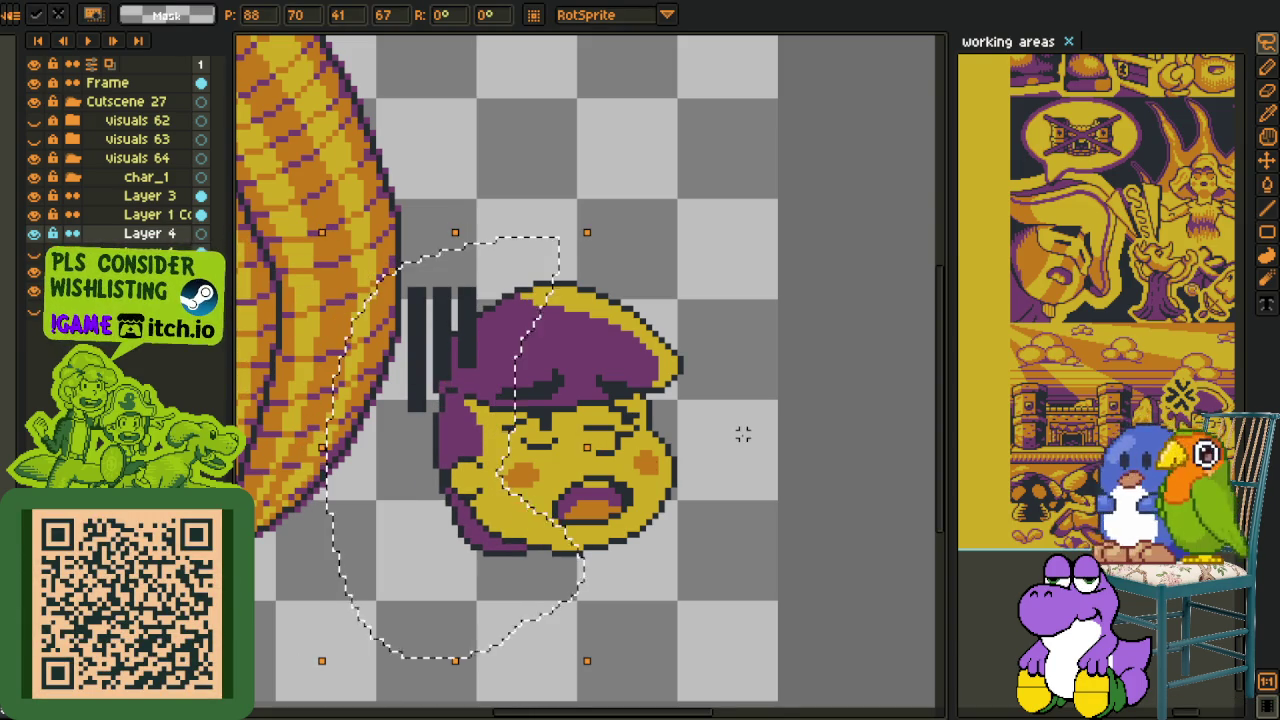
key("Return")
scroll(740, 434, "down", 2)
scroll(740, 434, "up", 2)
scroll(680, 446, "up", 1)
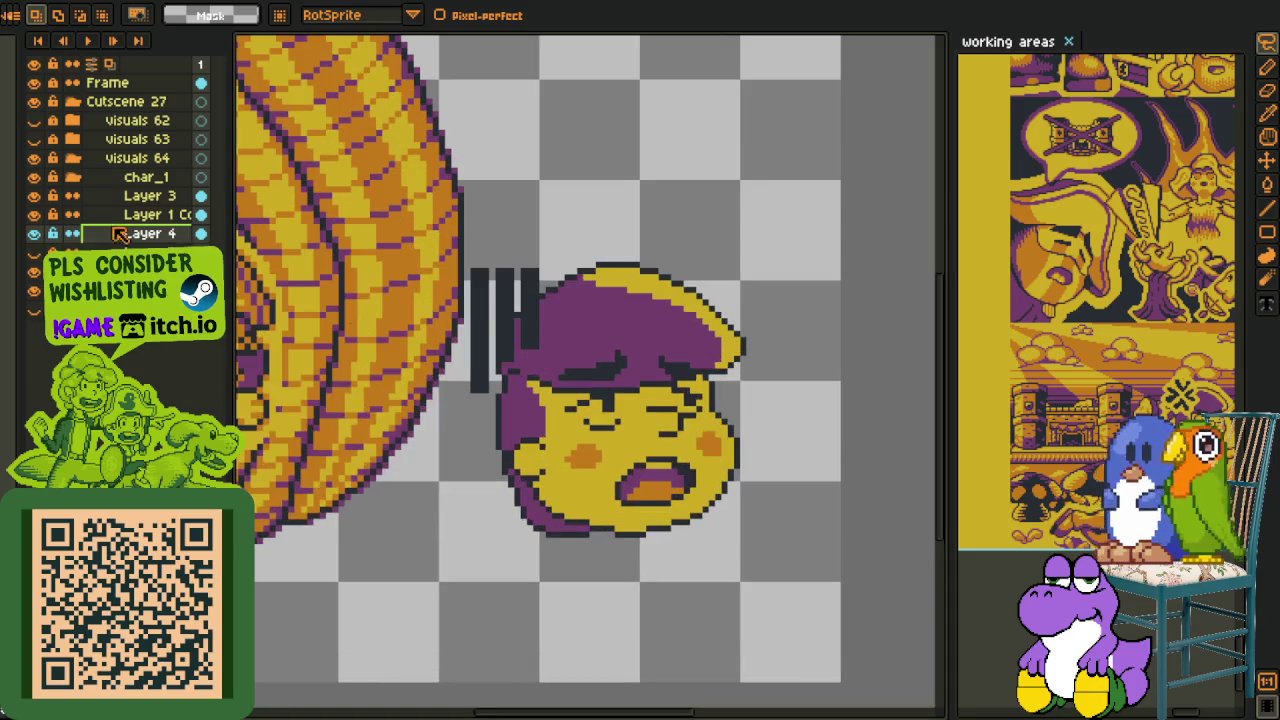
- On Layer 1 Copy, move the left eye and darken the eyebrow pixels
left_click(156, 222)
scroll(640, 430, "up", 1)
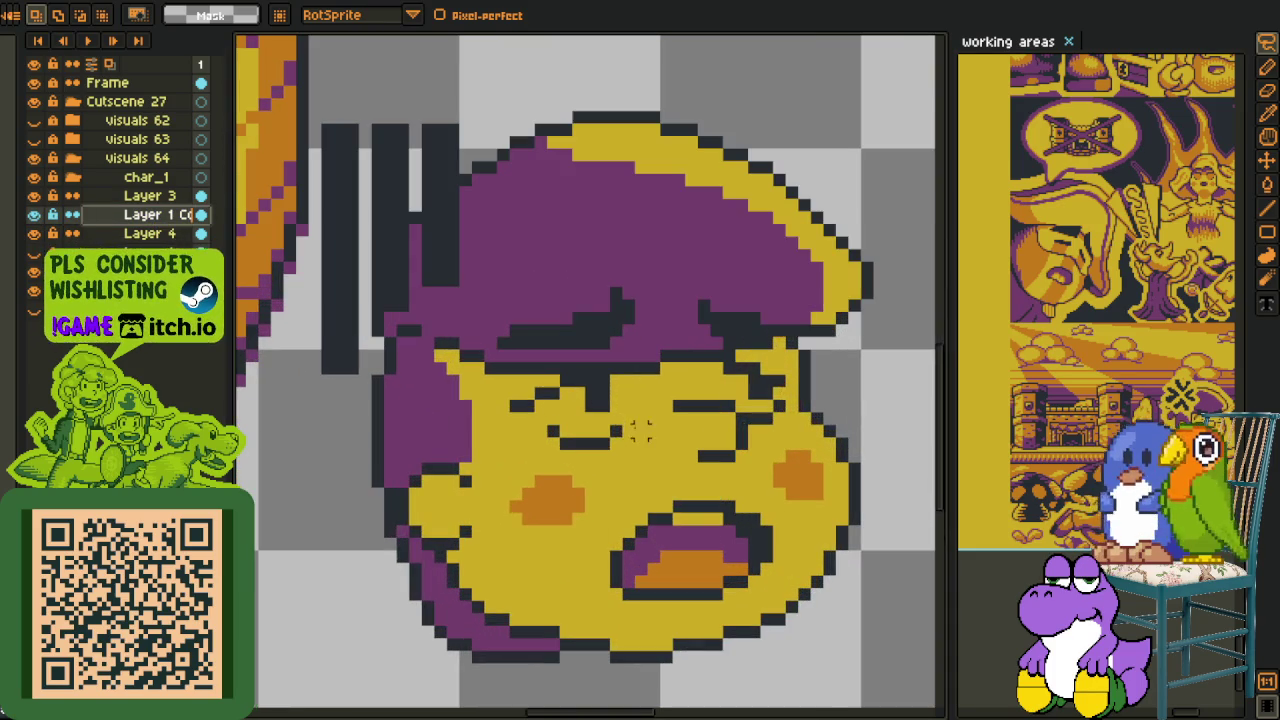
mouse_move(626, 442)
left_mouse_down()
mouse_move(615, 440)
mouse_move(648, 446)
left_mouse_up()
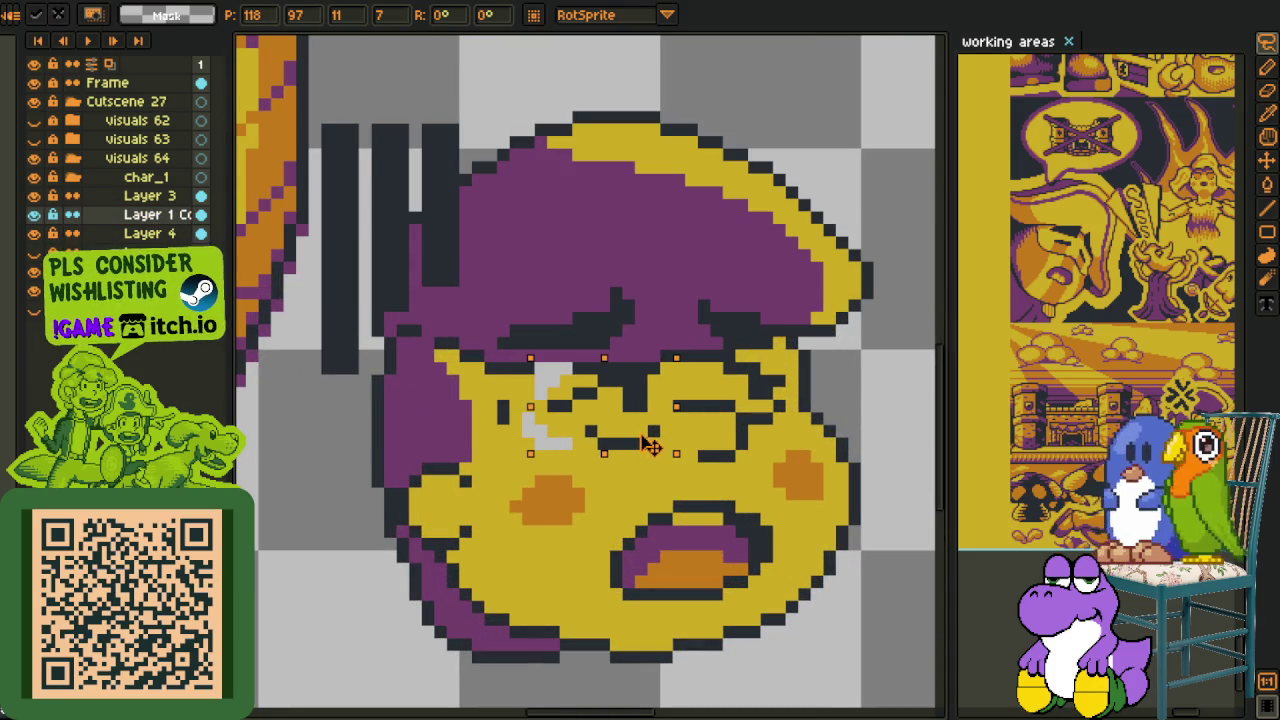
key("b")
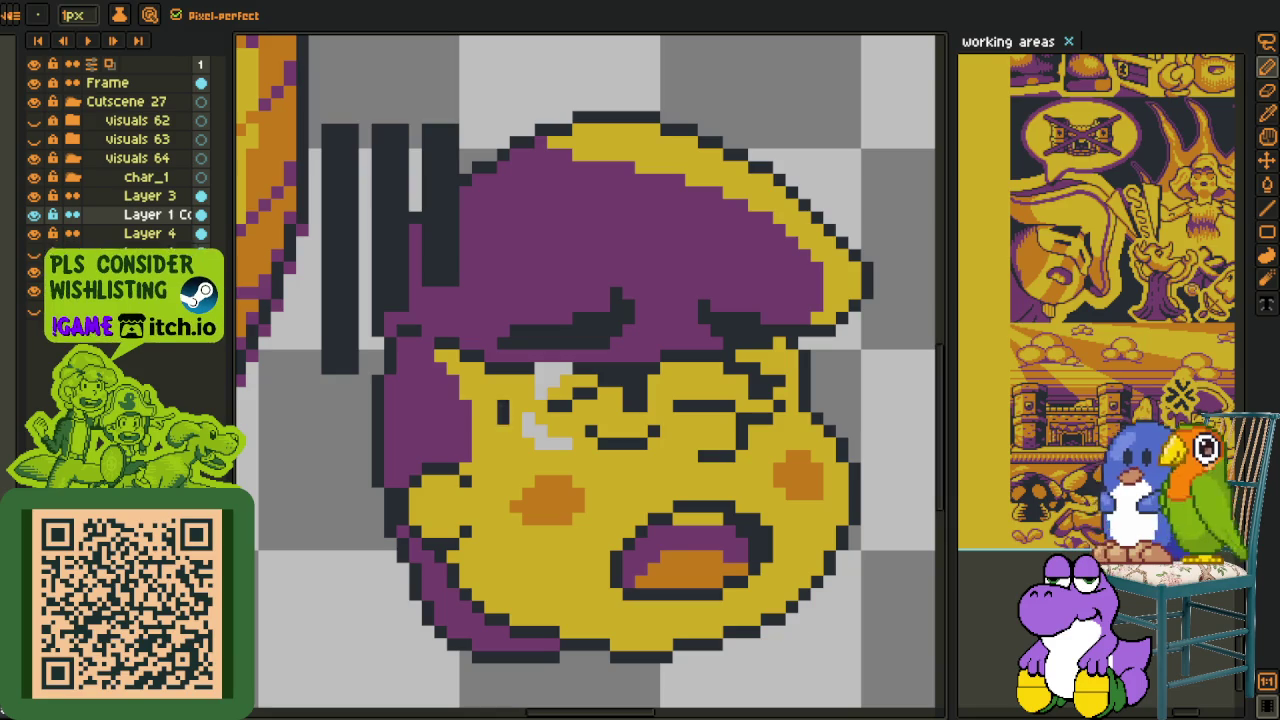
left_click_drag(538, 369, 584, 369)
key("alt")
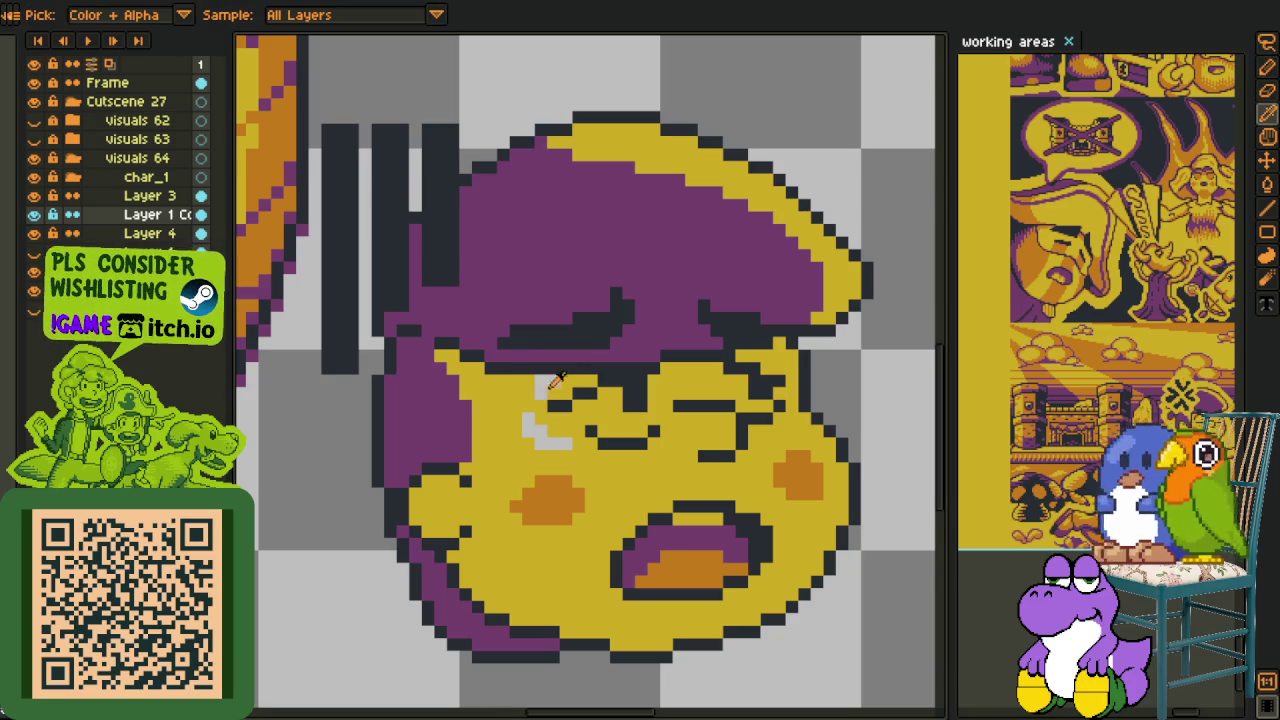
key("g")
left_click(545, 386)
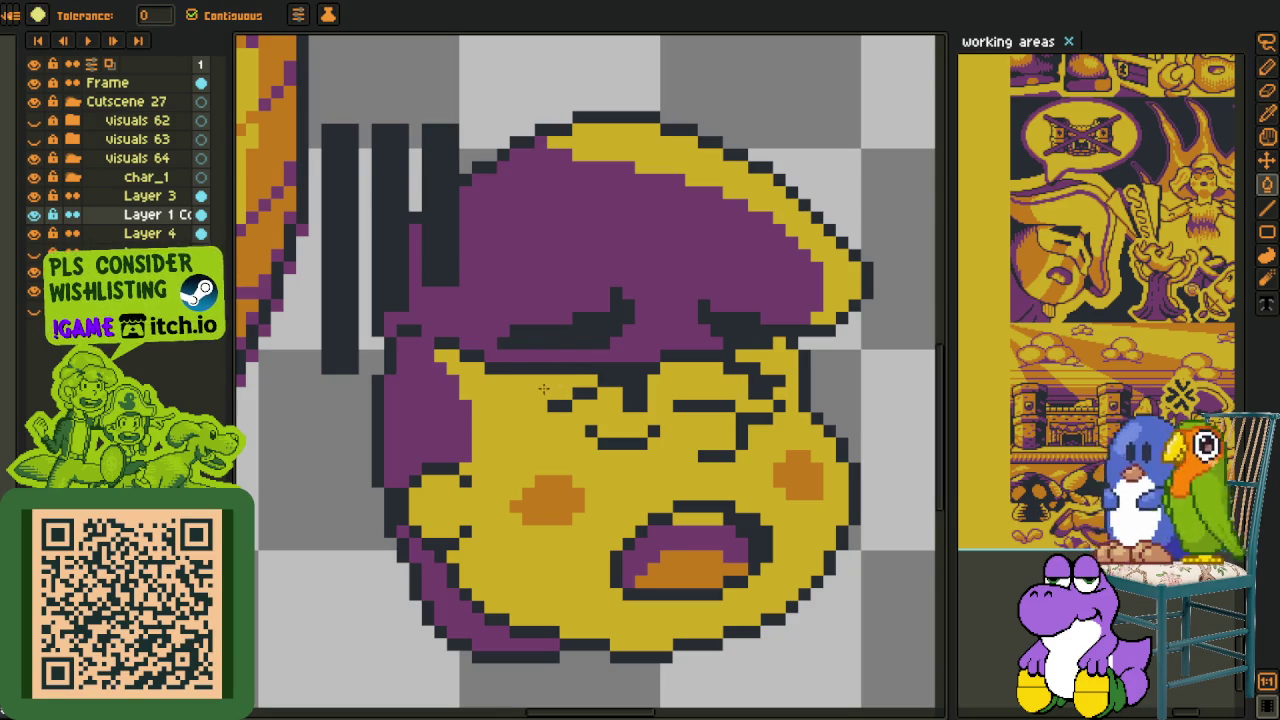
key("o")
key("b")
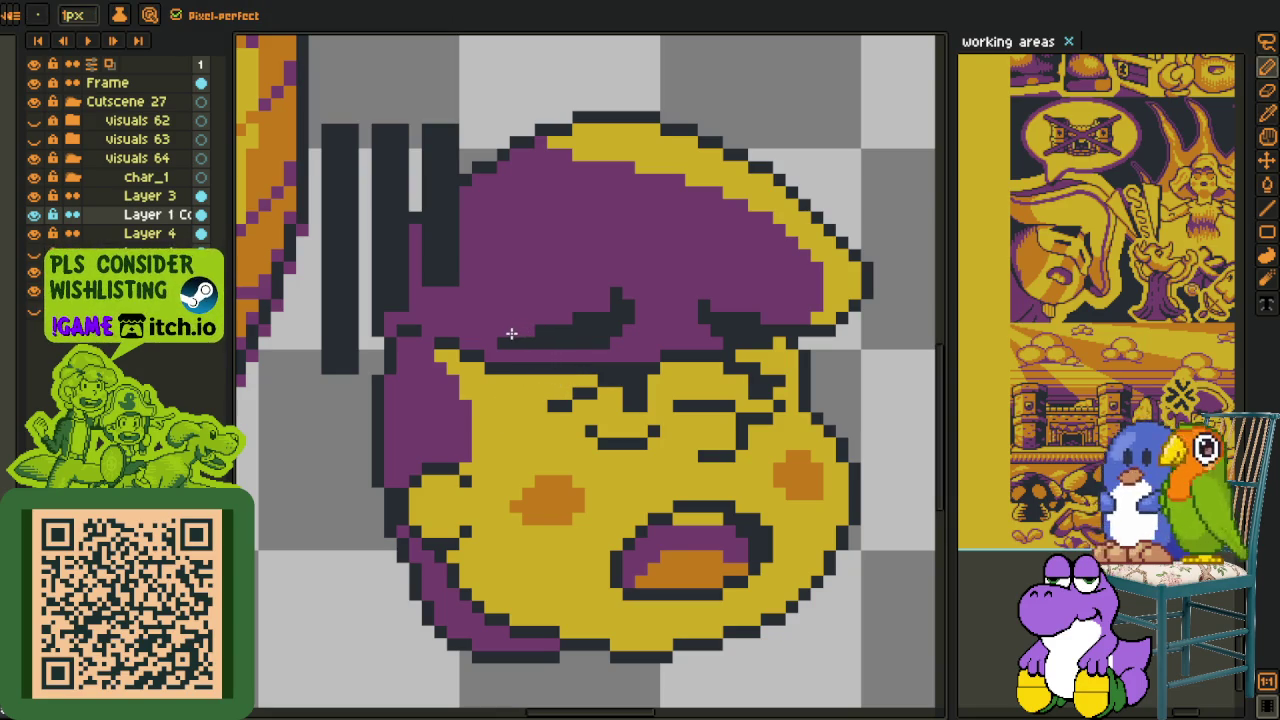
- Magic-wand select the dark hair pixels and shift a small fragment one pixel right
key("w")
left_click(592, 332)
left_click_drag(458, 148, 662, 352)
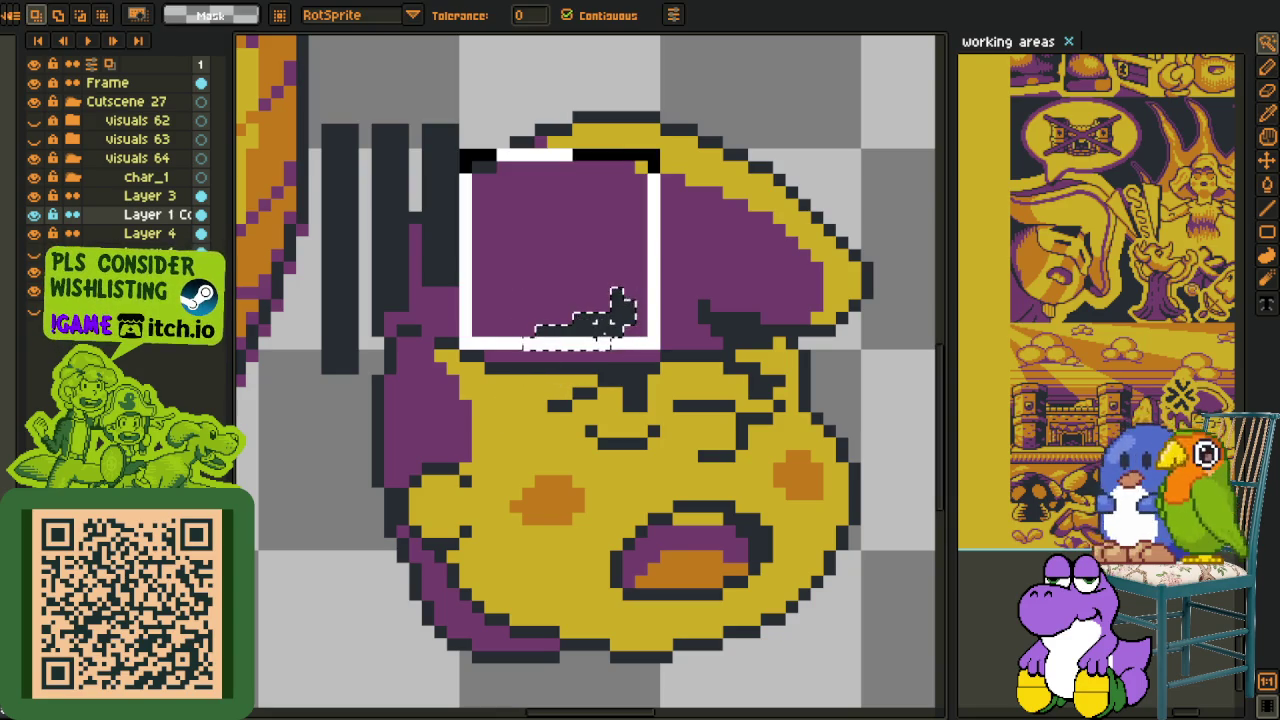
key("r")
scroll(600, 340, "down", 3)
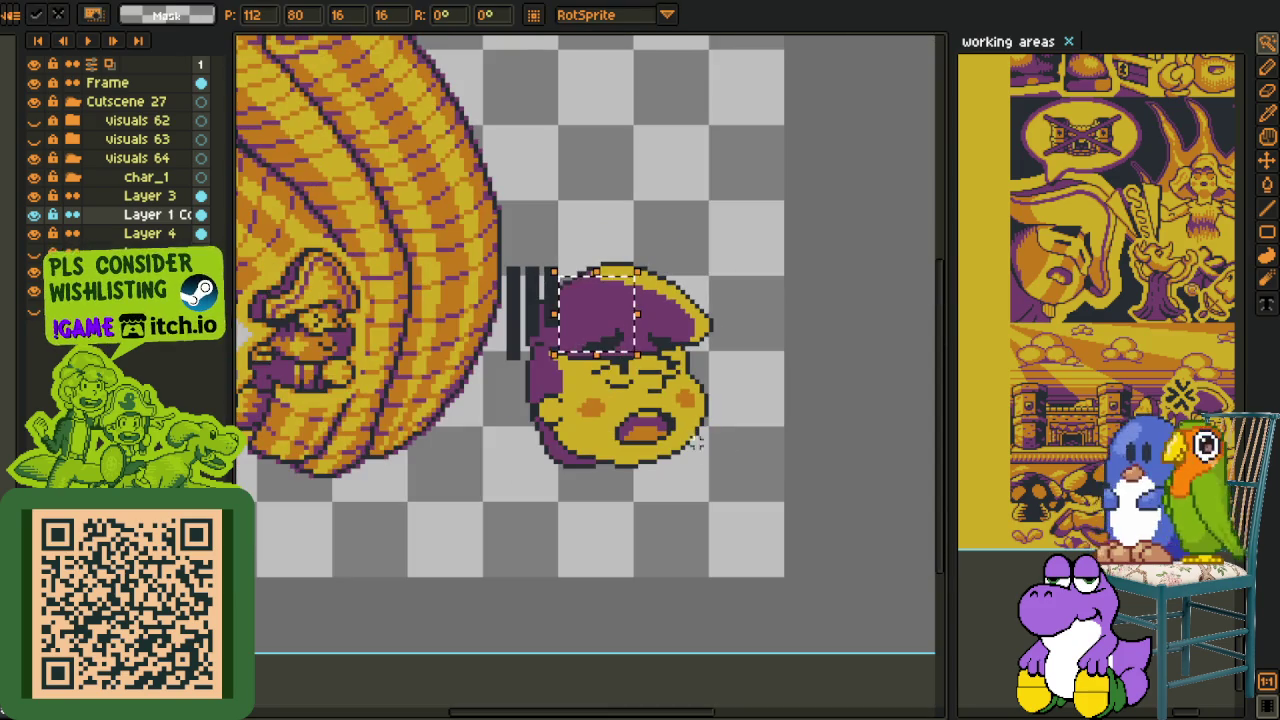
key("w")
scroll(560, 300, "up", 3)
left_click(540, 280)
key("r")
left_click_drag(553, 289, 562, 292)
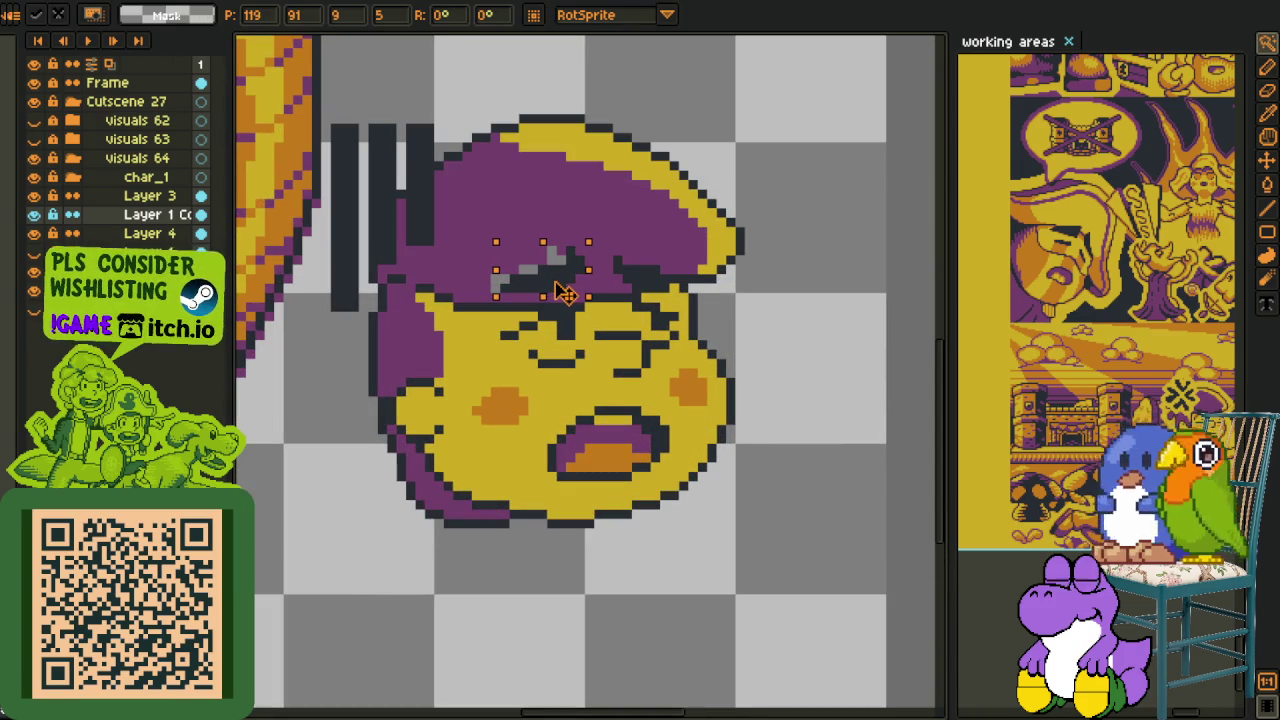
scroll(600, 400, "down", 3)
- Fill the gap near the eyebrow with the dark outline colour
key("w")
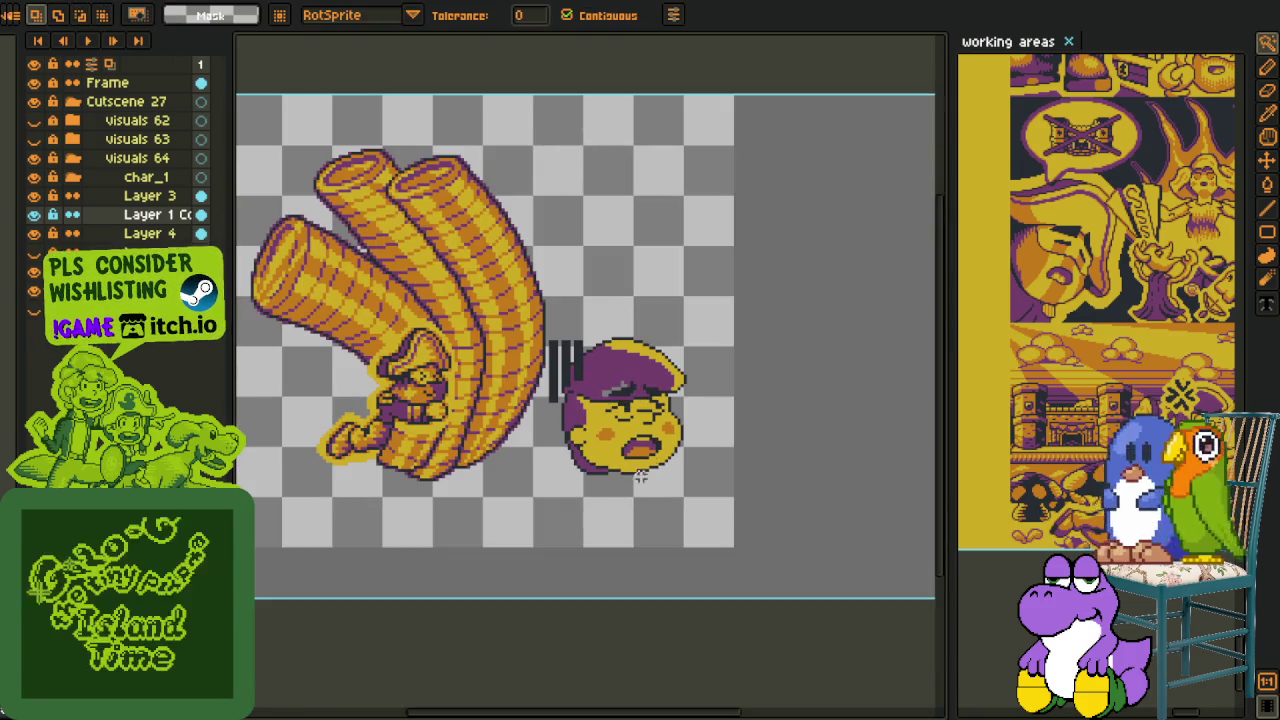
scroll(641, 477, "up", 3)
scroll(600, 400, "up", 2)
left_click(600, 348, "alt")
left_click(512, 398)
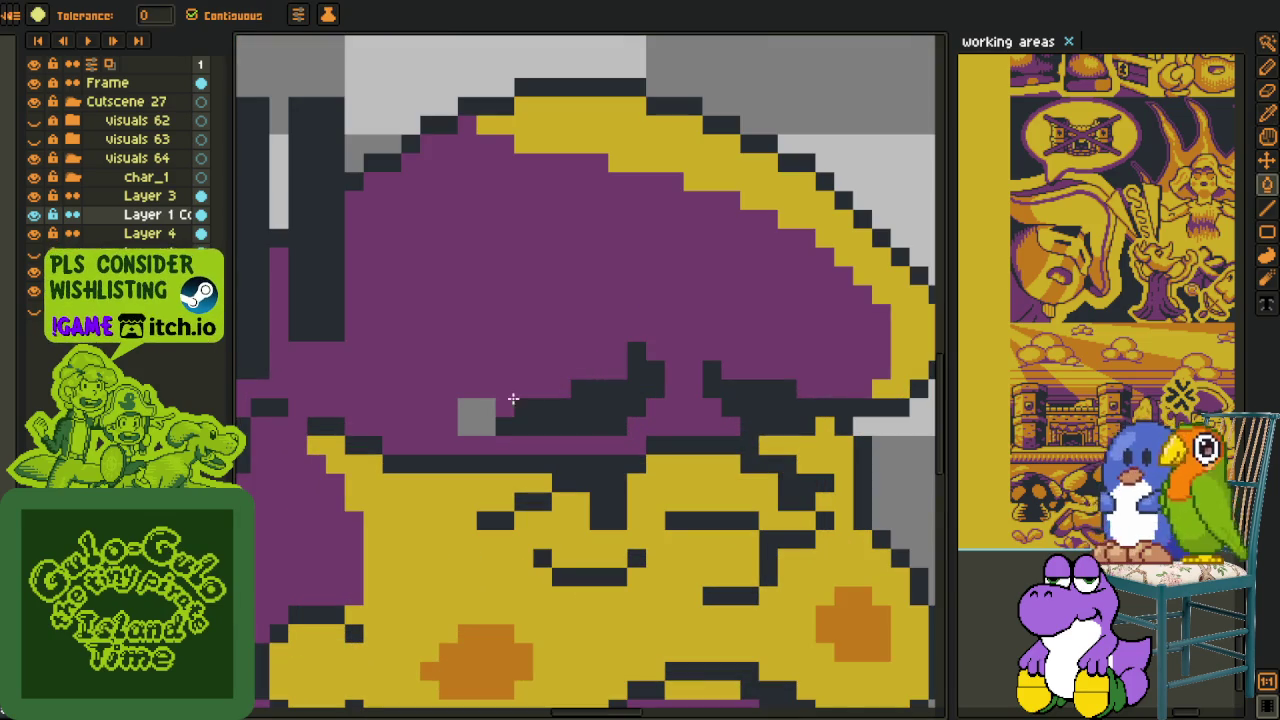
scroll(512, 398, "down", 3)
scroll(512, 398, "down", 1)
- Draw a short dark pixel line on the face with the pencil
key("o")
scroll(454, 533, "up", 3)
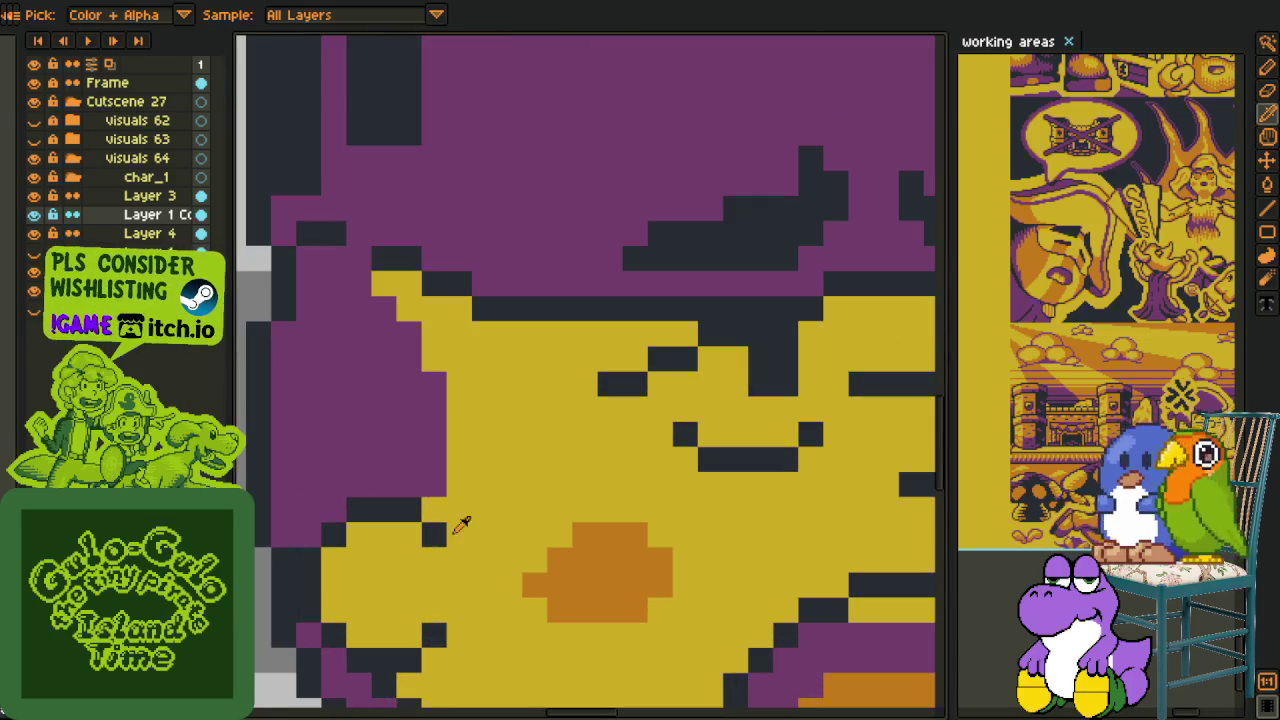
key("b")
mouse_move(466, 533)
left_mouse_down()
mouse_move(491, 530)
mouse_move(521, 340)
left_mouse_up()
key("i")
scroll(525, 363, "down", 4)
scroll(517, 491, "down", 2)
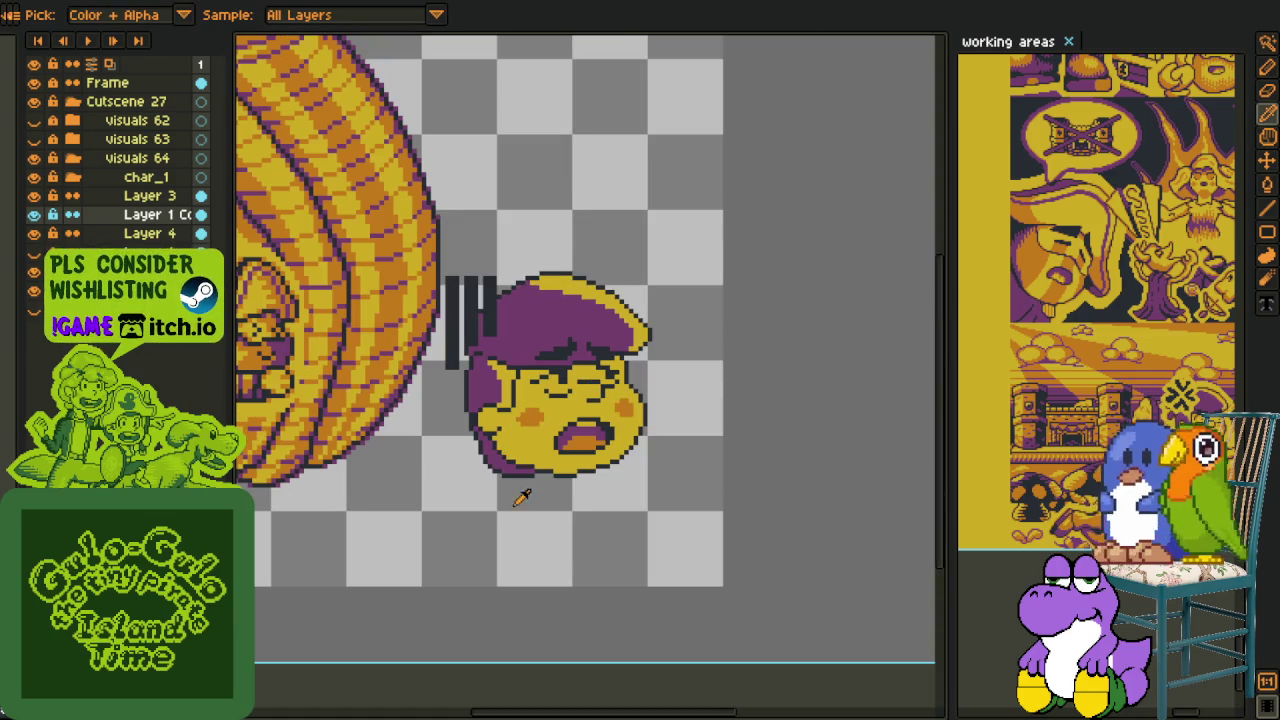
- On Layer 4, redraw strokes across the top of the head and apply them
right_click(140, 228)
key("Escape")
scroll(575, 300, "up", 1)
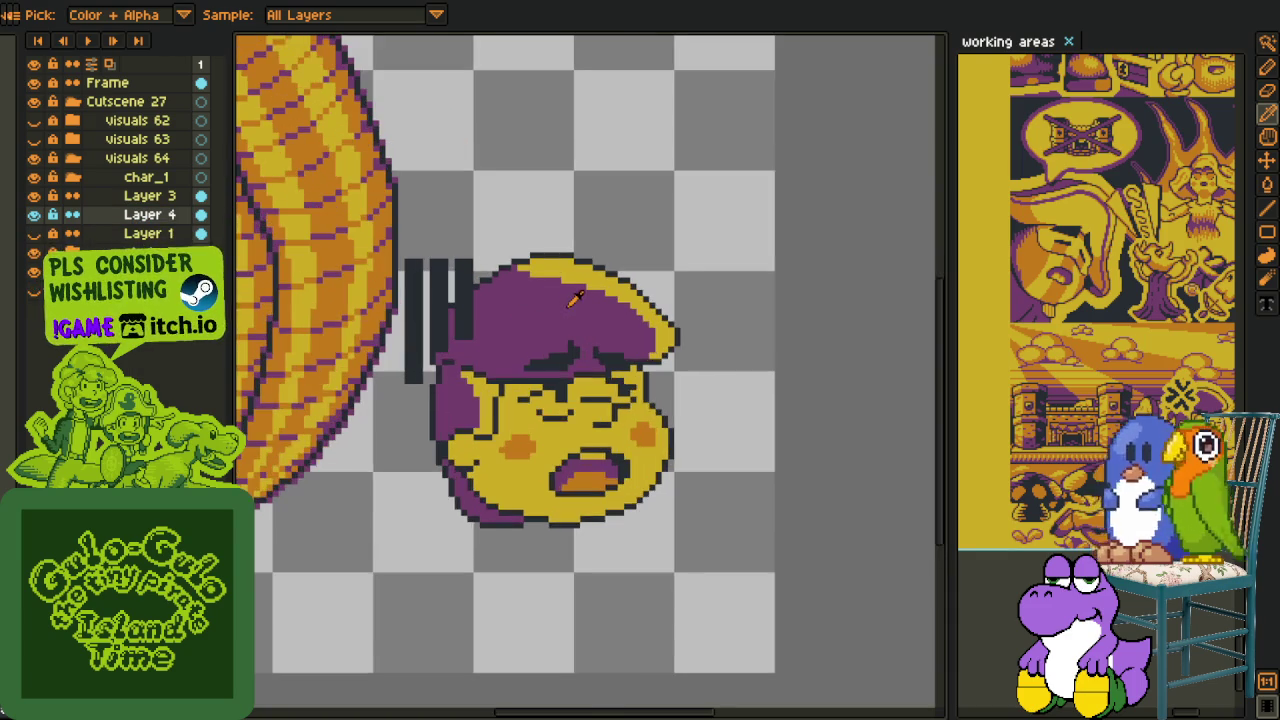
scroll(575, 298, "up", 1)
key("b")
mouse_move(537, 210)
left_mouse_down()
mouse_move(410, 282)
mouse_move(593, 312)
mouse_move(620, 214)
left_mouse_up()
left_click(570, 228)
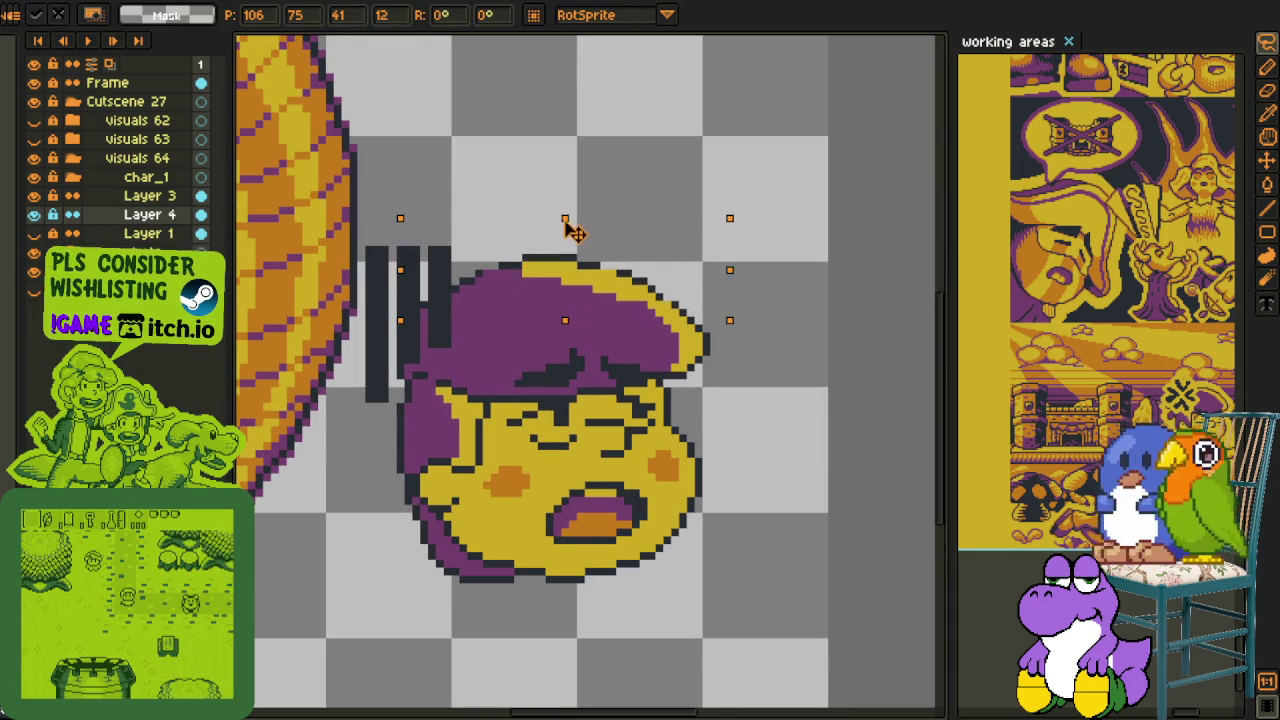
key("Return")
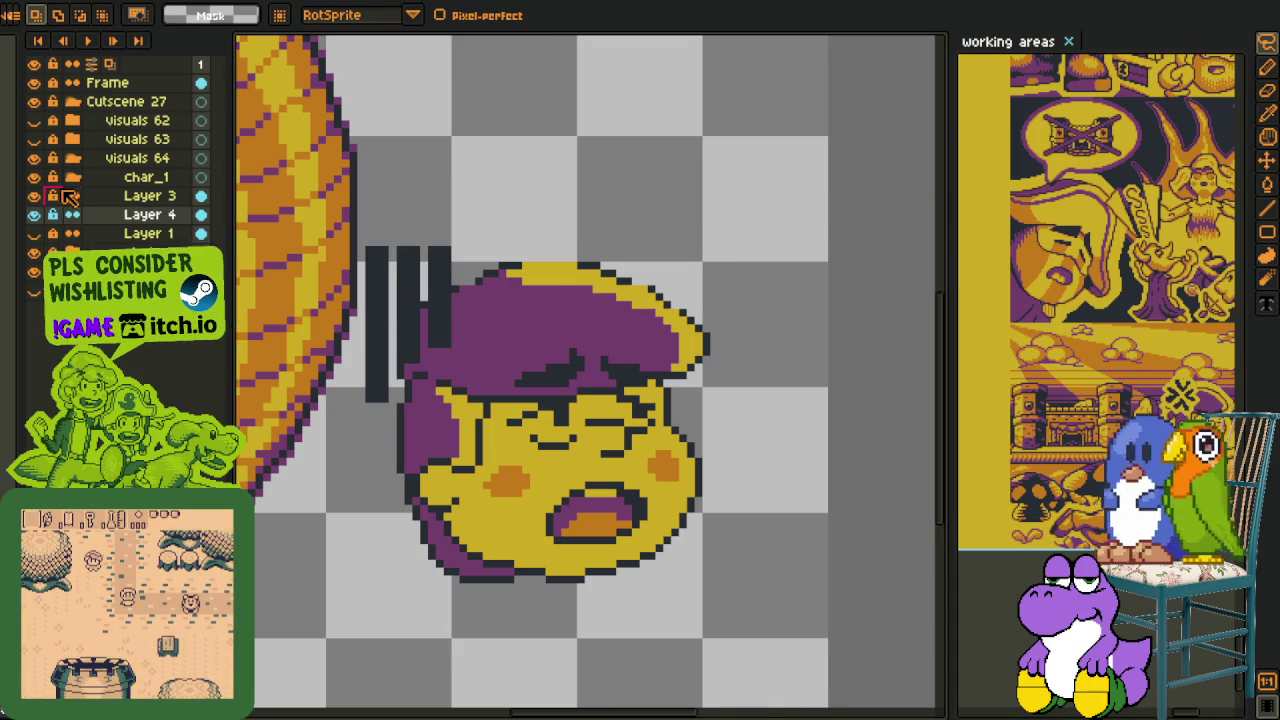
- With Layer 3 hidden, redraw the cap's dark top outline and erase stray pixels on the right
left_click(34, 196)
scroll(466, 286, "up", 1)
scroll(443, 263, "up", 1)
left_click(409, 270)
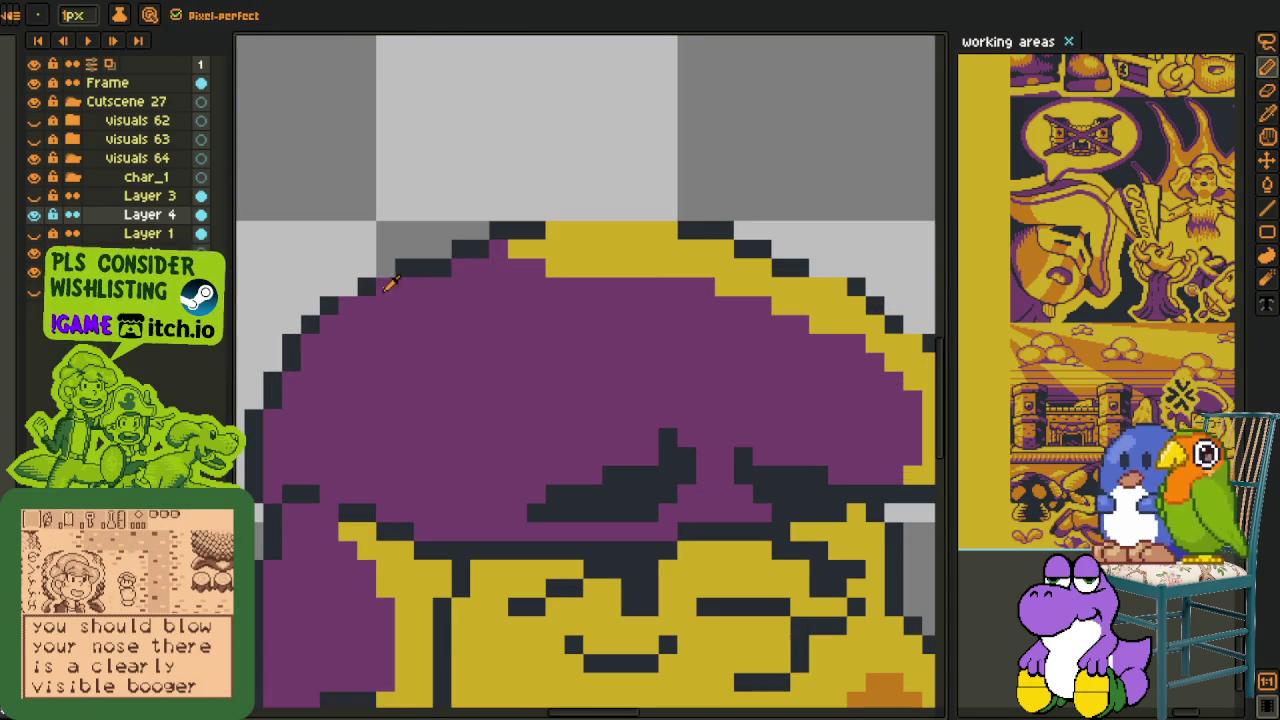
left_click(386, 287)
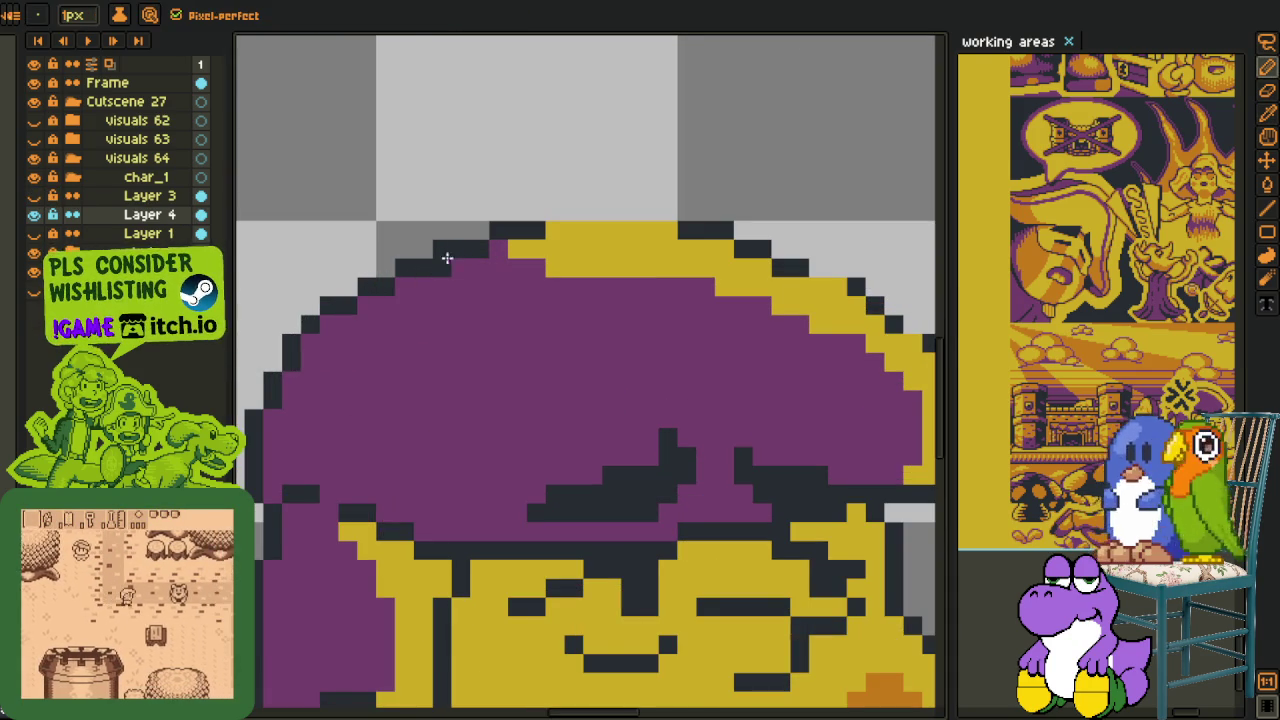
left_click_drag(520, 230, 662, 230)
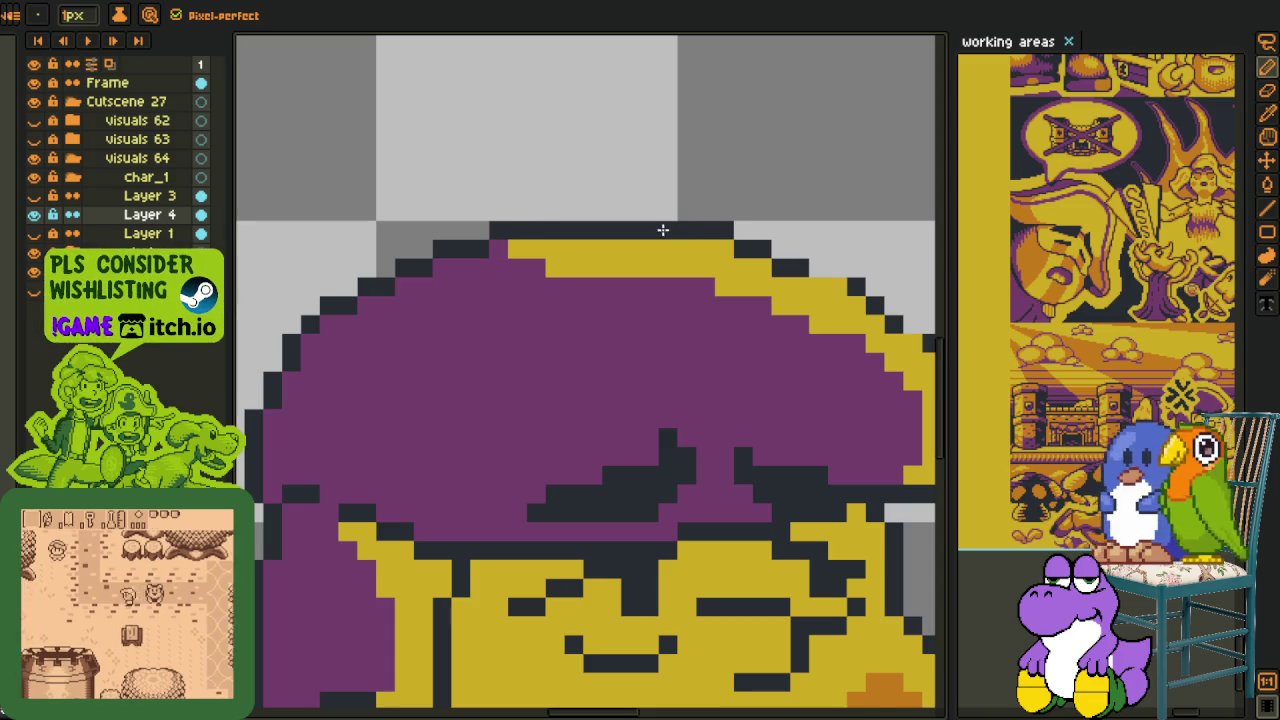
right_click(724, 230)
left_click(718, 252)
- Add a dark outline pixel on the cap's right edge, then show Layer 3's motion lines again
left_click_drag(851, 261, 608, 245)
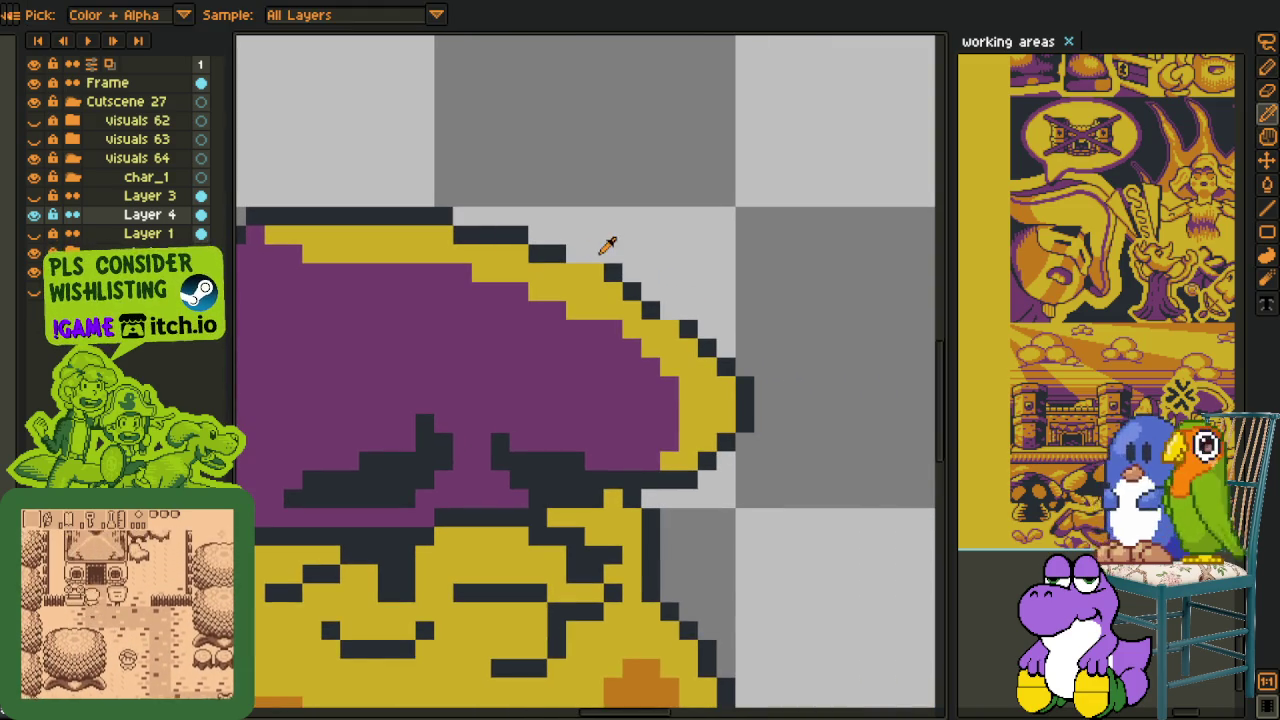
left_click(603, 271)
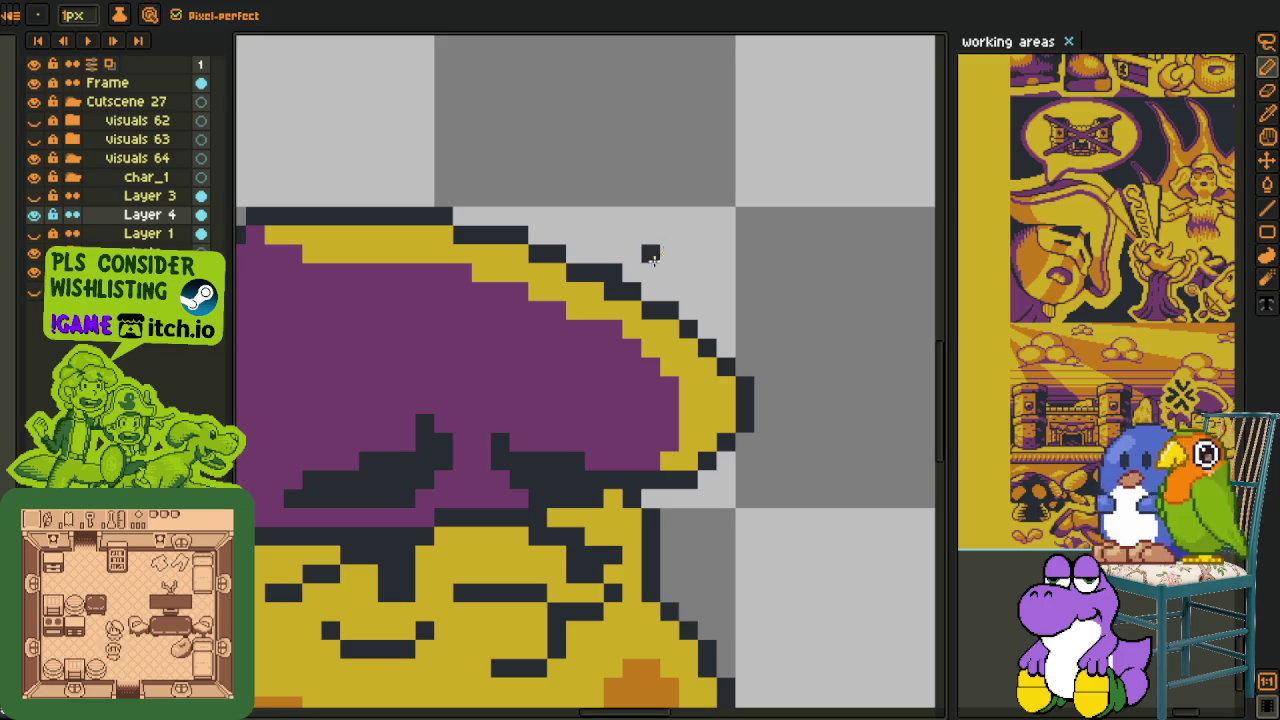
scroll(672, 250, "down", 4)
key("i")
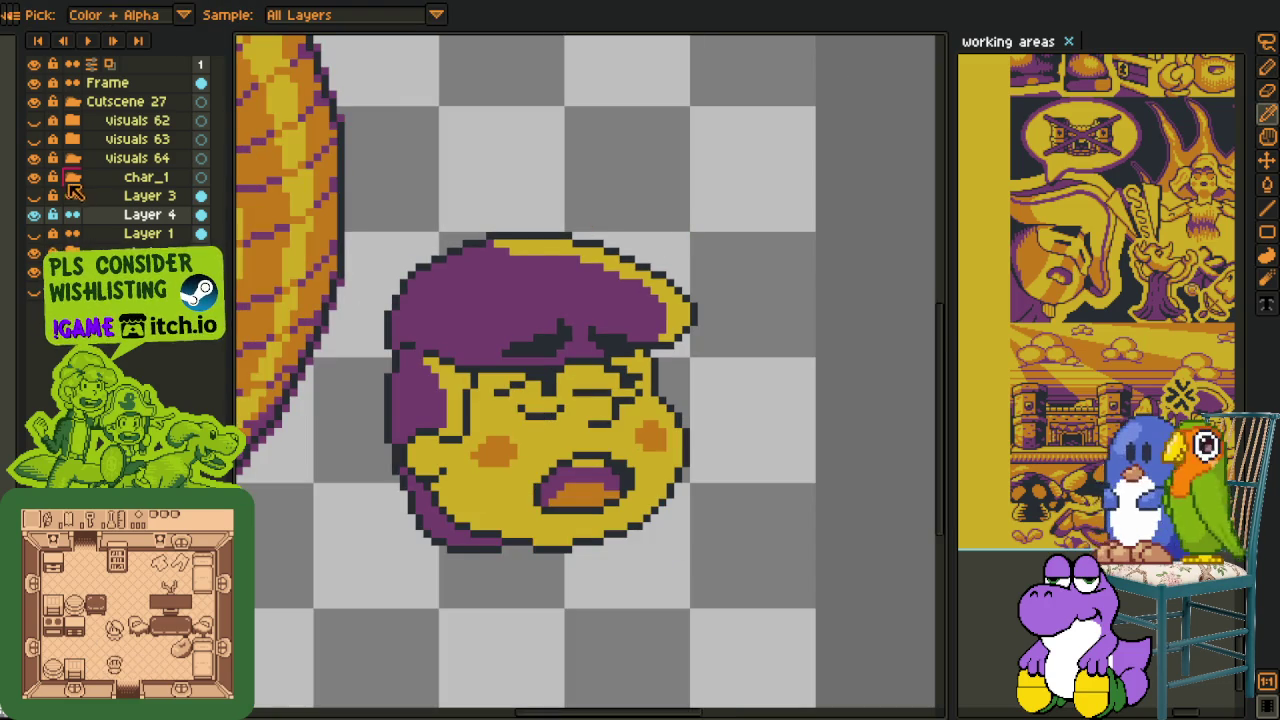
left_click(34, 197)
scroll(545, 228, "down", 2)
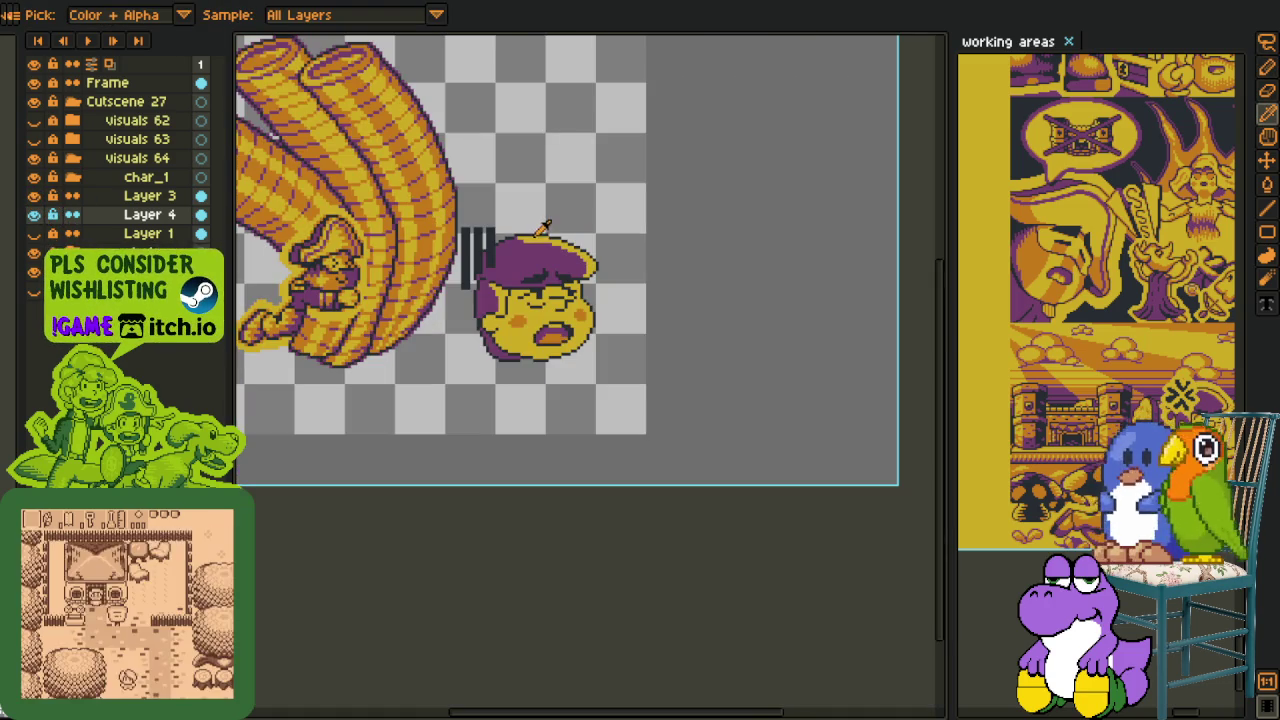
- On Layer 3, marquee-select the motion lines and nudge them slightly right and down
scroll(474, 256, "up", 2)
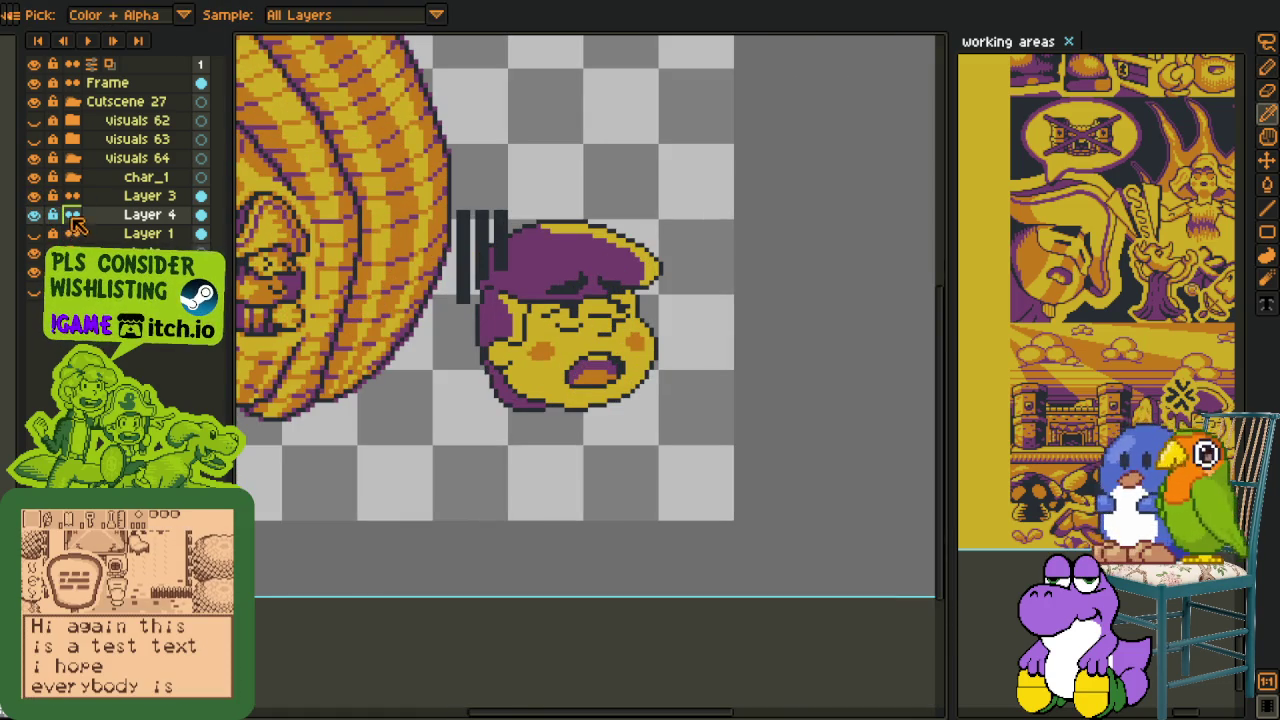
left_click(105, 199)
key("m")
left_click_drag(432, 176, 553, 333)
left_click_drag(491, 286, 500, 296)
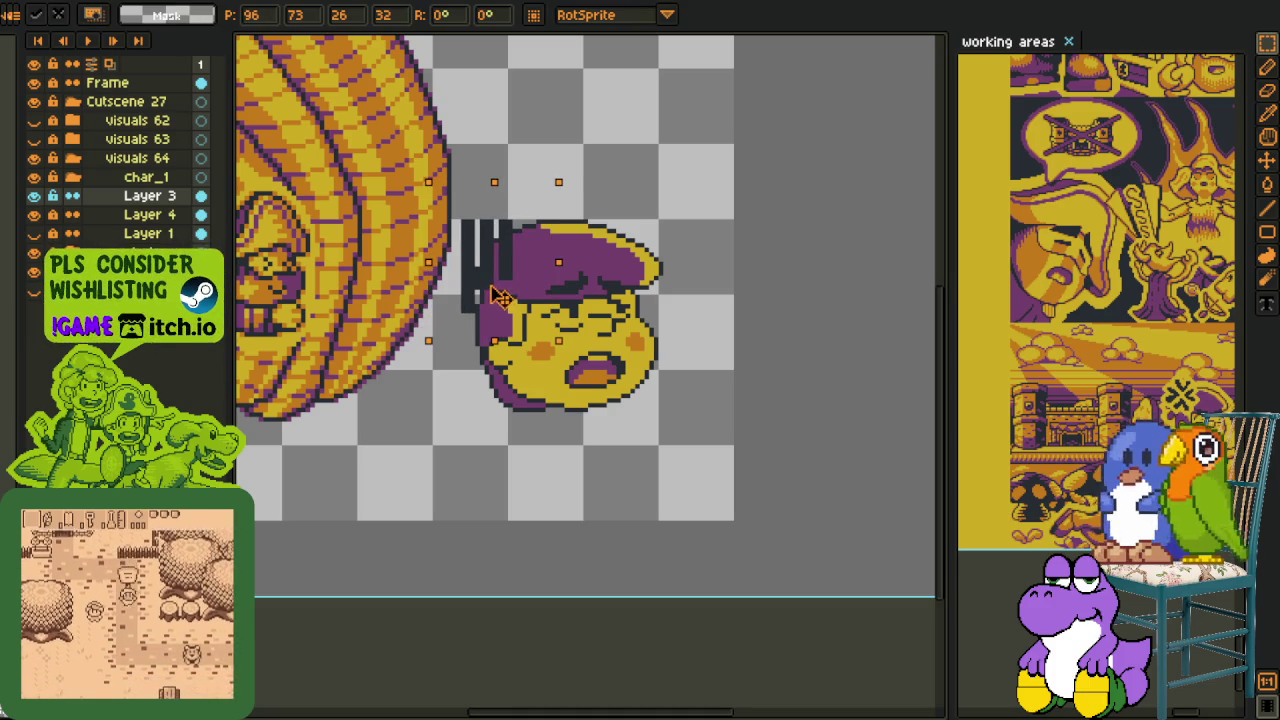
key("Return")
scroll(517, 272, "down", 2)
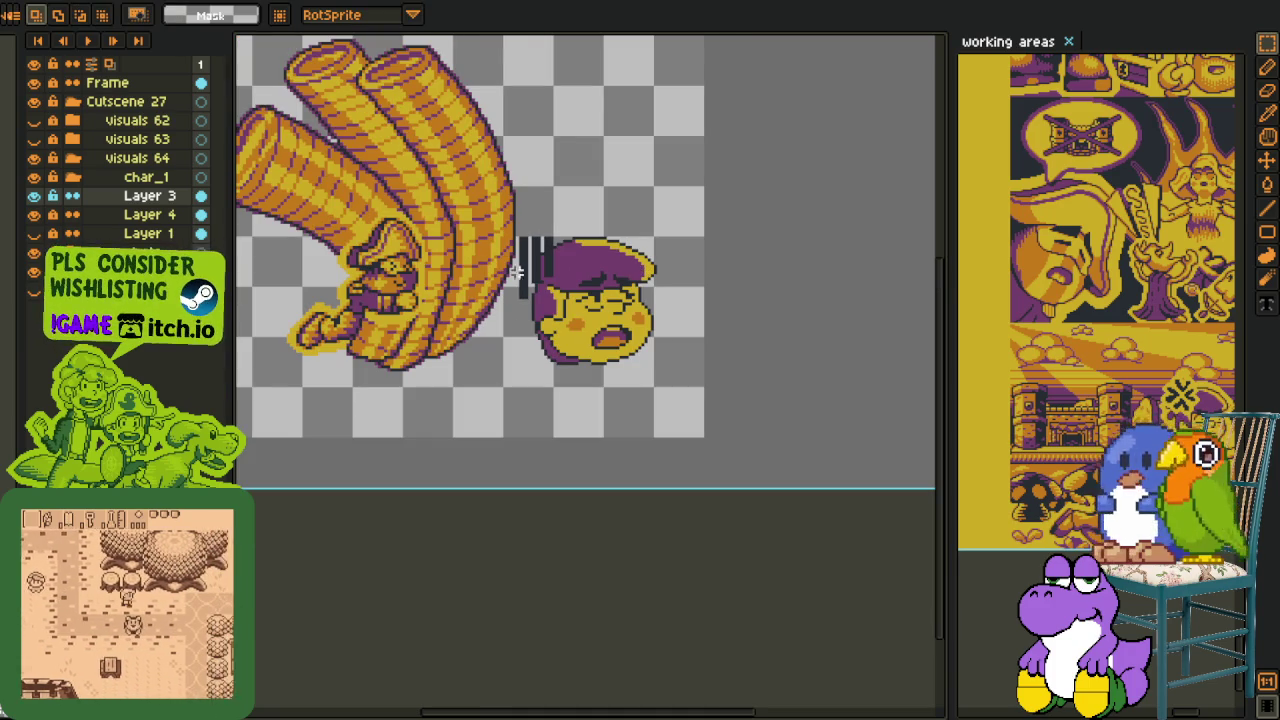
- Return to Layer 4 and switch between the pencil and the colour picker
left_click(149, 214)
key("b")
scroll(507, 236, "up", 3)
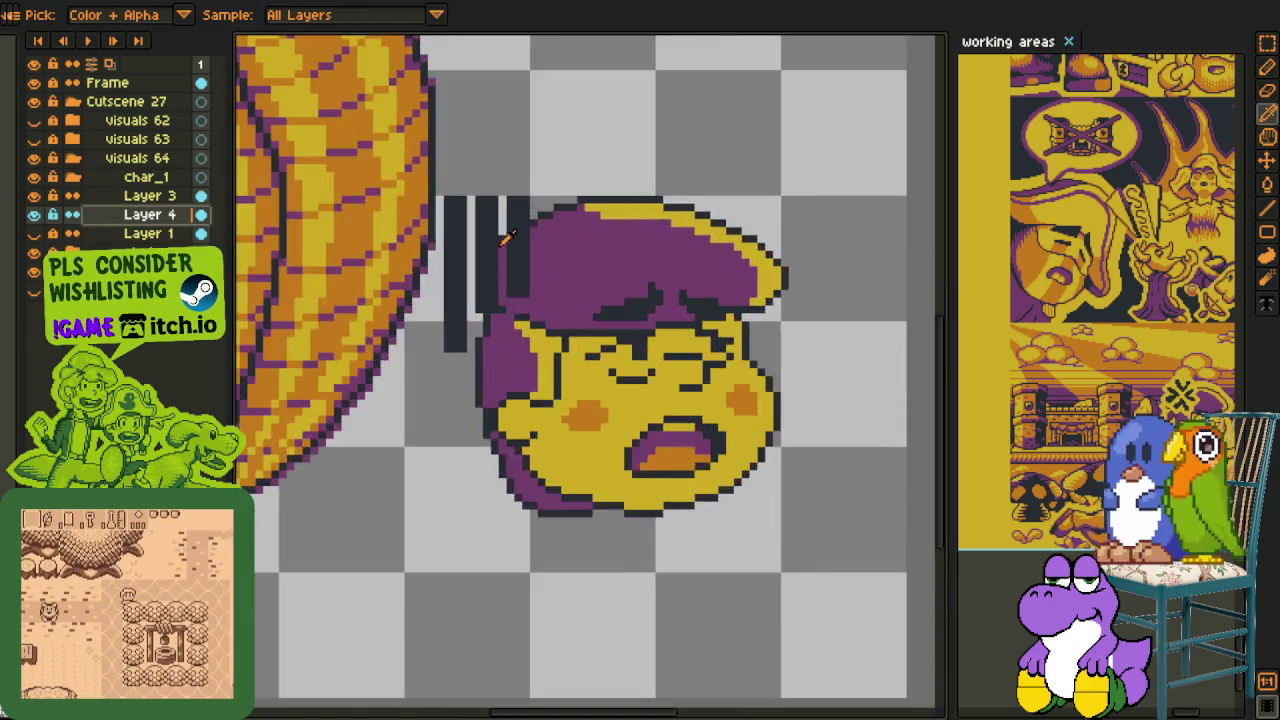
scroll(507, 236, "up", 2)
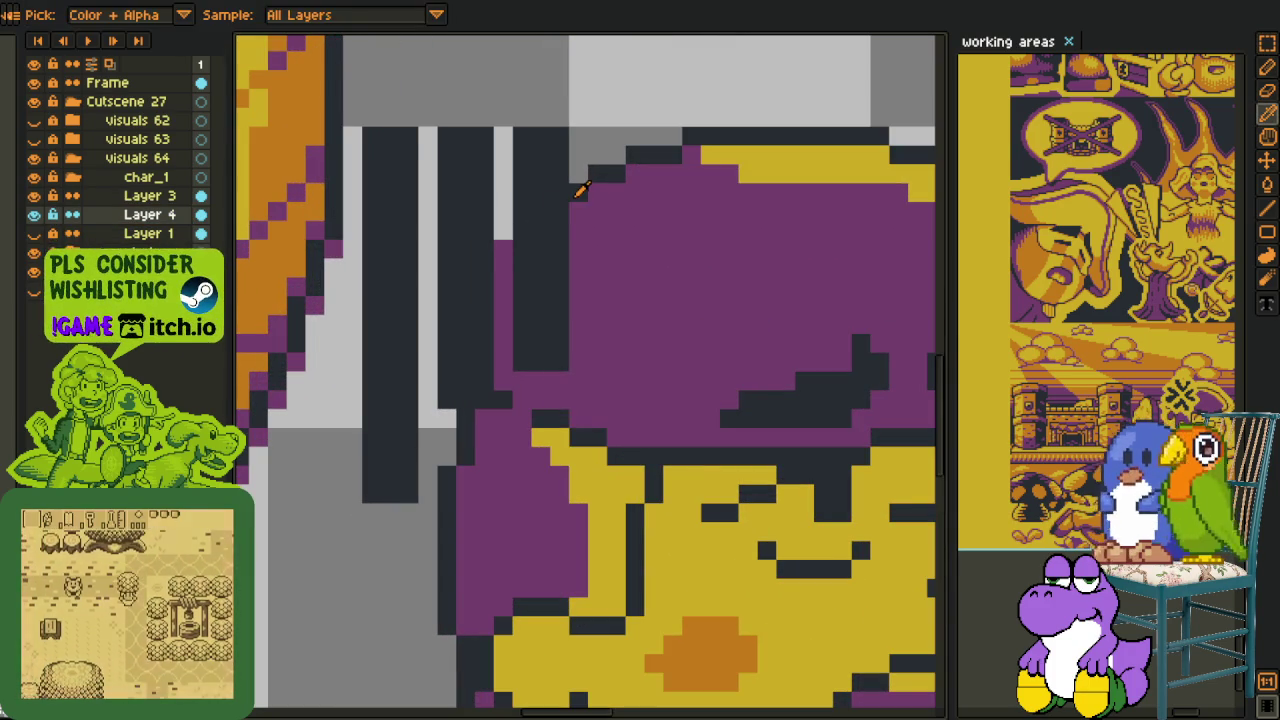
key("b")
scroll(501, 253, "down", 5)
key("i")
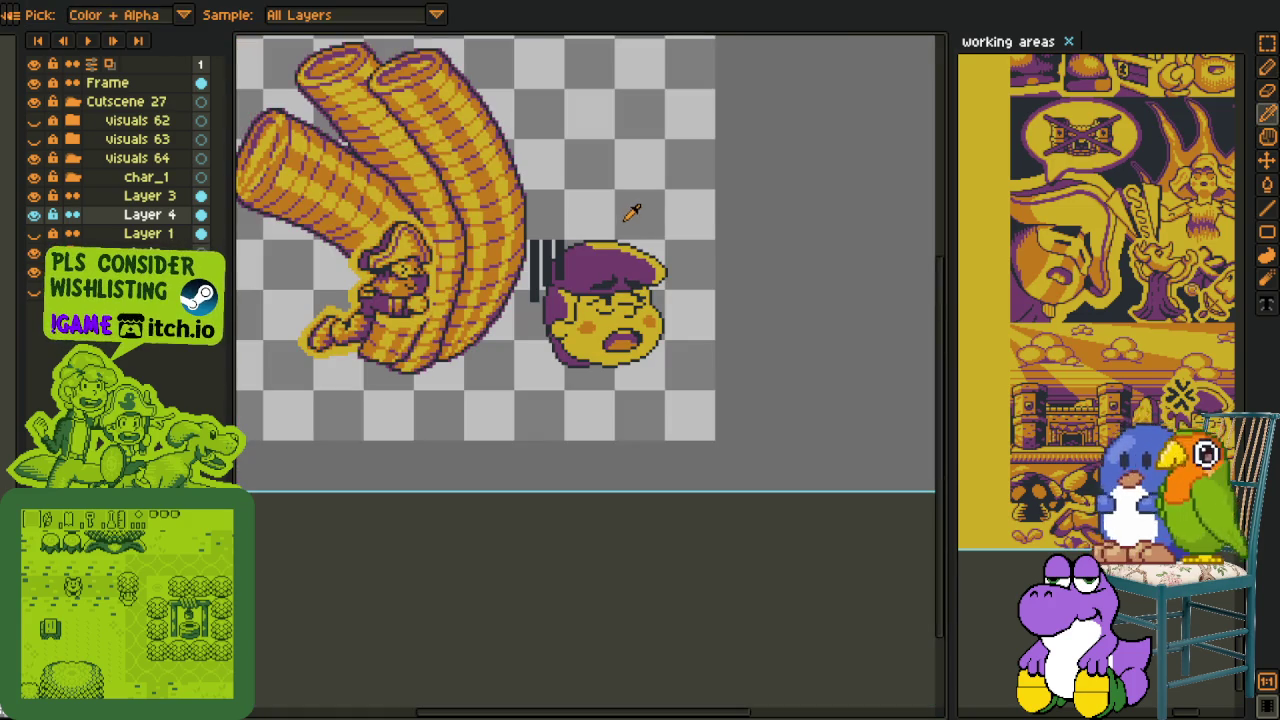
key("ctrl")
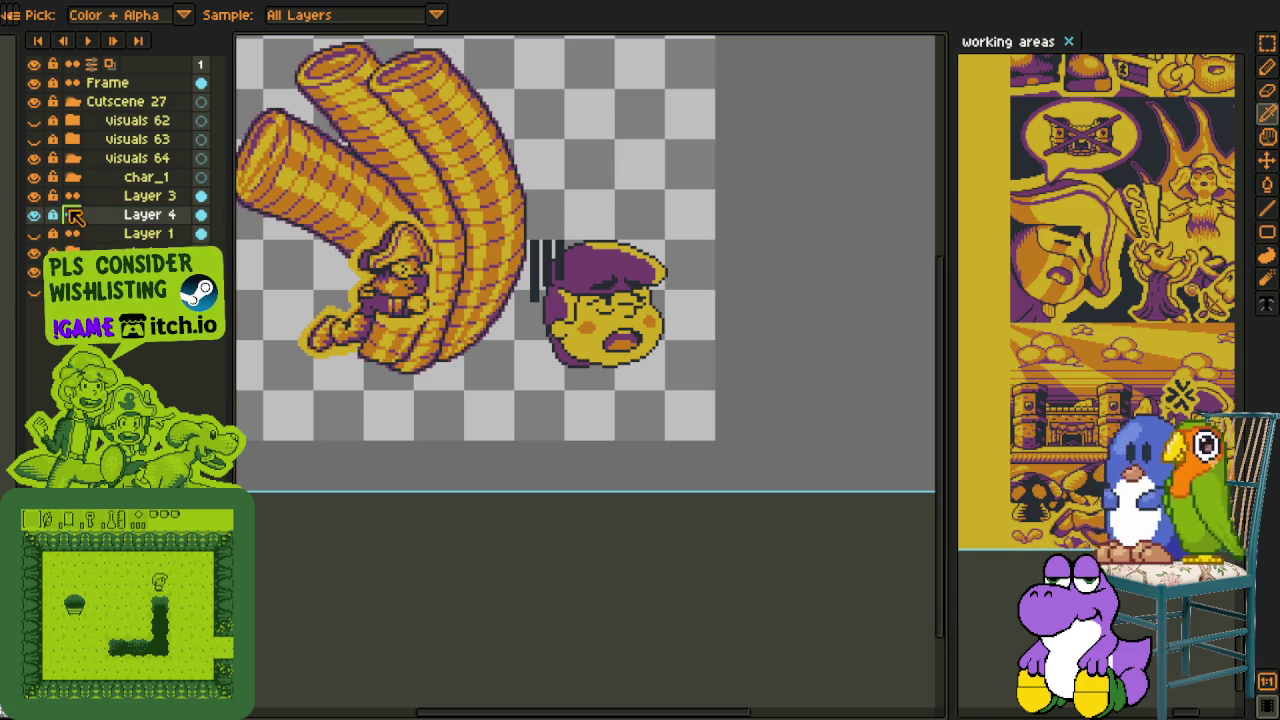
- Reselect the motion lines on Layer 3 and start stretching them downward
left_click(150, 195)
key("m")
scroll(594, 270, "up", 1)
mouse_move(466, 188)
left_mouse_down()
mouse_move(577, 350)
mouse_move(510, 470)
left_mouse_up()
- Pull the three motion bars taller down the face's left side, shifting them up-right
left_click_drag(508, 300, 530, 297)
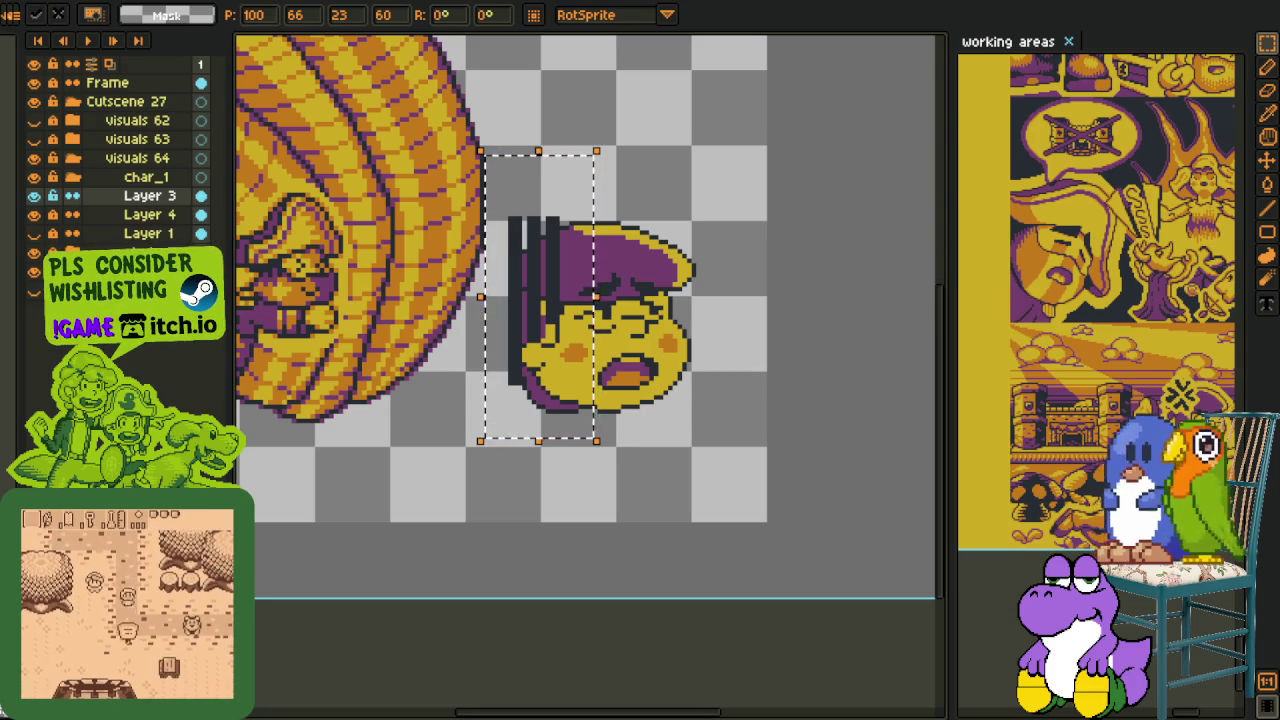
- Apply the stretched motion lines and deselect them
left_click(486, 425)
scroll(486, 425, "down", 2)
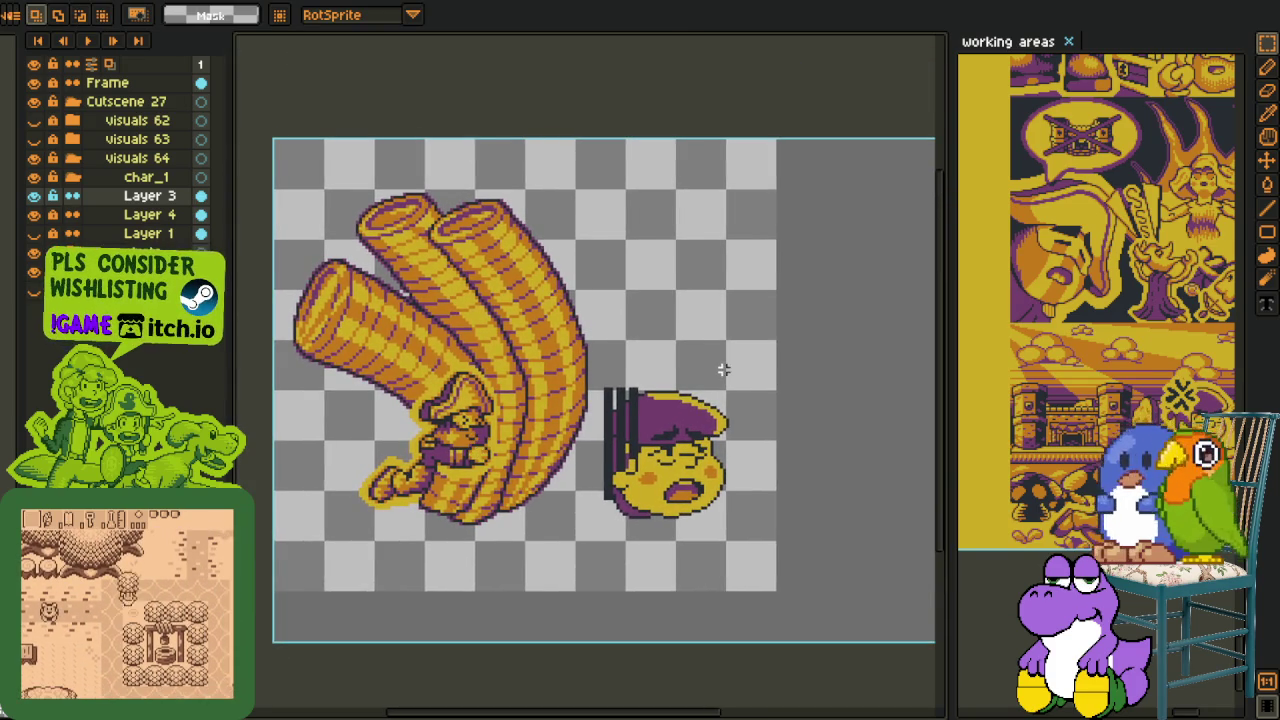
scroll(663, 408, "up", 1)
scroll(531, 408, "down", 1)
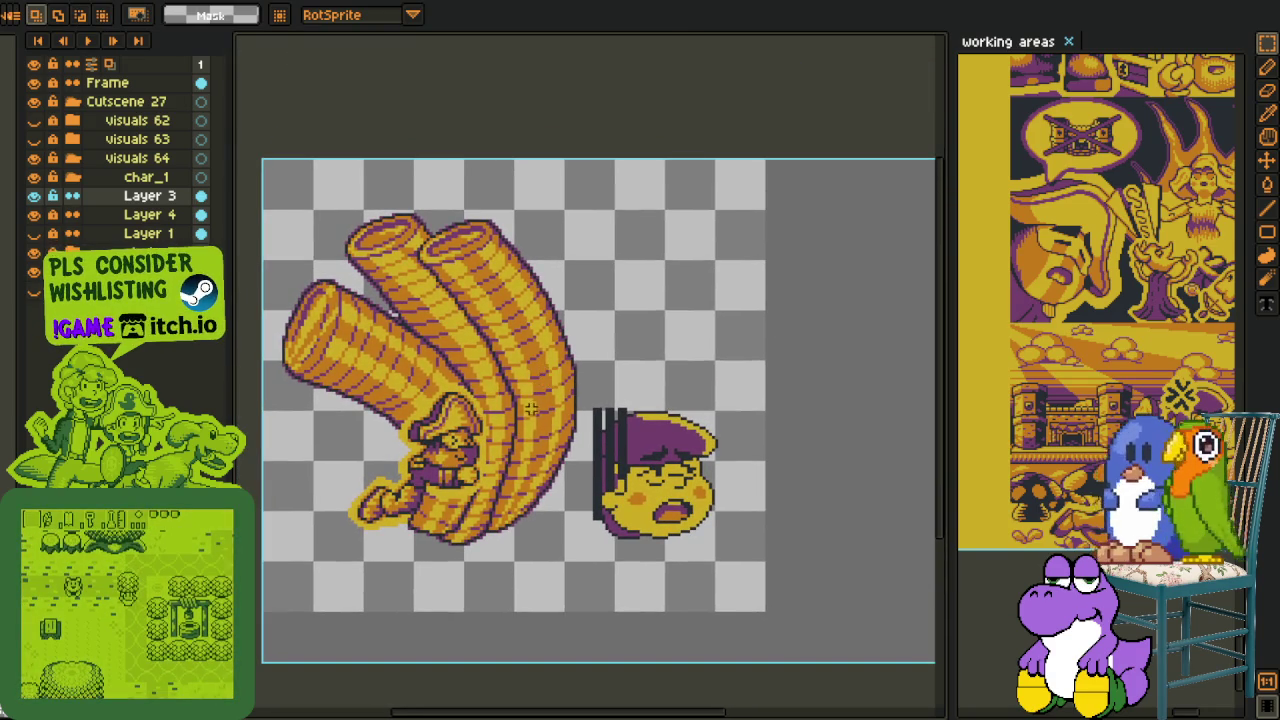
scroll(530, 410, "up", 1)
scroll(540, 485, "down", 1)
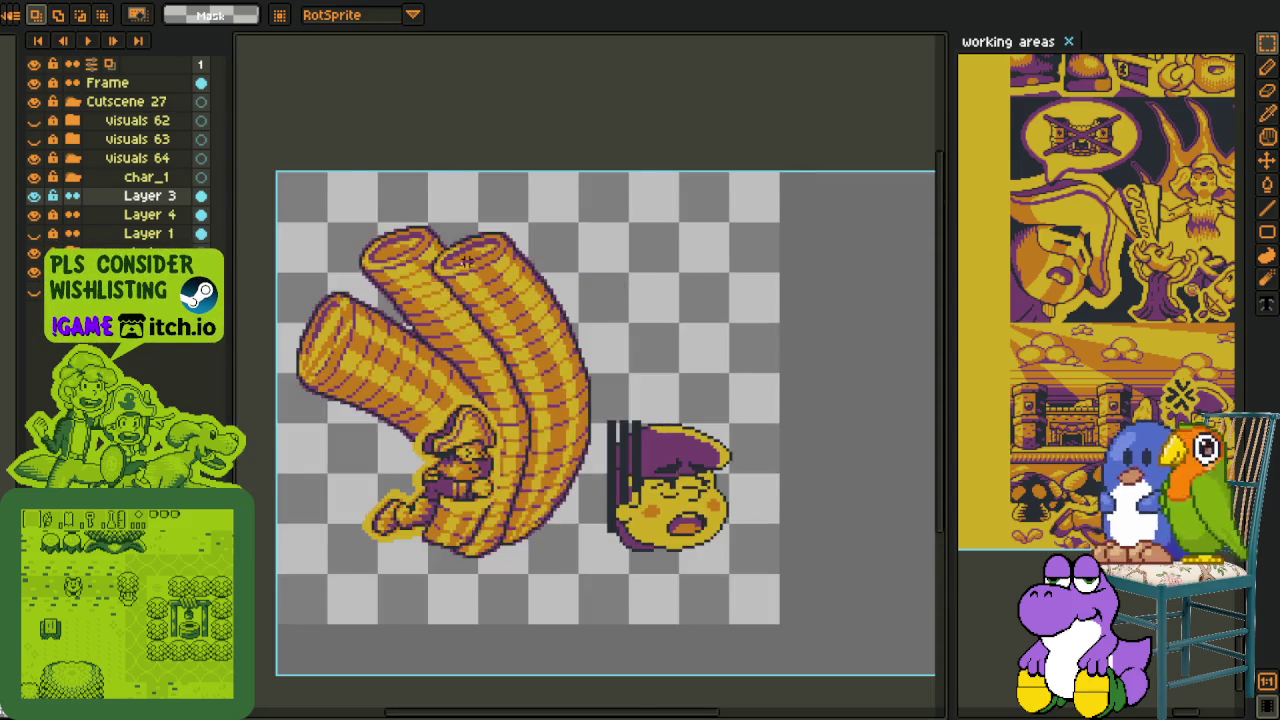
scroll(466, 260, "up", 2)
scroll(476, 254, "down", 1)
scroll(420, 246, "up", 1)
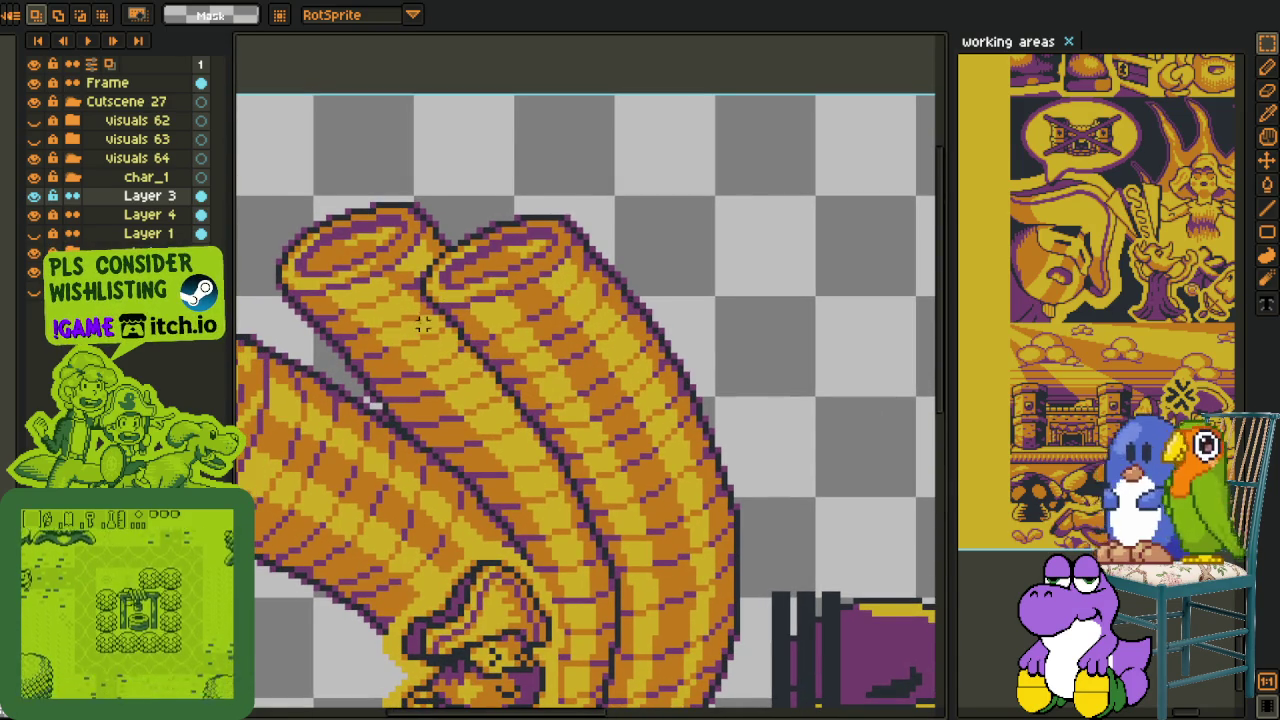
scroll(447, 195, "up", 1)
- Try marquee selections around the tops of the yellow tubes
left_click_drag(423, 150, 789, 377)
scroll(600, 360, "down", 2)
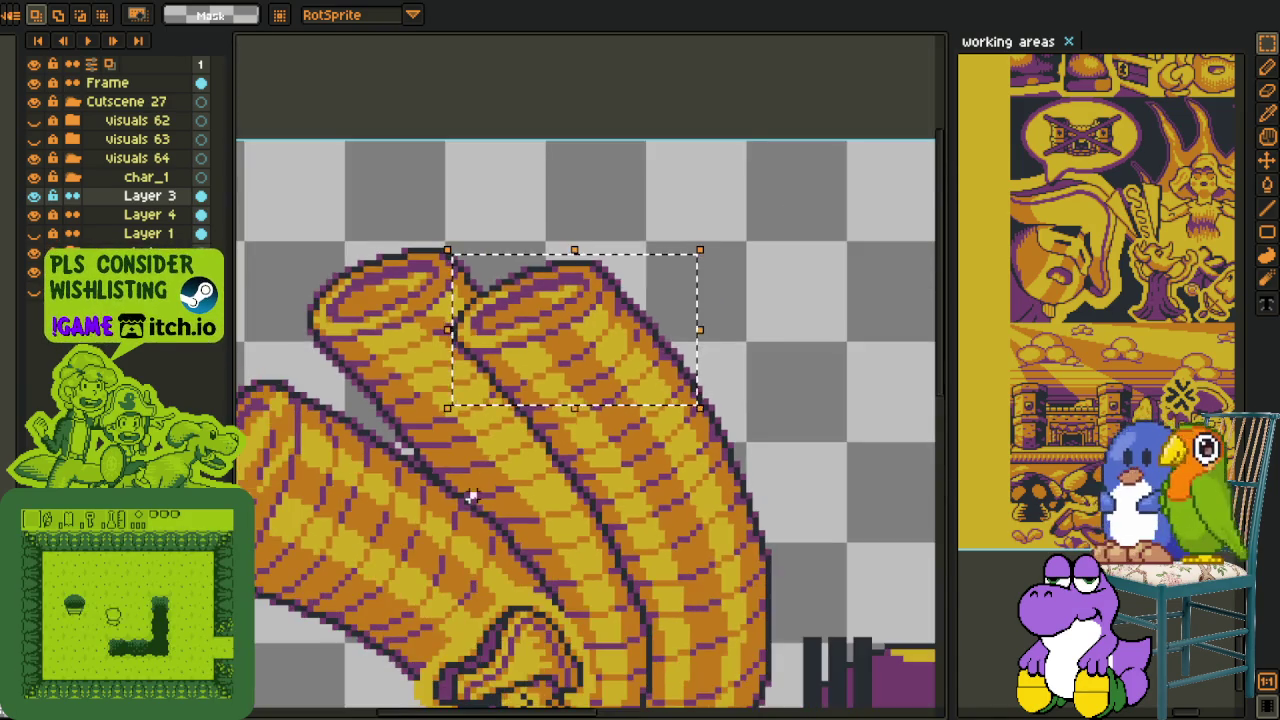
scroll(555, 372, "up", 1)
left_click_drag(330, 234, 514, 503)
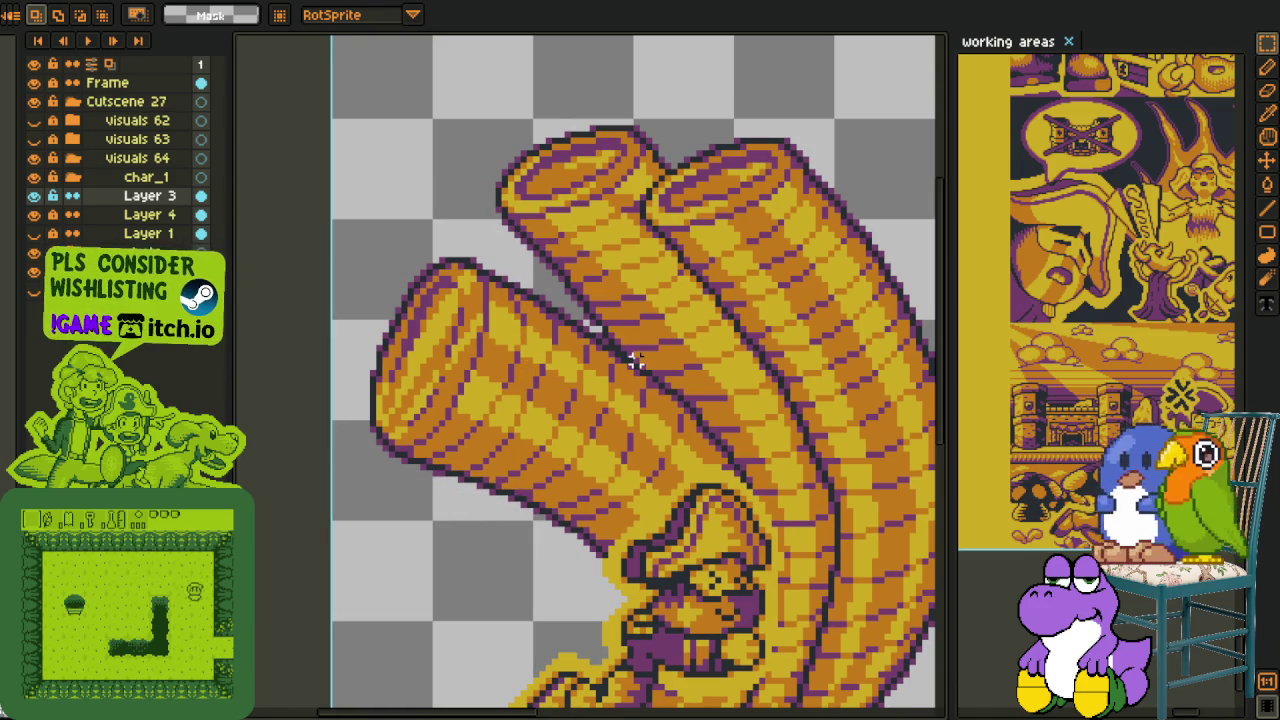
left_click_drag(509, 126, 673, 224)
scroll(680, 300, "down", 2)
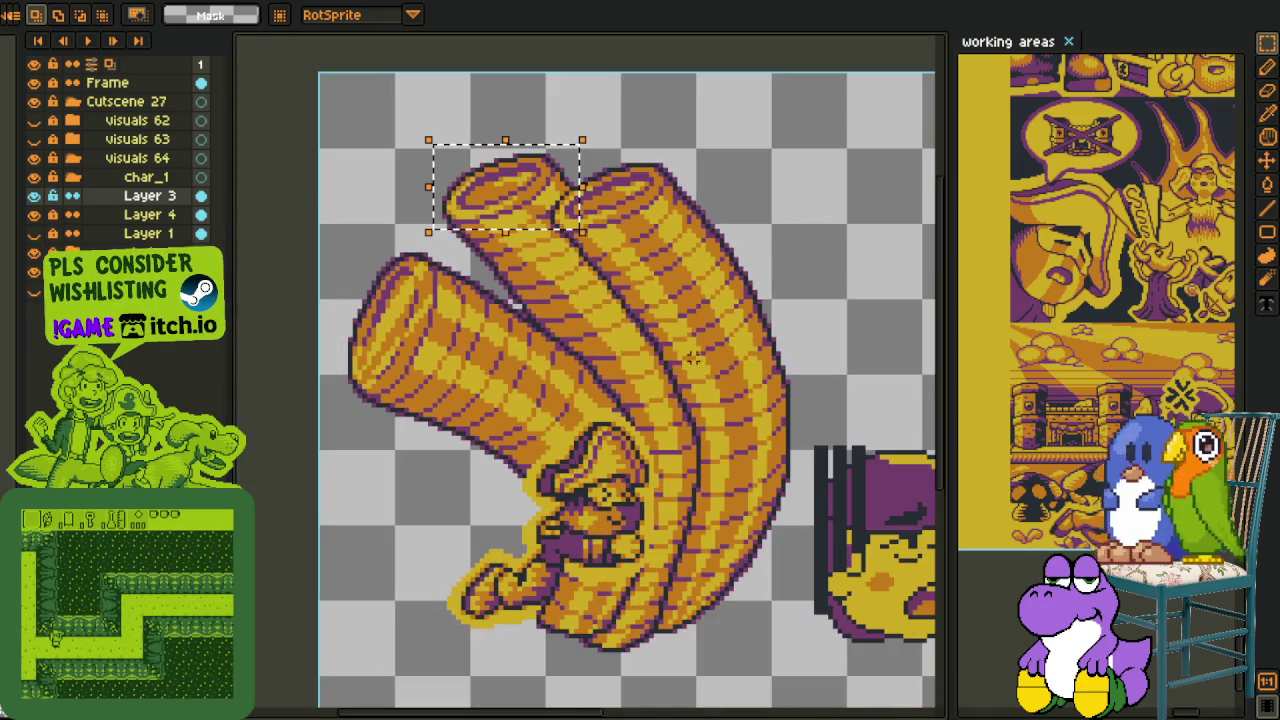
scroll(703, 378, "up", 1)
left_click(663, 177)
- Select the tops of both tubes, then clear the selection
left_click_drag(472, 167, 750, 282)
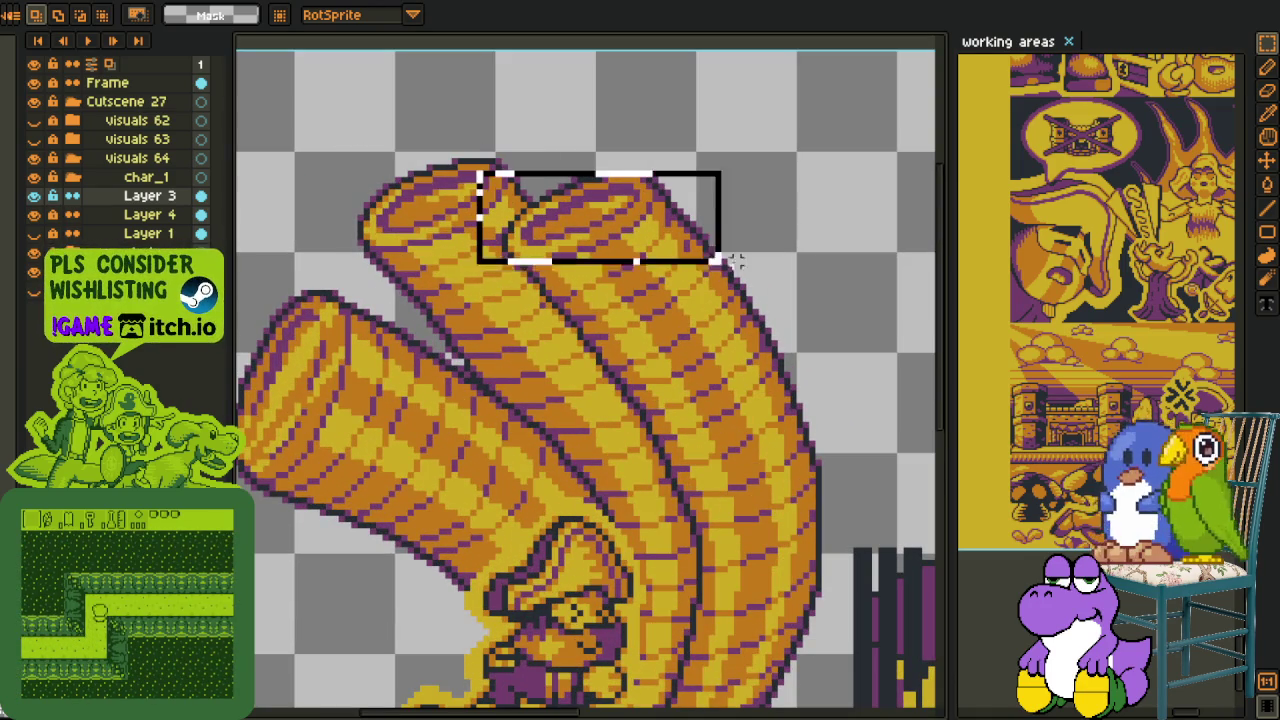
left_click(773, 336)
scroll(760, 340, "down", 1)
scroll(720, 345, "down", 1)
scroll(670, 352, "up", 1)
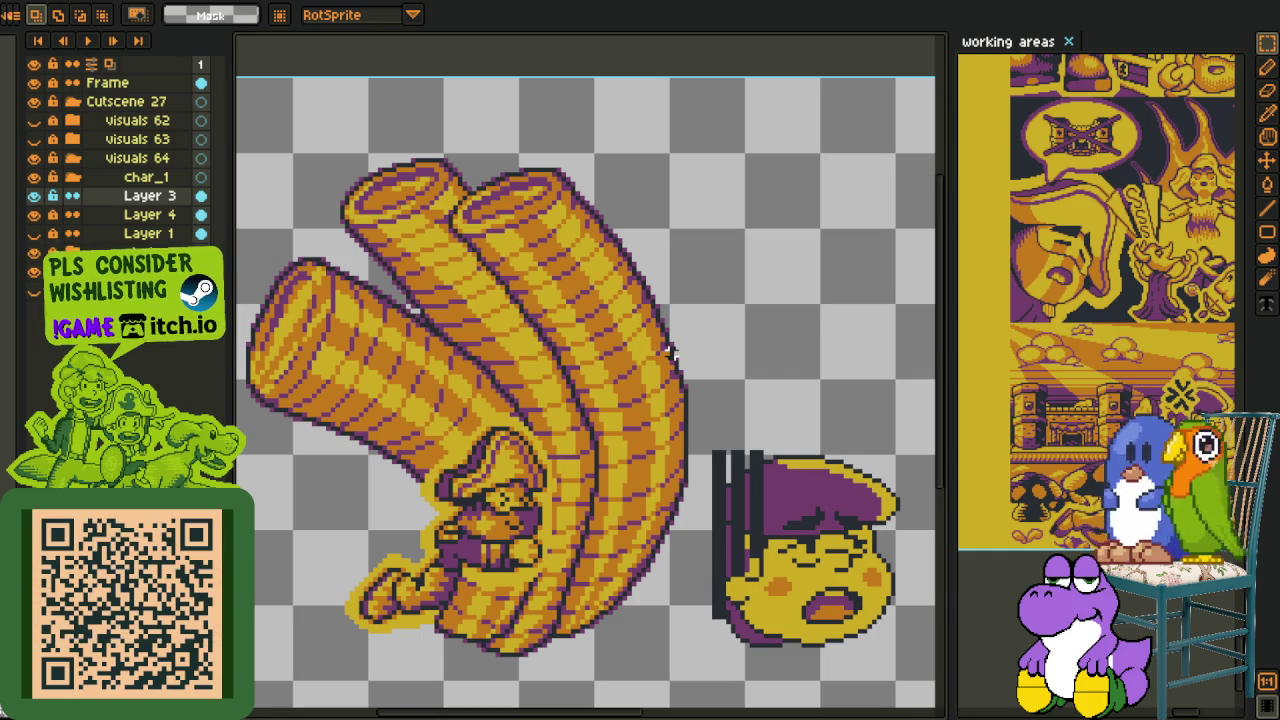
scroll(709, 368, "down", 1)
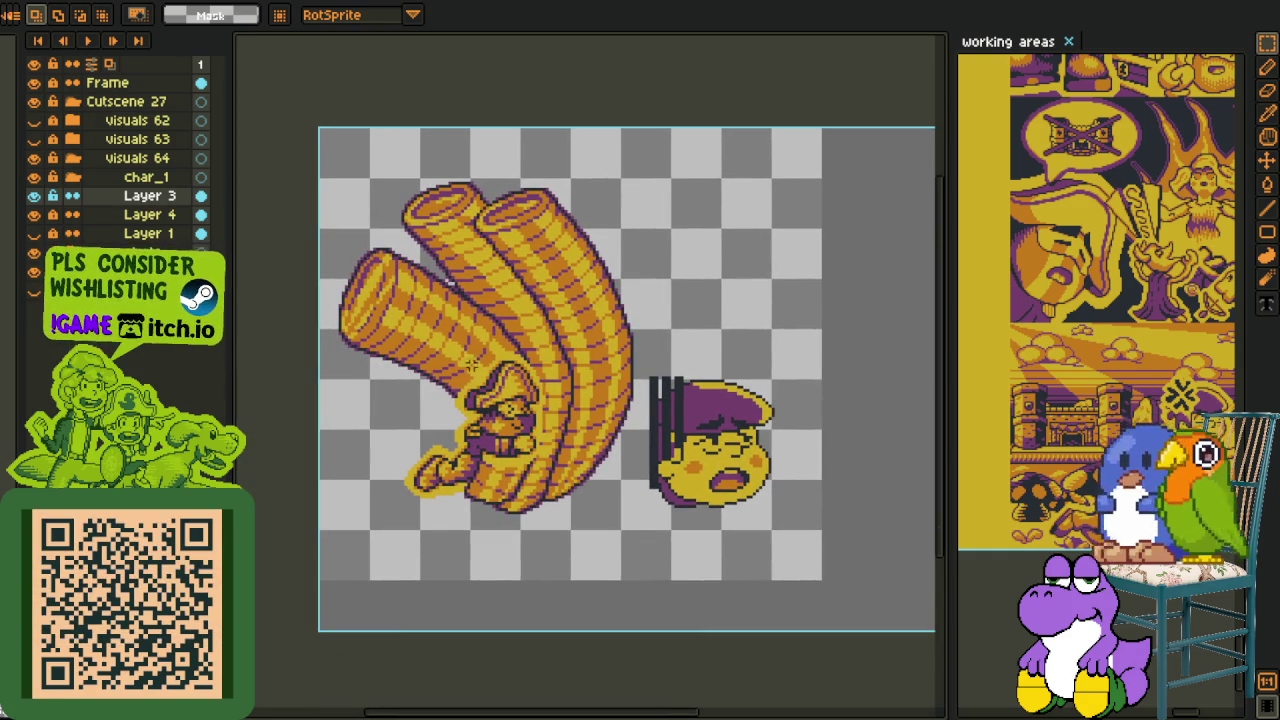
left_click_drag(472, 365, 377, 318)
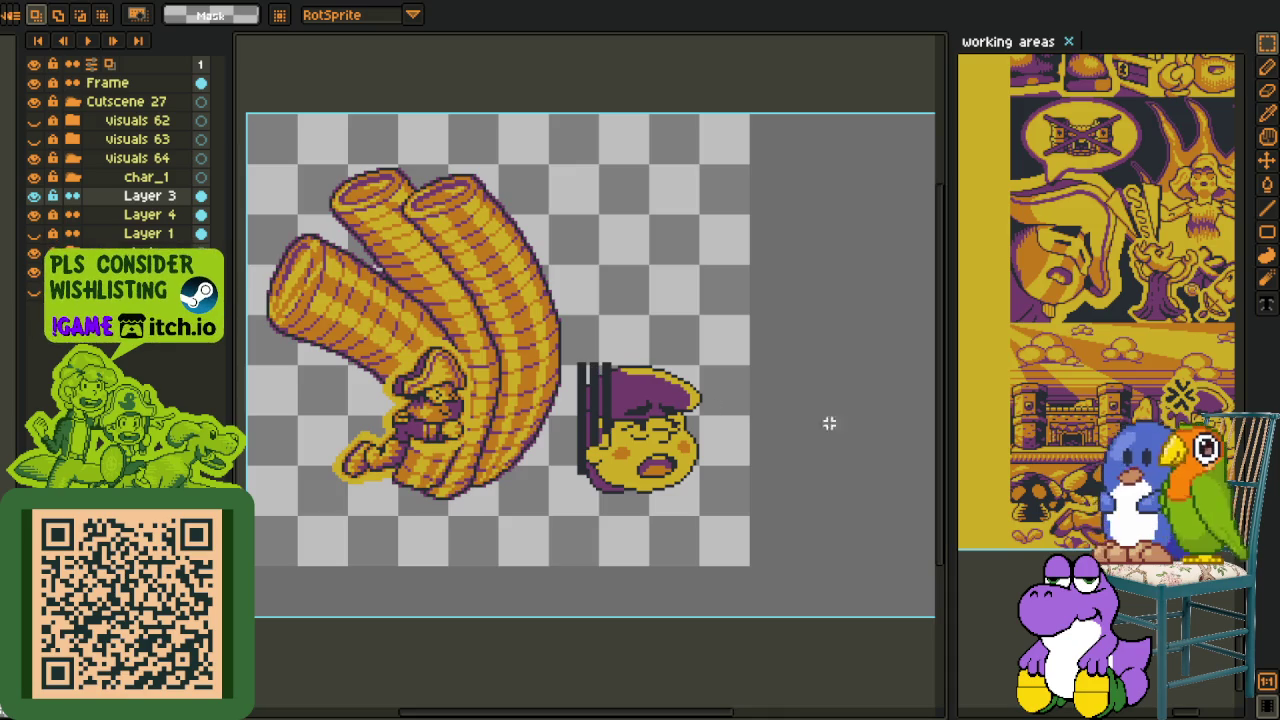
- Widen the 'working areas' sheet beside the sprite and zoom into its comic art
left_click_drag(829, 423, 675, 391)
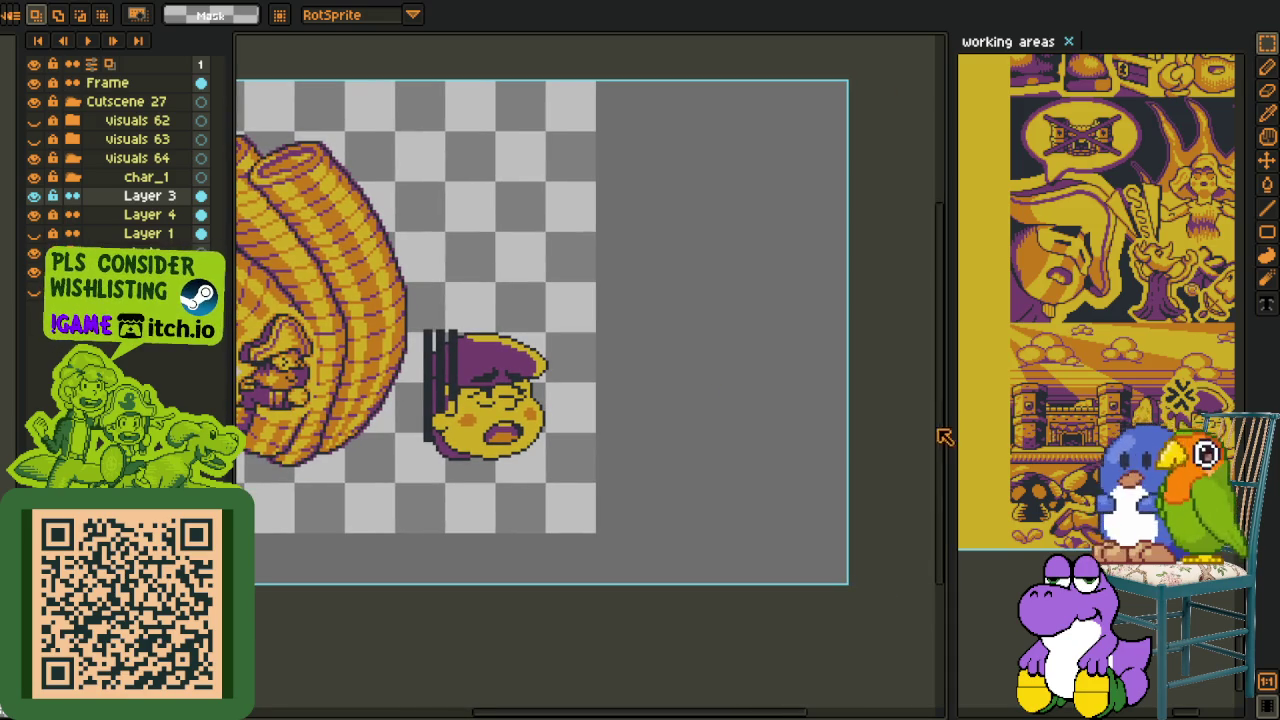
left_click_drag(945, 437, 480, 400)
left_click(660, 415)
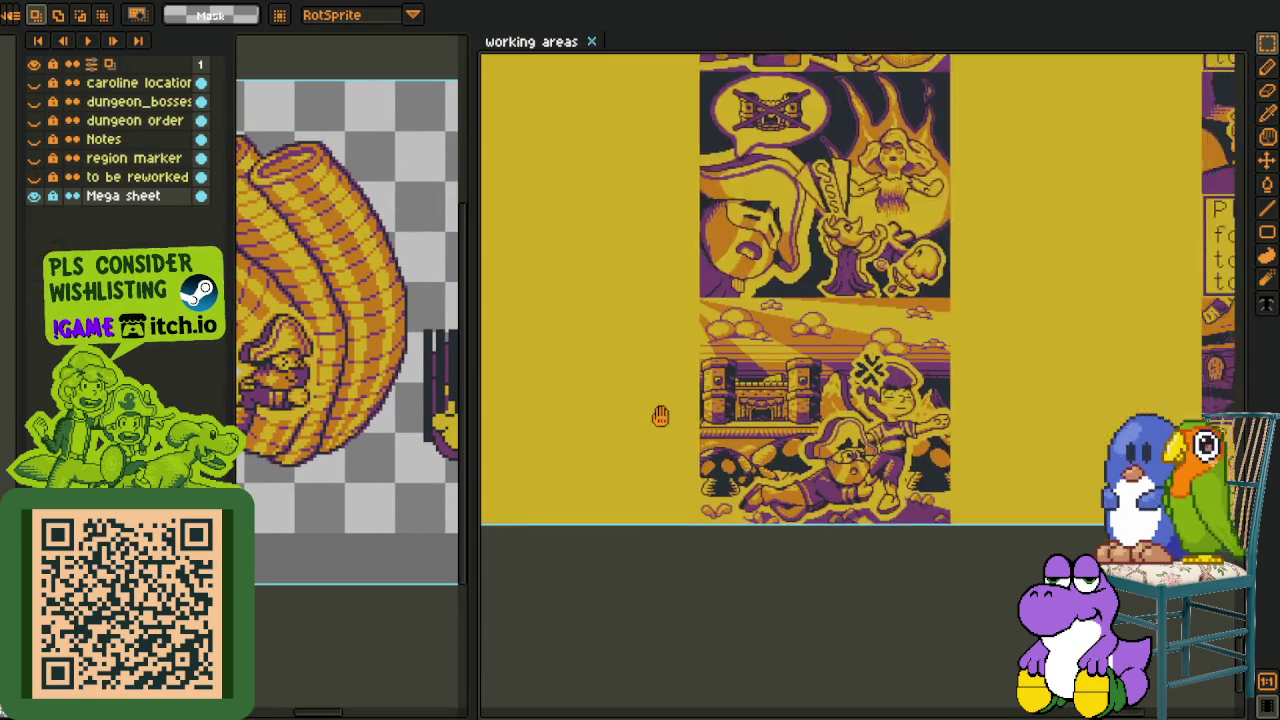
scroll(900, 430, "up", 2)
scroll(840, 490, "up", 2)
scroll(840, 490, "up", 1)
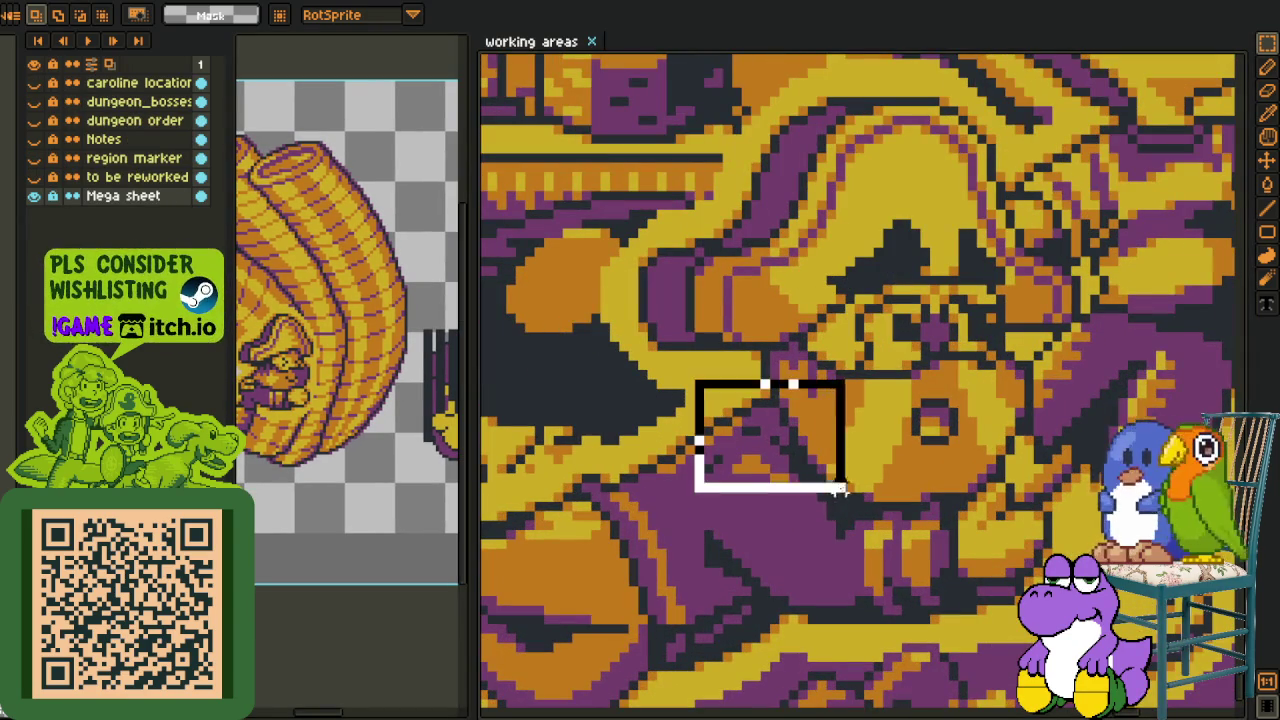